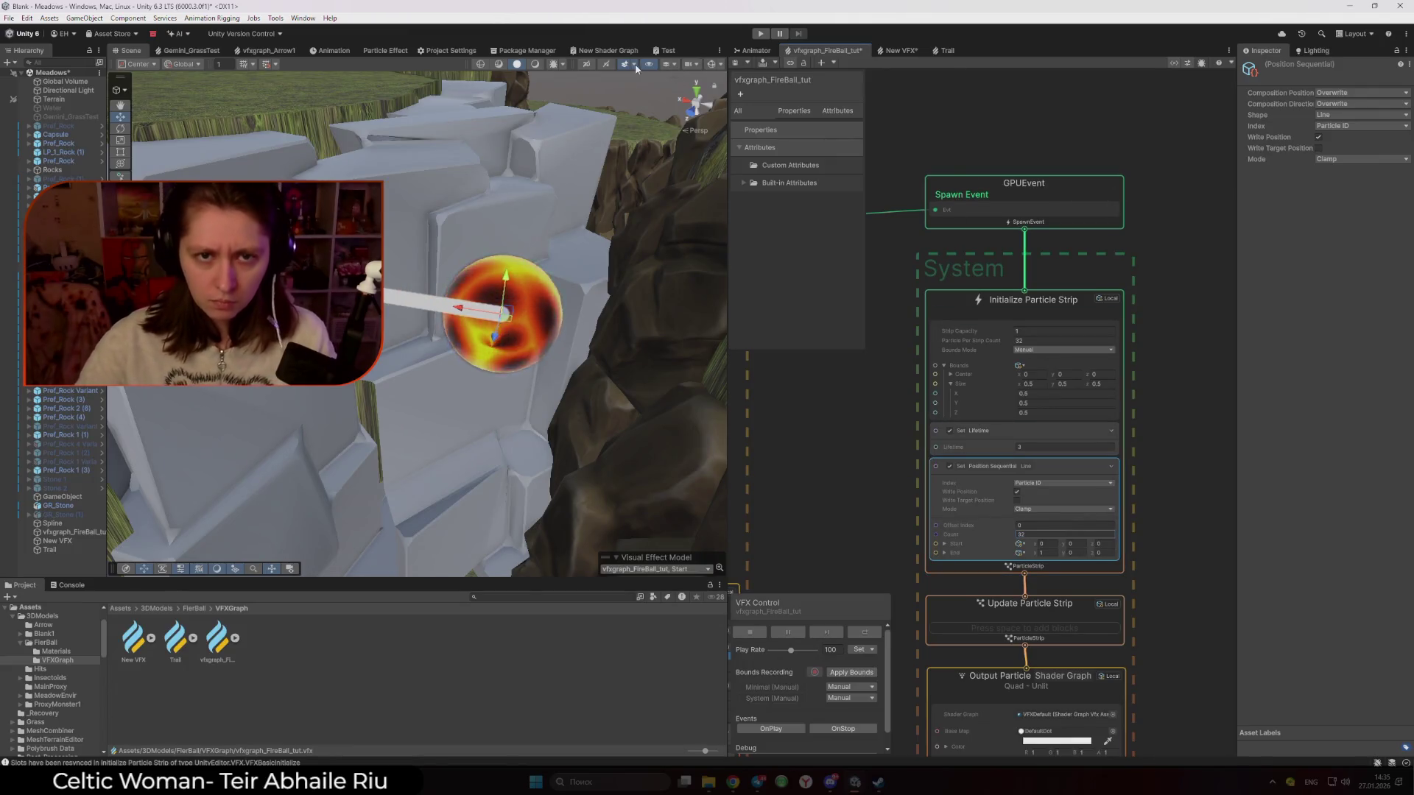
Show the Scene in Shaded Wireframe, orbit the fireball, and select the Output Particle Shader Graph block
{"action": "left_click", "coordinate": [498, 64]}
{"action": "left_click_drag", "start_coordinate": [481, 120], "coordinate": [510, 187]}
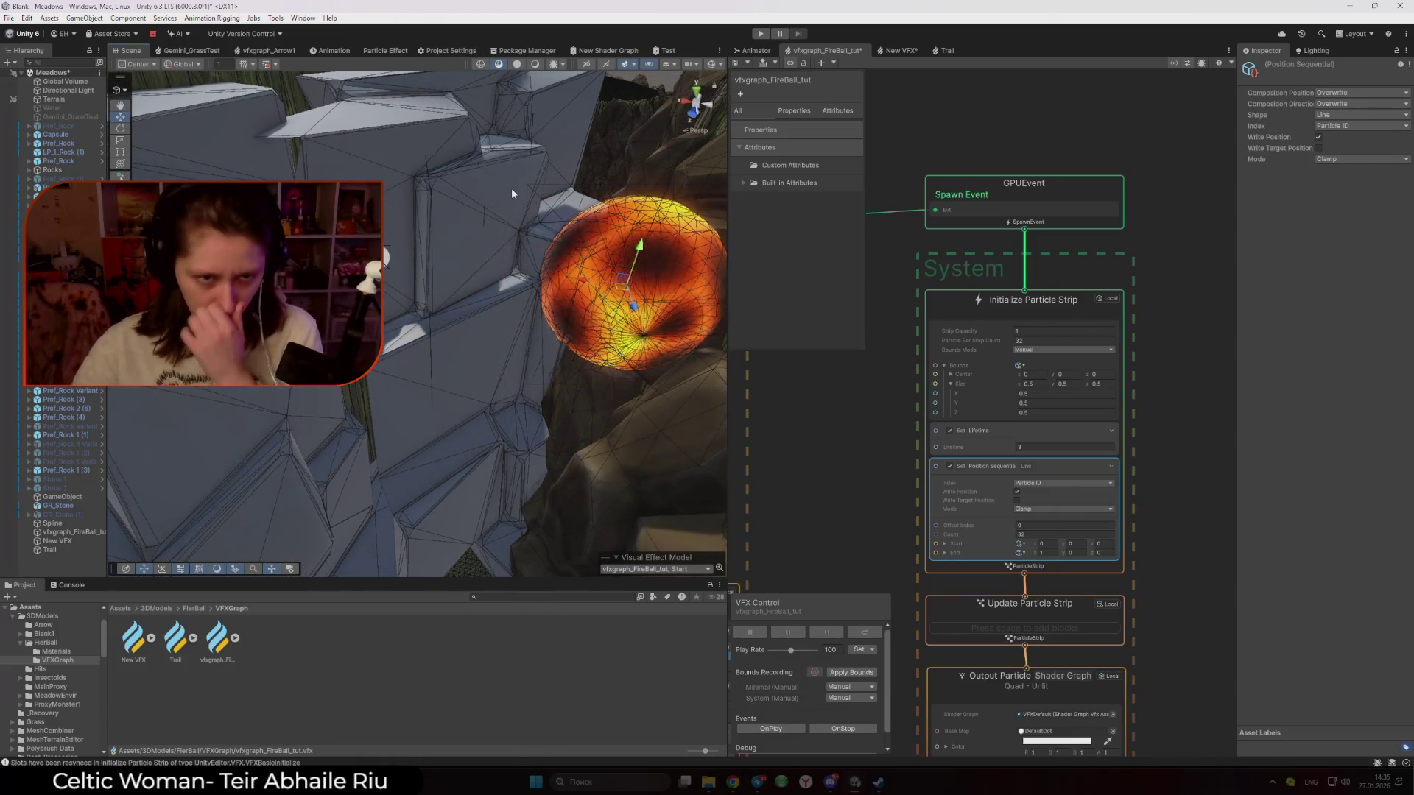
{"action": "scroll", "coordinate": [1176, 667], "scroll_direction": "down", "scroll_amount": 2}
{"action": "left_click_drag", "start_coordinate": [1177, 667], "coordinate": [1147, 476]}
{"action": "scroll", "coordinate": [1149, 483], "scroll_direction": "up", "scroll_amount": 3}
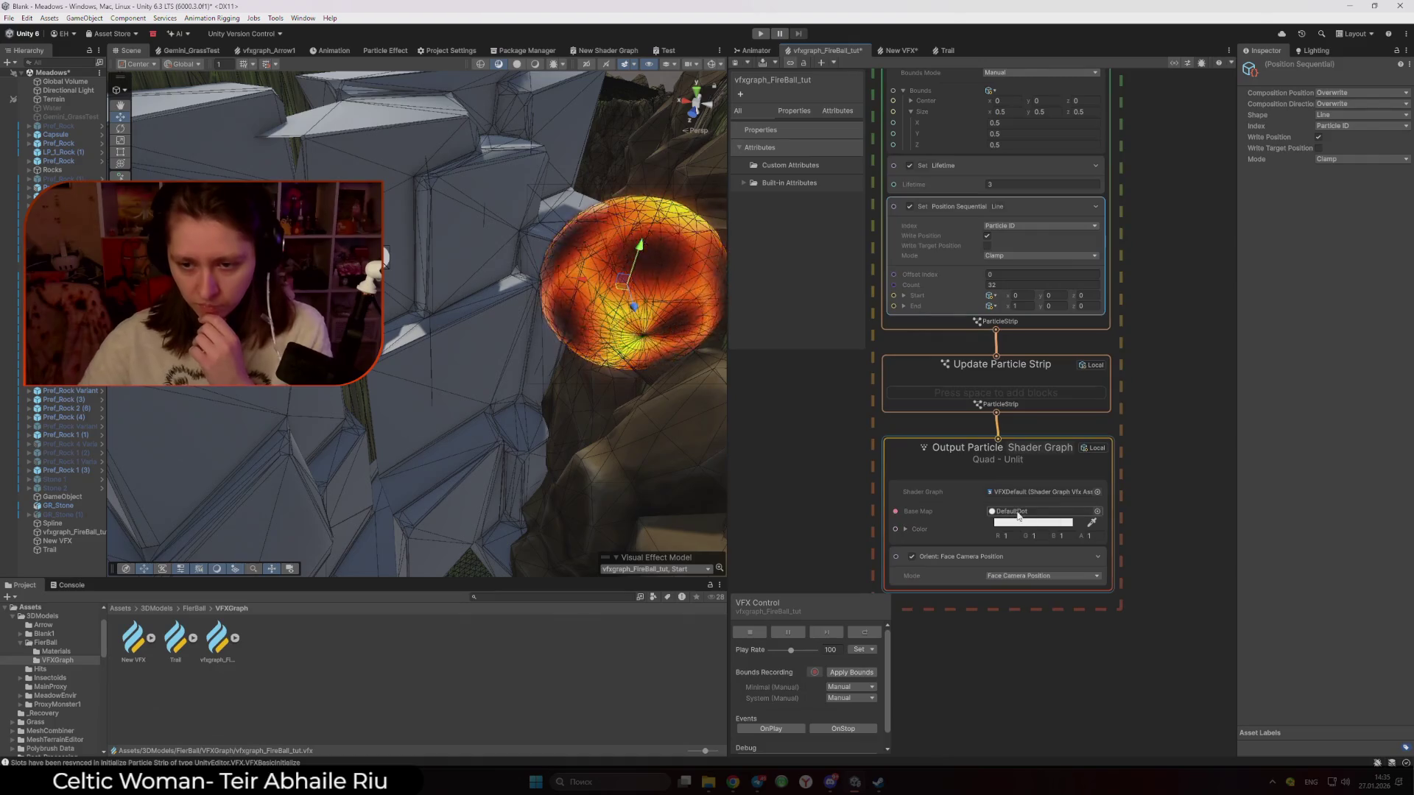
{"action": "left_click", "coordinate": [1027, 511]}
Assign Default-ParticleSystem as the strip output's Base Map after briefly trying Default-Checker
{"action": "left_click", "coordinate": [1098, 511]}
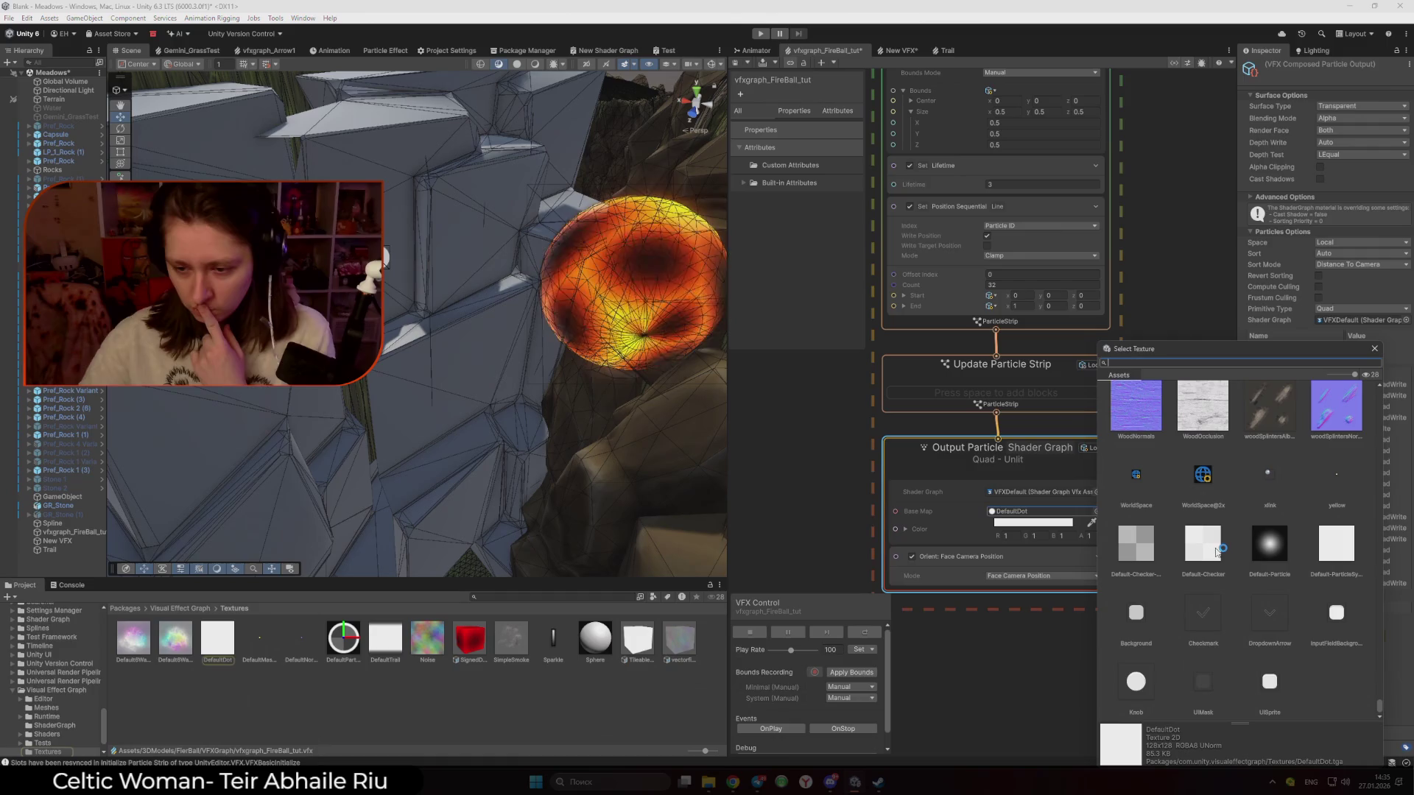
{"action": "scroll", "coordinate": [1252, 589], "scroll_direction": "up", "scroll_amount": 4}
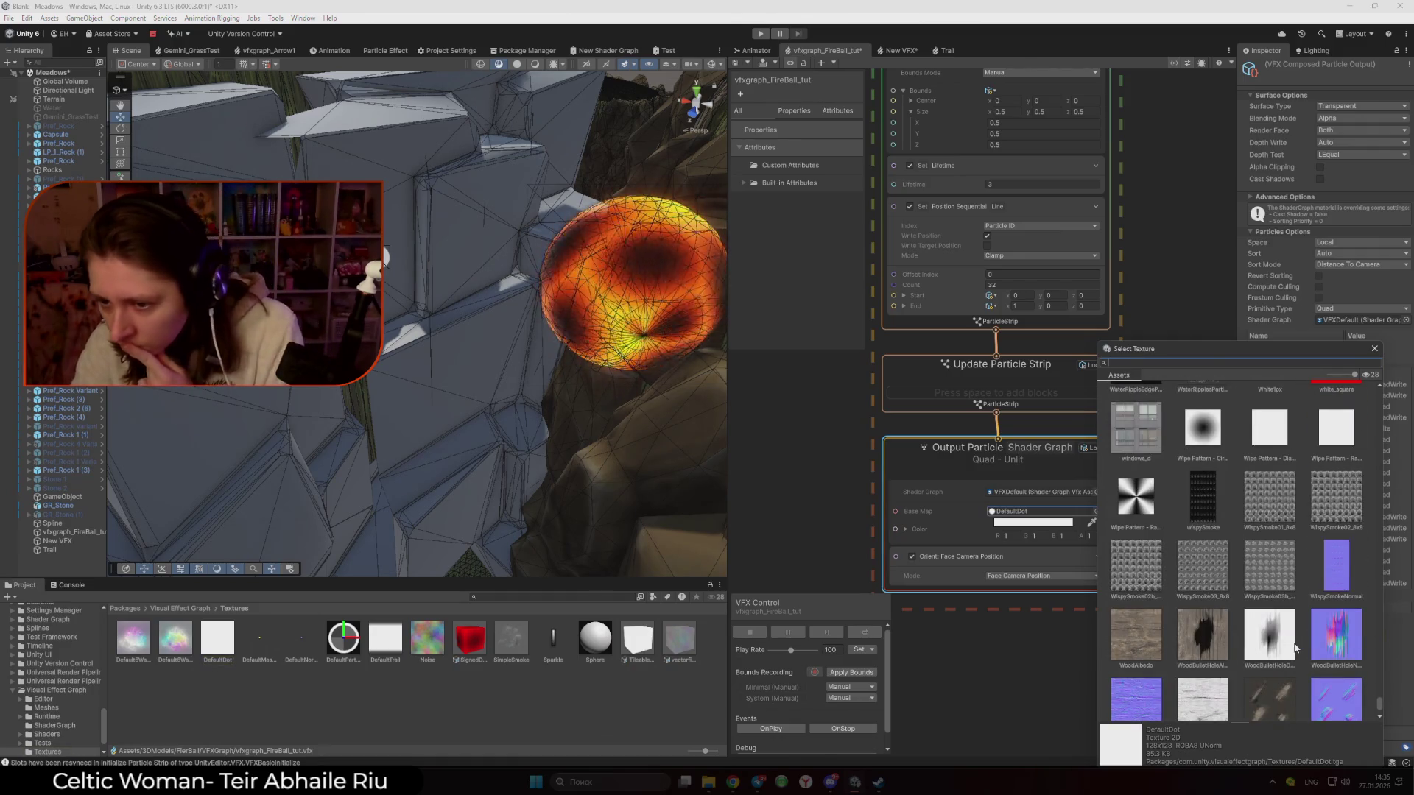
{"action": "scroll", "coordinate": [1295, 647], "scroll_direction": "up", "scroll_amount": 4}
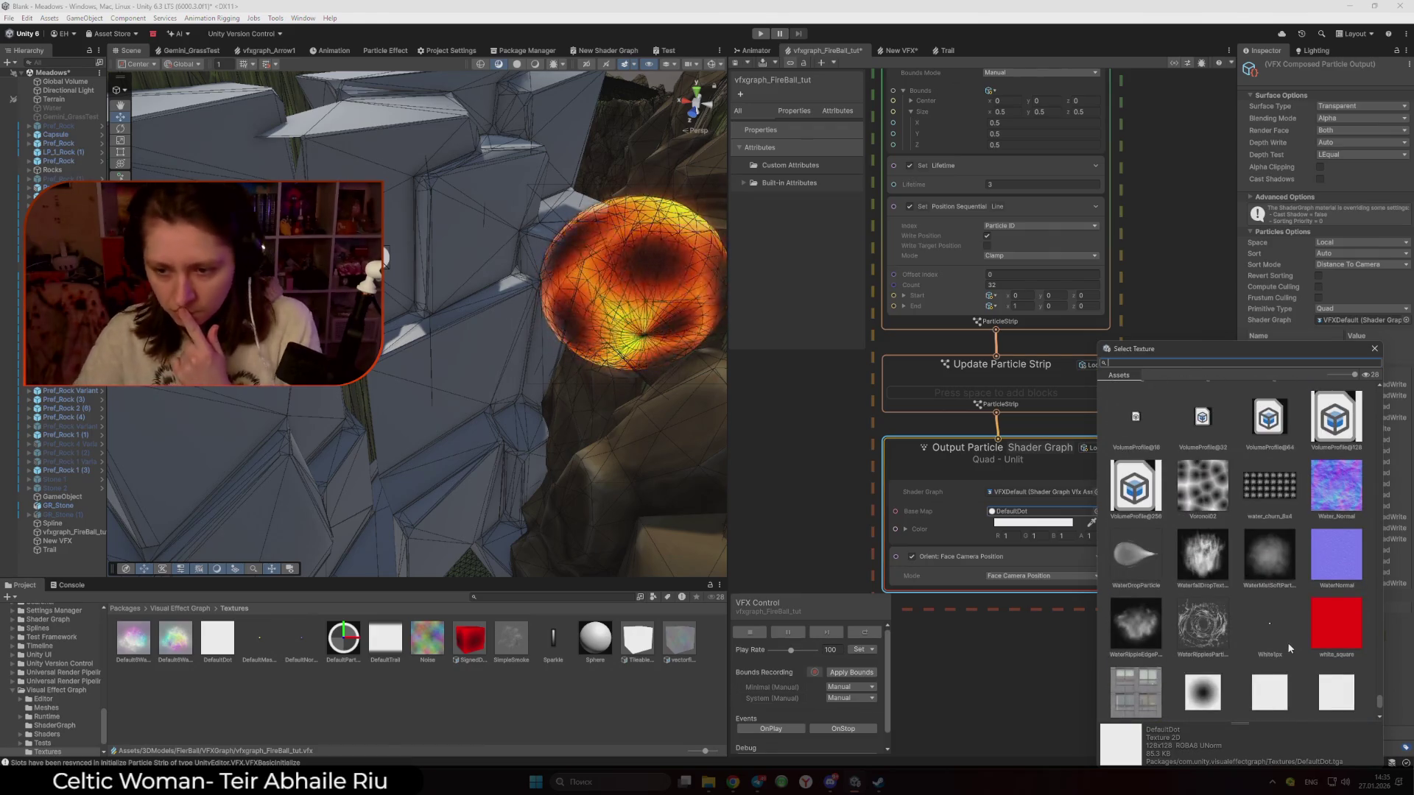
{"action": "scroll", "coordinate": [1277, 639], "scroll_direction": "up", "scroll_amount": 5}
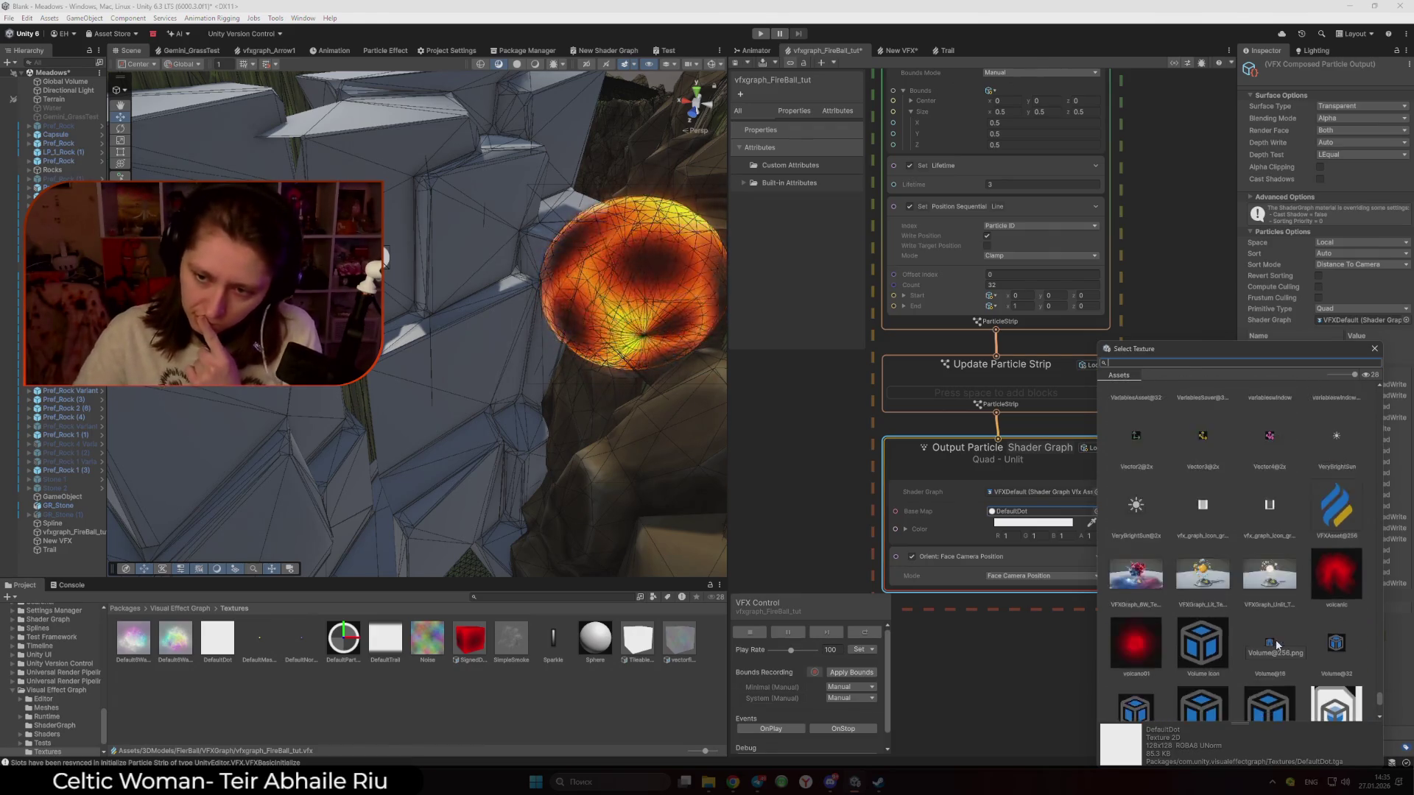
{"action": "scroll", "coordinate": [1277, 645], "scroll_direction": "up", "scroll_amount": 5}
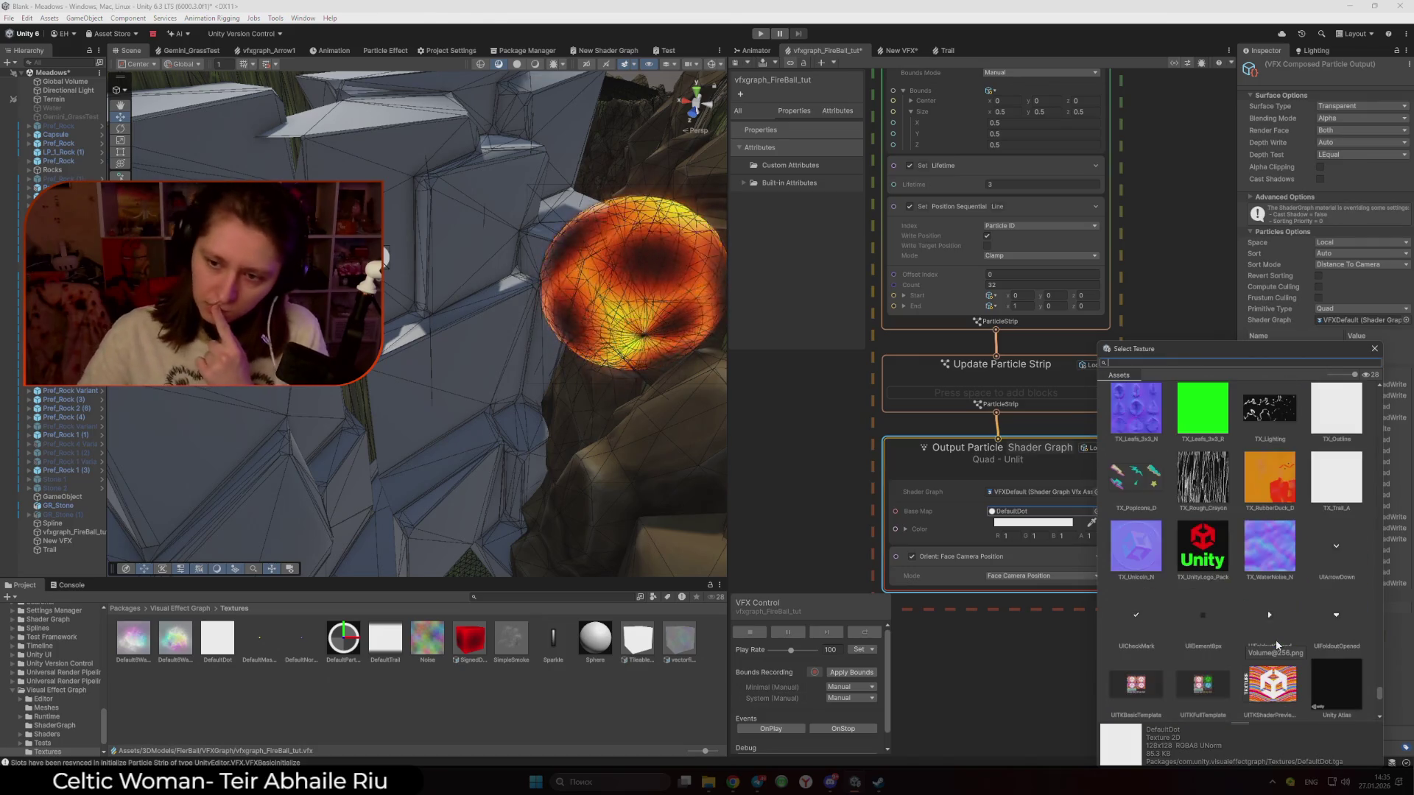
{"action": "scroll", "coordinate": [1297, 649], "scroll_direction": "down", "scroll_amount": 5}
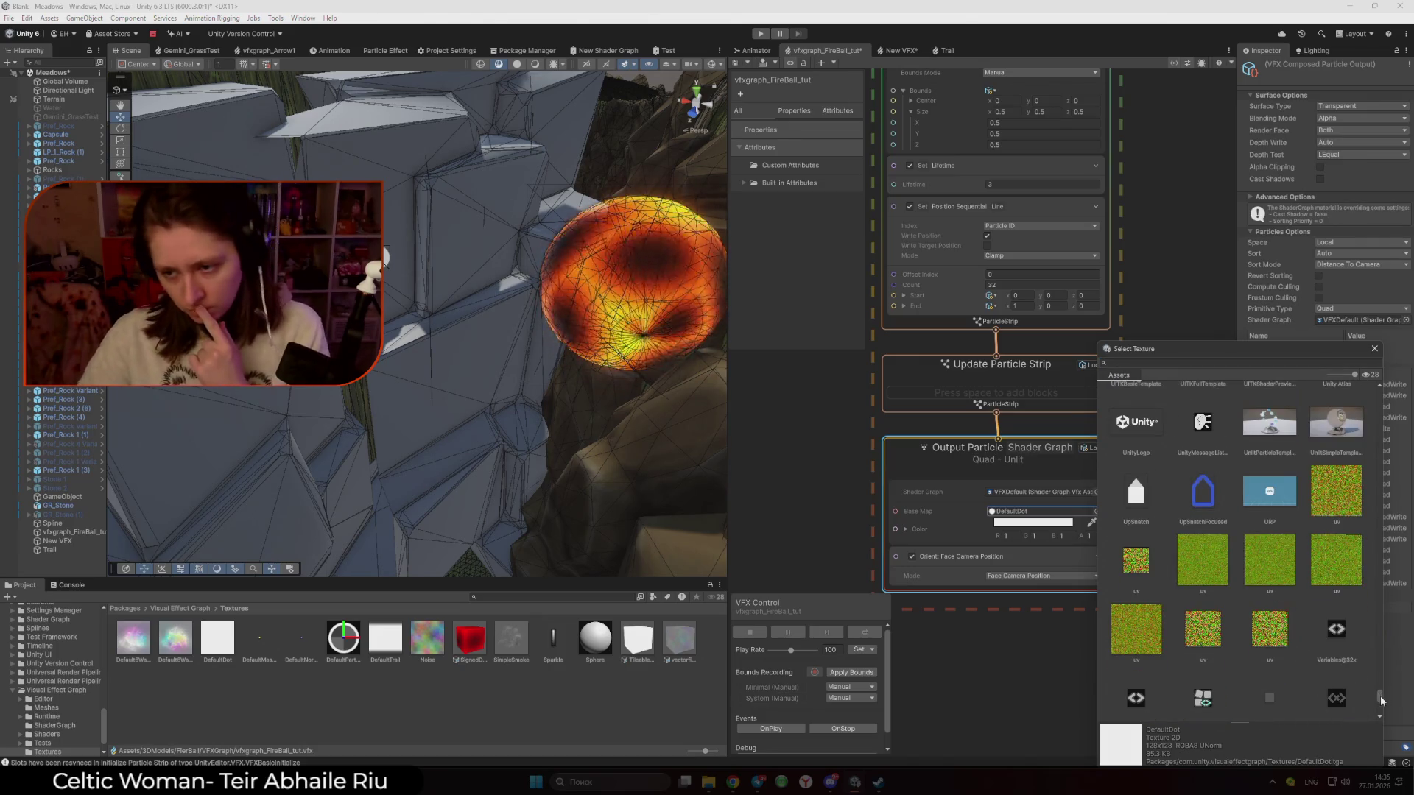
{"action": "left_click_drag", "start_coordinate": [1382, 701], "coordinate": [1383, 728]}
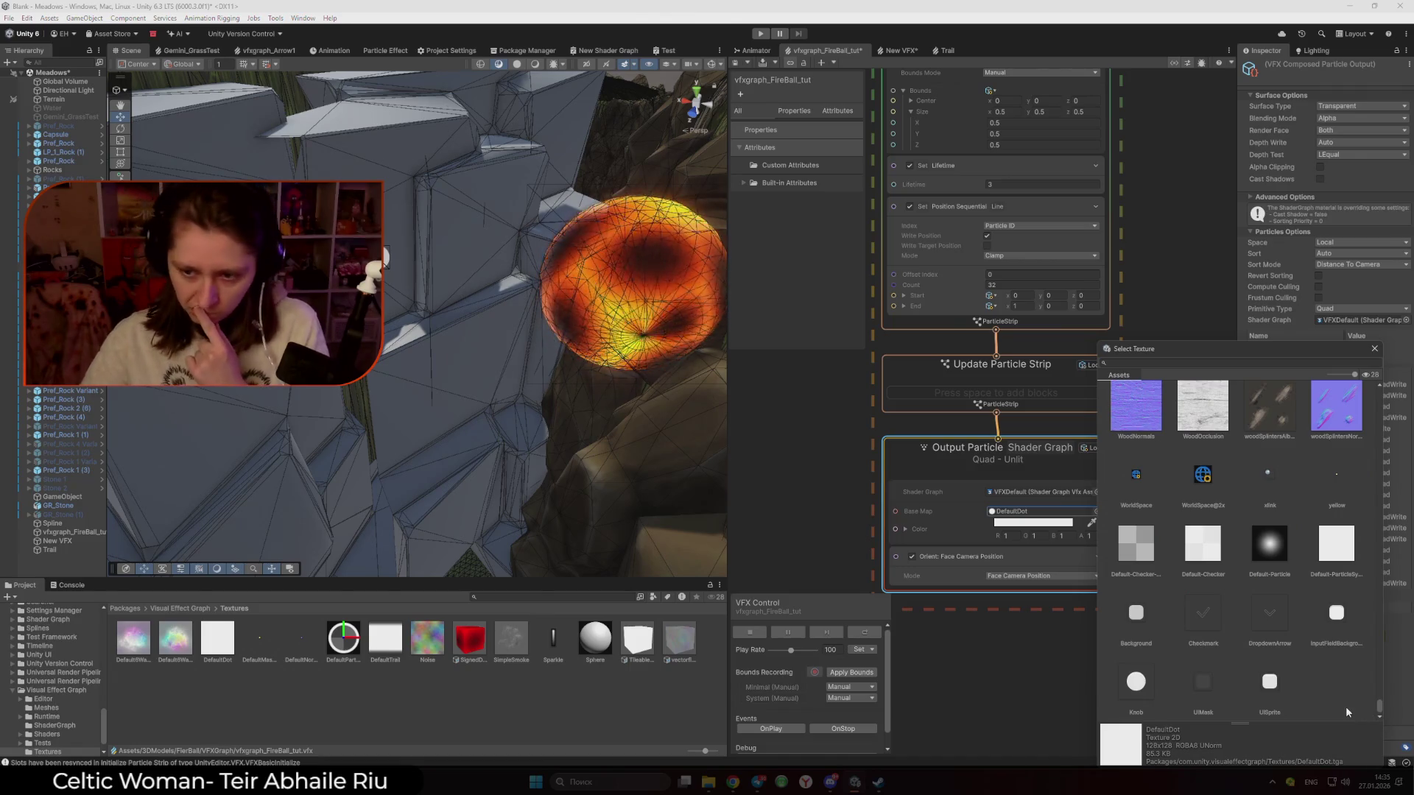
{"action": "left_click", "coordinate": [1208, 561]}
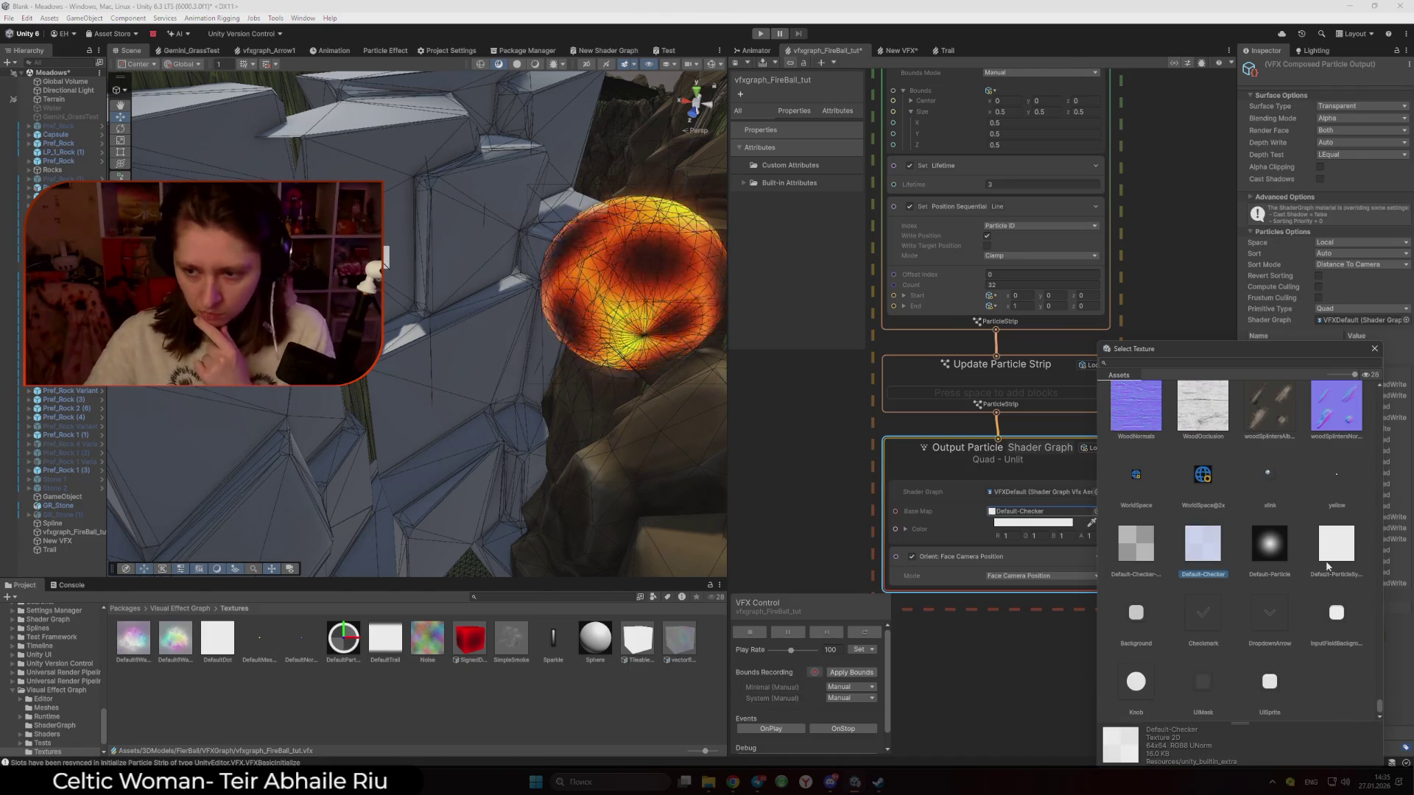
{"action": "double_click", "coordinate": [1327, 561]}
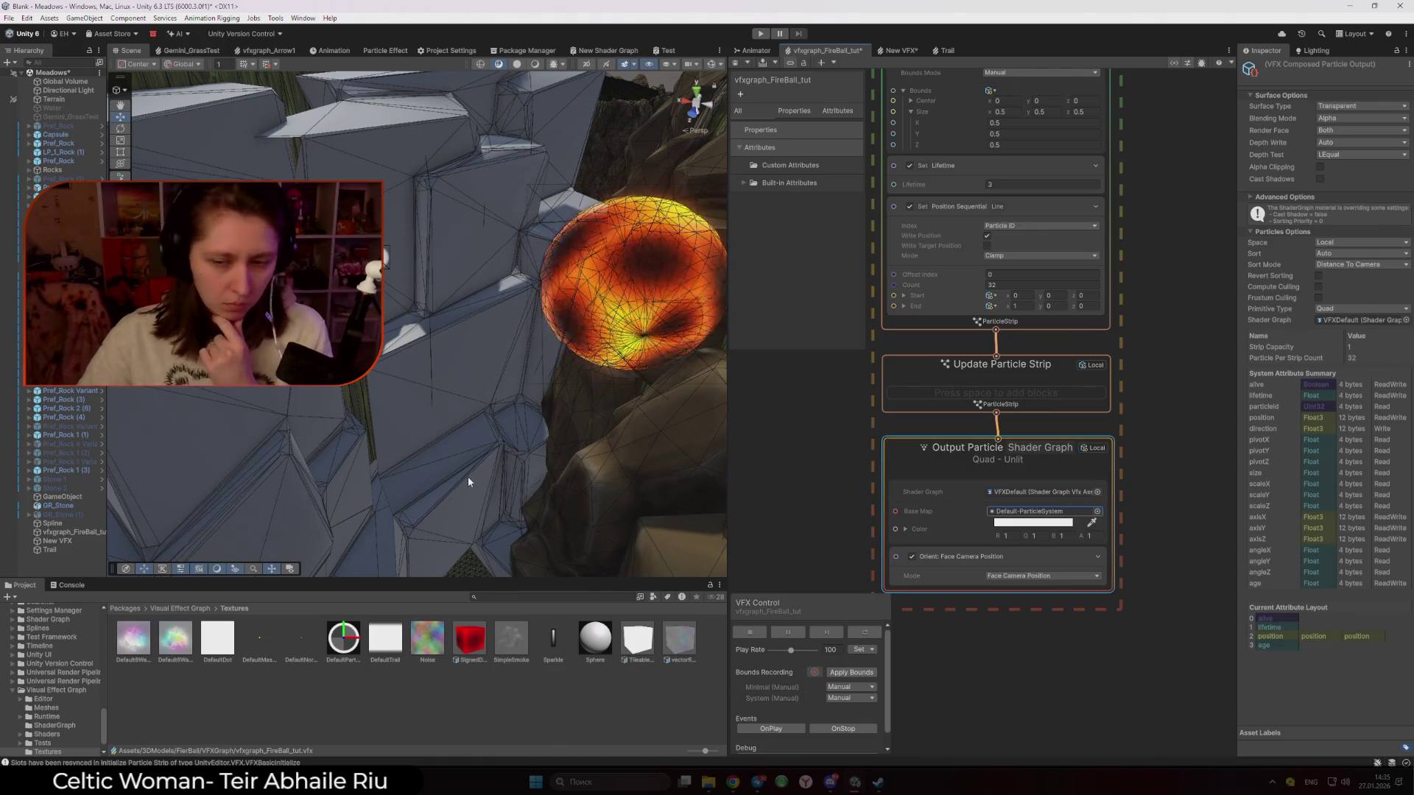
Try Knob, Background and InputFieldBackground, then set the Base Map to Wipe Pattern - Diagonal
{"action": "mouse_move", "coordinate": [456, 452]}
{"action": "left_mouse_down"}
{"action": "mouse_move", "coordinate": [464, 433]}
{"action": "mouse_move", "coordinate": [663, 508]}
{"action": "left_mouse_up"}
{"action": "left_click", "coordinate": [1098, 511]}
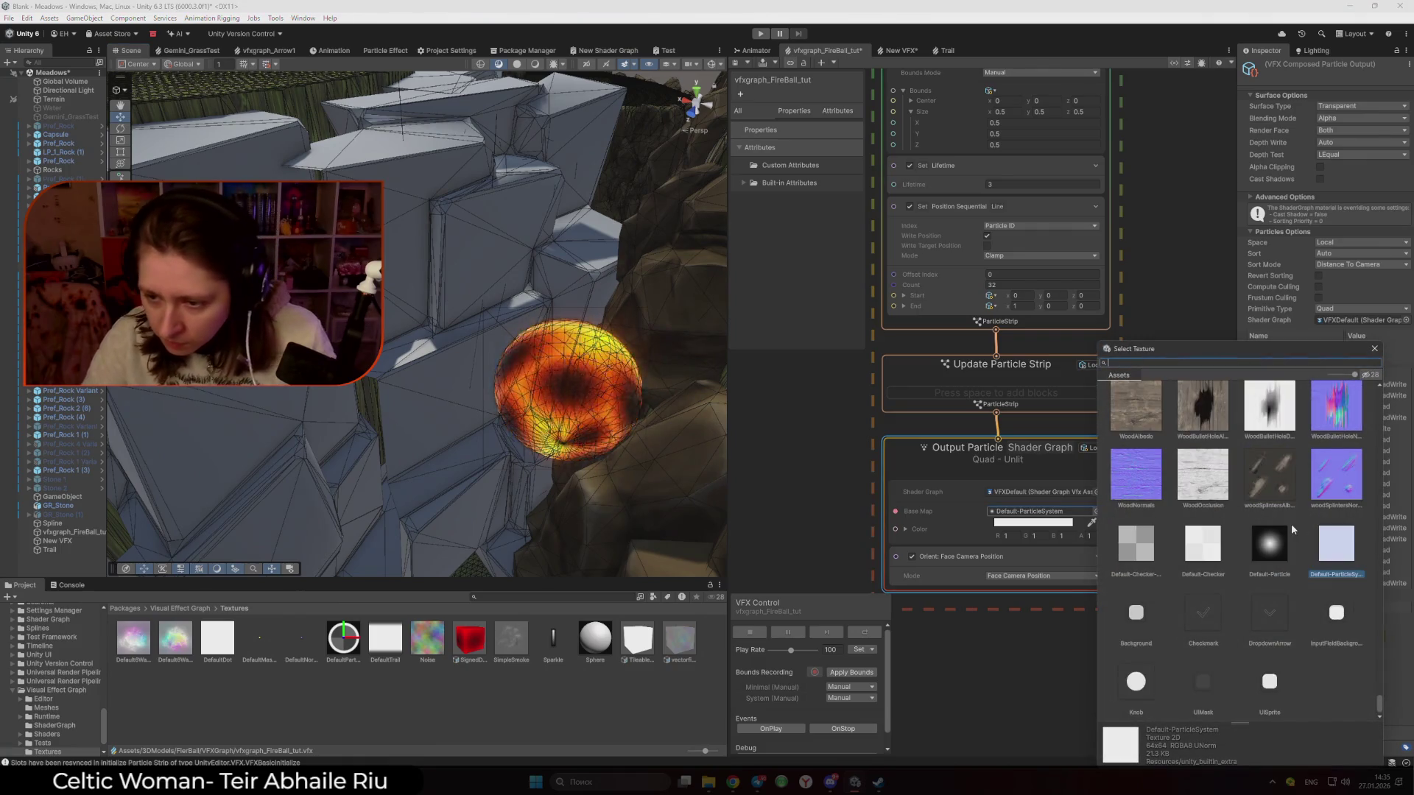
{"action": "left_click", "coordinate": [1140, 681]}
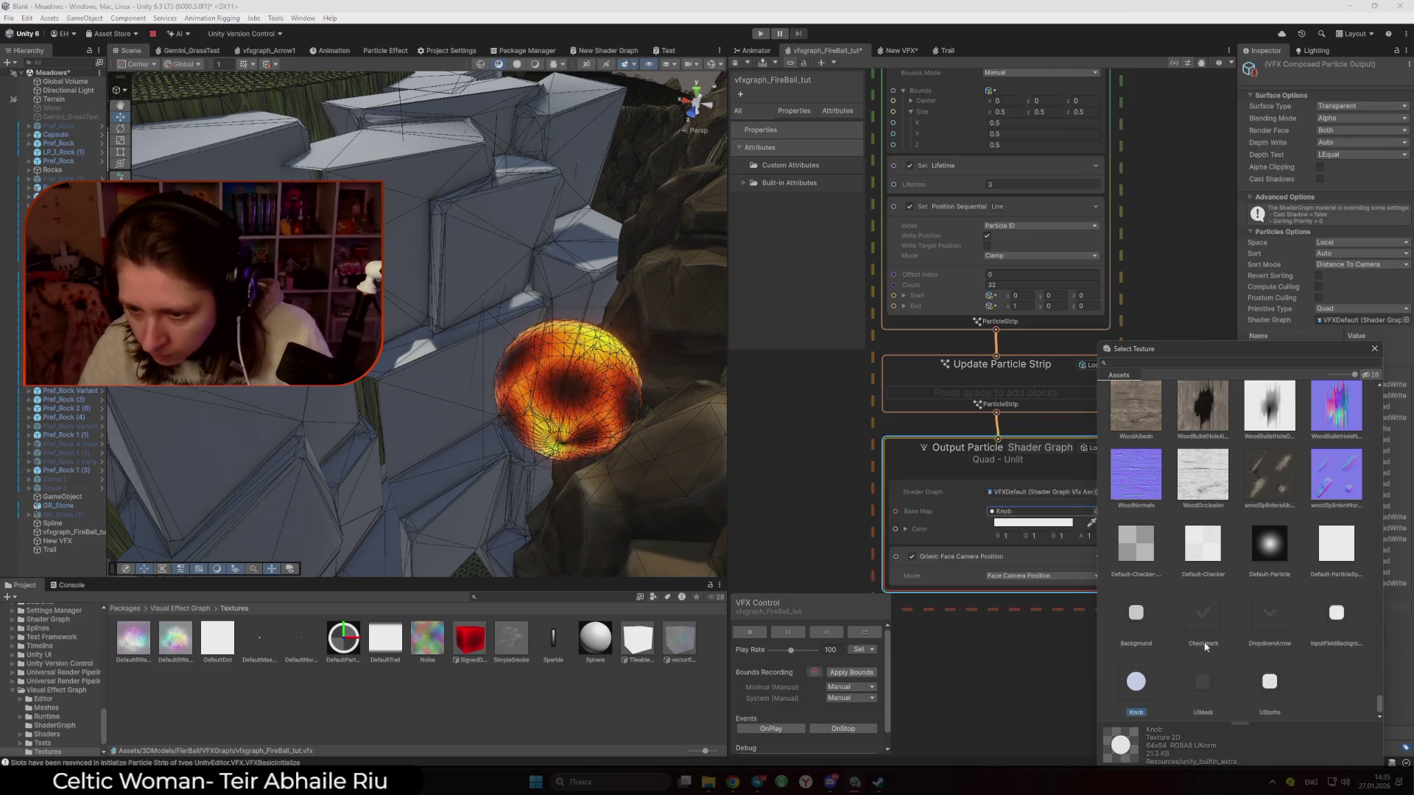
{"action": "left_click", "coordinate": [1138, 615]}
{"action": "left_click", "coordinate": [1336, 625]}
{"action": "scroll", "coordinate": [1297, 609], "scroll_direction": "down", "scroll_amount": 5}
{"action": "left_click", "coordinate": [1274, 626]}
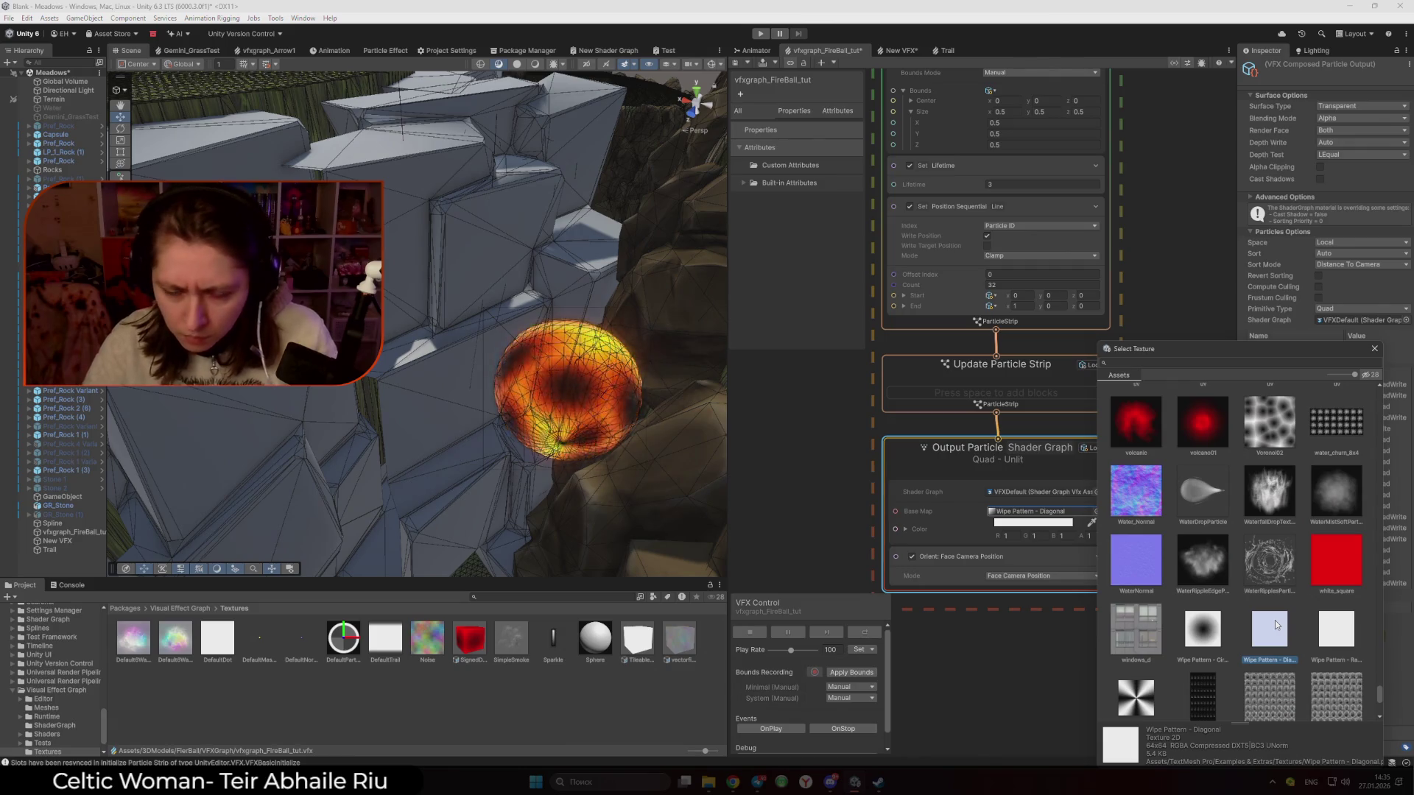
{"action": "left_click", "coordinate": [729, 522]}
Deselect the output block and return the Scene to plain Shaded display
{"action": "scroll", "coordinate": [515, 440], "scroll_direction": "down", "scroll_amount": 2}
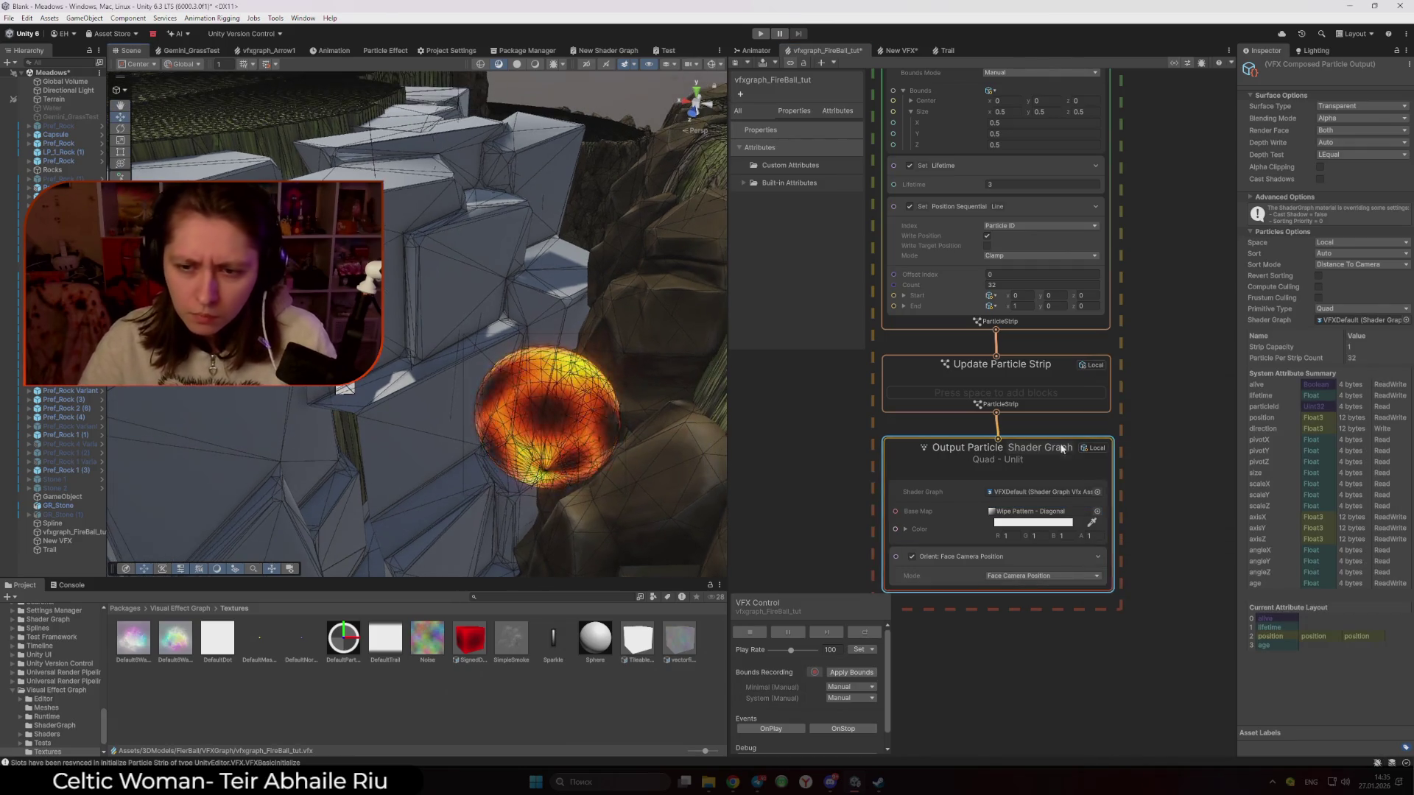
{"action": "left_click", "coordinate": [1151, 442]}
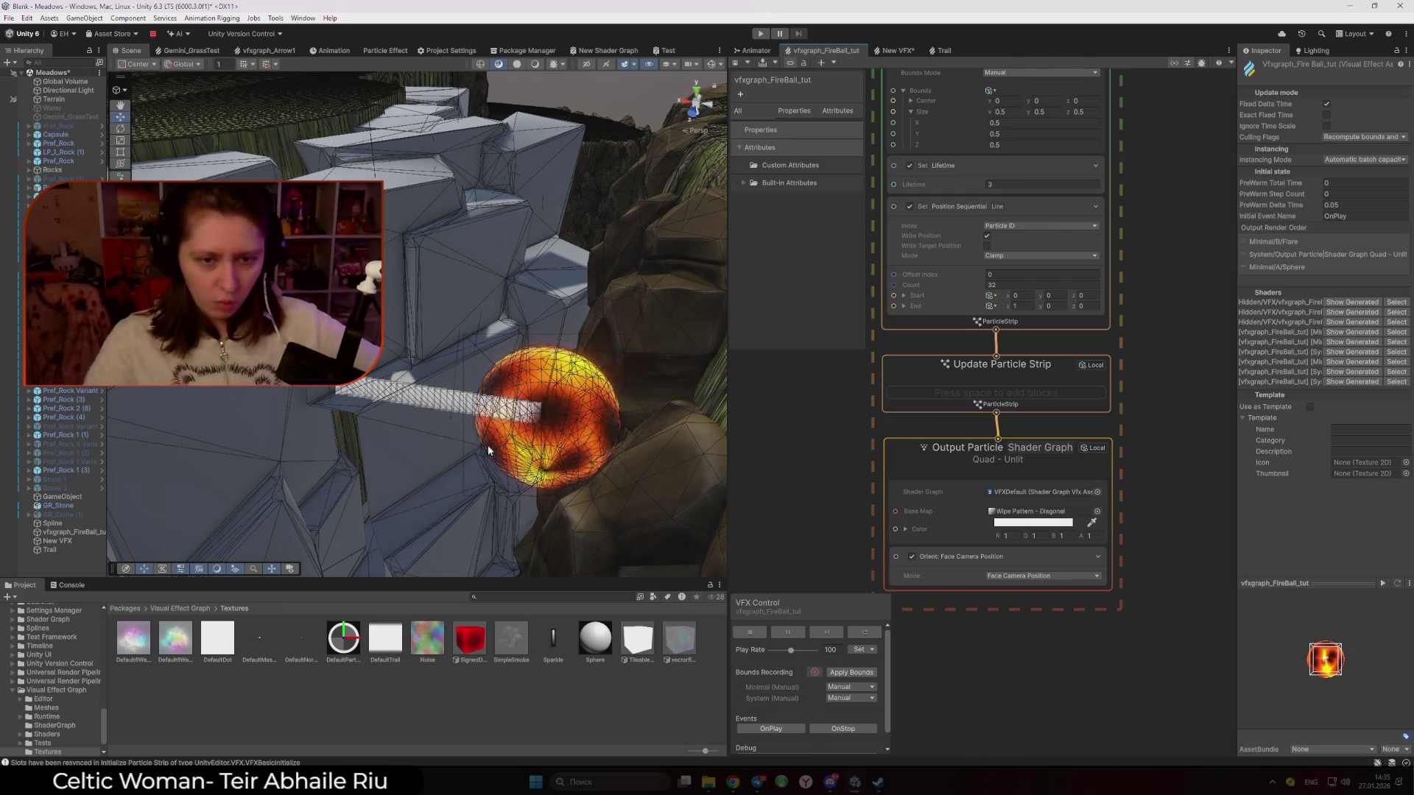
{"action": "left_click", "coordinate": [518, 65]}
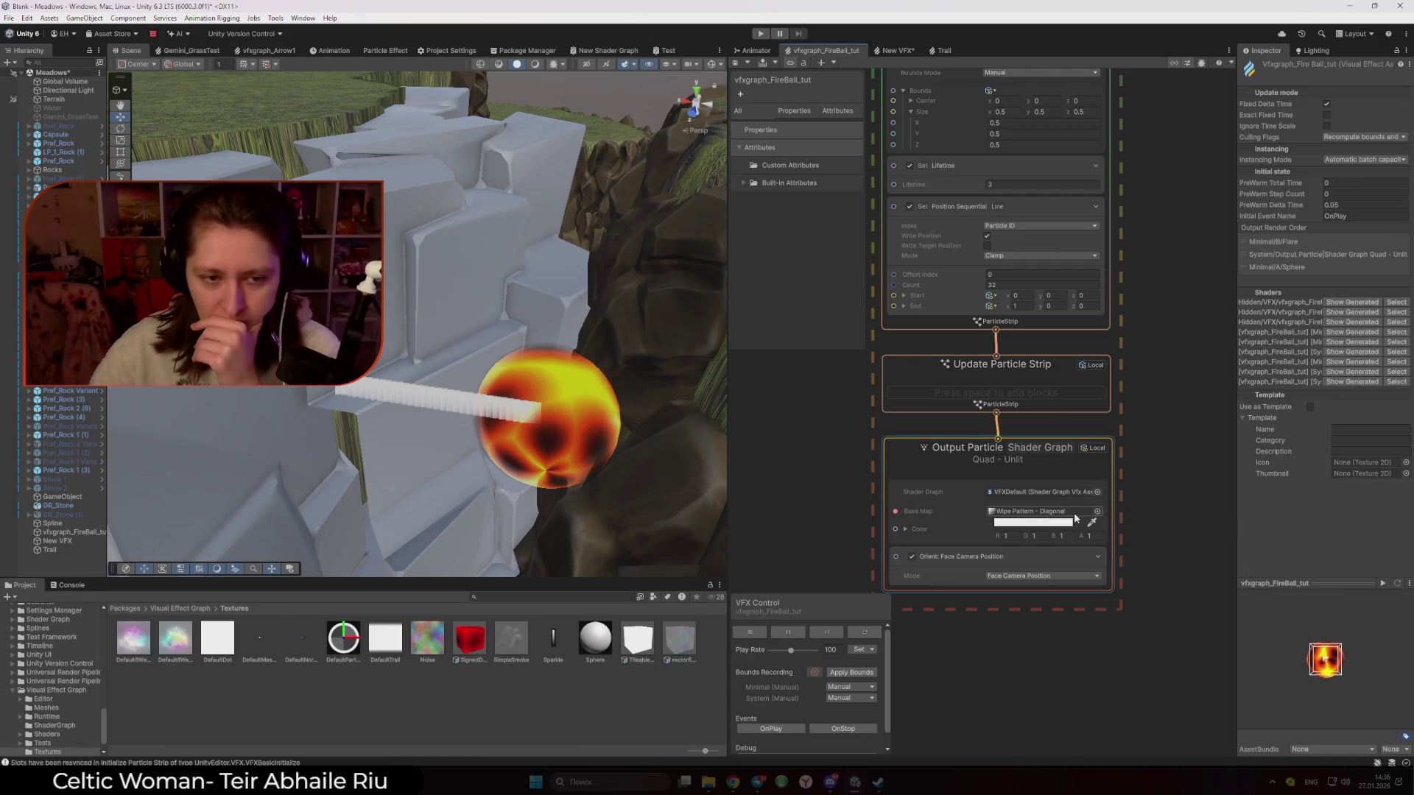
Dismiss the Base Map picker without changes and switch to the Trail graph
{"action": "left_click", "coordinate": [1098, 511]}
{"action": "scroll", "coordinate": [1189, 492], "scroll_direction": "up", "scroll_amount": 10}
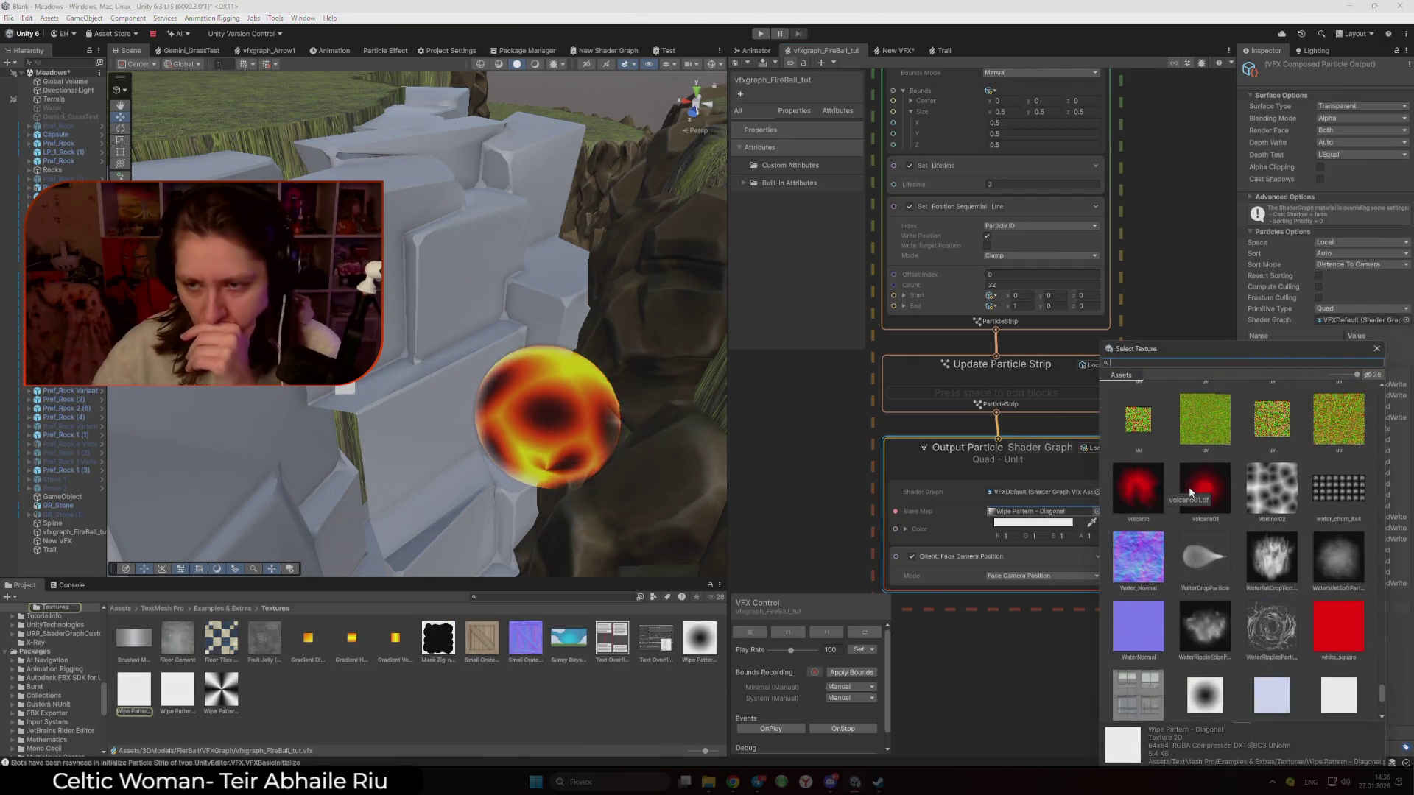
{"action": "key", "text": "Escape"}
{"action": "left_click", "coordinate": [945, 51]}
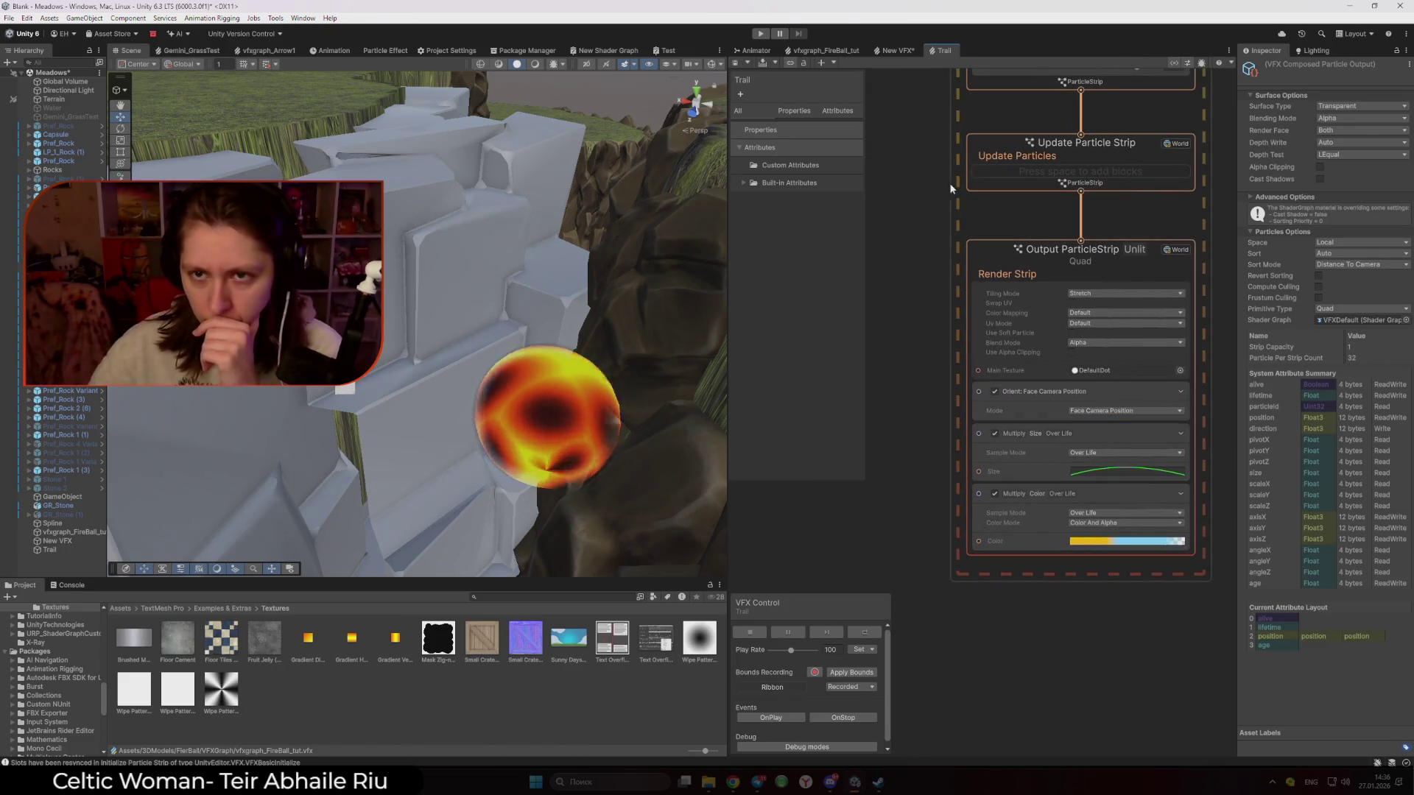
Back in the FireBall graph, search 'Defau' and set the Base Map to Default-Particle
{"action": "scroll", "coordinate": [906, 187], "scroll_direction": "down", "scroll_amount": 3}
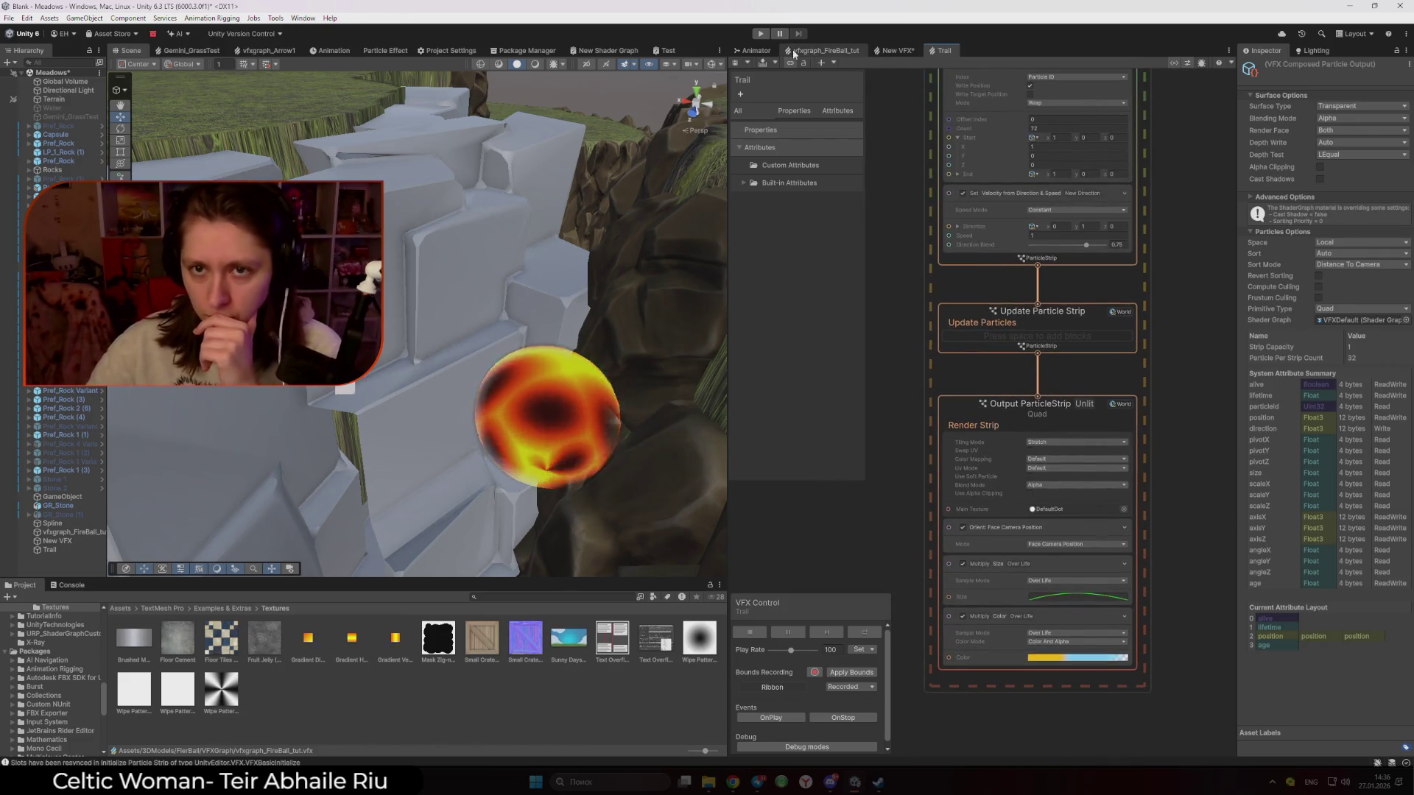
{"action": "left_click", "coordinate": [803, 50]}
{"action": "left_click", "coordinate": [1096, 513]}
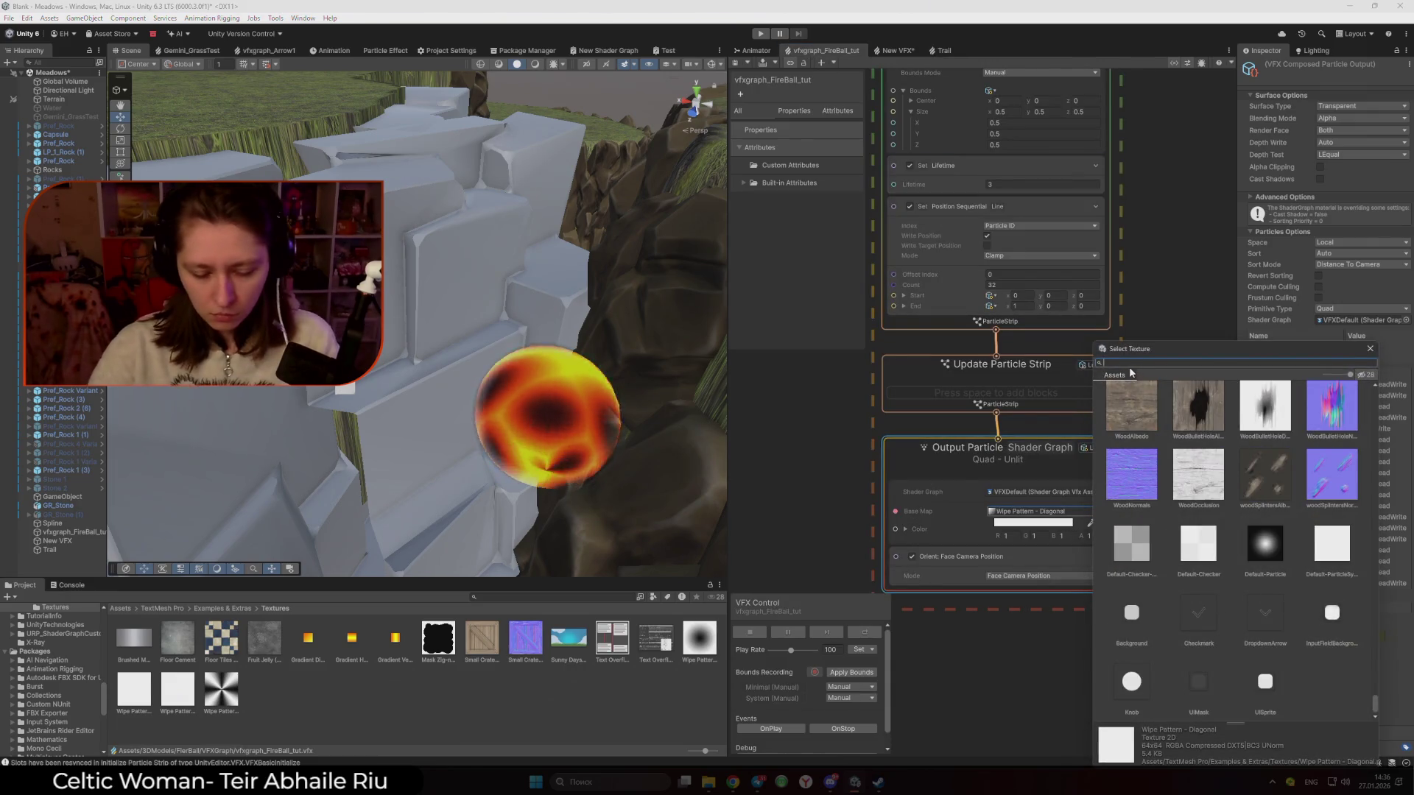
{"action": "type", "text": "Dot"}
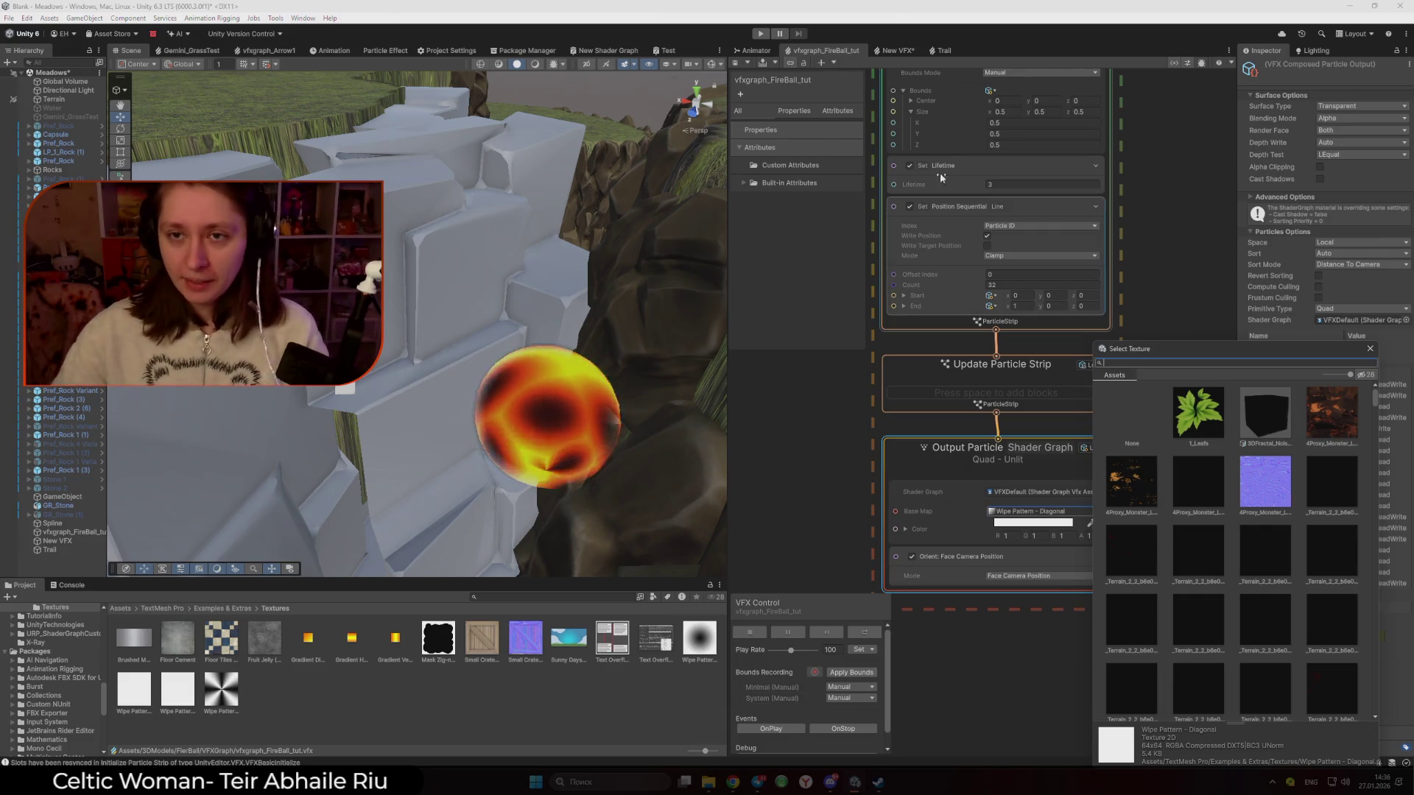
{"action": "left_click", "coordinate": [944, 50]}
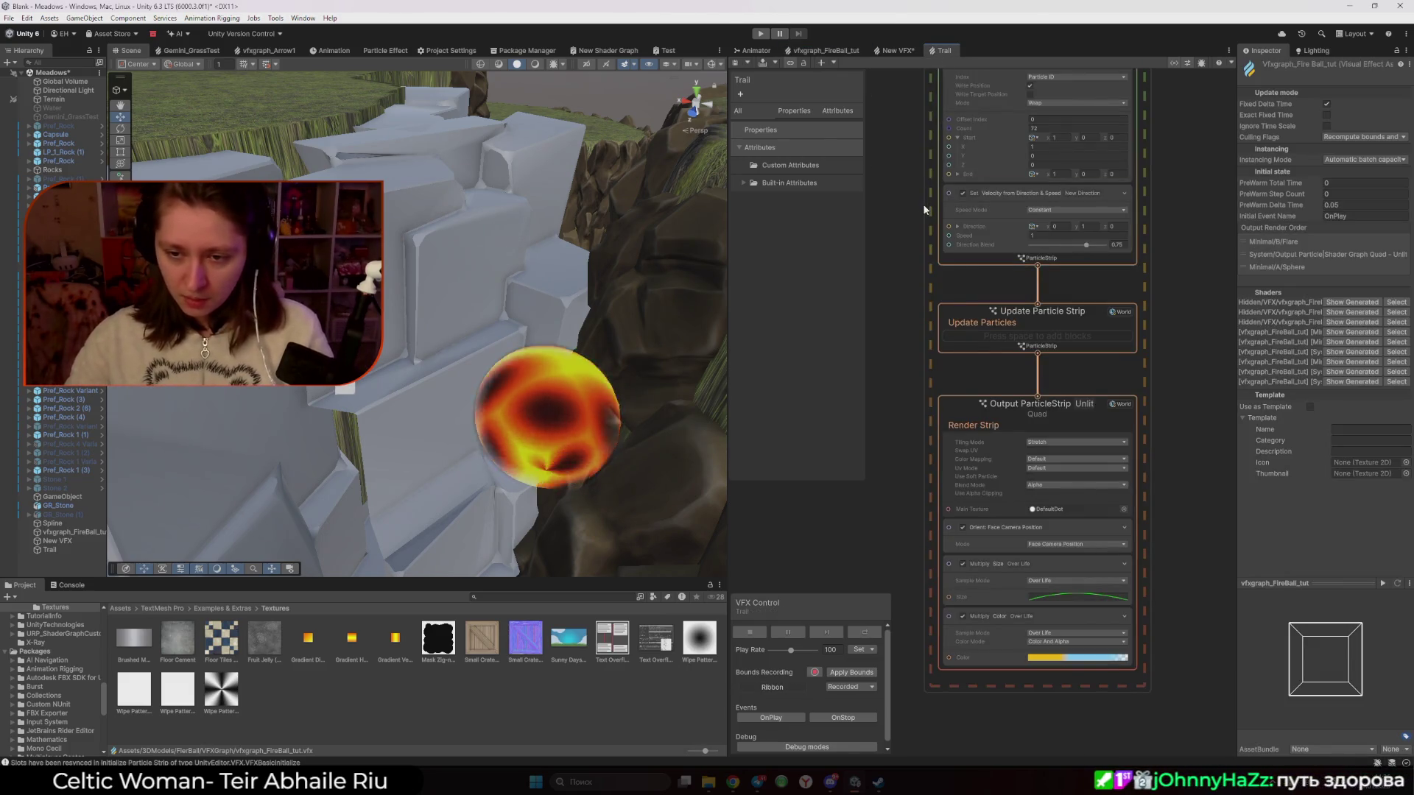
{"action": "left_click", "coordinate": [832, 51]}
{"action": "left_click", "coordinate": [1098, 511]}
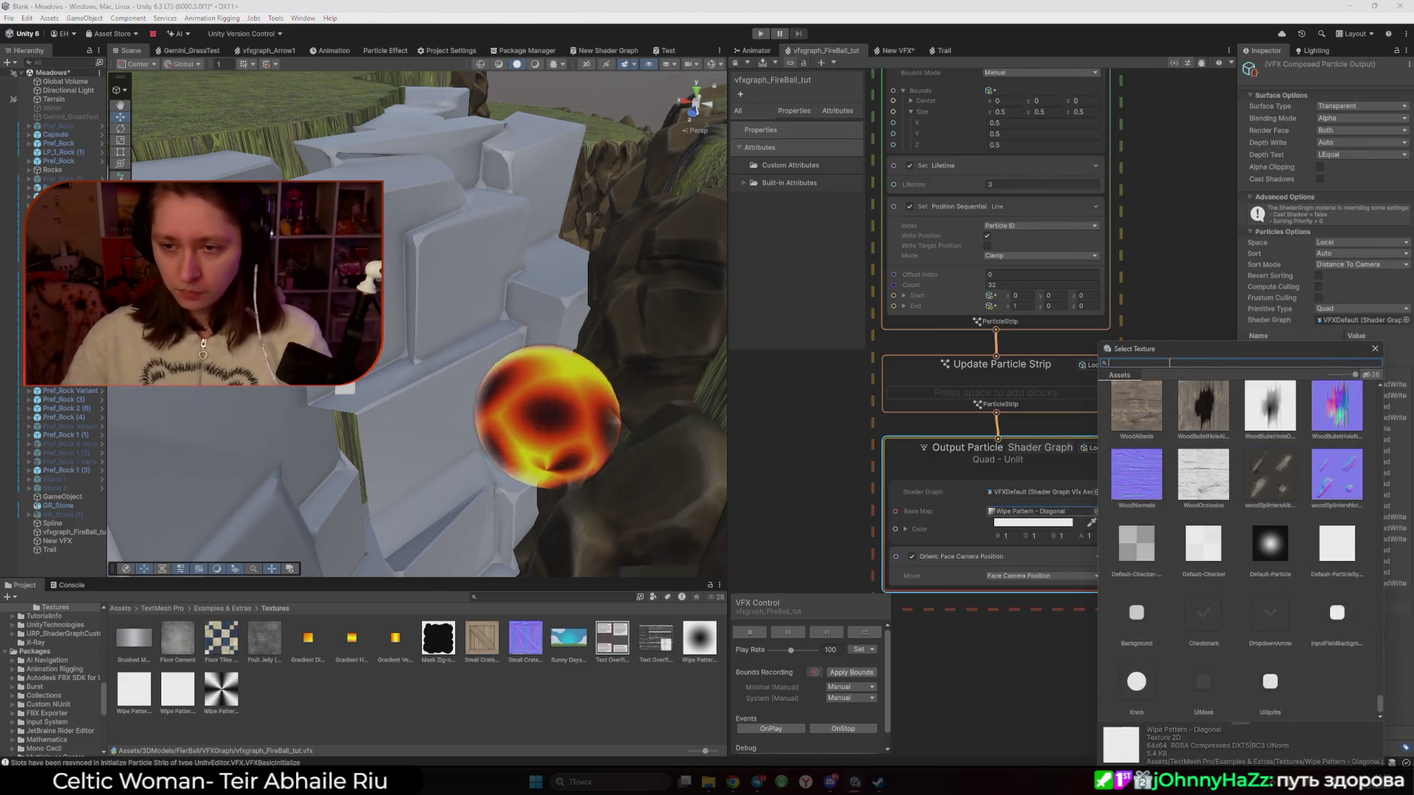
{"action": "type", "text": "Defau"}
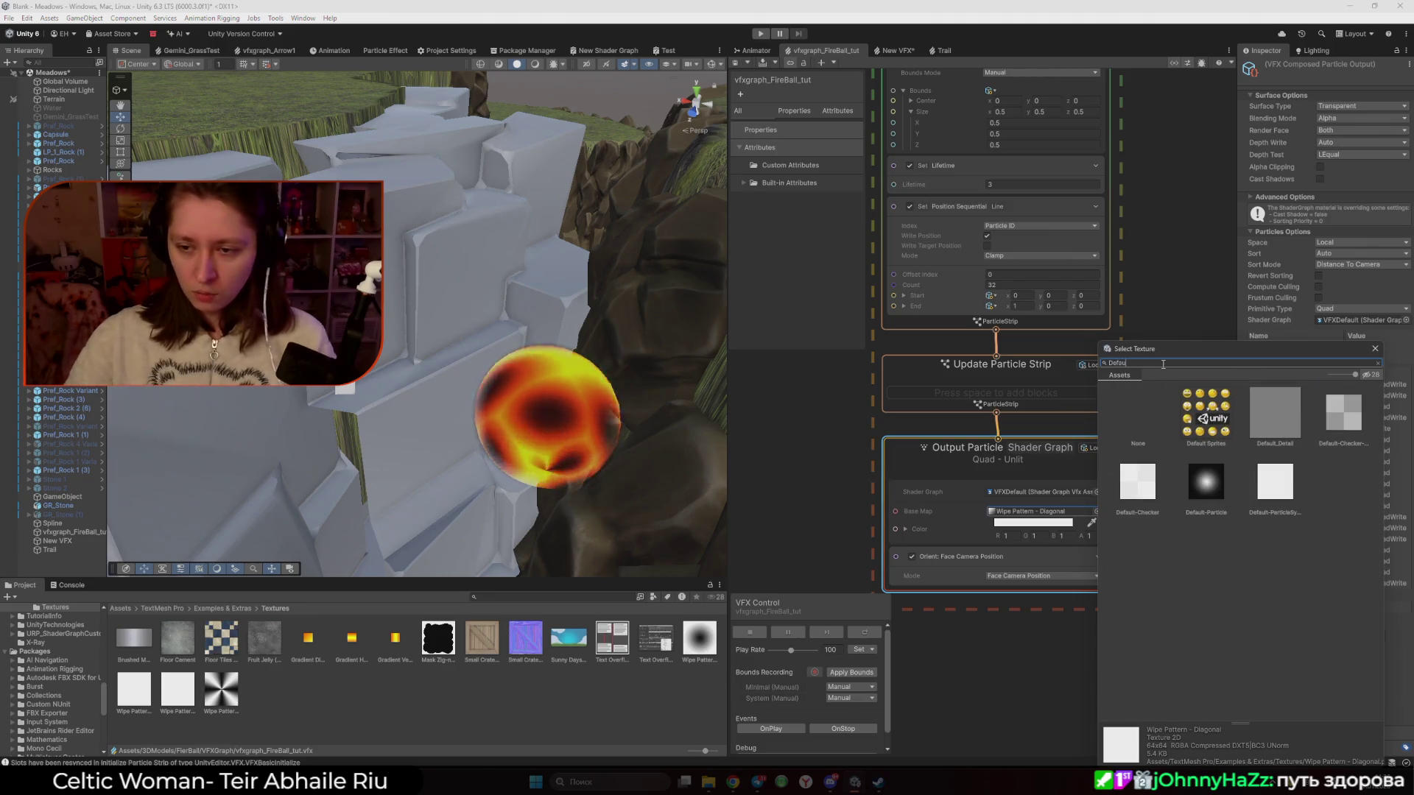
{"action": "double_click", "coordinate": [1221, 486]}
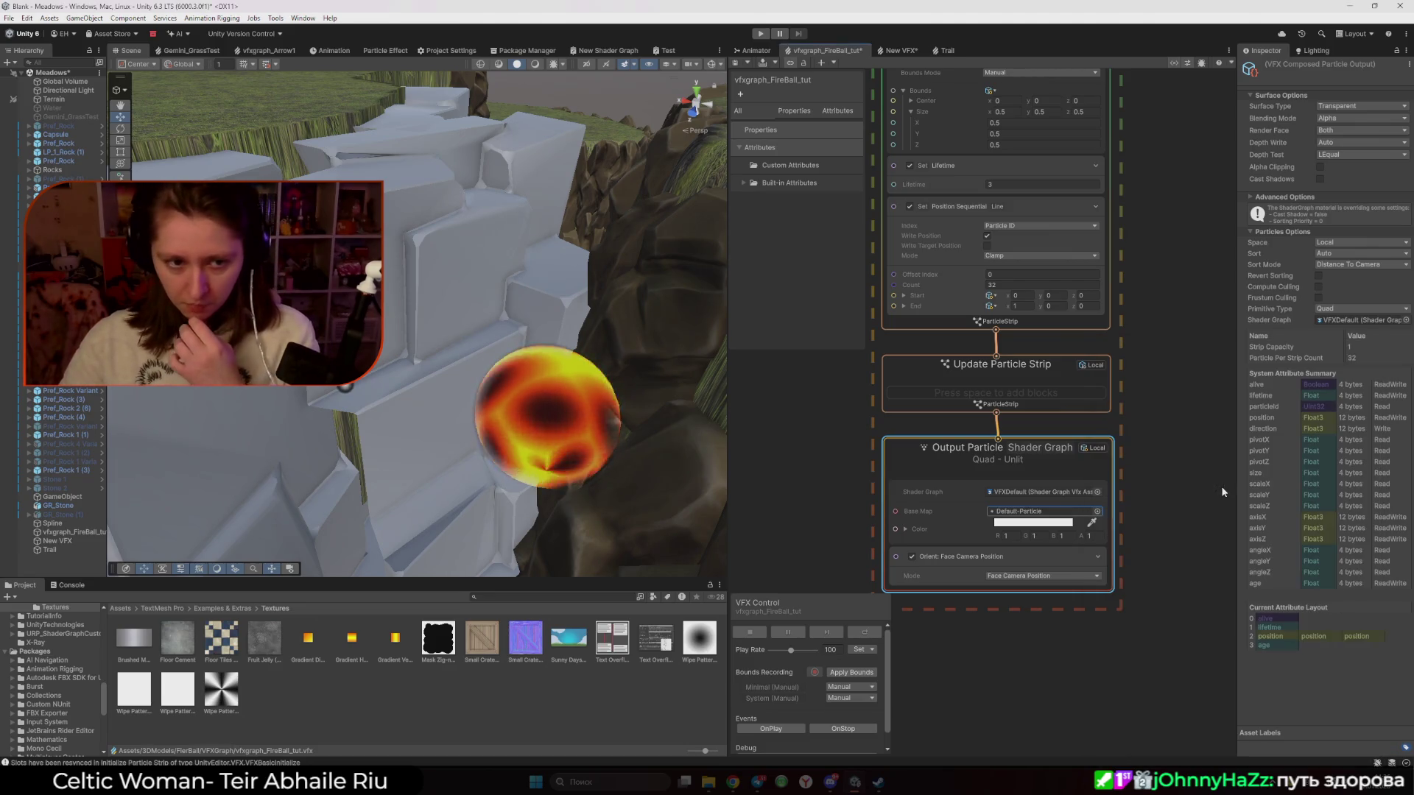
Close the Base Map picker keeping Default-Particle, and reveal the VFXDefault shader graph in the project
{"action": "left_click", "coordinate": [1101, 513]}
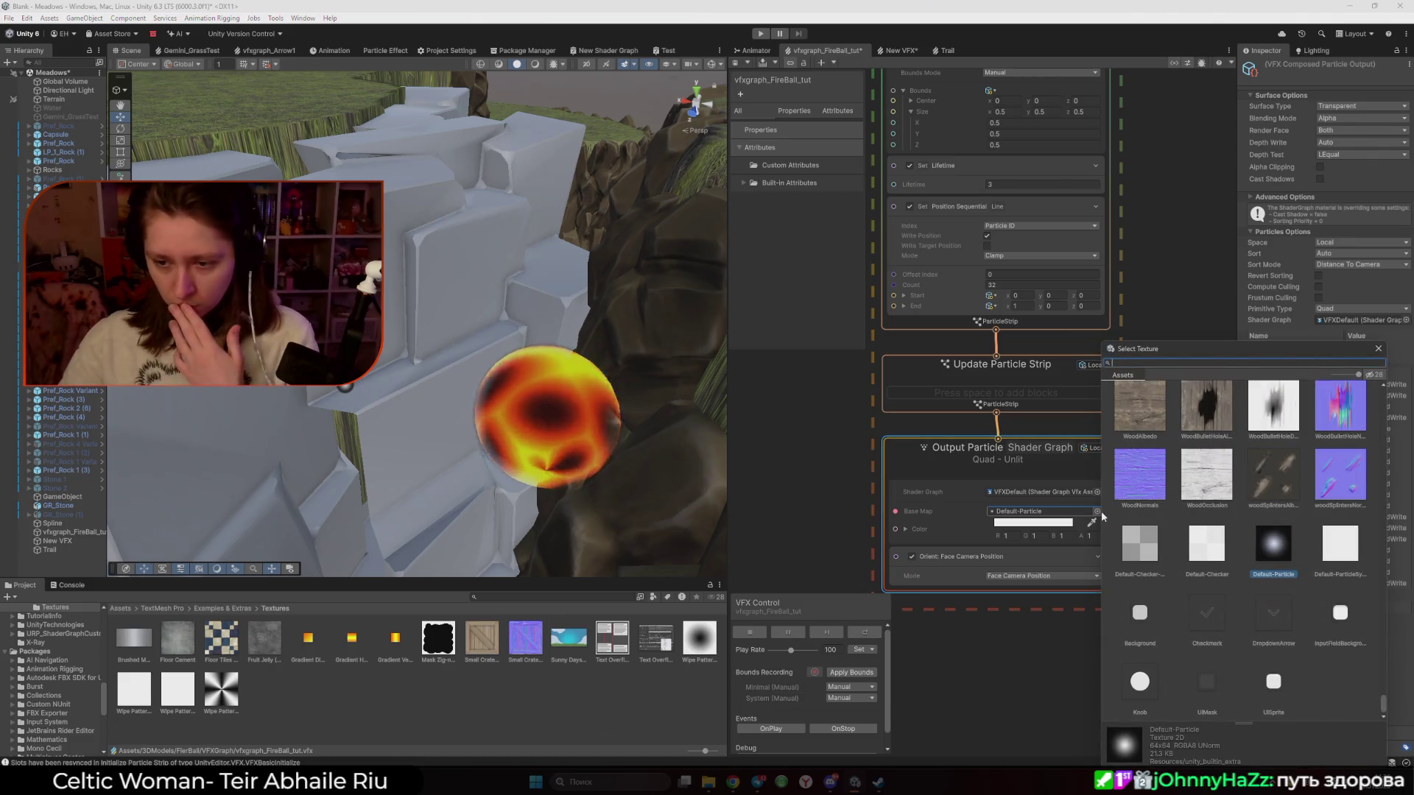
{"action": "scroll", "coordinate": [1207, 593], "scroll_direction": "up", "scroll_amount": 4}
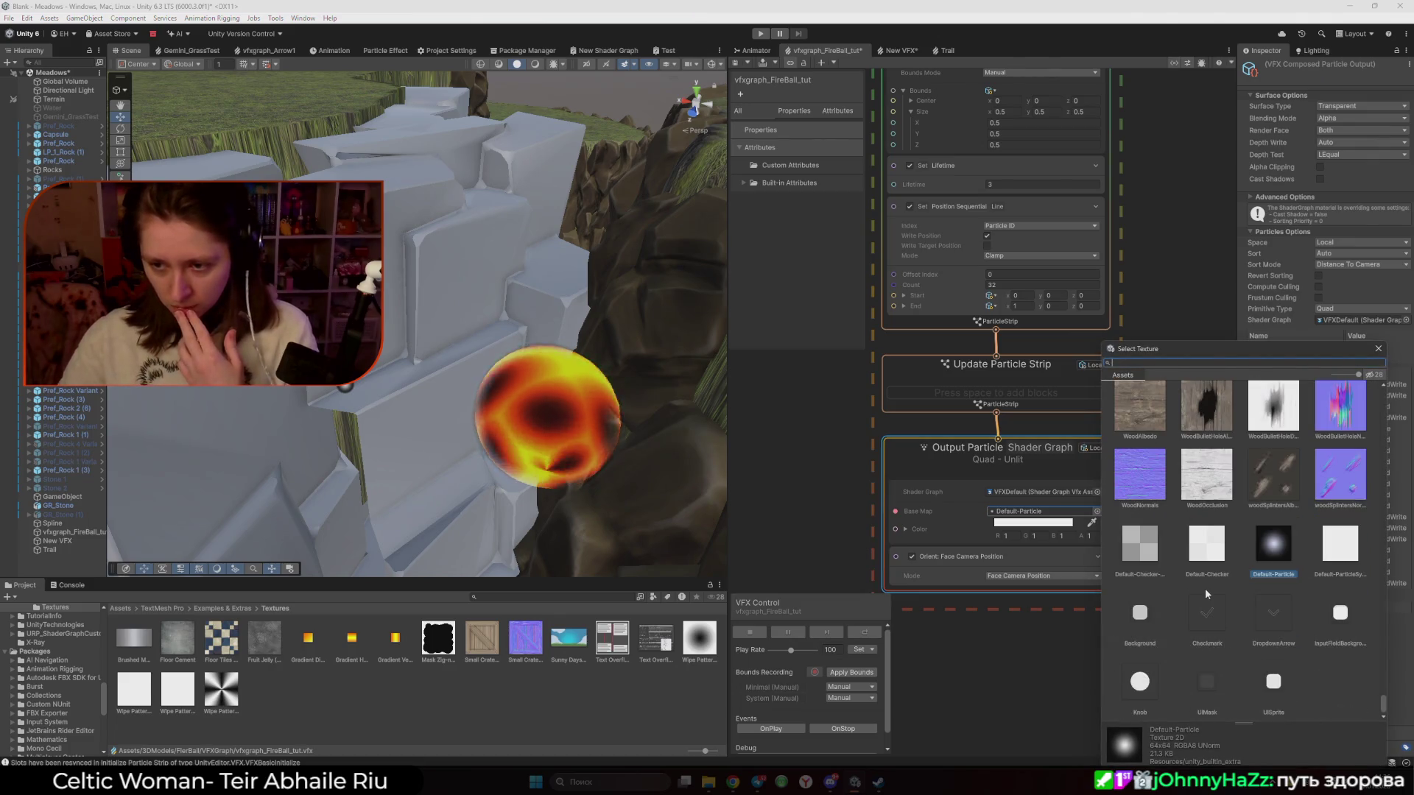
{"action": "scroll", "coordinate": [1205, 589], "scroll_direction": "up", "scroll_amount": 15}
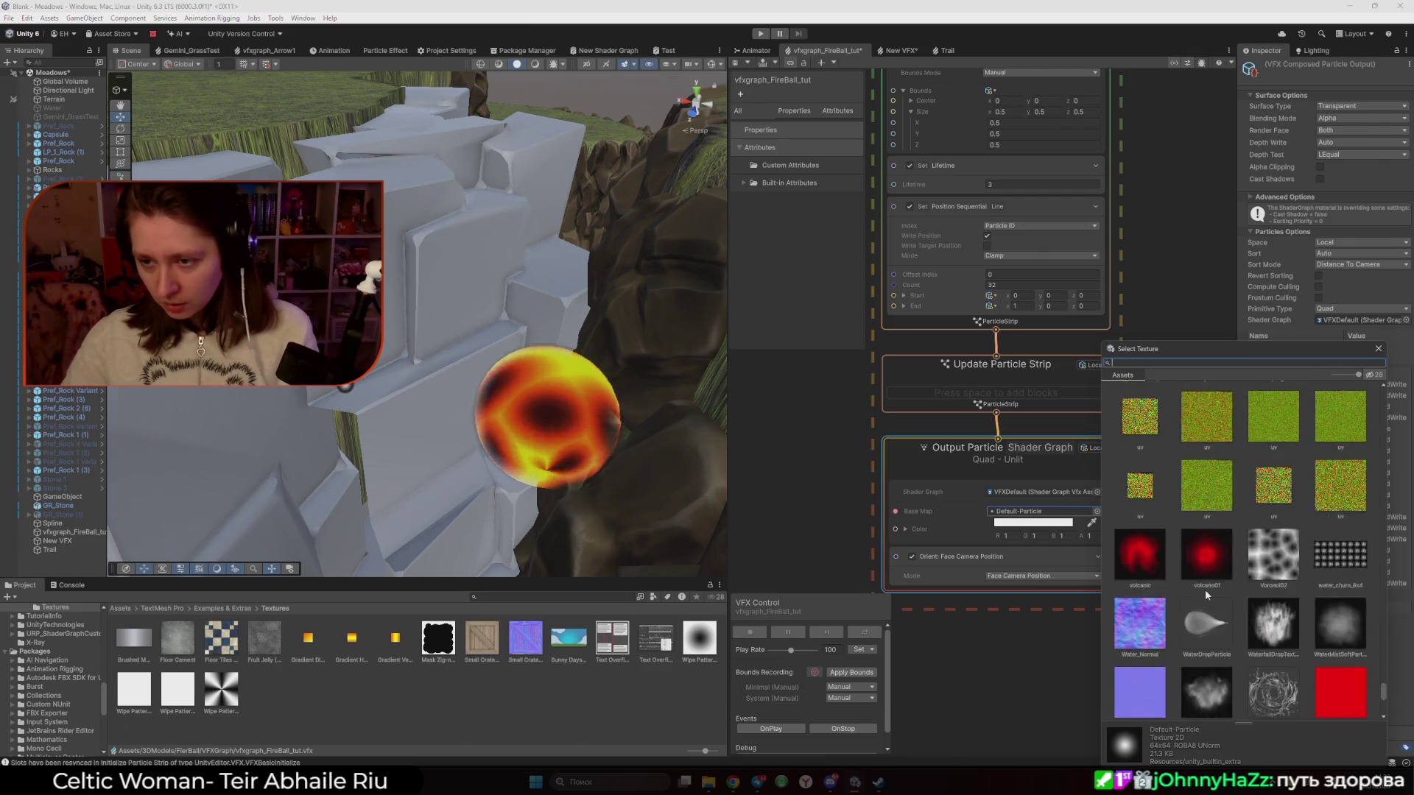
{"action": "scroll", "coordinate": [1208, 583], "scroll_direction": "up", "scroll_amount": 3}
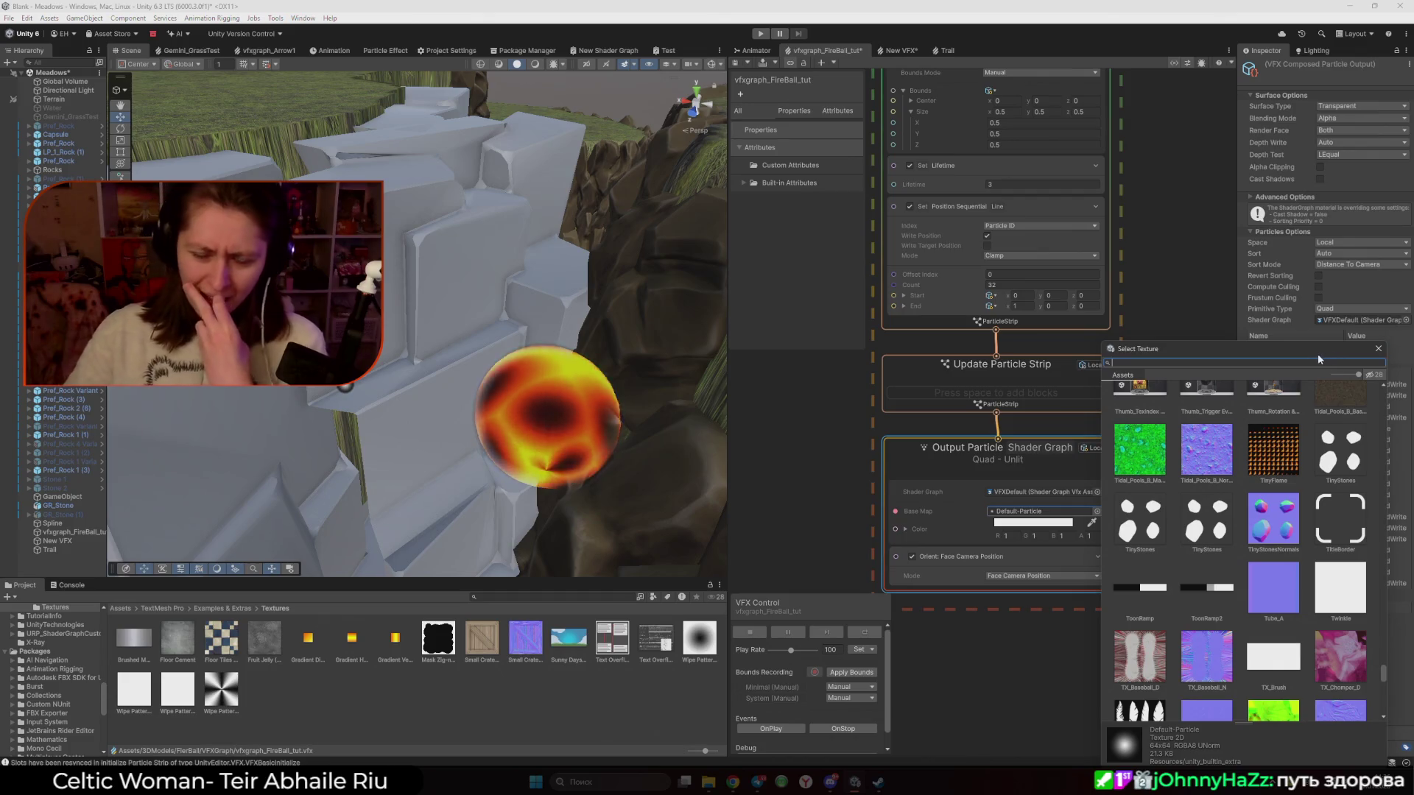
{"action": "left_click", "coordinate": [1377, 349]}
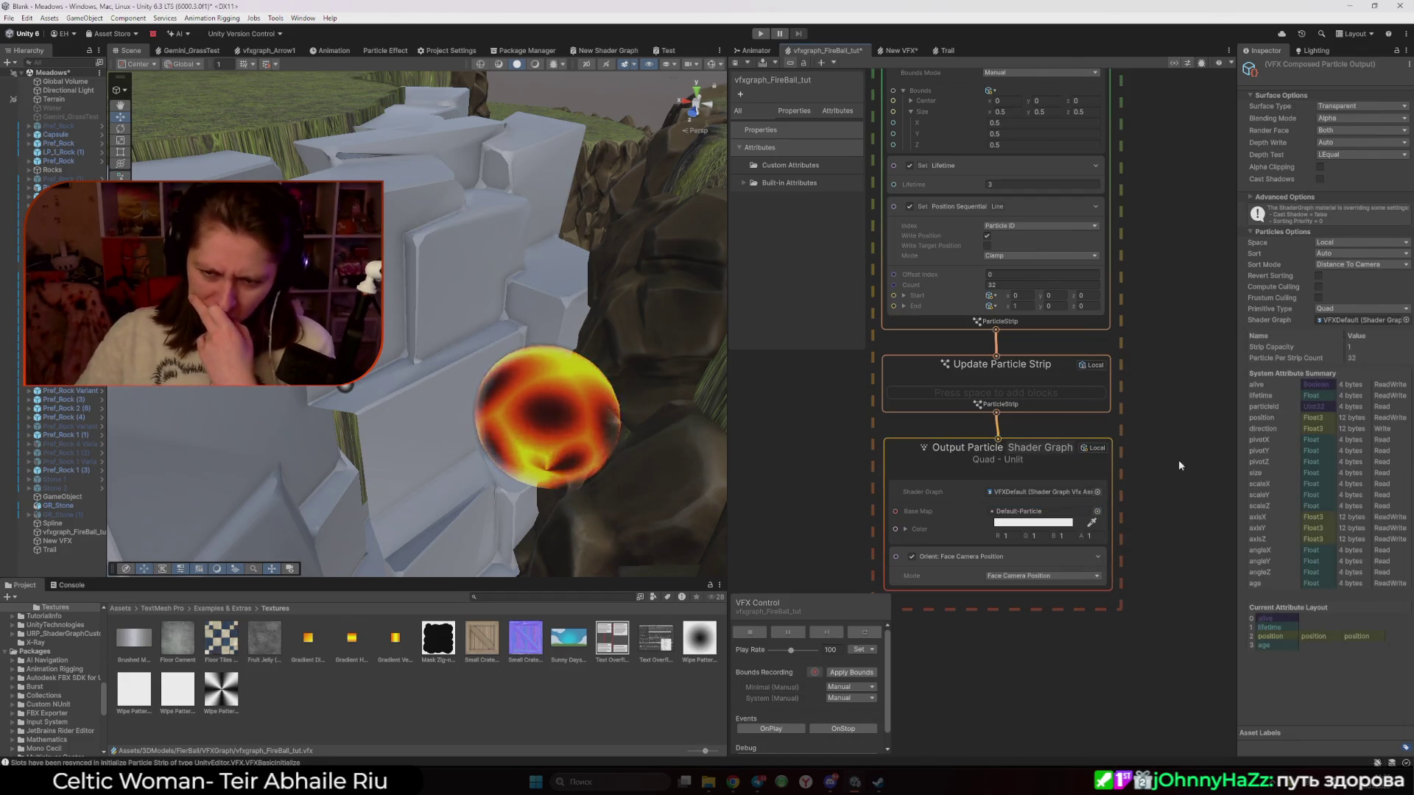
{"action": "left_click", "coordinate": [1068, 492]}
{"action": "left_click", "coordinate": [1041, 562]}
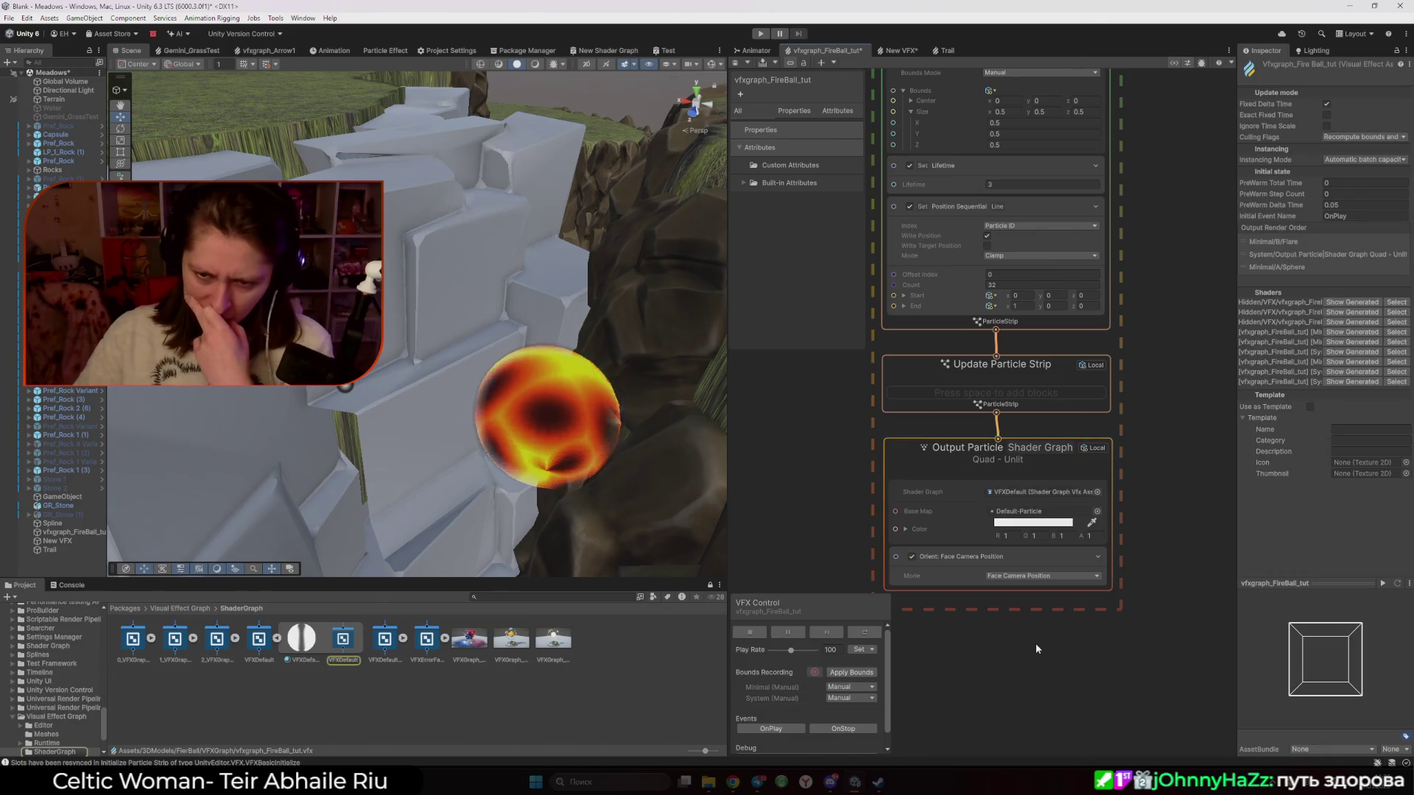
{"action": "left_click_drag", "start_coordinate": [1041, 562], "coordinate": [1116, 529]}
{"action": "left_click", "coordinate": [1153, 492]}
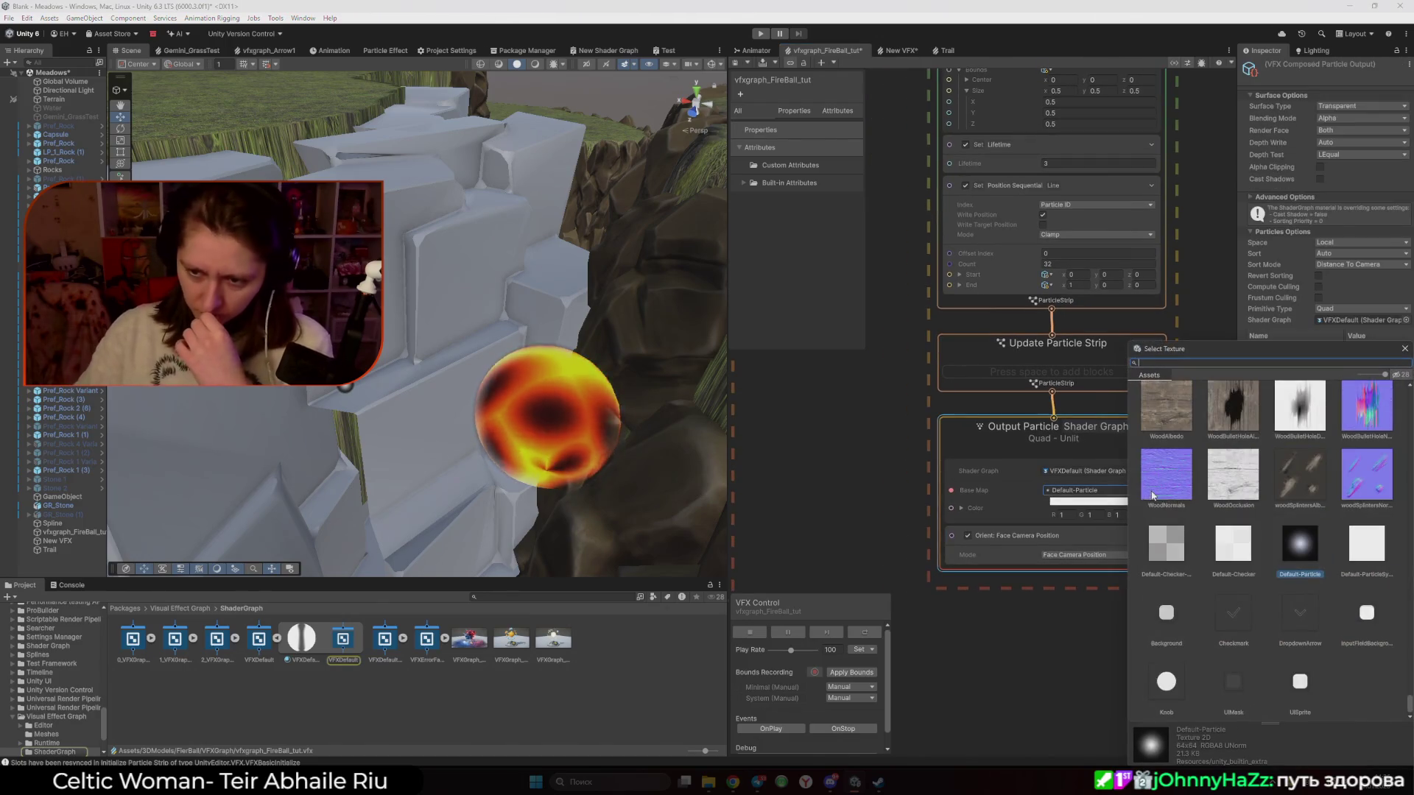
{"action": "double_click", "coordinate": [1309, 551]}
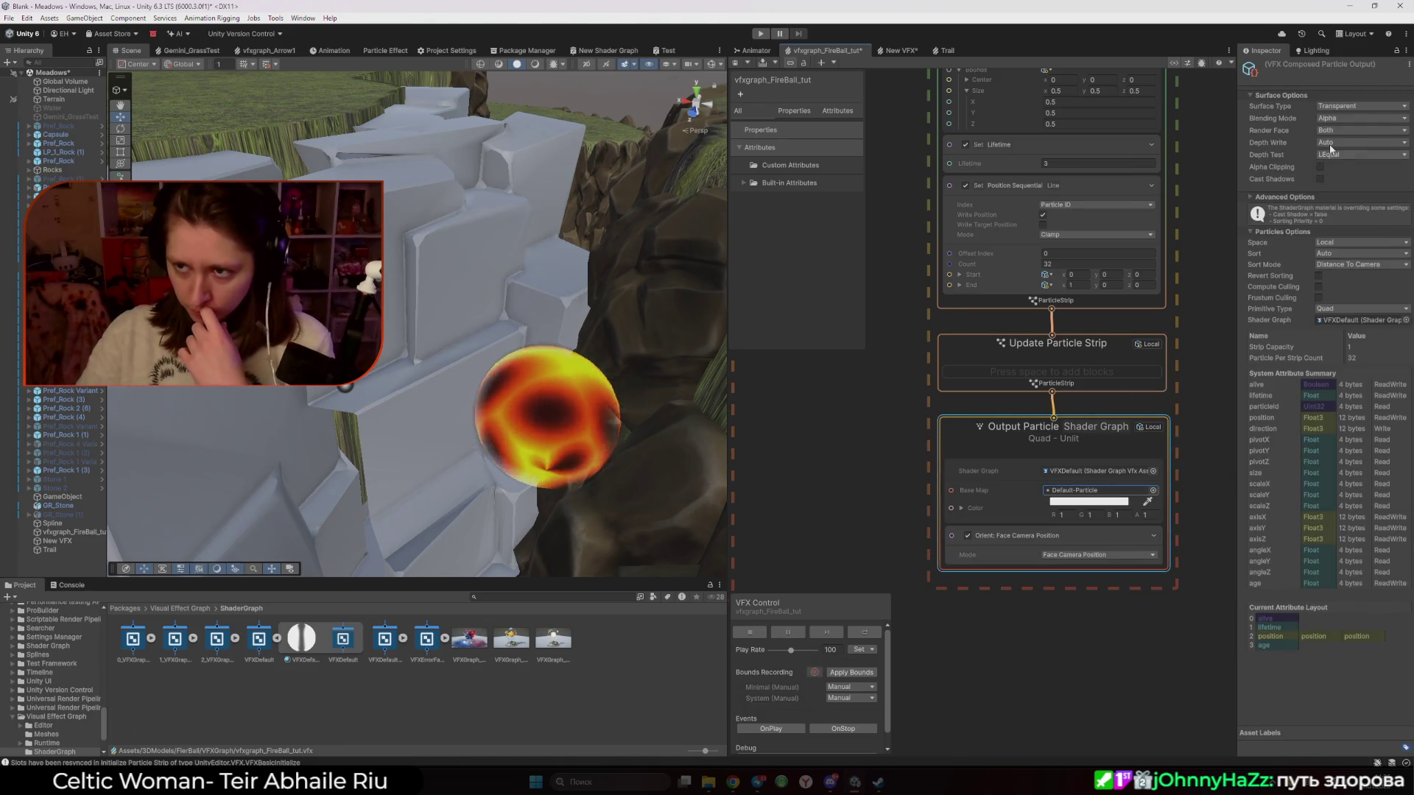
{"action": "left_click", "coordinate": [1342, 119]}
{"action": "left_click", "coordinate": [1342, 111]}
{"action": "left_click", "coordinate": [1342, 122]}
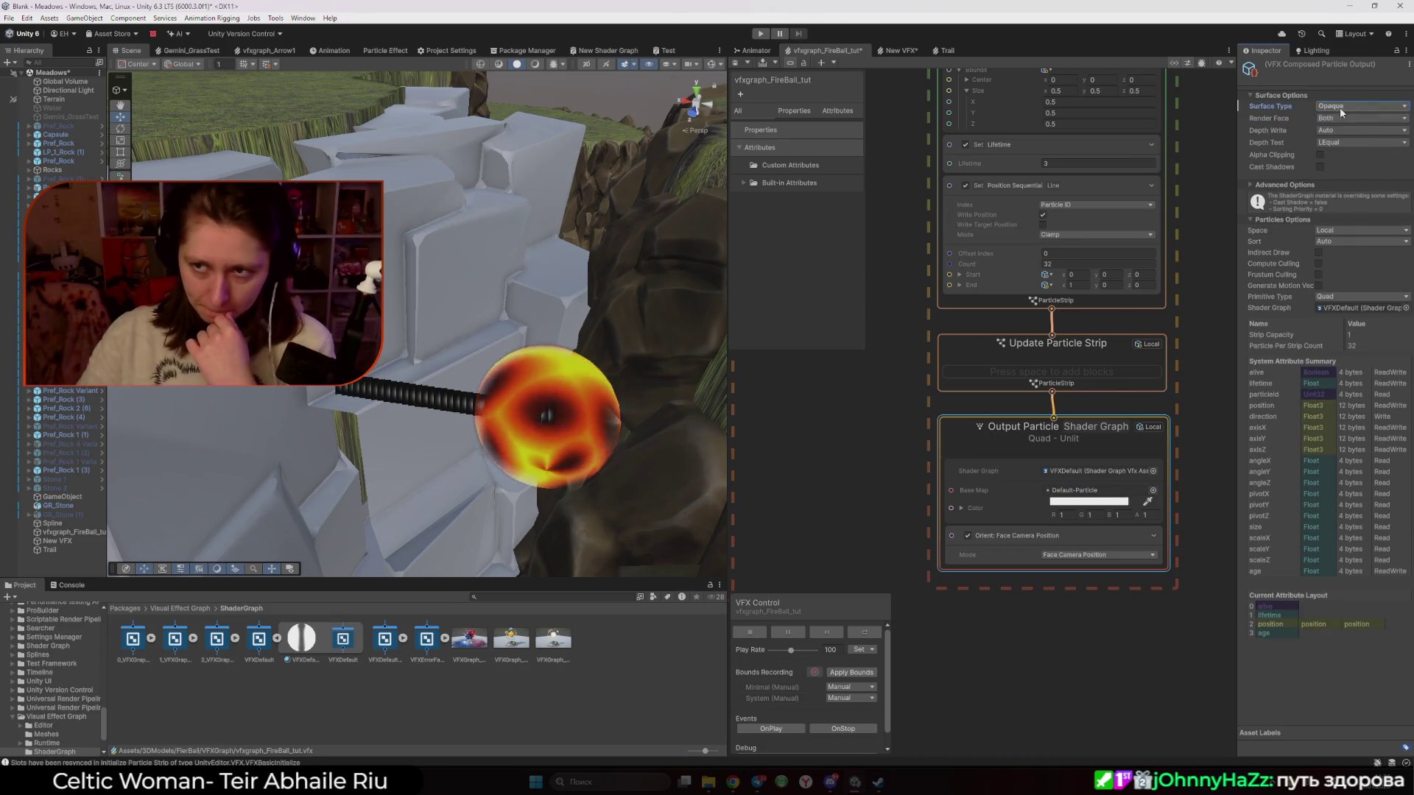
{"action": "left_click", "coordinate": [1357, 131]}
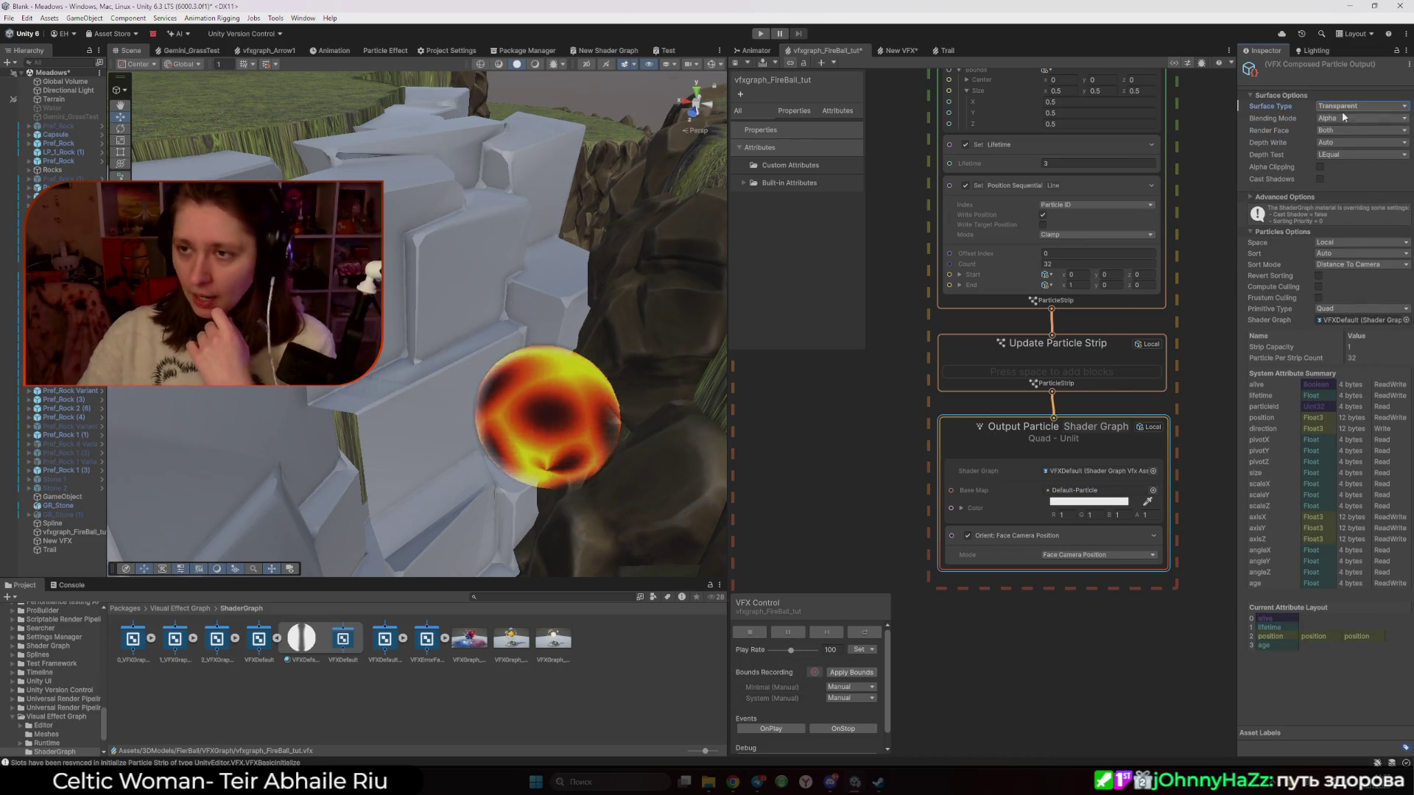
{"action": "left_click", "coordinate": [1195, 300]}
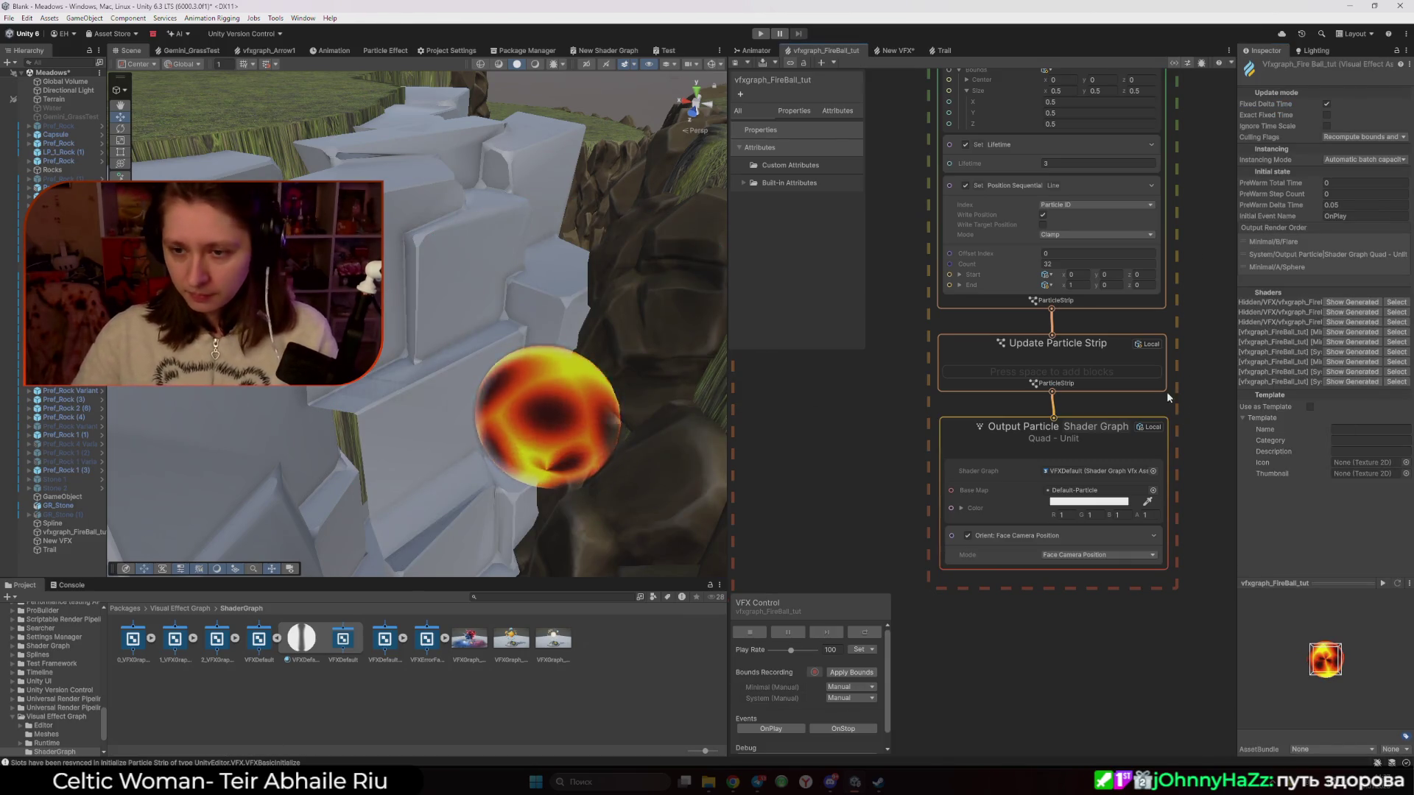
{"action": "left_click", "coordinate": [979, 439]}
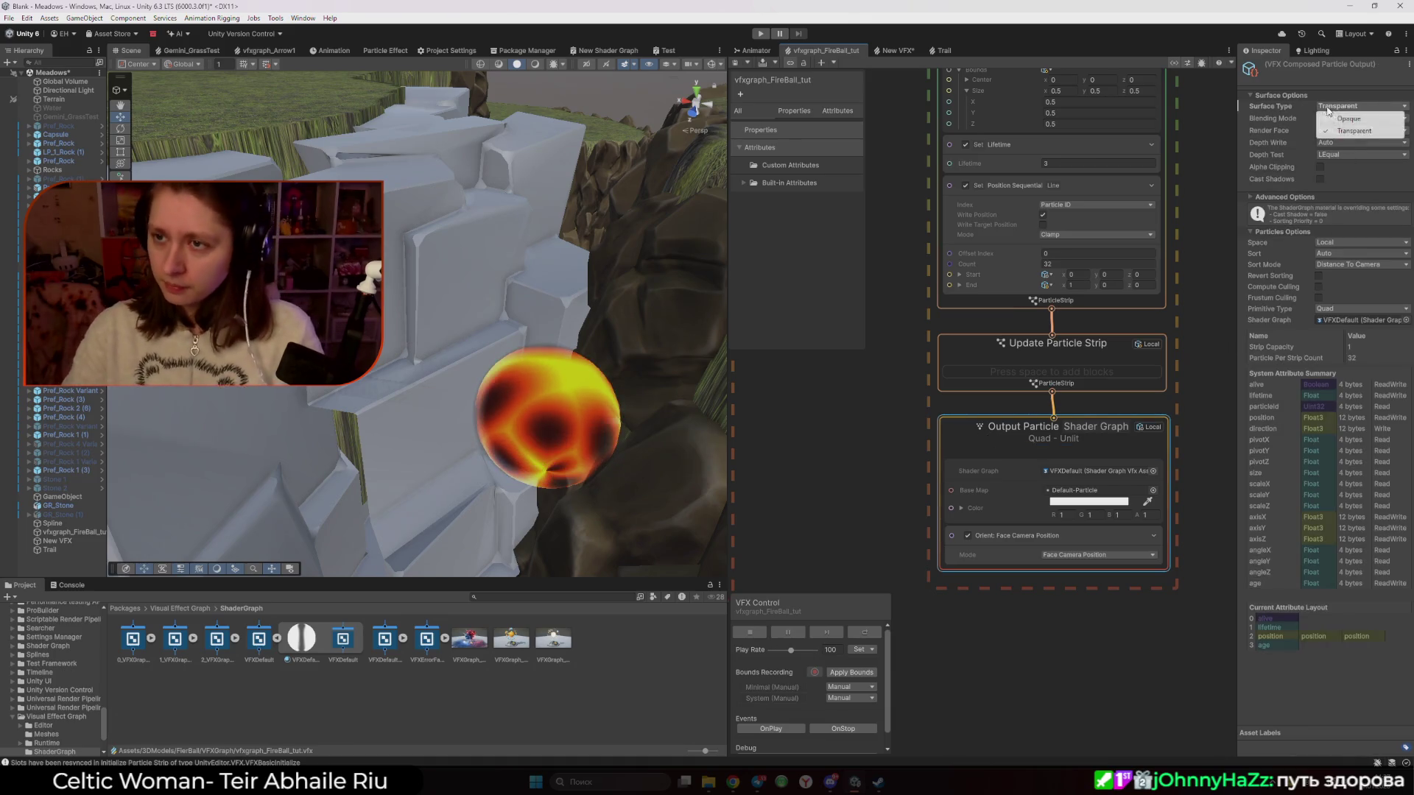
{"action": "left_click", "coordinate": [1340, 118]}
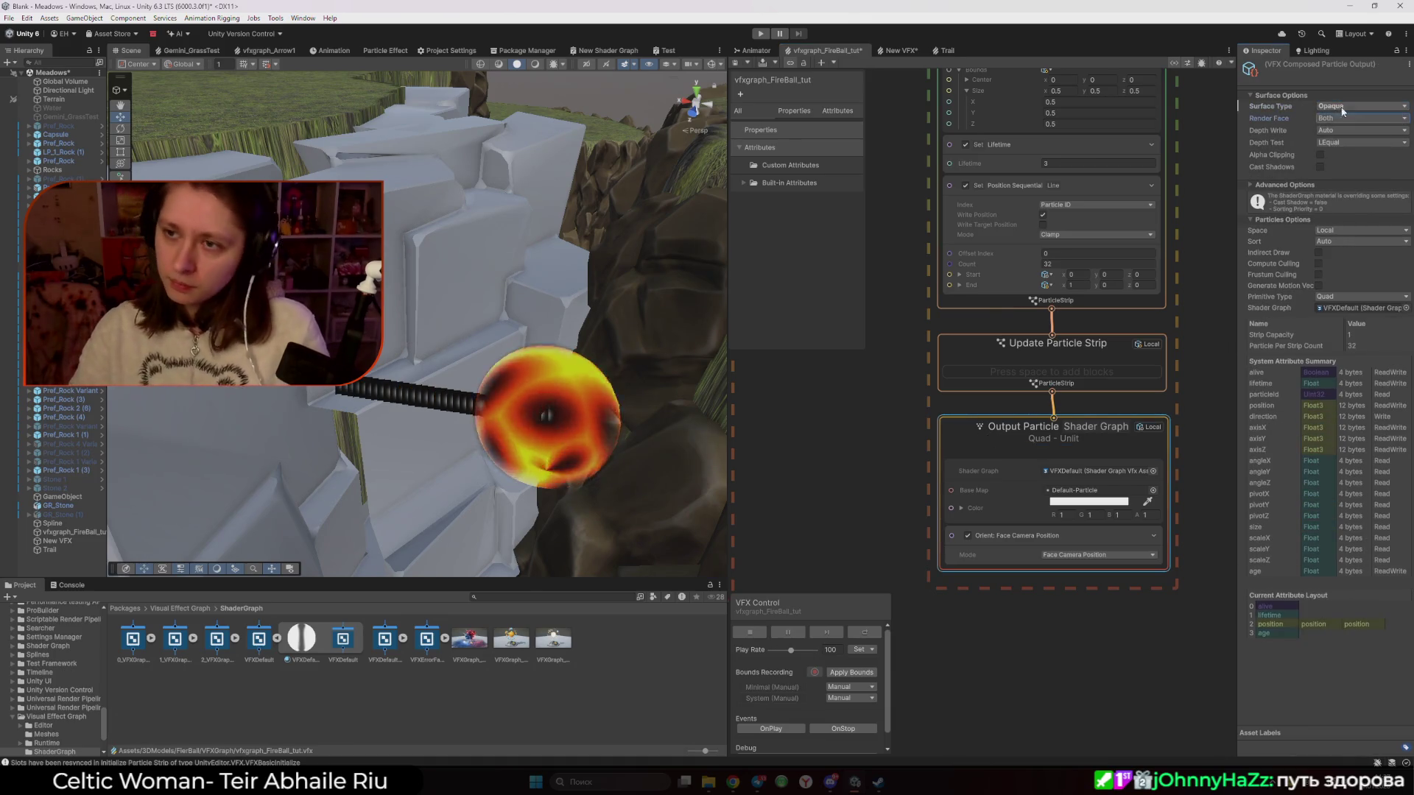
{"action": "left_click", "coordinate": [1341, 111]}
{"action": "left_click", "coordinate": [1354, 131]}
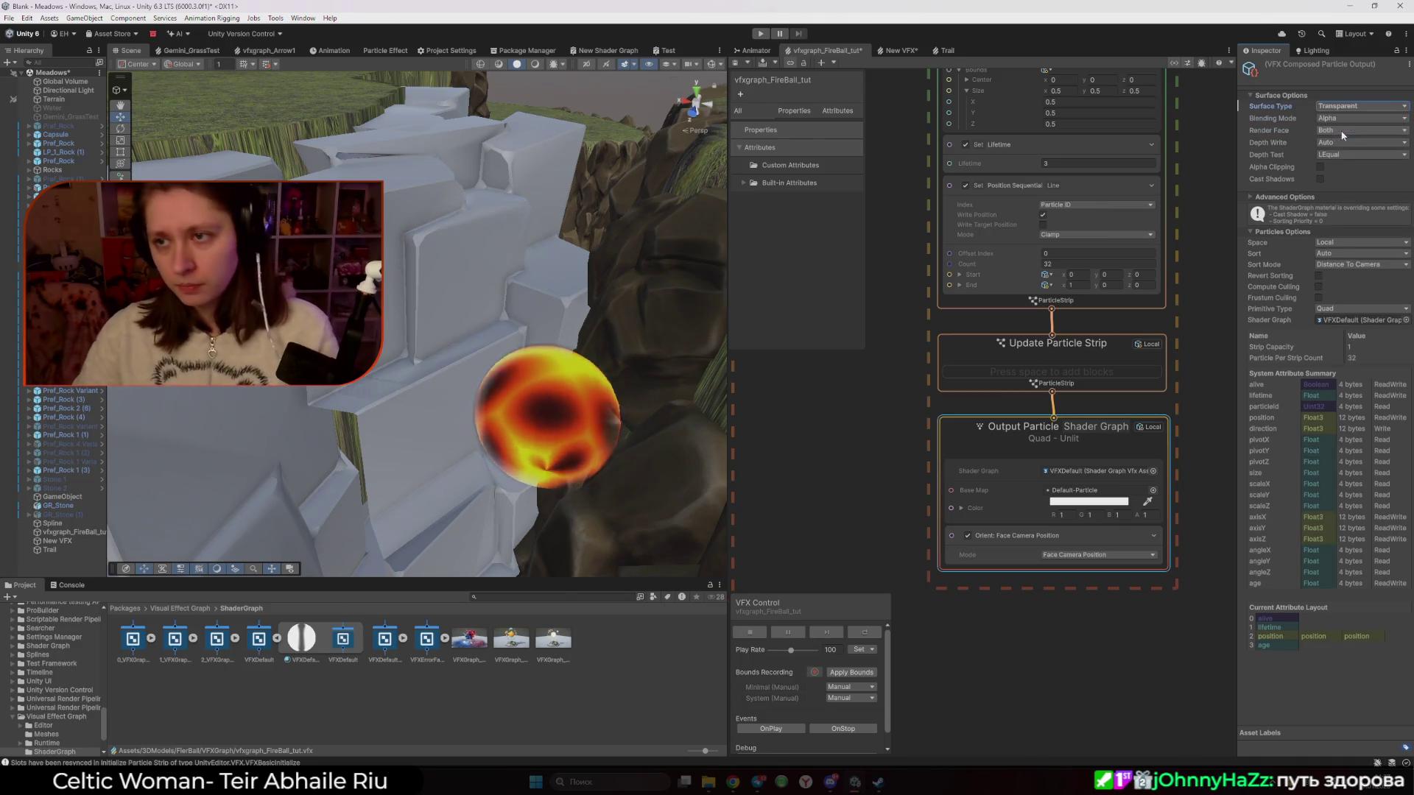
{"action": "left_click", "coordinate": [1342, 120]}
Delete the Output Particle Shader Graph context and add an Output Particle Shader Graph Quad
{"action": "key", "text": "Escape"}
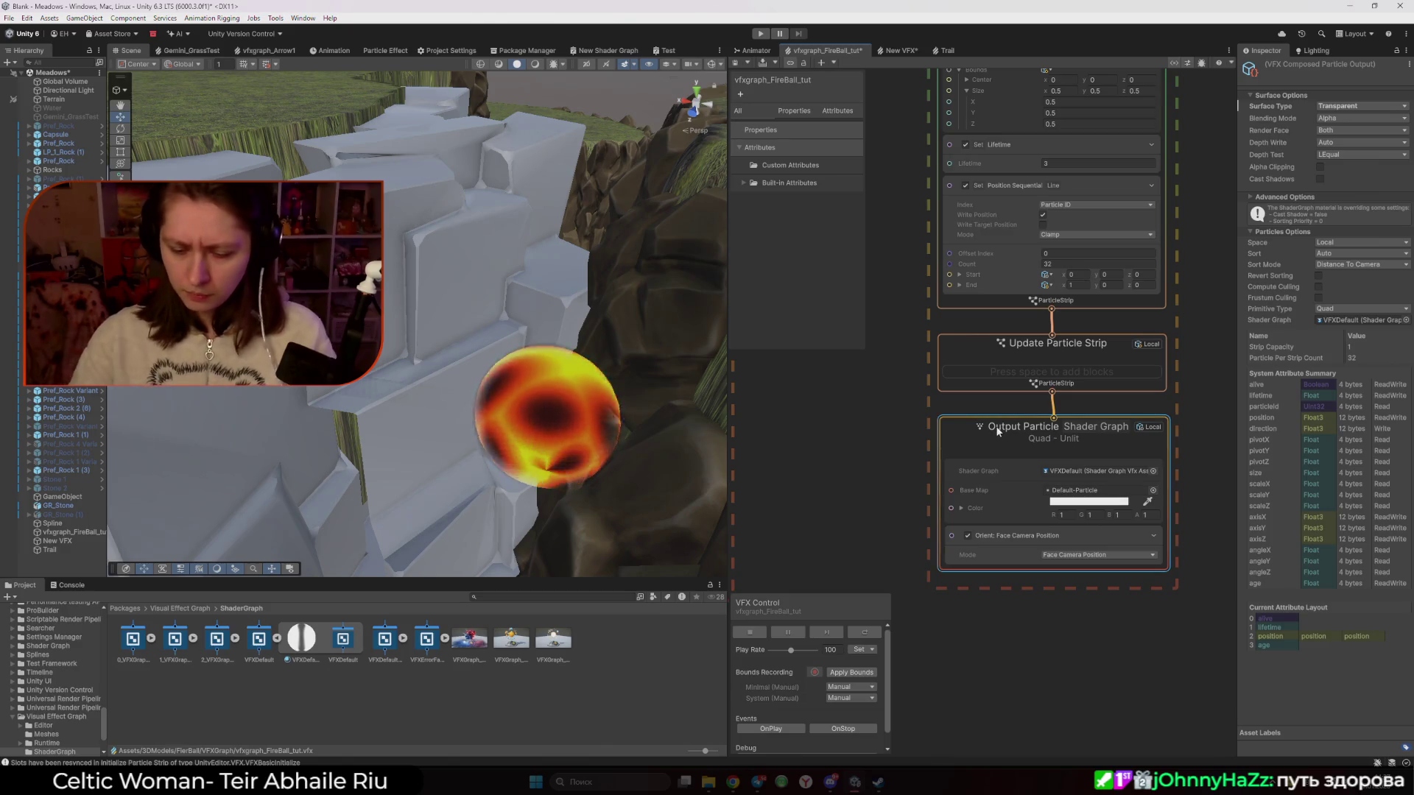
{"action": "key", "text": "Delete"}
{"action": "key", "text": "space"}
{"action": "left_click", "coordinate": [1049, 512]}
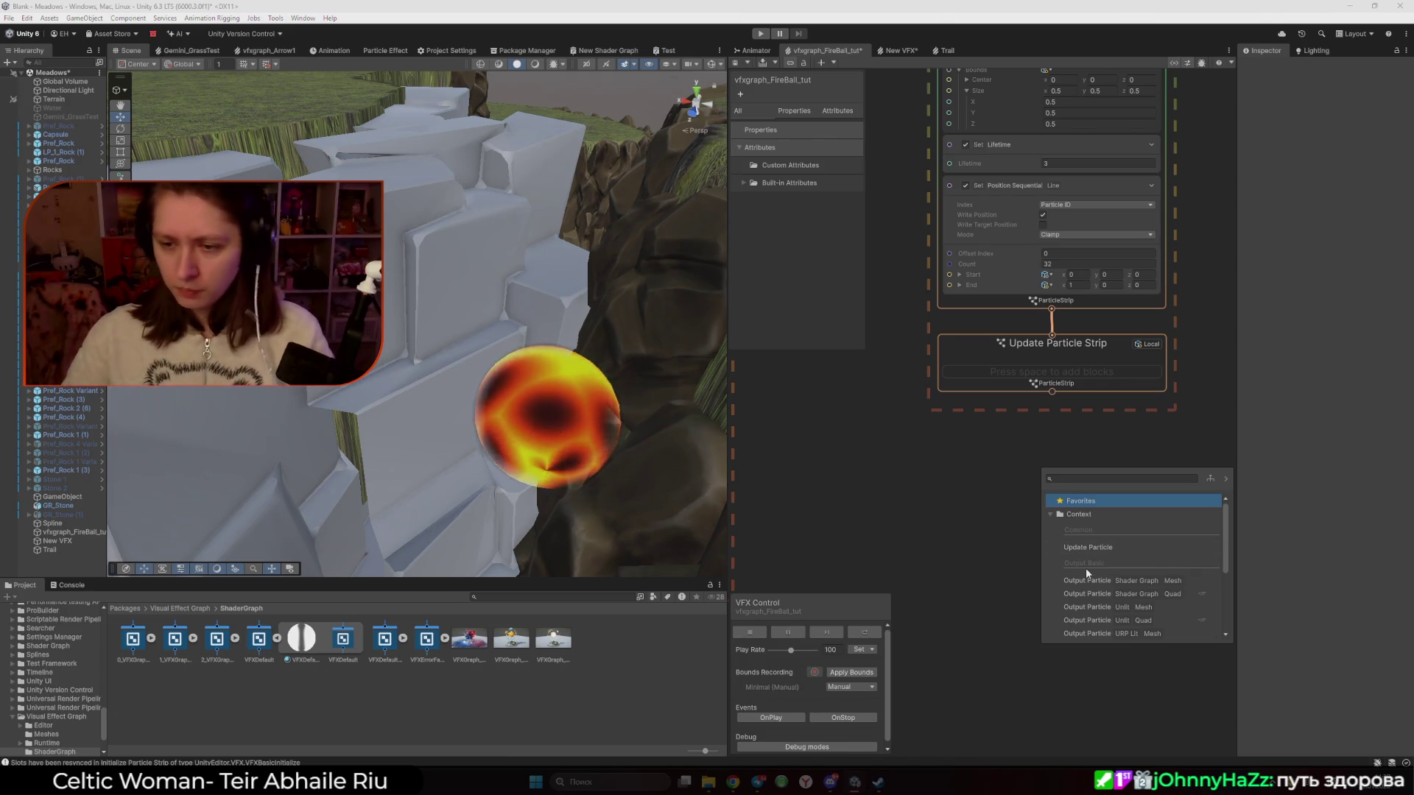
{"action": "left_click", "coordinate": [1096, 595]}
{"action": "double_click", "coordinate": [1095, 592]}
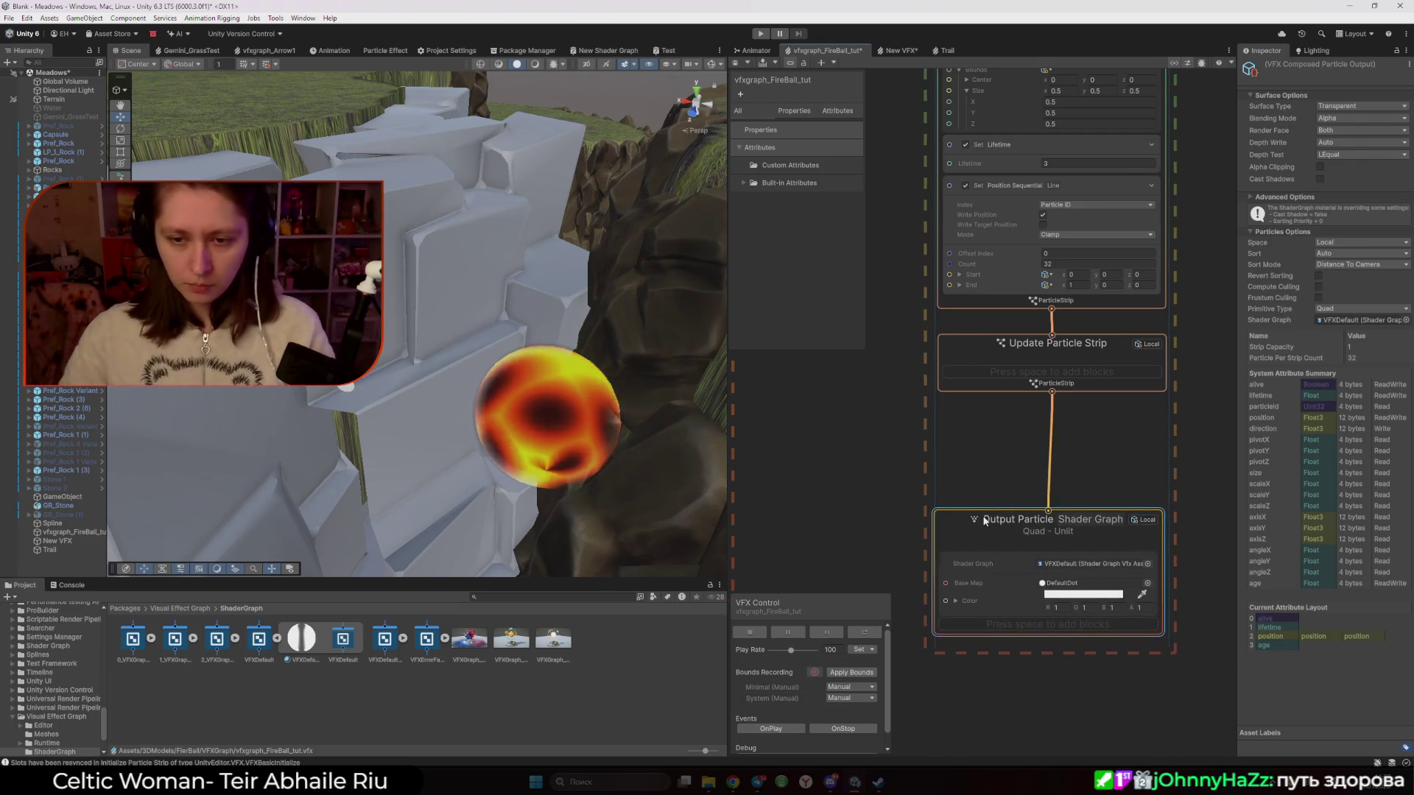
Replace it with an Output ParticleStrip Shader Graph Quad wired from Update Particle Strip
{"action": "left_click", "coordinate": [947, 49]}
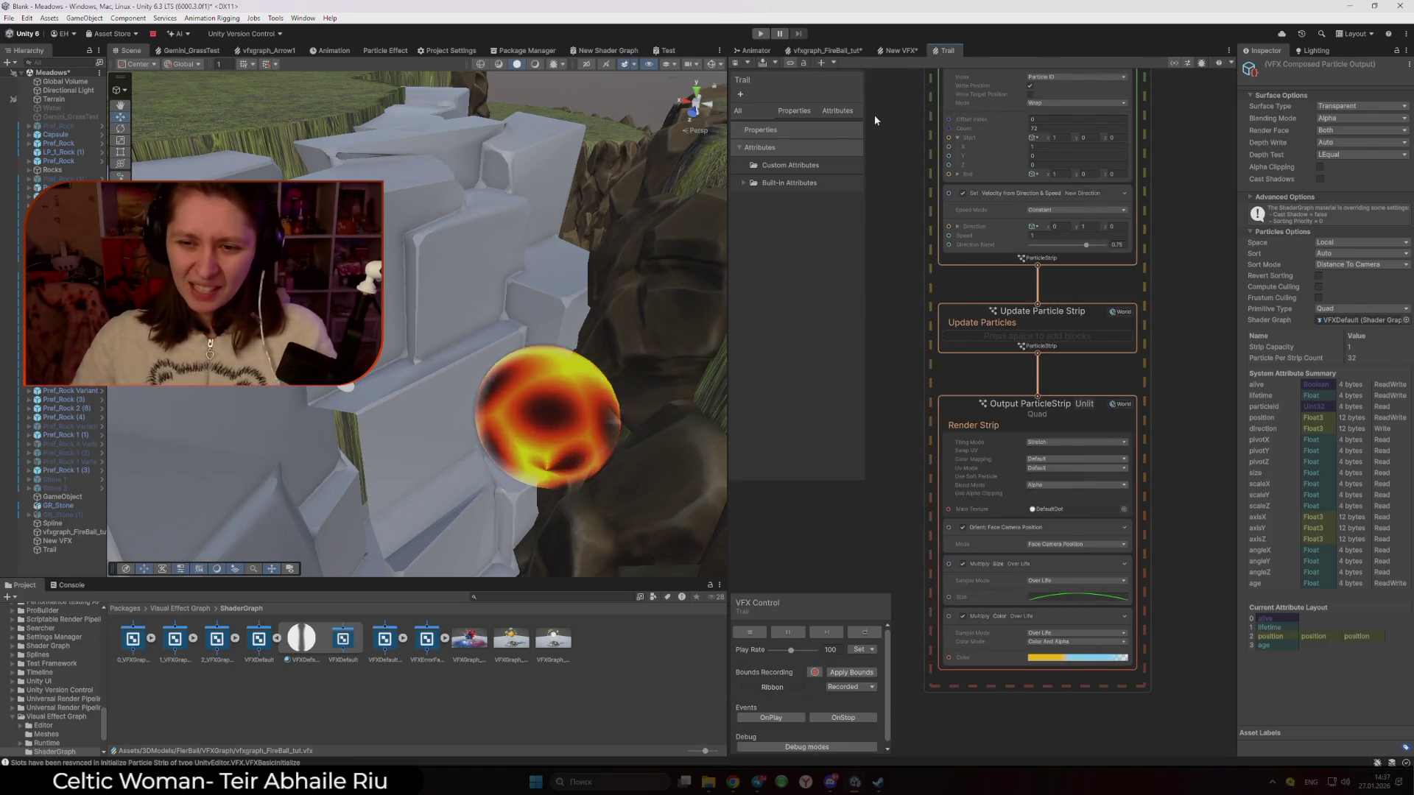
{"action": "left_click", "coordinate": [825, 50]}
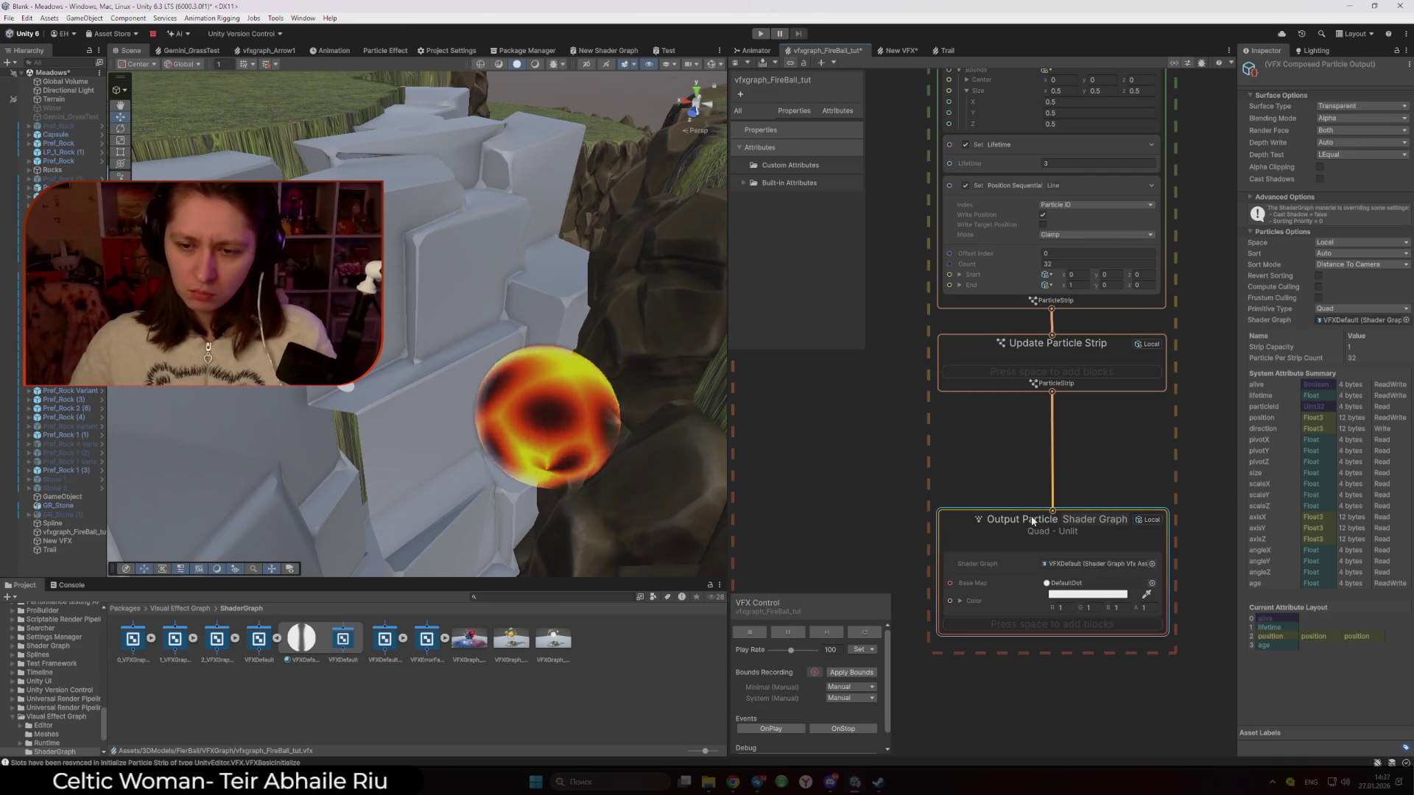
{"action": "key", "text": "Delete"}
{"action": "left_click_drag", "start_coordinate": [1052, 391], "coordinate": [1041, 518]}
{"action": "left_click", "coordinate": [1068, 575]}
{"action": "scroll", "coordinate": [1169, 637], "scroll_direction": "down", "scroll_amount": 2}
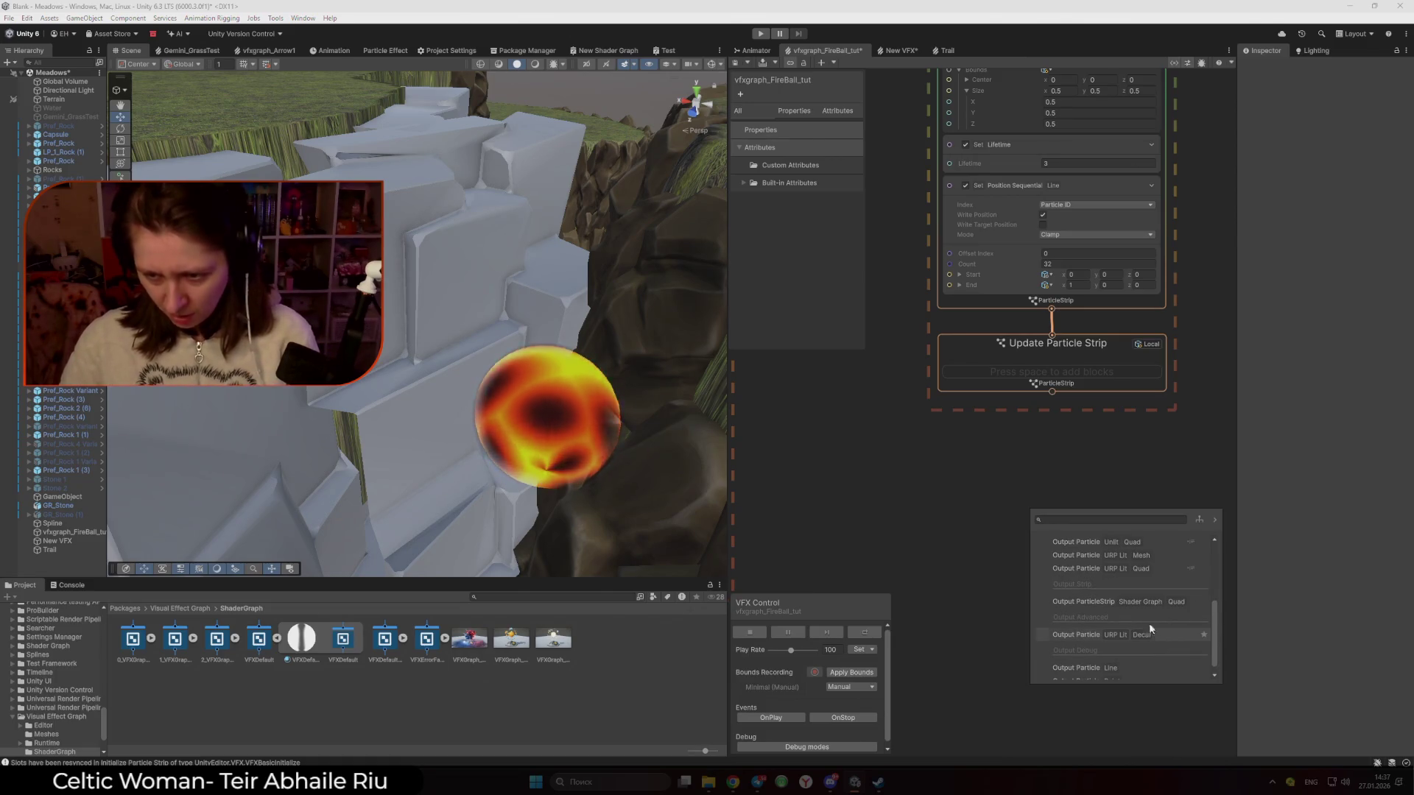
{"action": "left_click", "coordinate": [1096, 601]}
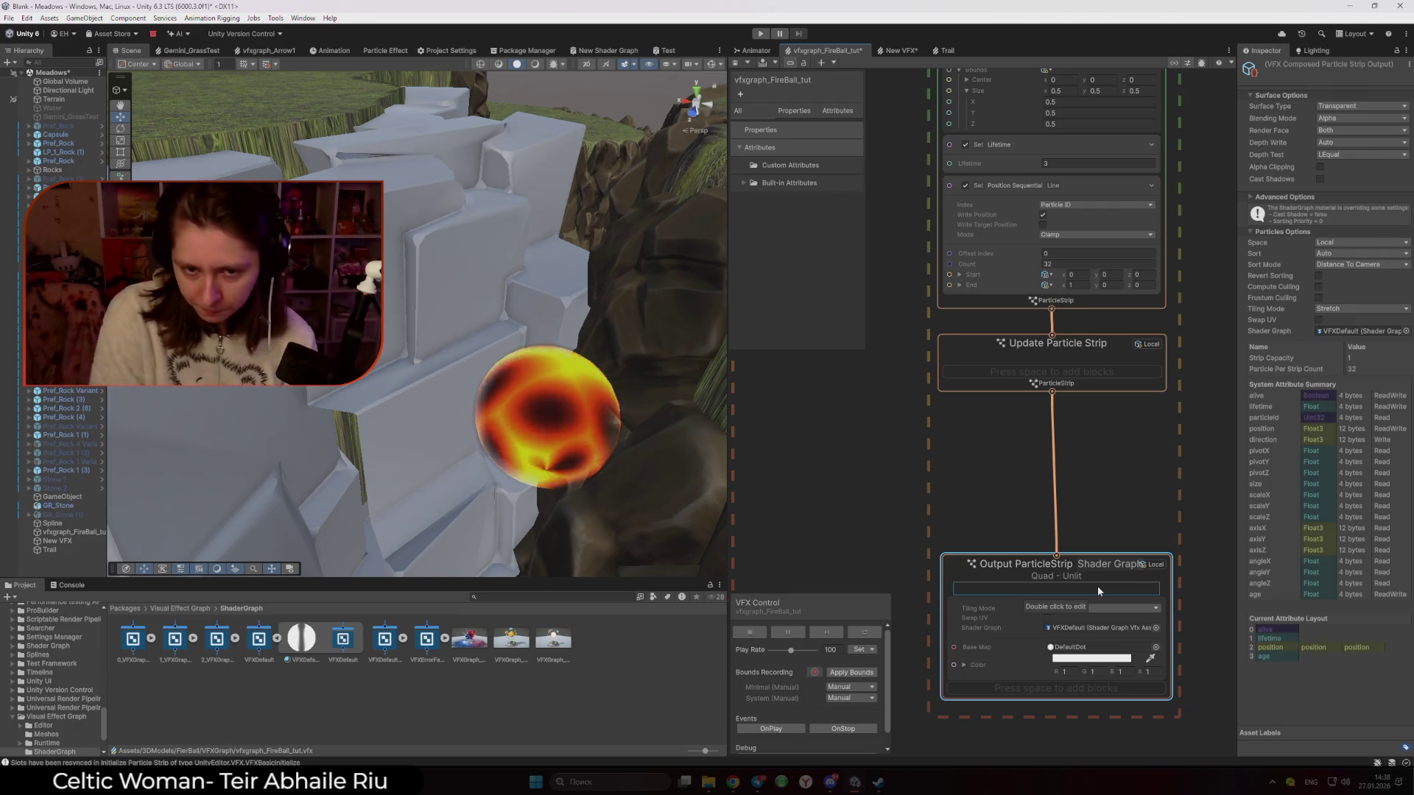
{"action": "left_click", "coordinate": [895, 425]}
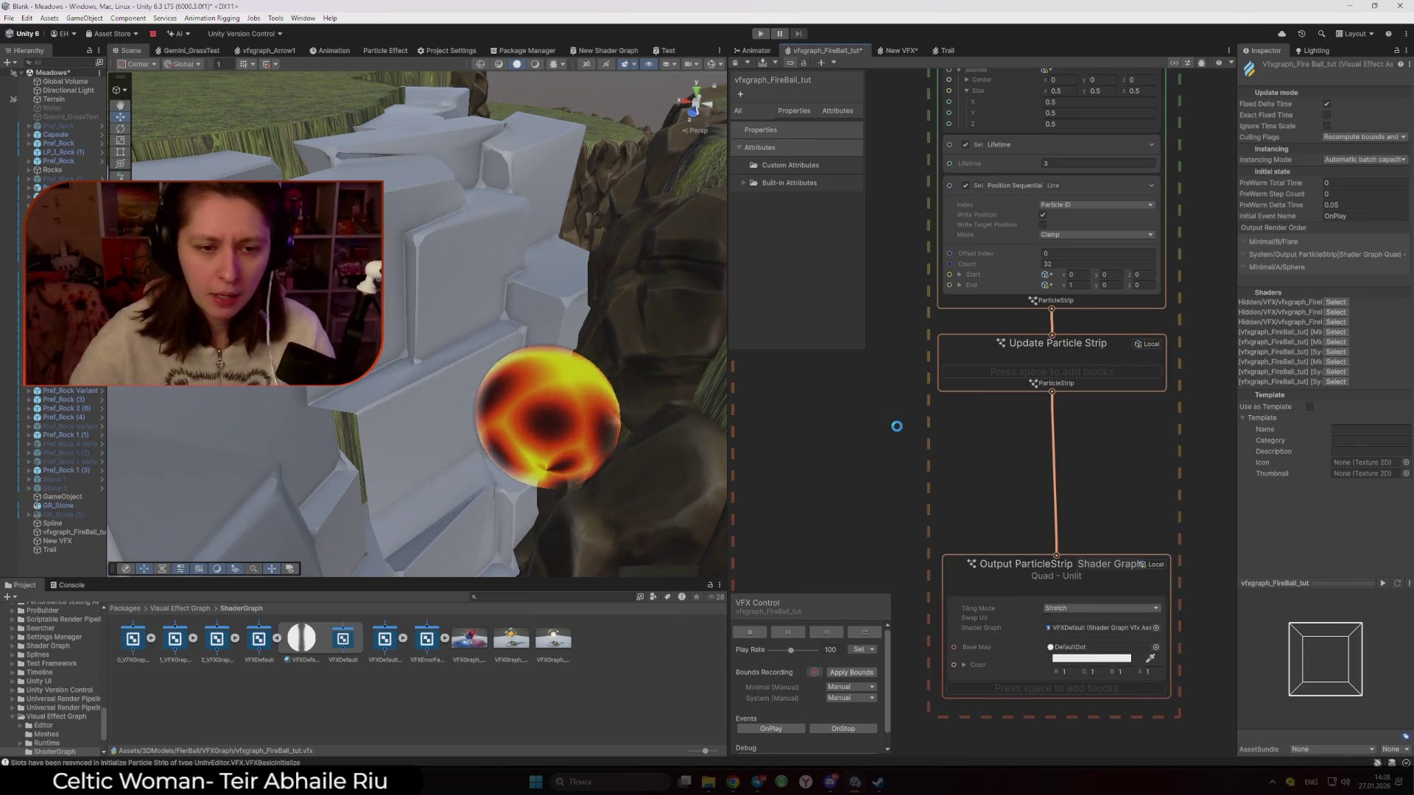
Try the strip output's Repeat Per Segment tiling mode, then set Tiling Mode back to Stretch
{"action": "left_click", "coordinate": [505, 64]}
{"action": "mouse_move", "coordinate": [560, 295]}
{"action": "left_mouse_down"}
{"action": "mouse_move", "coordinate": [572, 287]}
{"action": "mouse_move", "coordinate": [559, 289]}
{"action": "left_mouse_up"}
{"action": "left_click", "coordinate": [517, 64]}
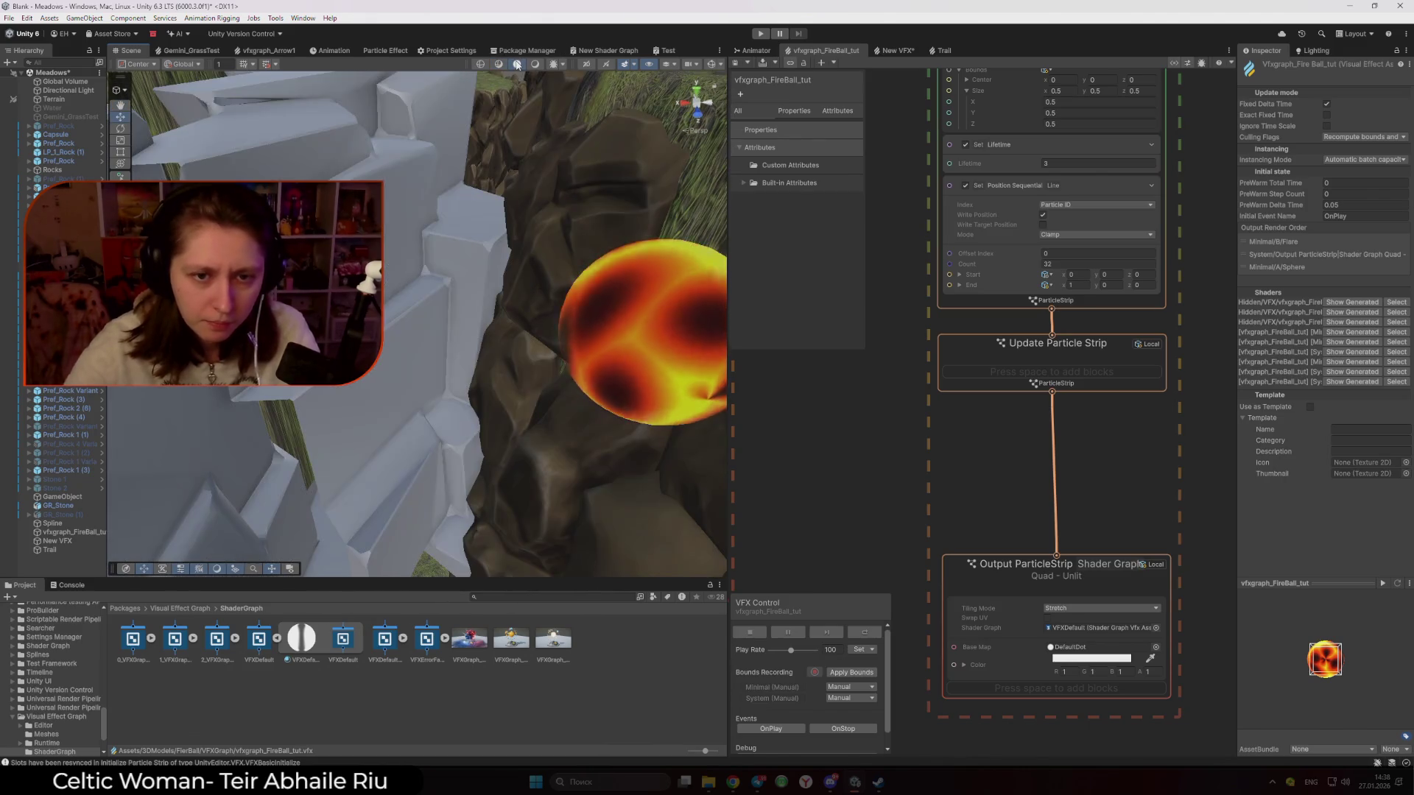
{"action": "left_click", "coordinate": [1076, 608]}
{"action": "left_click", "coordinate": [1076, 608]}
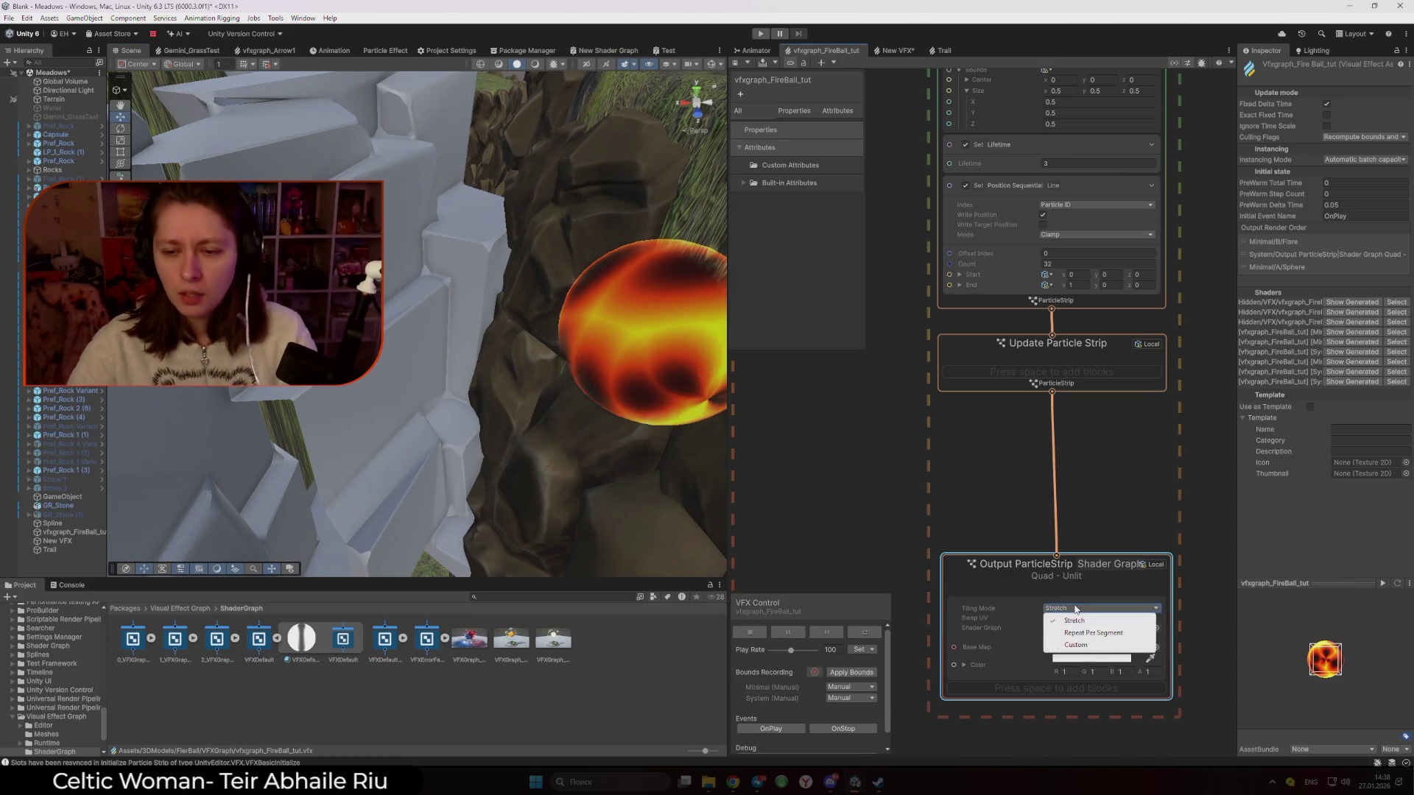
{"action": "left_click", "coordinate": [1106, 633]}
{"action": "left_click", "coordinate": [1090, 608]}
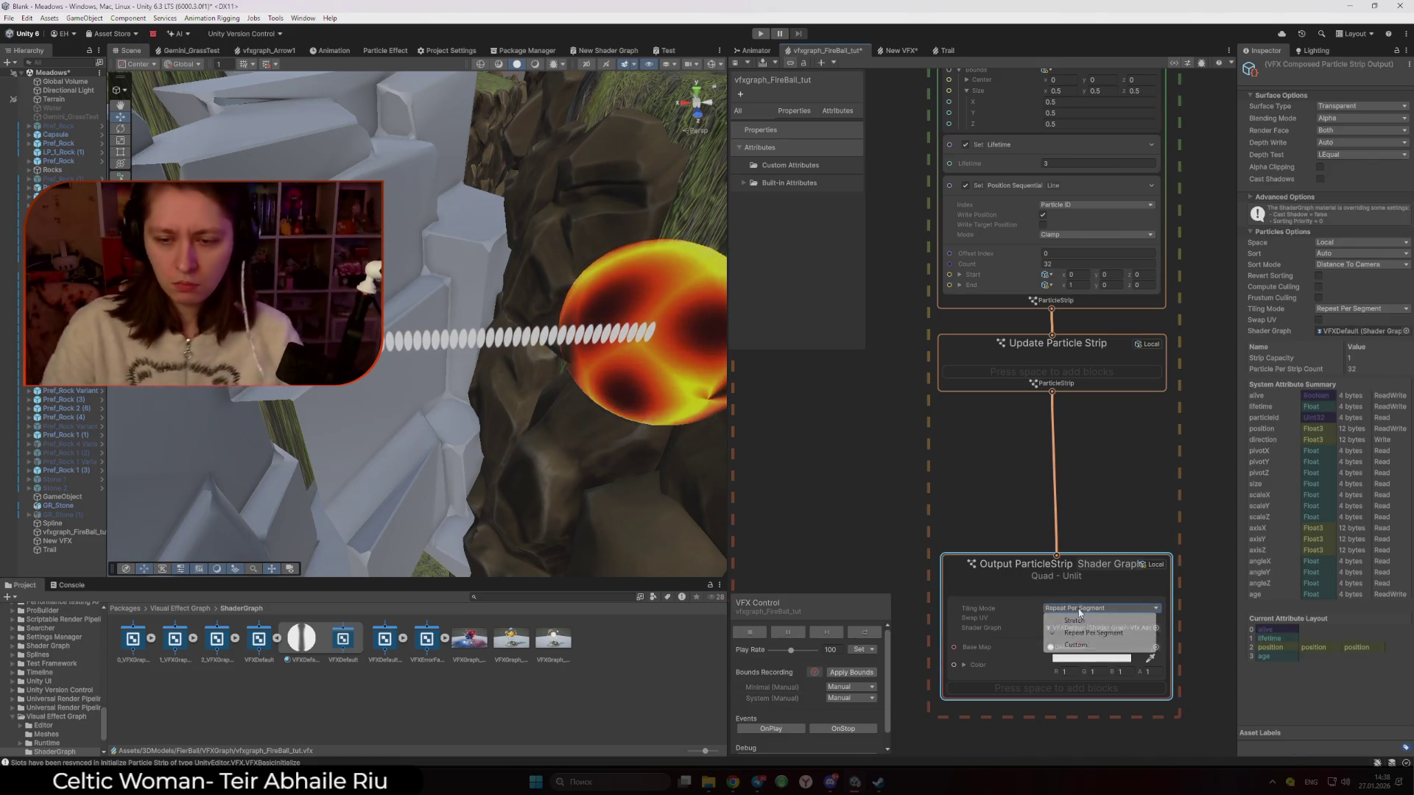
{"action": "left_click", "coordinate": [1075, 623]}
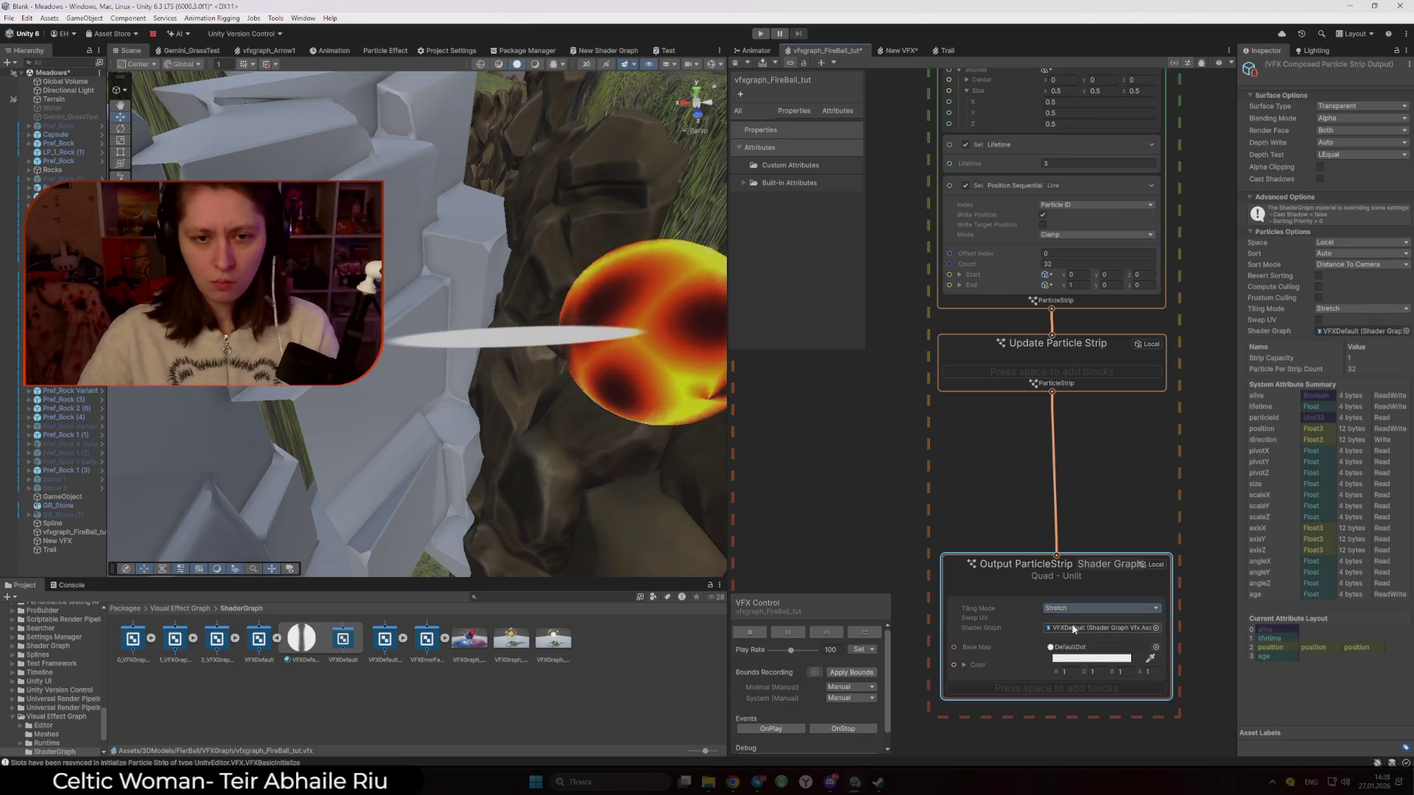
Drag the fireball effect lower in the Scene and switch to the Trail graph
{"action": "left_click", "coordinate": [543, 388]}
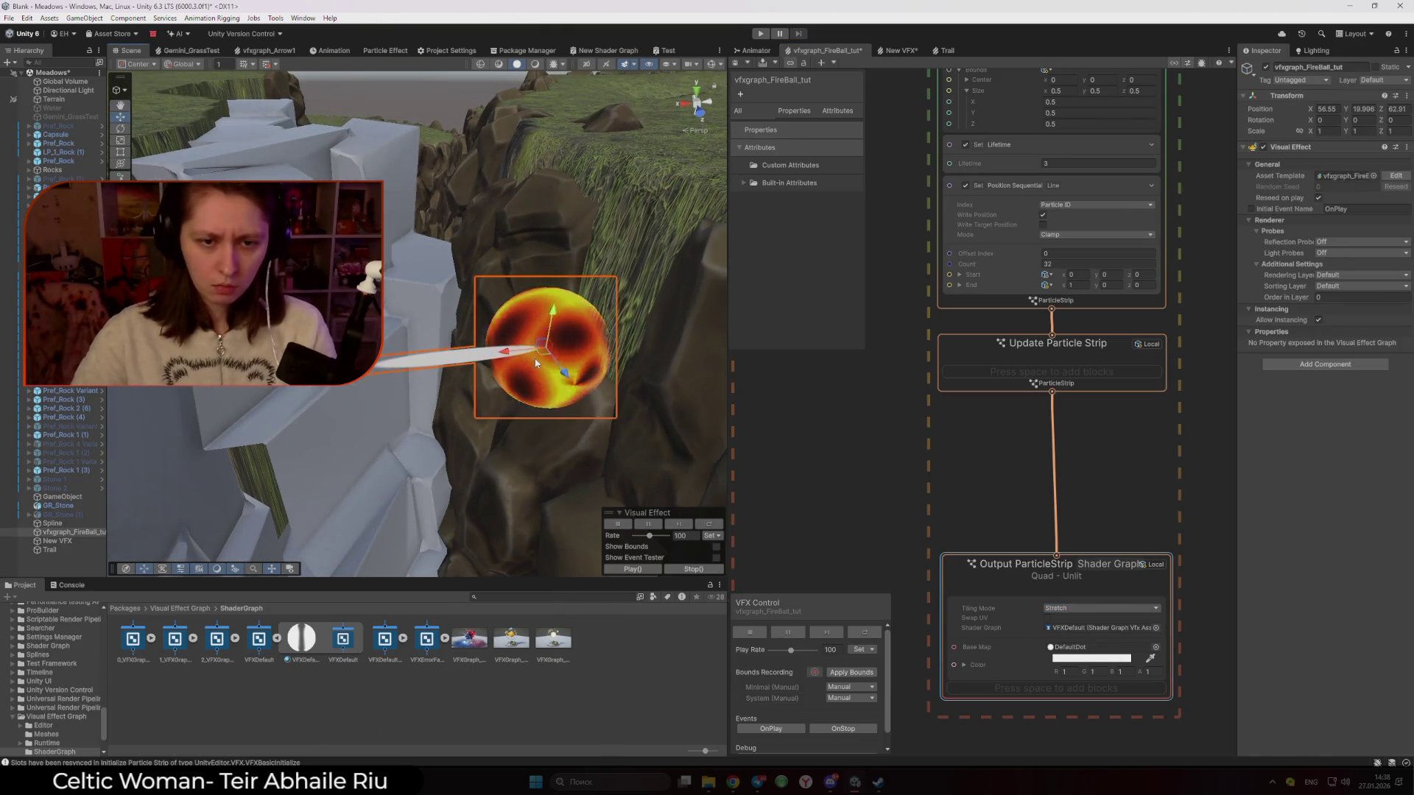
{"action": "mouse_move", "coordinate": [610, 246]}
{"action": "left_mouse_down"}
{"action": "mouse_move", "coordinate": [505, 442]}
{"action": "mouse_move", "coordinate": [621, 322]}
{"action": "mouse_move", "coordinate": [442, 321]}
{"action": "mouse_move", "coordinate": [624, 370]}
{"action": "left_mouse_up"}
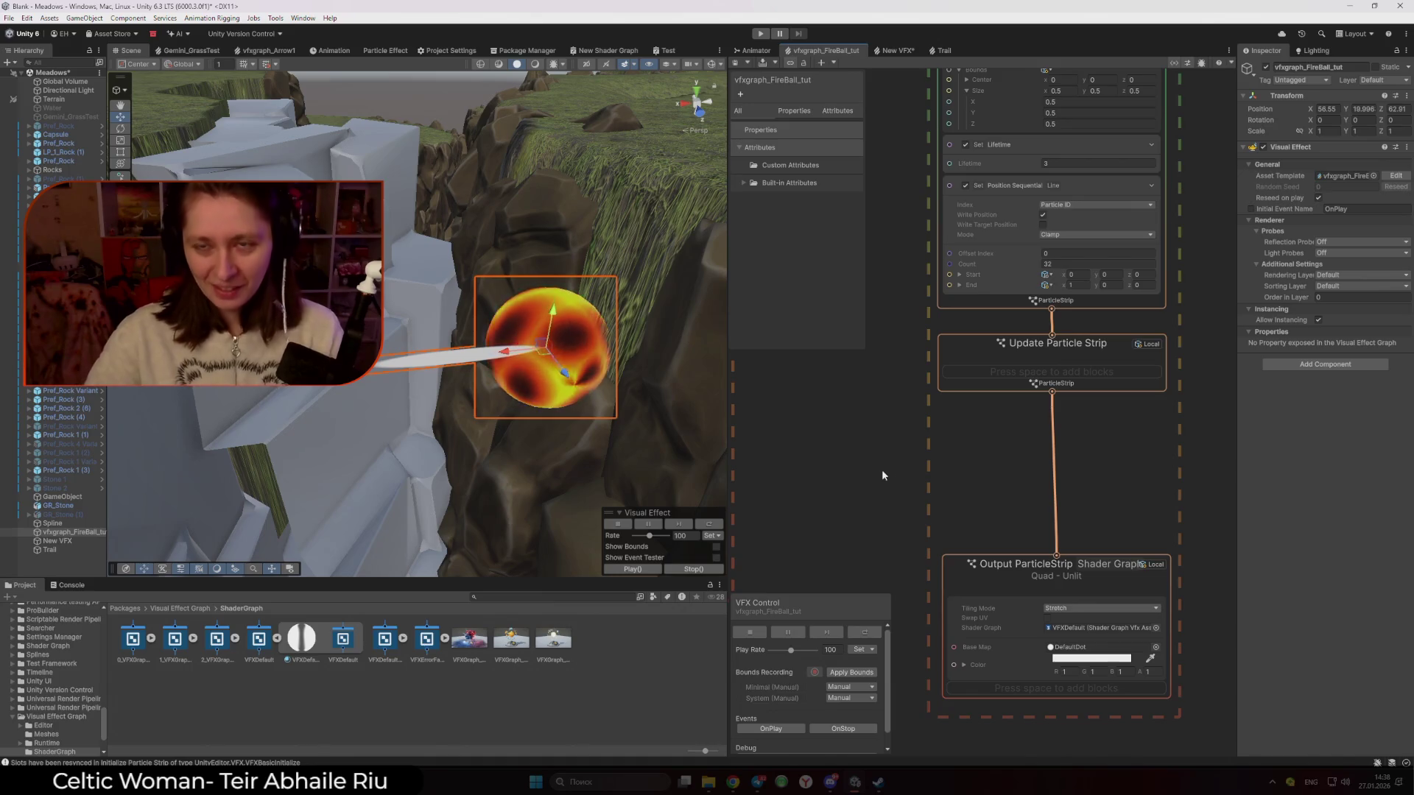
{"action": "left_click", "coordinate": [943, 50]}
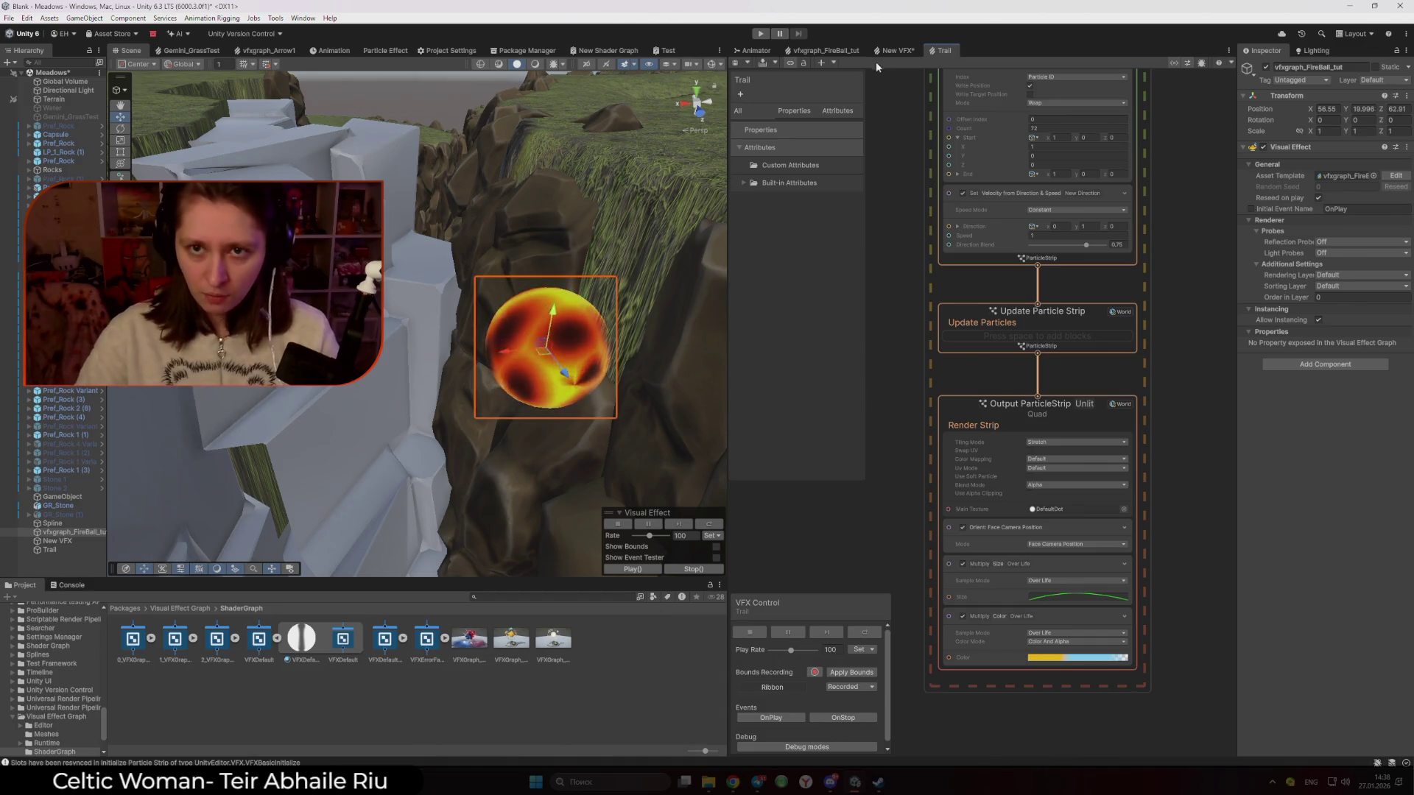
Add a Set Size Over Life block to the FireBall graph's ParticleStrip output
{"action": "left_click", "coordinate": [895, 50]}
{"action": "left_click", "coordinate": [847, 51]}
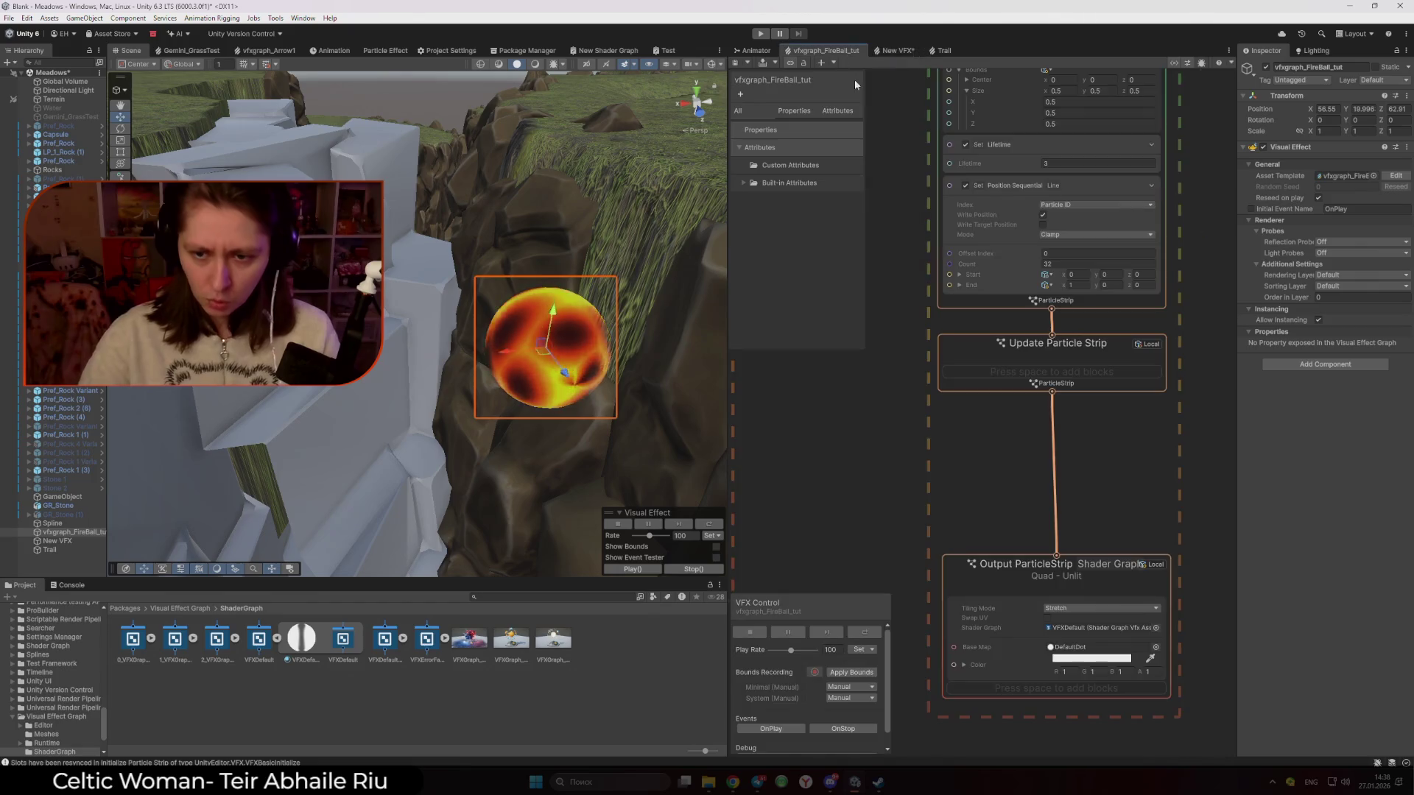
{"action": "left_click", "coordinate": [1035, 666]}
{"action": "right_click", "coordinate": [1039, 665]}
{"action": "left_click", "coordinate": [1102, 539]}
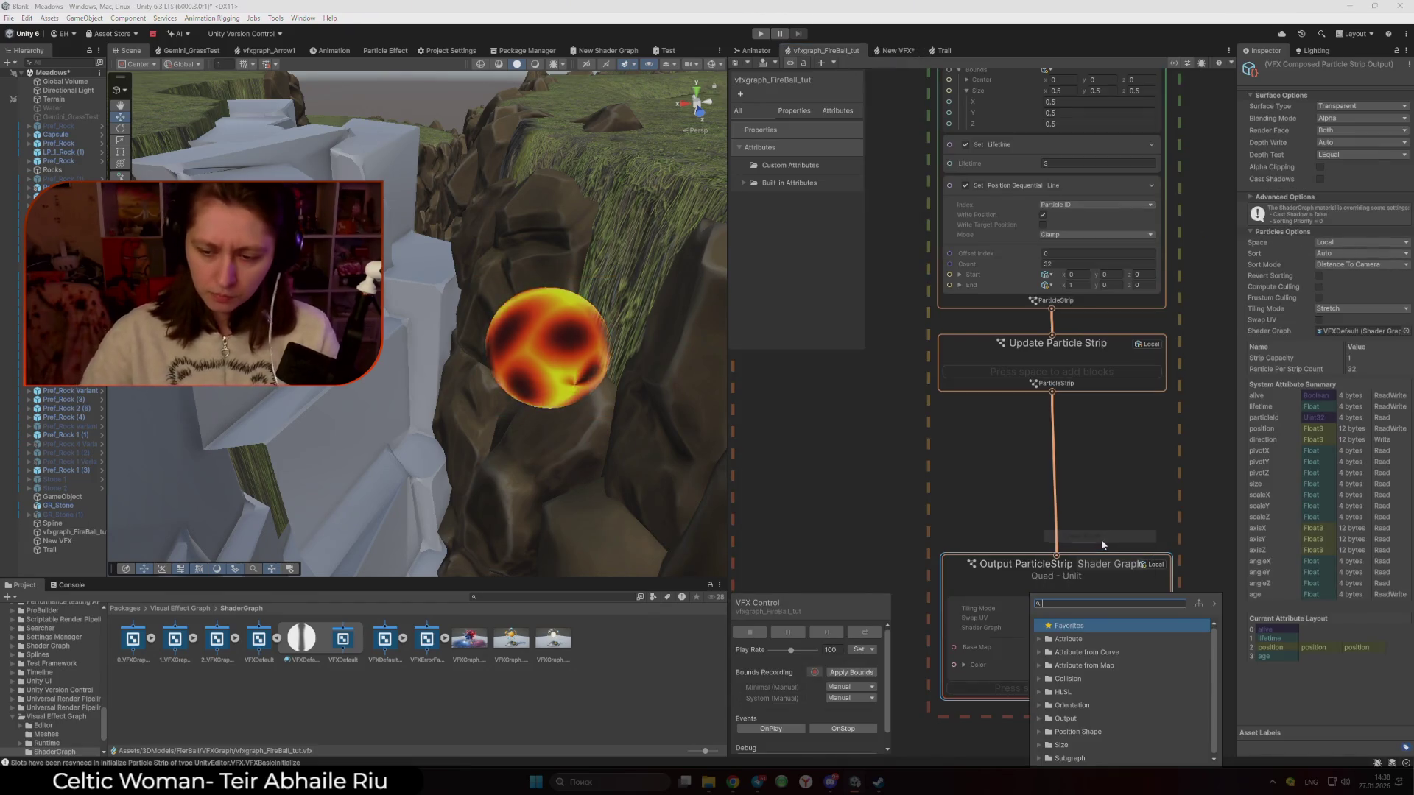
{"action": "type", "text": "Over"}
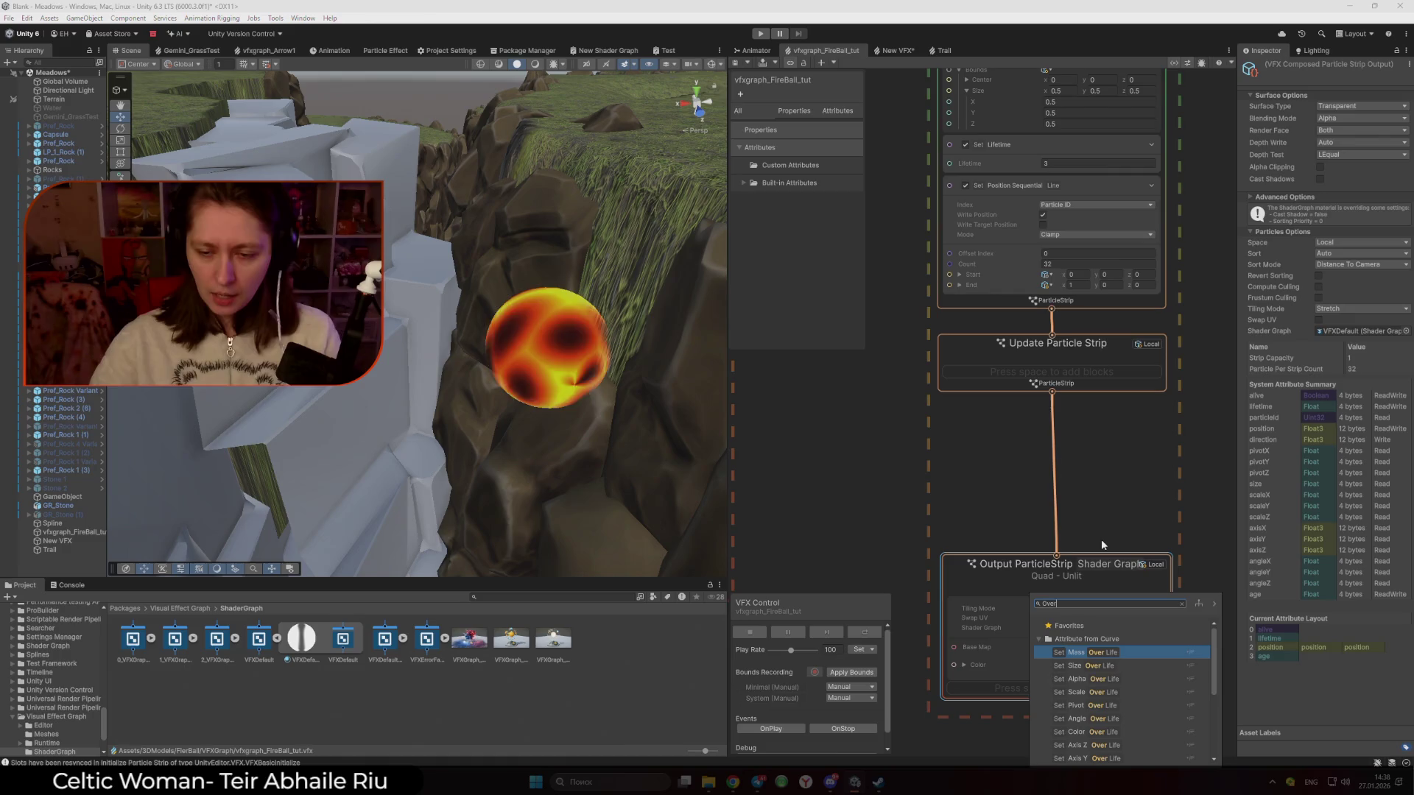
{"action": "left_click", "coordinate": [1123, 667]}
{"action": "scroll", "coordinate": [1062, 736], "scroll_direction": "down", "scroll_amount": 2}
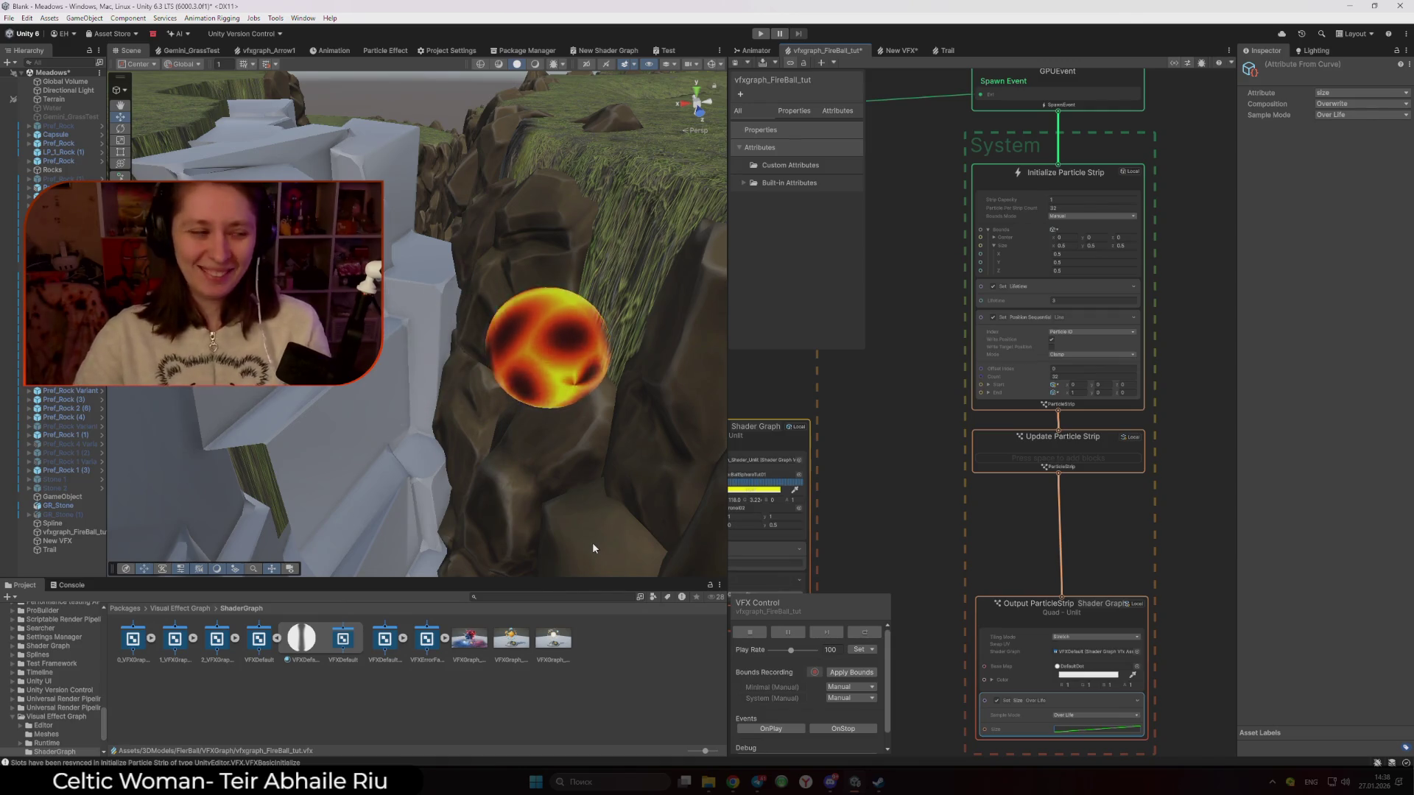
{"action": "scroll", "coordinate": [923, 409], "scroll_direction": "down", "scroll_amount": 2}
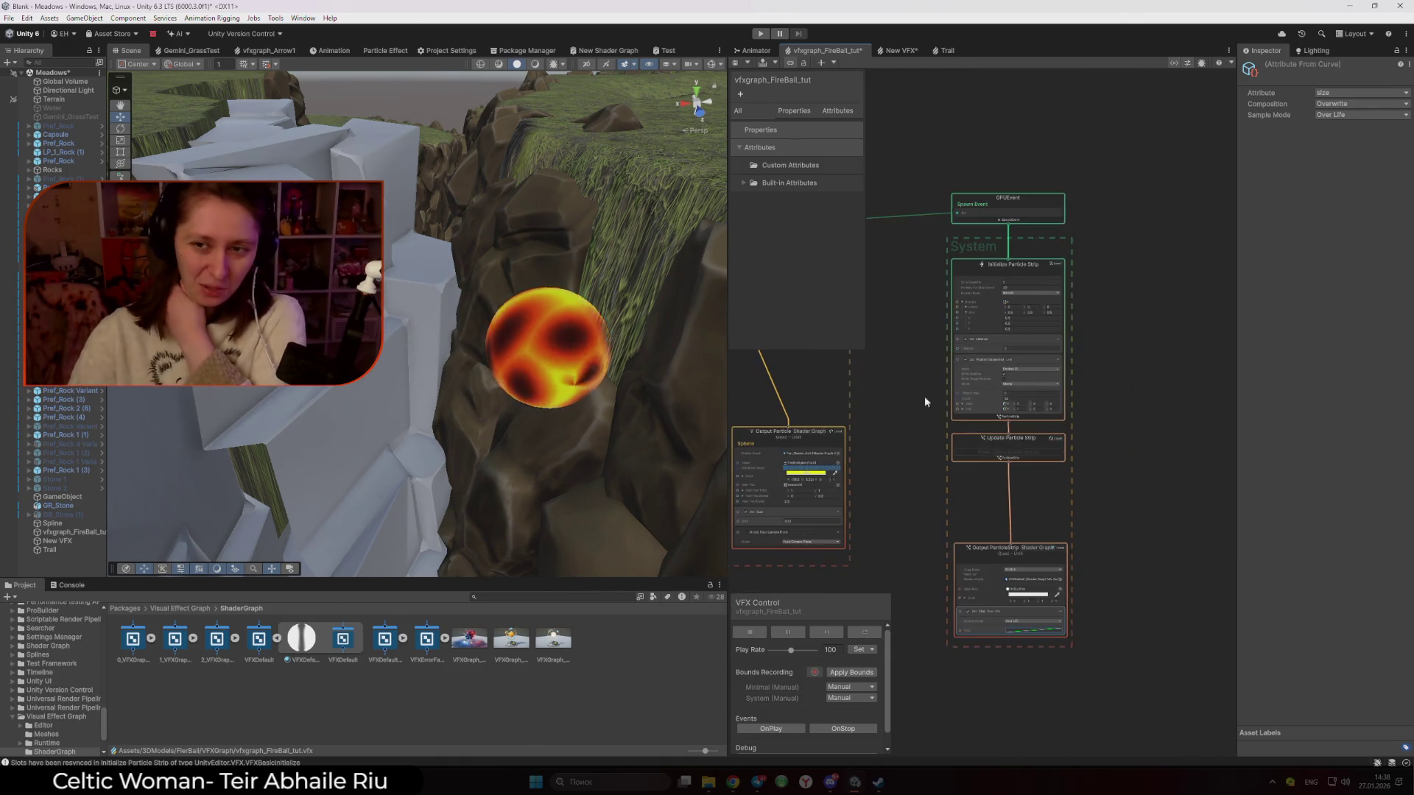
{"action": "scroll", "coordinate": [907, 386], "scroll_direction": "up", "scroll_amount": 2}
Set the strip's lifetime to 10 and view the resulting white trail behind the fireball
{"action": "left_click", "coordinate": [1090, 403]}
{"action": "type", "text": "10"}
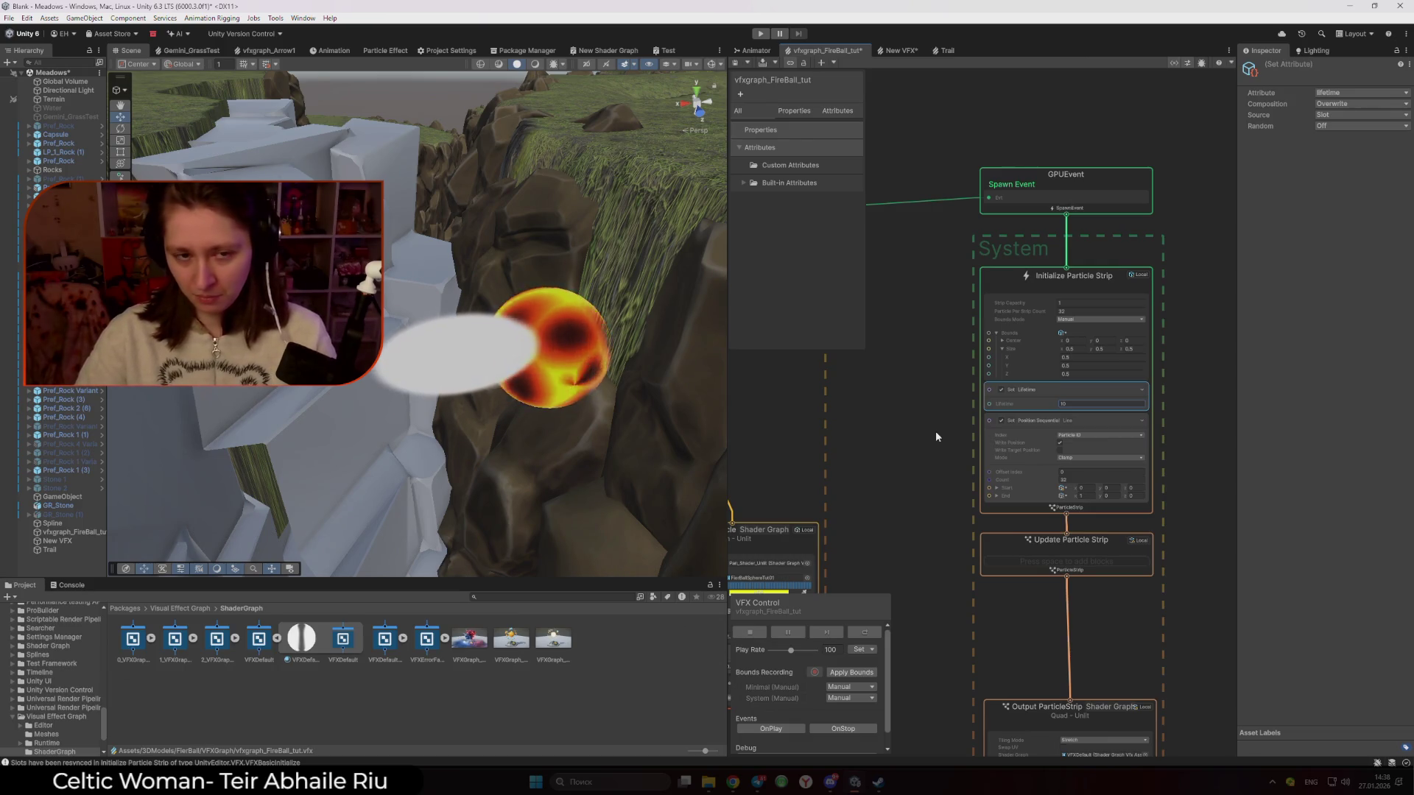
{"action": "left_click", "coordinate": [1082, 496]}
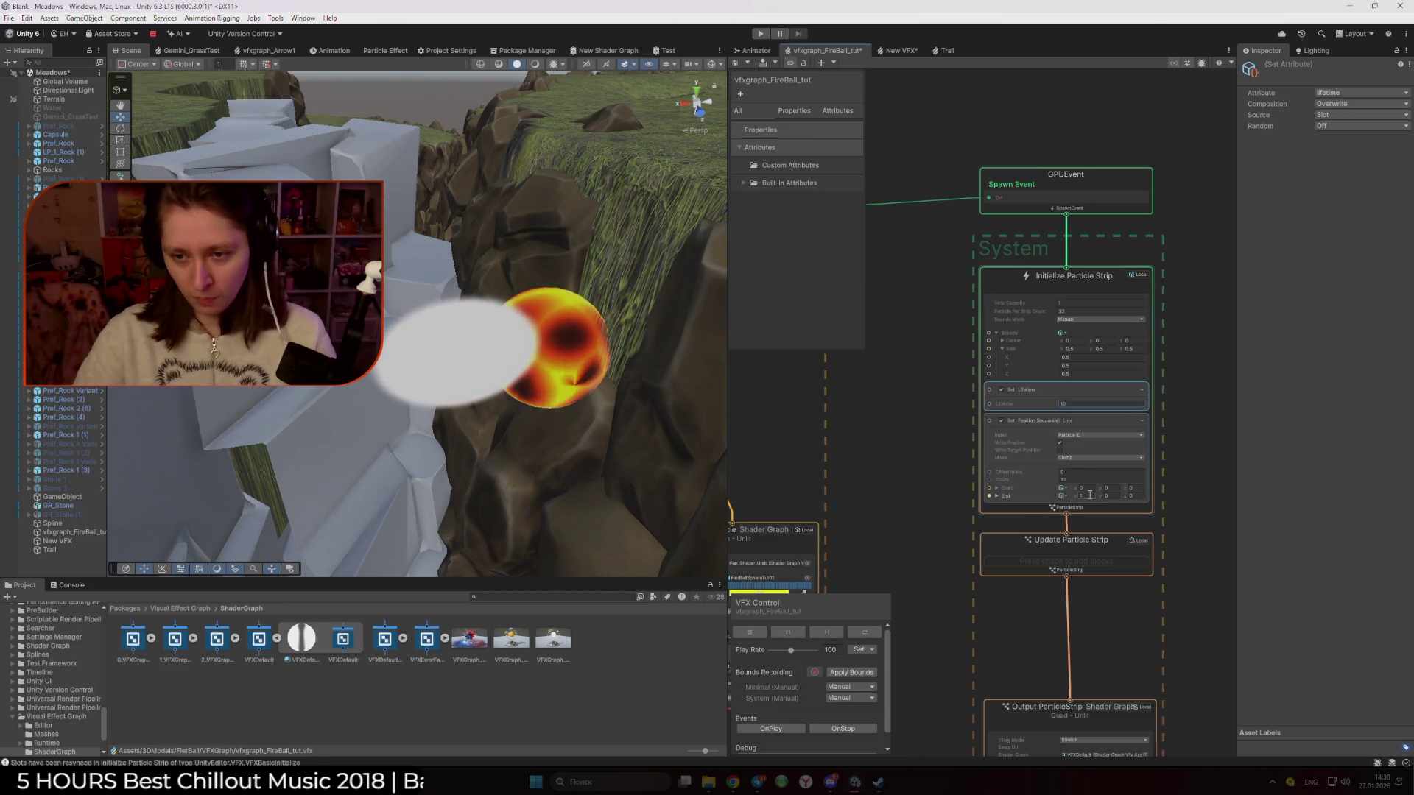
{"action": "mouse_move", "coordinate": [416, 442]}
{"action": "left_mouse_down"}
{"action": "mouse_move", "coordinate": [405, 462]}
{"action": "mouse_move", "coordinate": [514, 470]}
{"action": "left_mouse_up"}
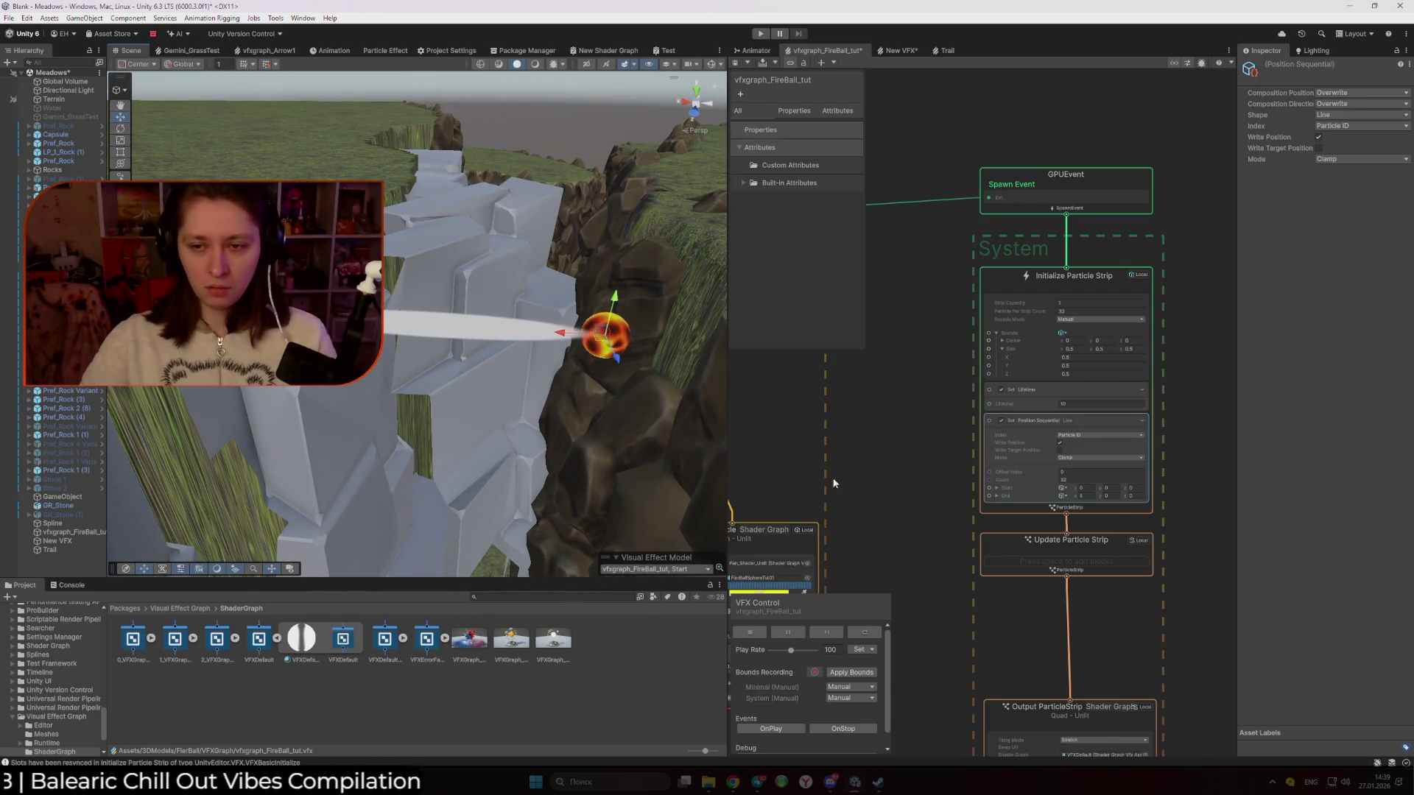
{"action": "left_click", "coordinate": [922, 454]}
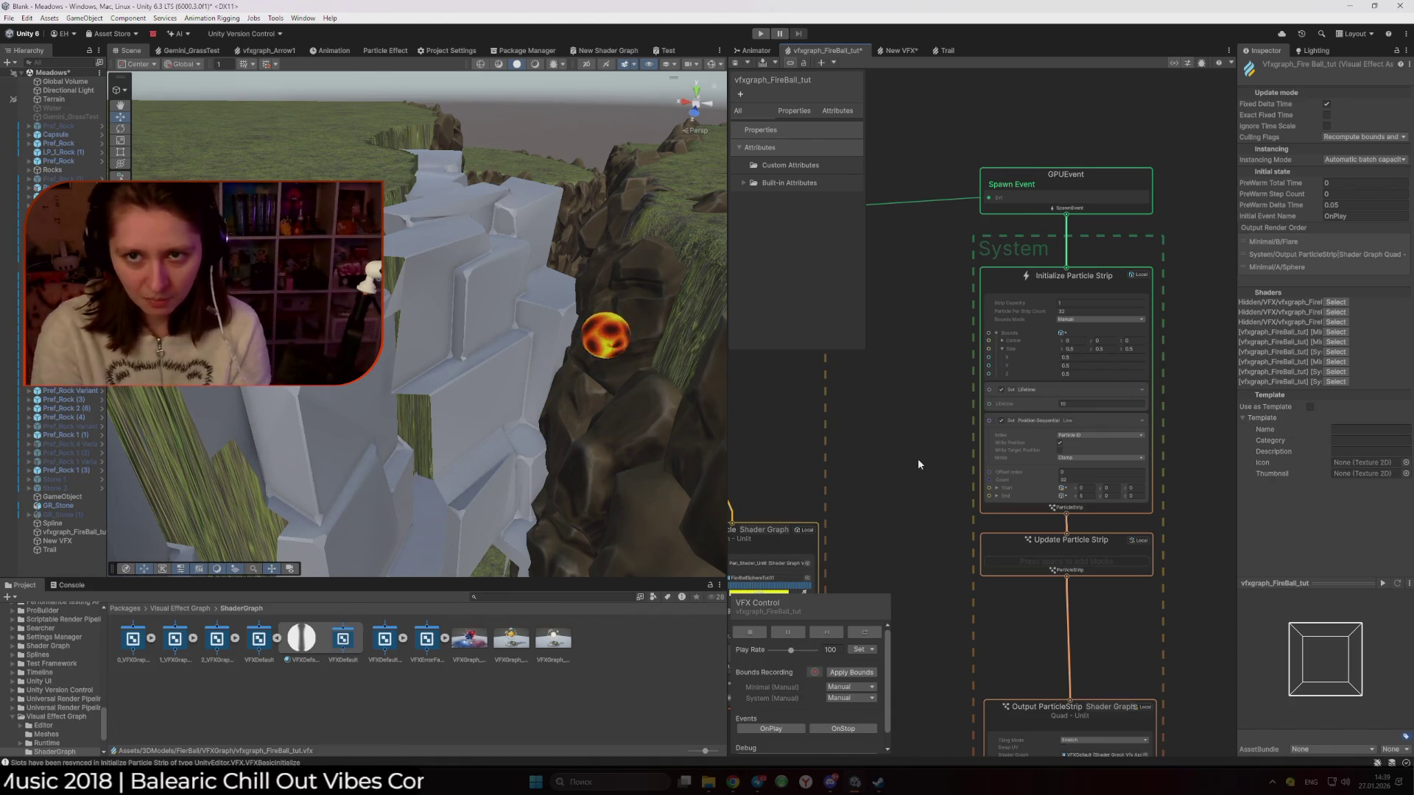
{"action": "left_click", "coordinate": [946, 51]}
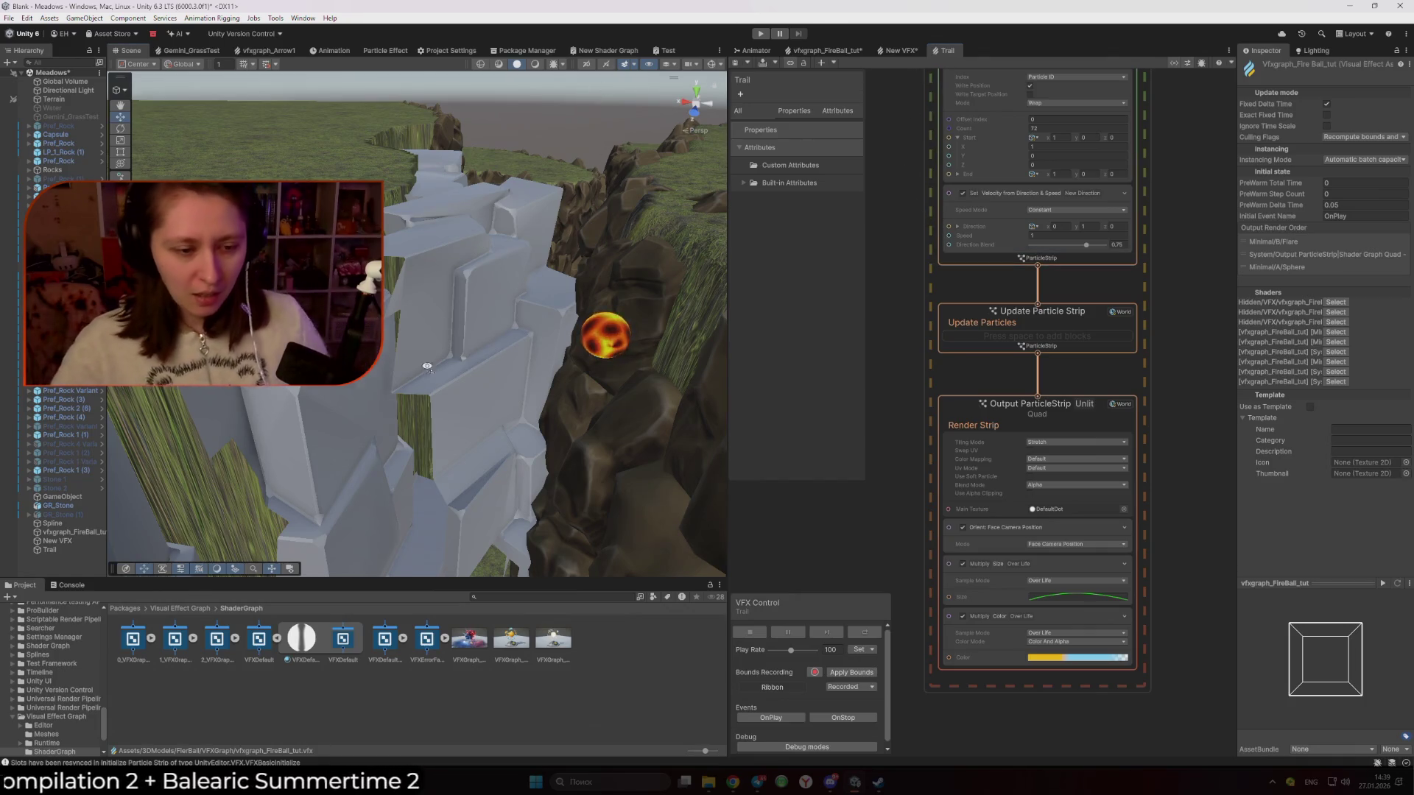
Select Trail in the Hierarchy, inspect its Output ParticleStrip settings, then return to the FireBall graph
{"action": "scroll", "coordinate": [584, 372], "scroll_direction": "down", "scroll_amount": 5}
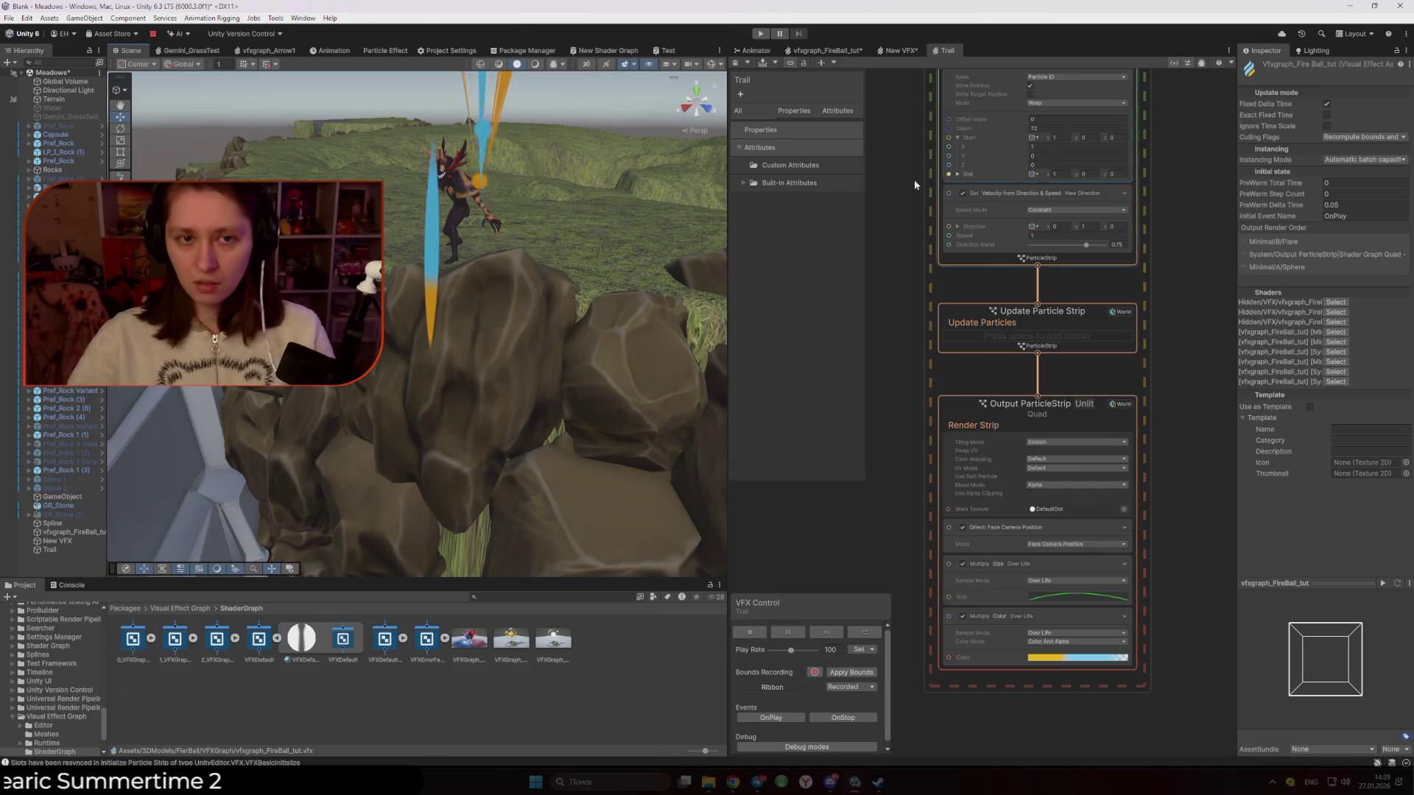
{"action": "scroll", "coordinate": [191, 519], "scroll_direction": "up", "scroll_amount": 5}
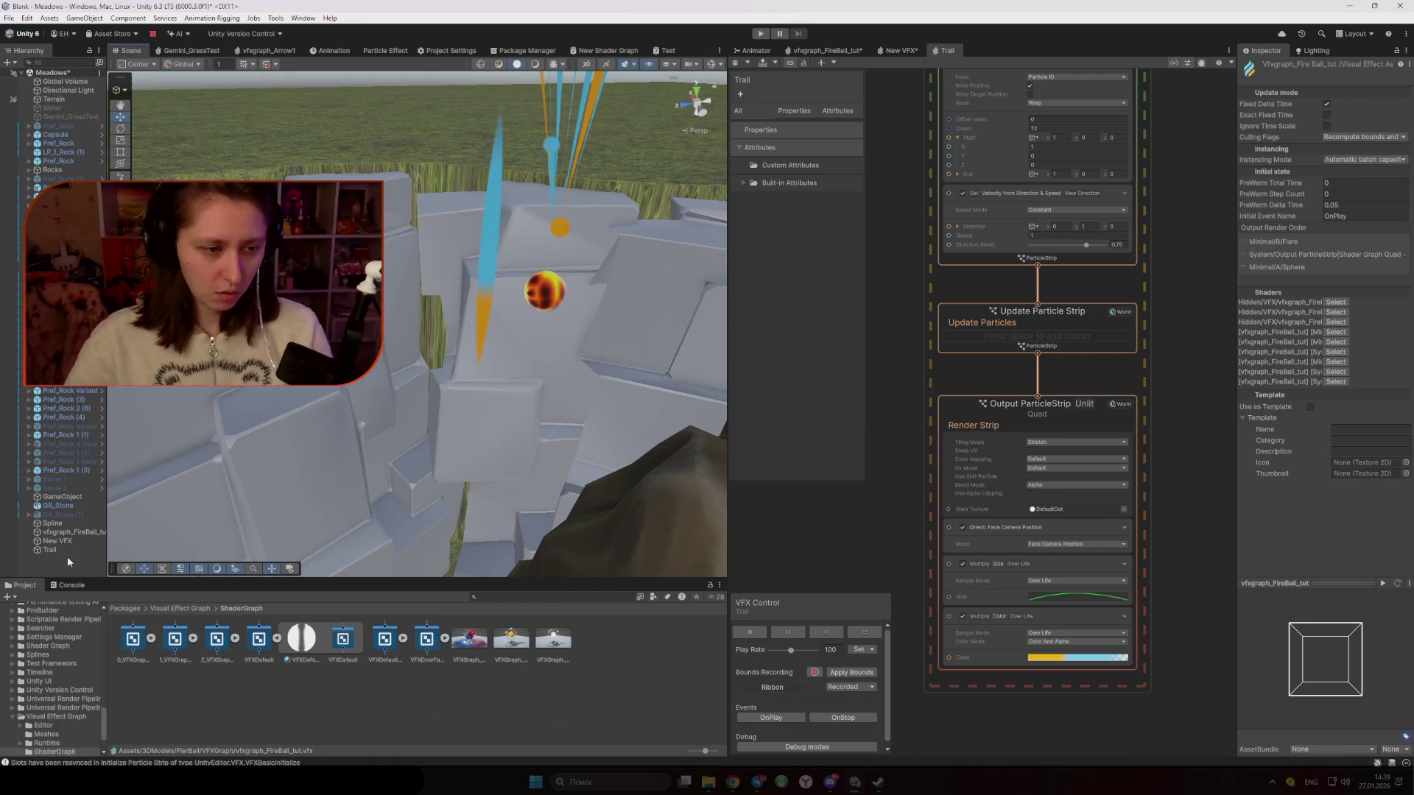
{"action": "left_click", "coordinate": [63, 548]}
{"action": "left_click", "coordinate": [1337, 176]}
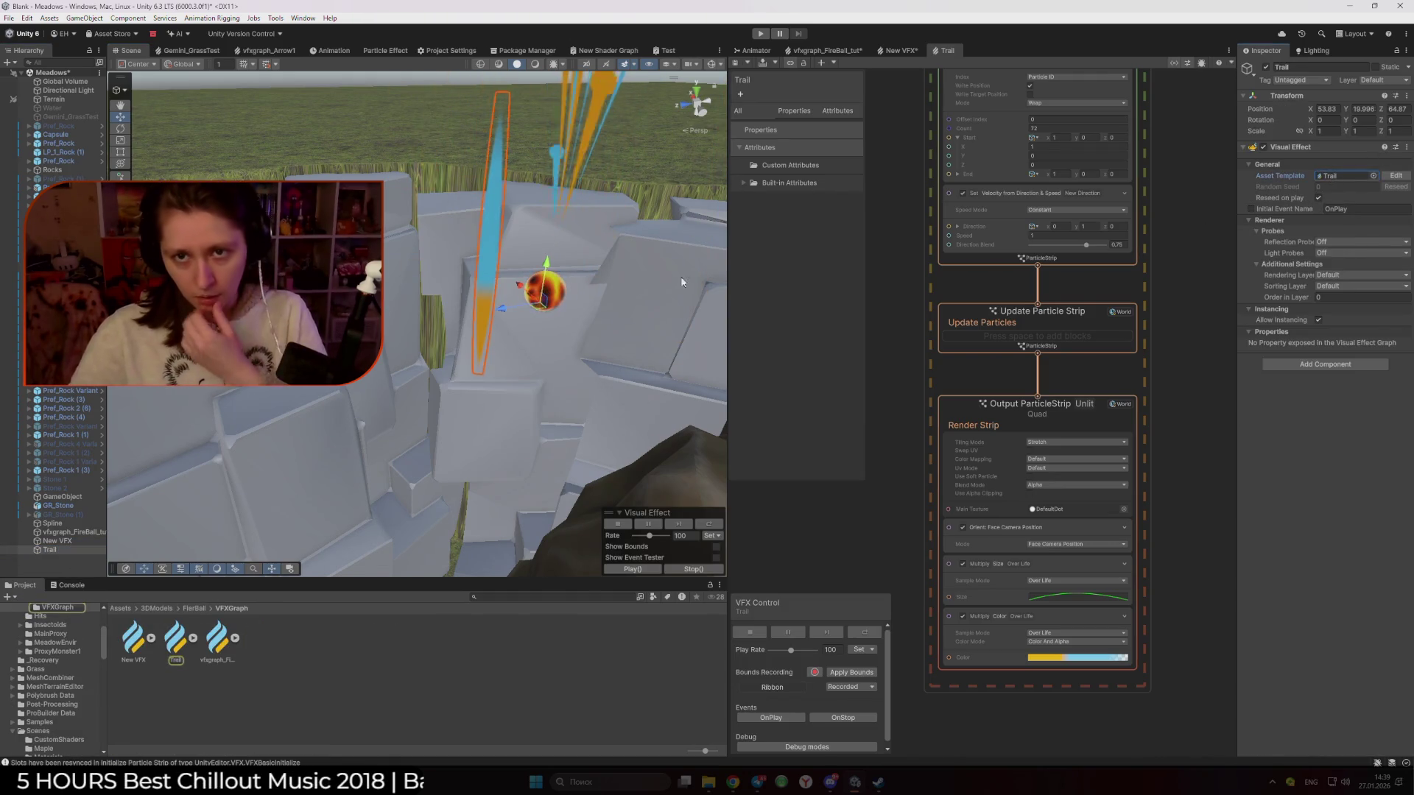
{"action": "mouse_move", "coordinate": [540, 310]}
{"action": "left_mouse_down"}
{"action": "mouse_move", "coordinate": [467, 331]}
{"action": "mouse_move", "coordinate": [419, 325]}
{"action": "mouse_move", "coordinate": [479, 344]}
{"action": "mouse_move", "coordinate": [520, 330]}
{"action": "mouse_move", "coordinate": [440, 311]}
{"action": "mouse_move", "coordinate": [479, 315]}
{"action": "mouse_move", "coordinate": [518, 287]}
{"action": "mouse_move", "coordinate": [521, 306]}
{"action": "mouse_move", "coordinate": [424, 291]}
{"action": "mouse_move", "coordinate": [523, 322]}
{"action": "mouse_move", "coordinate": [492, 280]}
{"action": "mouse_move", "coordinate": [549, 291]}
{"action": "mouse_move", "coordinate": [525, 324]}
{"action": "left_mouse_up"}
{"action": "key", "text": "alt+w"}
{"action": "left_click", "coordinate": [959, 410]}
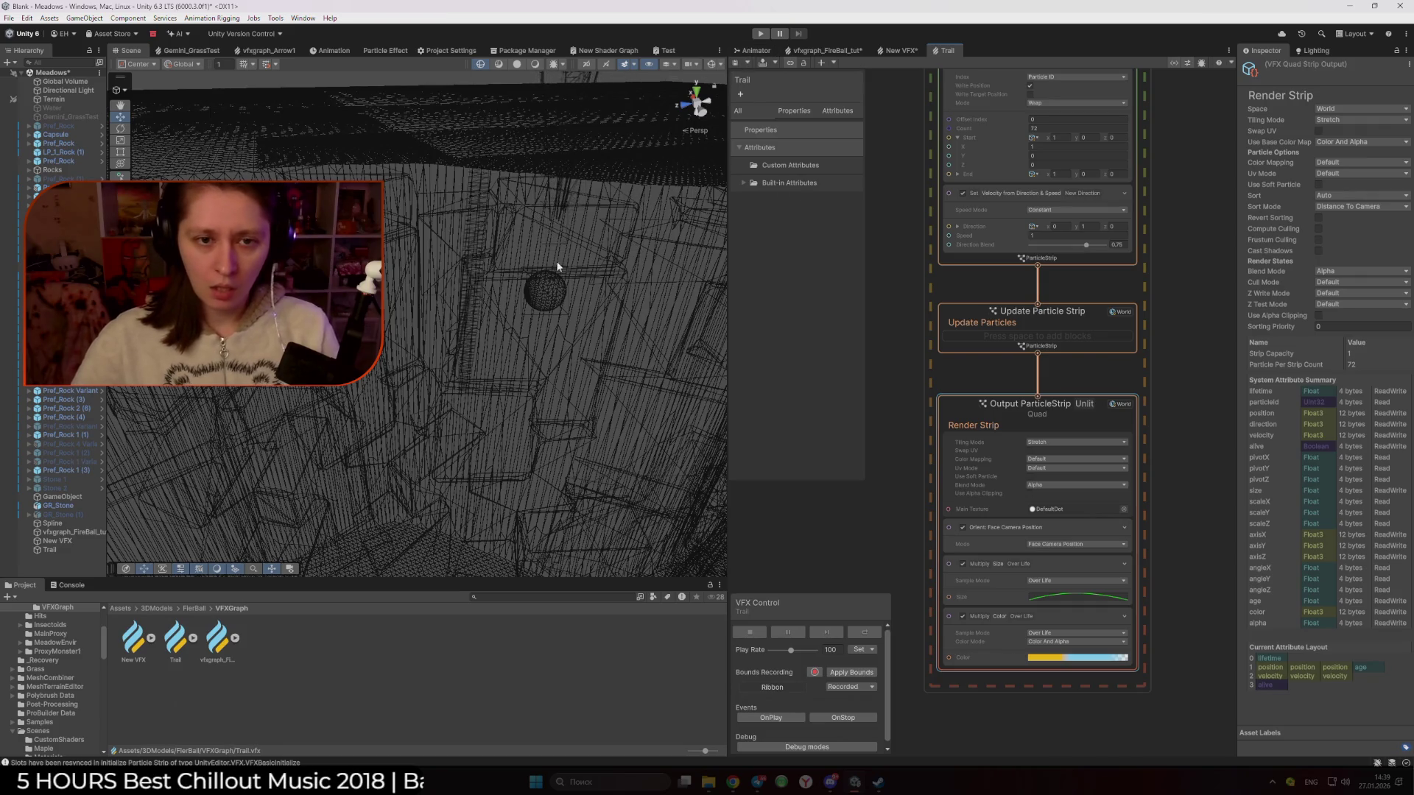
{"action": "left_click", "coordinate": [517, 64]}
{"action": "mouse_move", "coordinate": [560, 221]}
{"action": "left_mouse_down"}
{"action": "mouse_move", "coordinate": [706, 254]}
{"action": "mouse_move", "coordinate": [744, 243]}
{"action": "left_mouse_up"}
{"action": "left_click", "coordinate": [824, 50]}
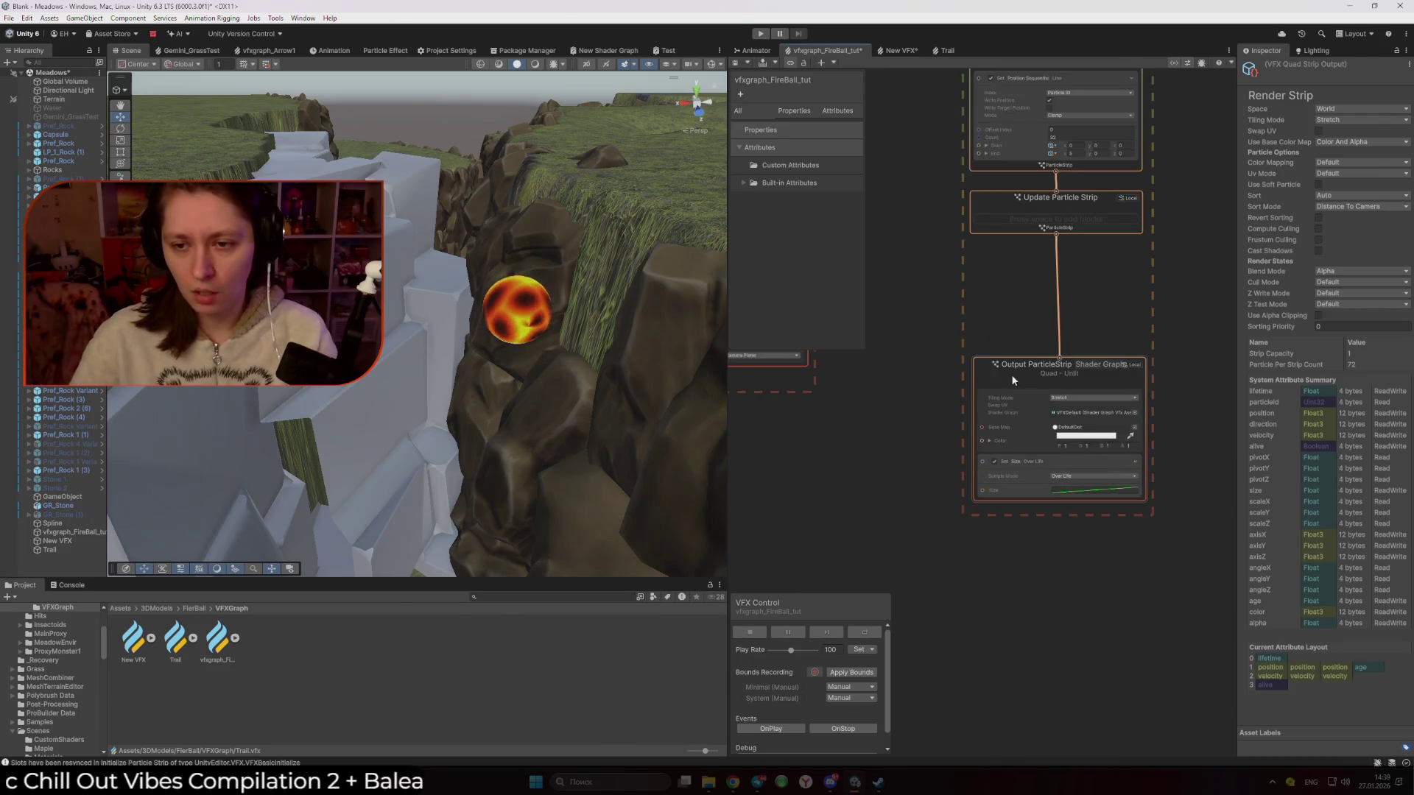
Set the fireball strip's Size Over Life curve to the descending linear preset, from full size to zero
{"action": "left_click", "coordinate": [1021, 374]}
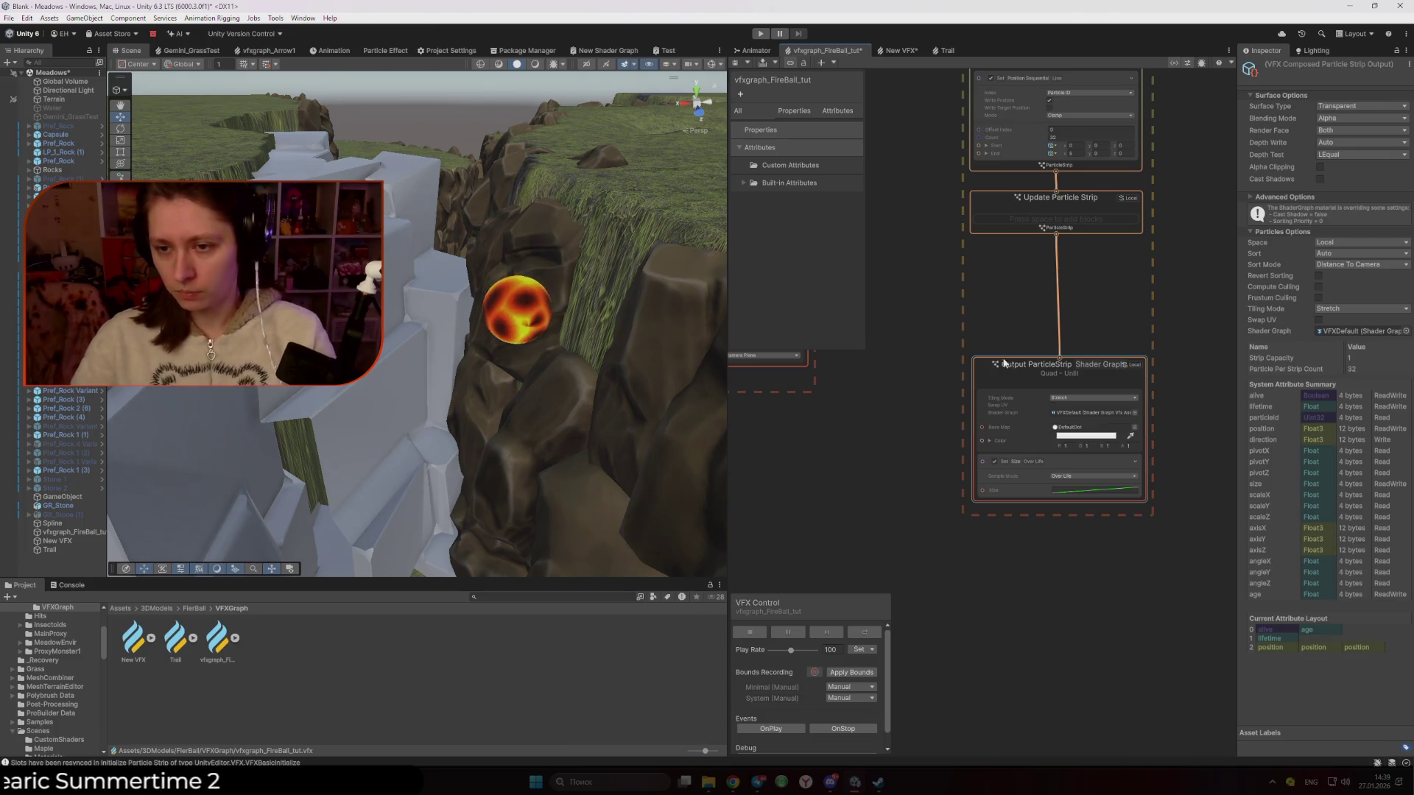
{"action": "left_click", "coordinate": [1073, 537]}
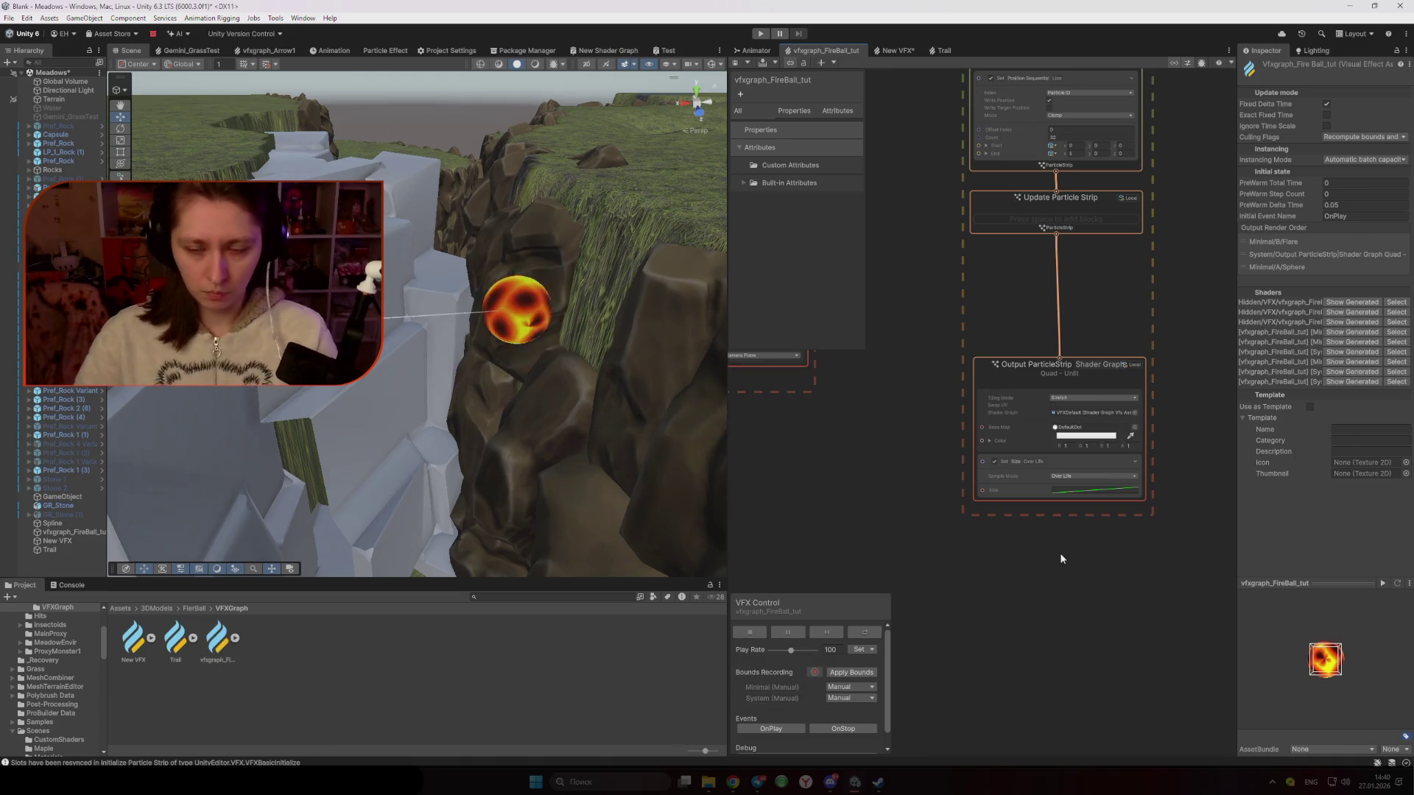
{"action": "left_click", "coordinate": [1070, 488]}
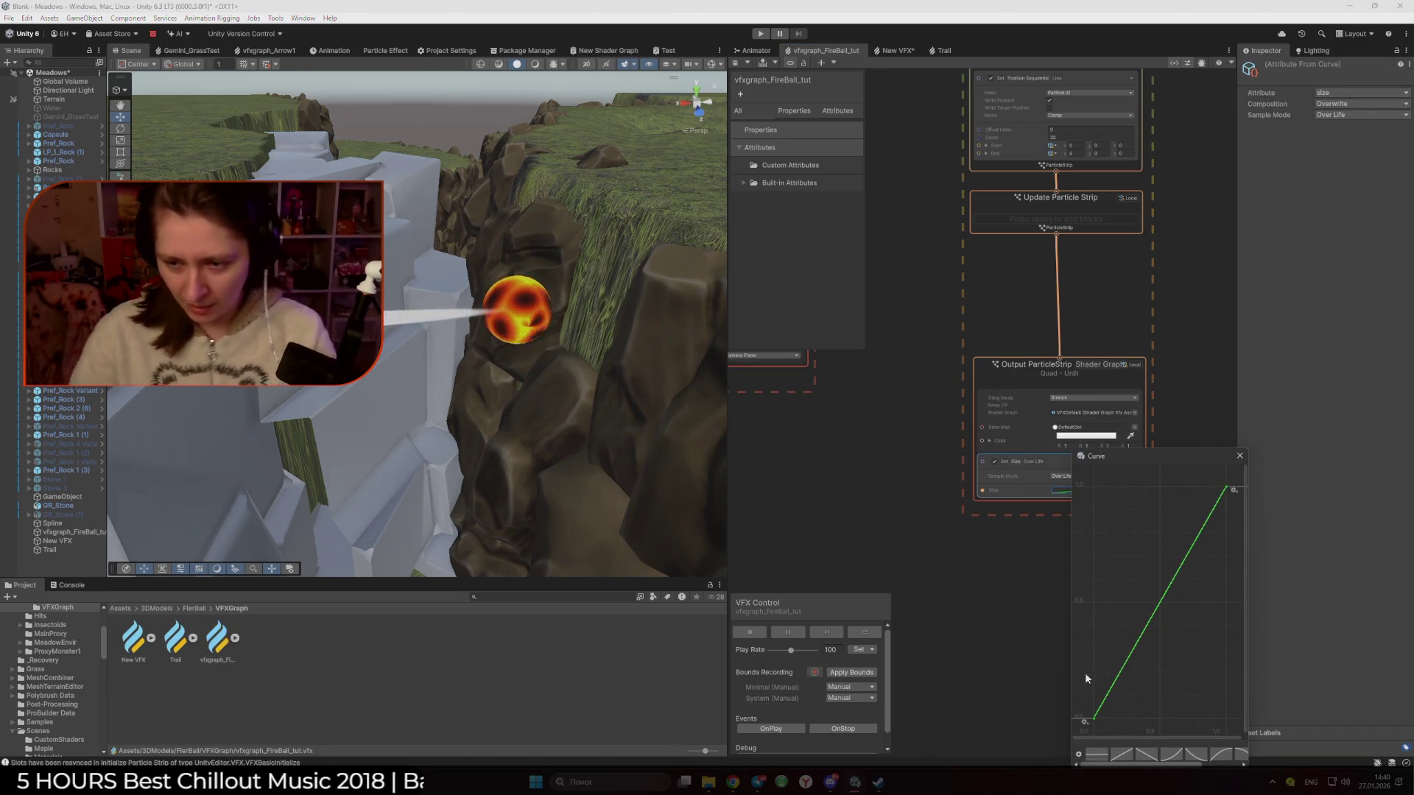
{"action": "left_click", "coordinate": [1153, 759]}
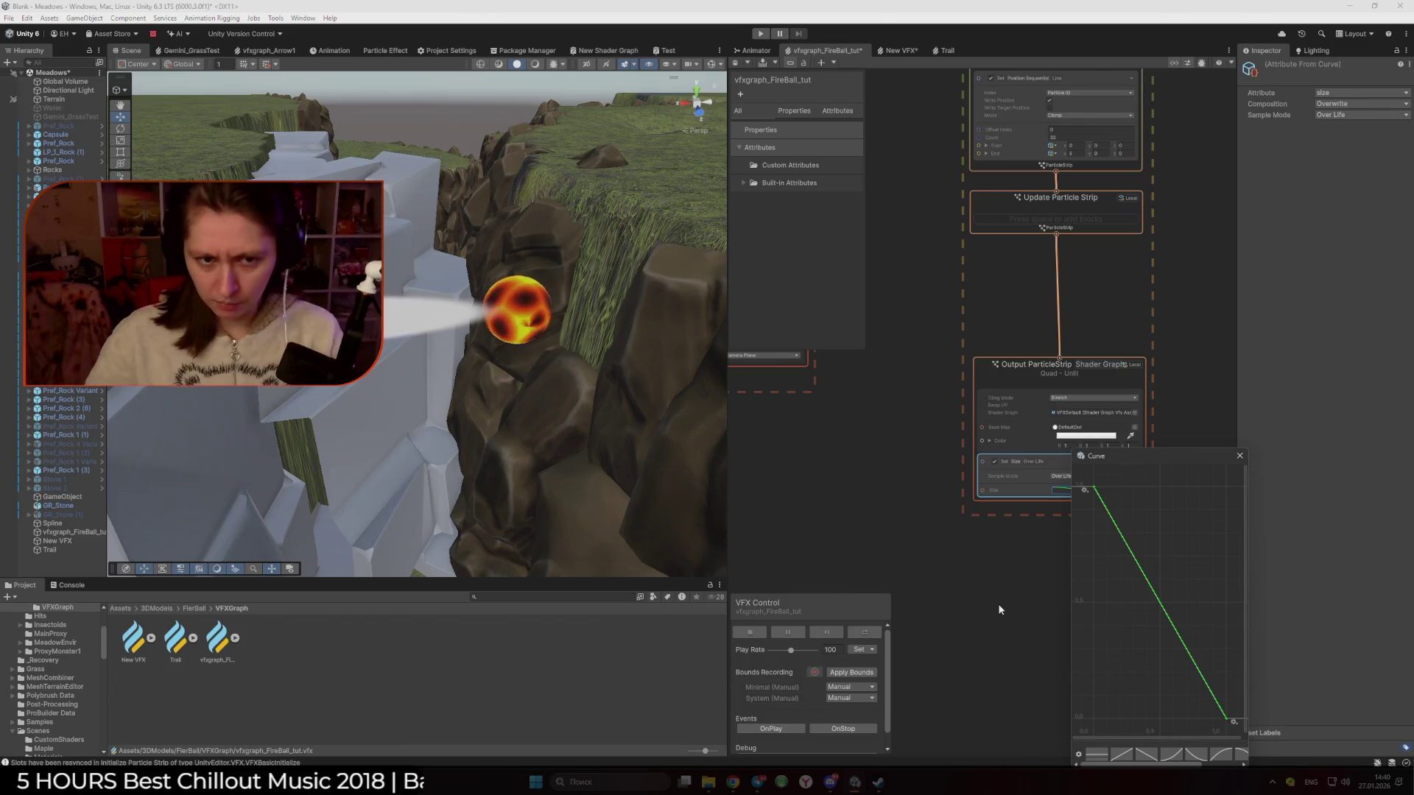
{"action": "left_click", "coordinate": [1005, 608]}
{"action": "left_click_drag", "start_coordinate": [576, 457], "coordinate": [525, 452]}
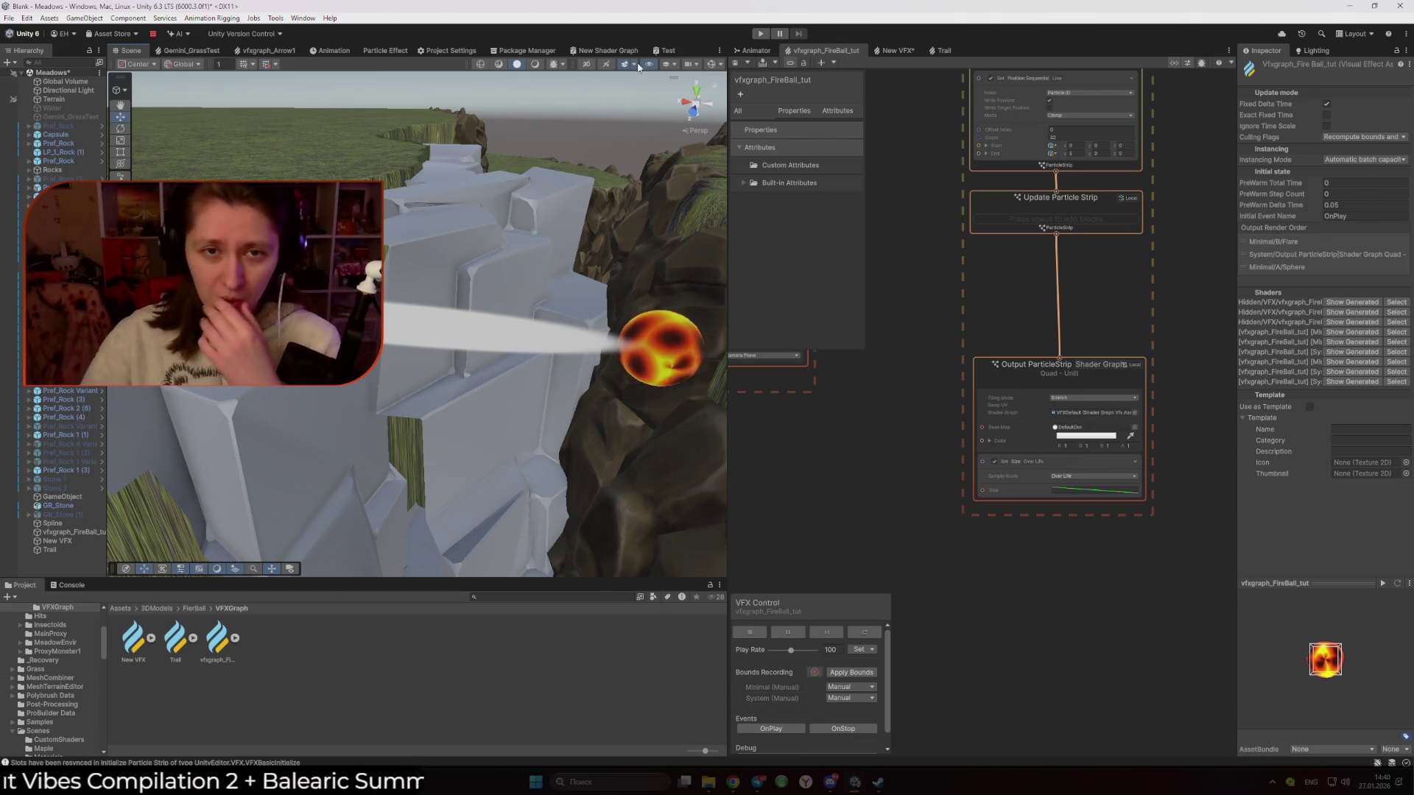
Switch the Scene view draw mode to Shaded Wireframe, framing the rocks and fireball
{"action": "left_click", "coordinate": [499, 64]}
{"action": "left_click", "coordinate": [482, 65]}
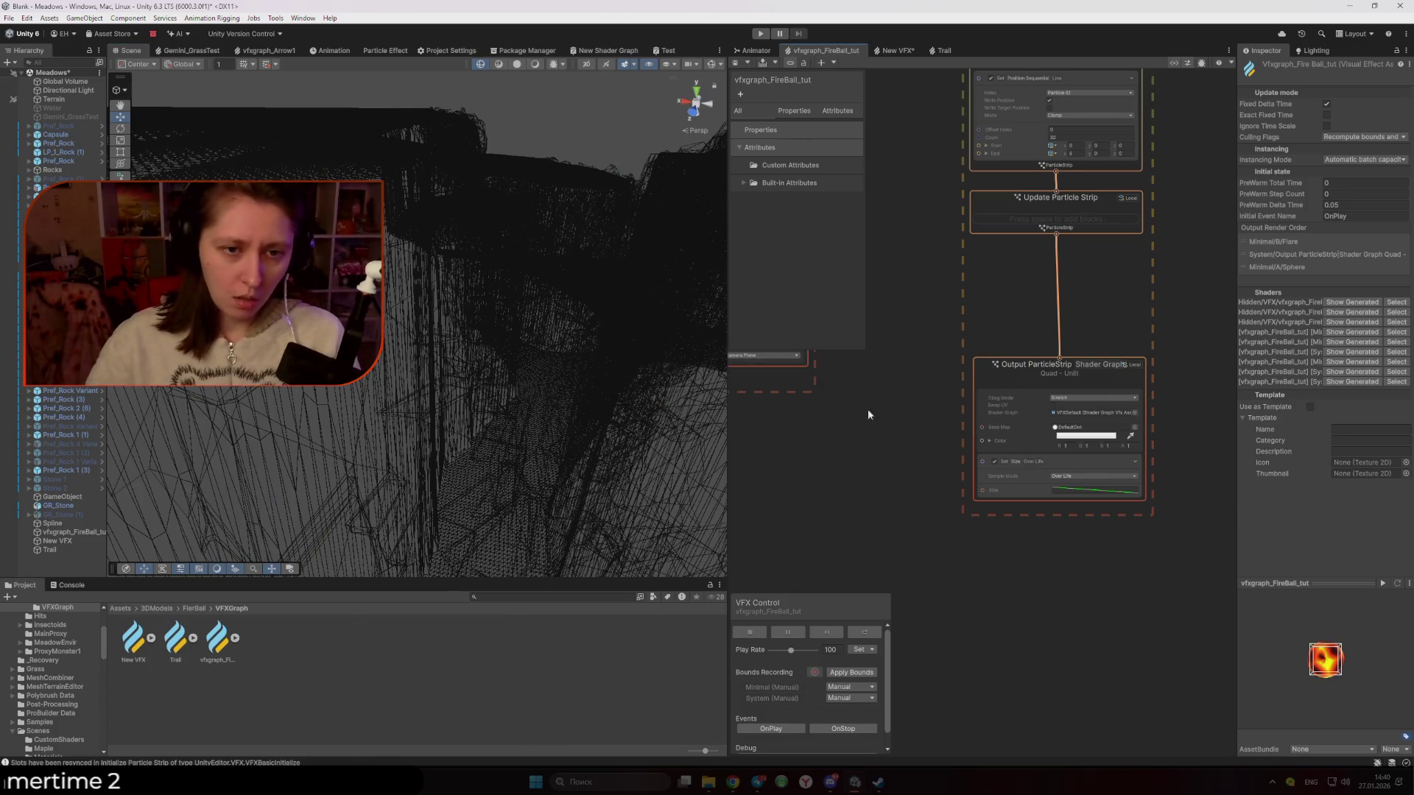
{"action": "left_click_drag", "start_coordinate": [441, 268], "coordinate": [521, 383]}
{"action": "left_click", "coordinate": [498, 65]}
{"action": "mouse_move", "coordinate": [413, 177]}
{"action": "left_mouse_down"}
{"action": "mouse_move", "coordinate": [398, 193]}
{"action": "mouse_move", "coordinate": [458, 174]}
{"action": "left_mouse_up"}
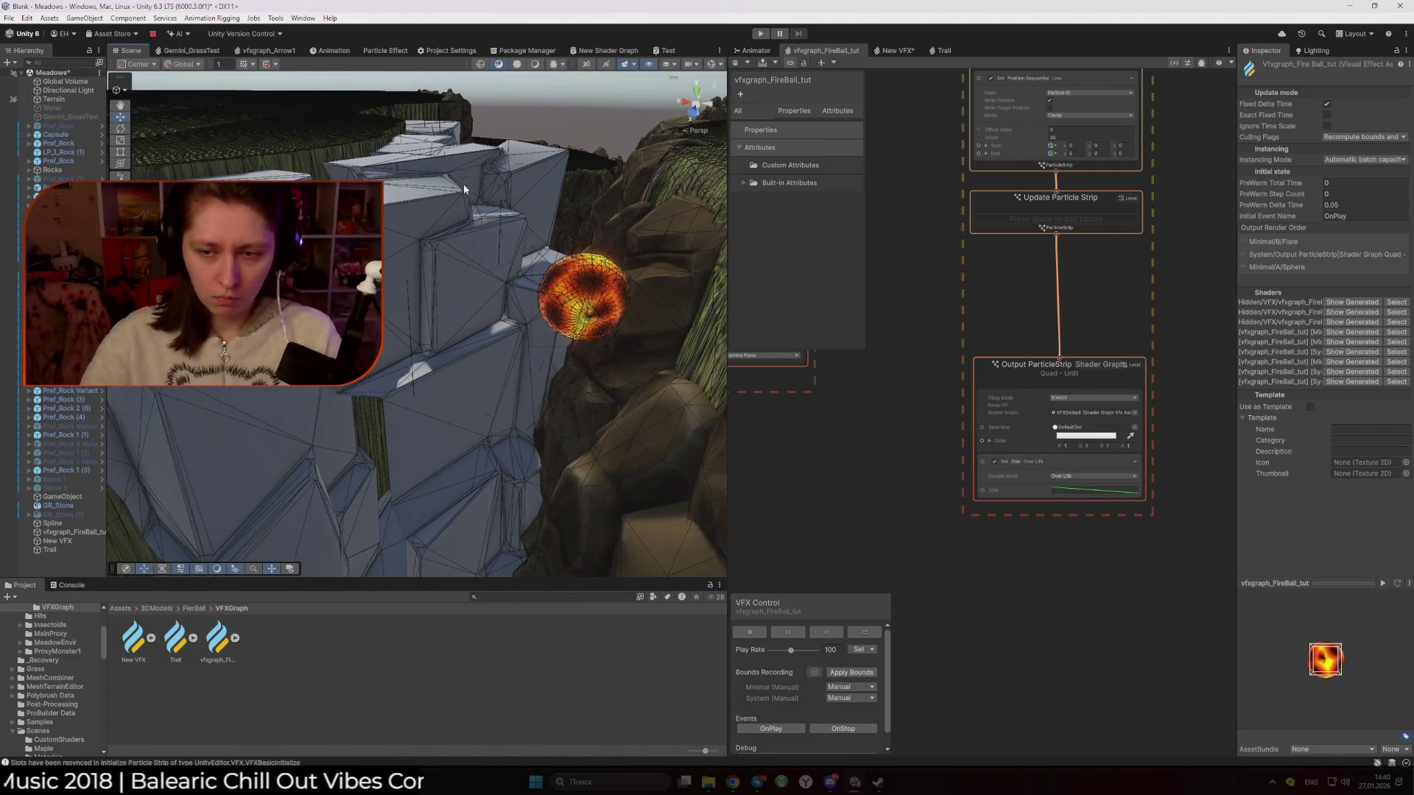
Confirm the FireBall strip output keeps Stretch tiling, then select the Trail graph's Output ParticleStrip
{"action": "left_click_drag", "start_coordinate": [994, 370], "coordinate": [978, 360]}
{"action": "left_click", "coordinate": [978, 360]}
{"action": "scroll", "coordinate": [1083, 375], "scroll_direction": "up", "scroll_amount": 1}
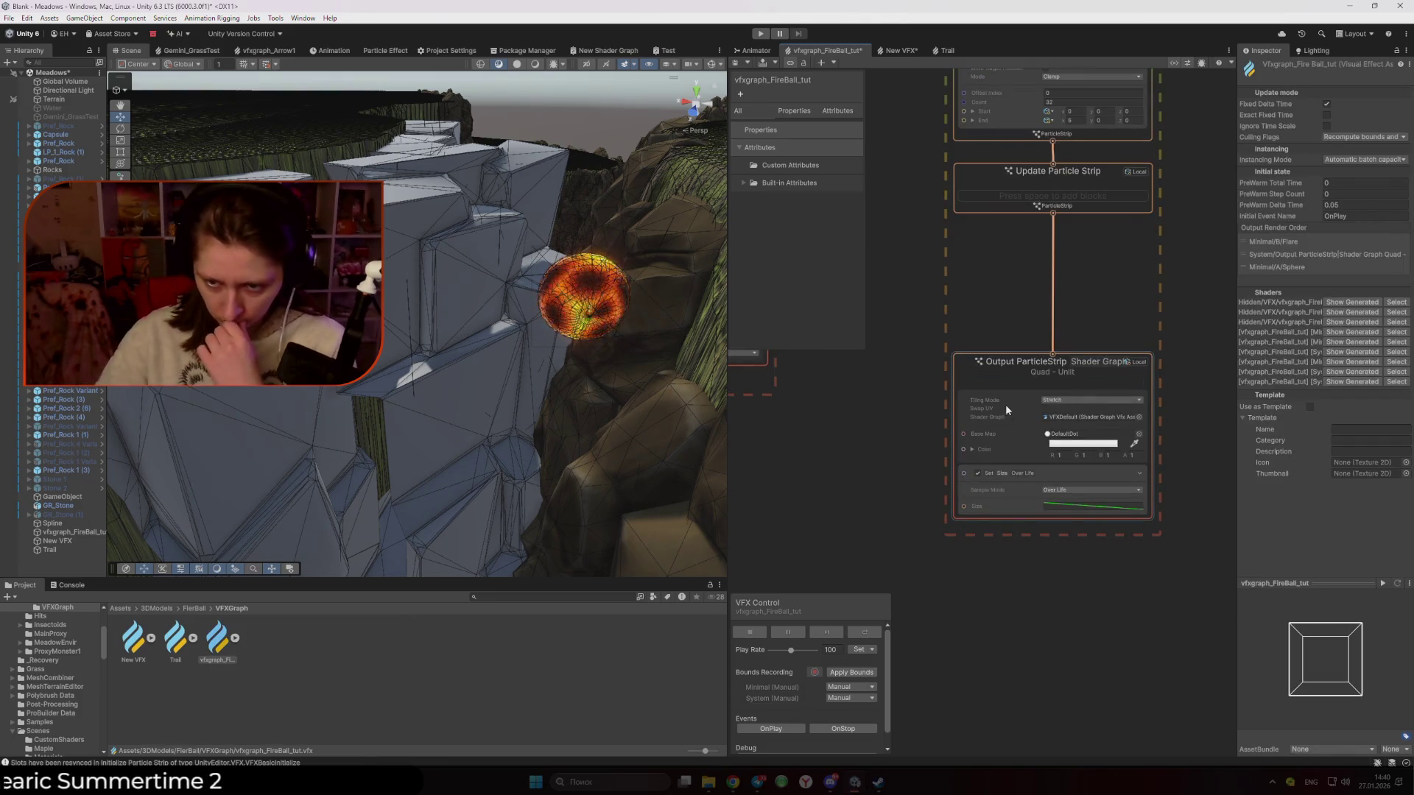
{"action": "left_click", "coordinate": [1008, 411]}
{"action": "left_click", "coordinate": [1079, 399]}
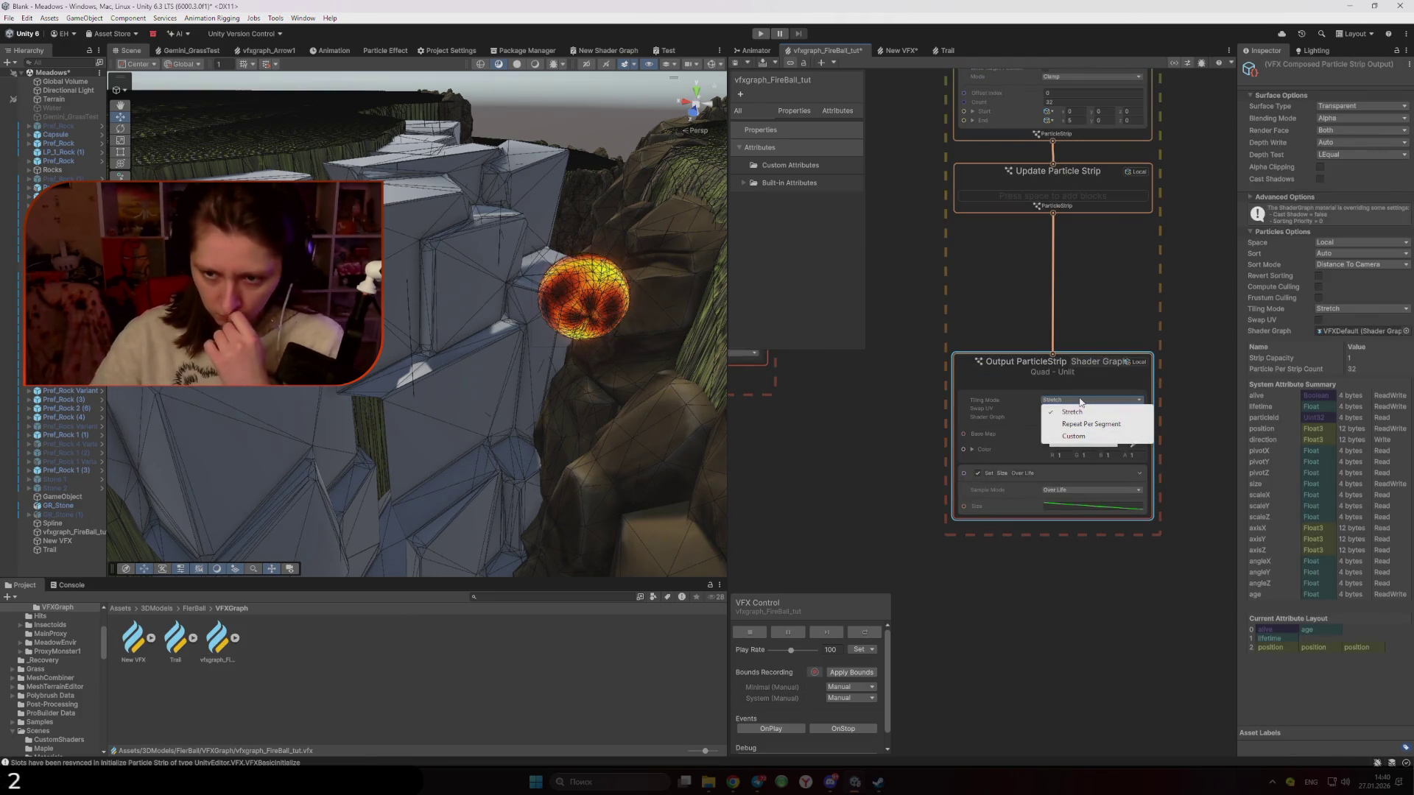
{"action": "left_click", "coordinate": [1017, 396]}
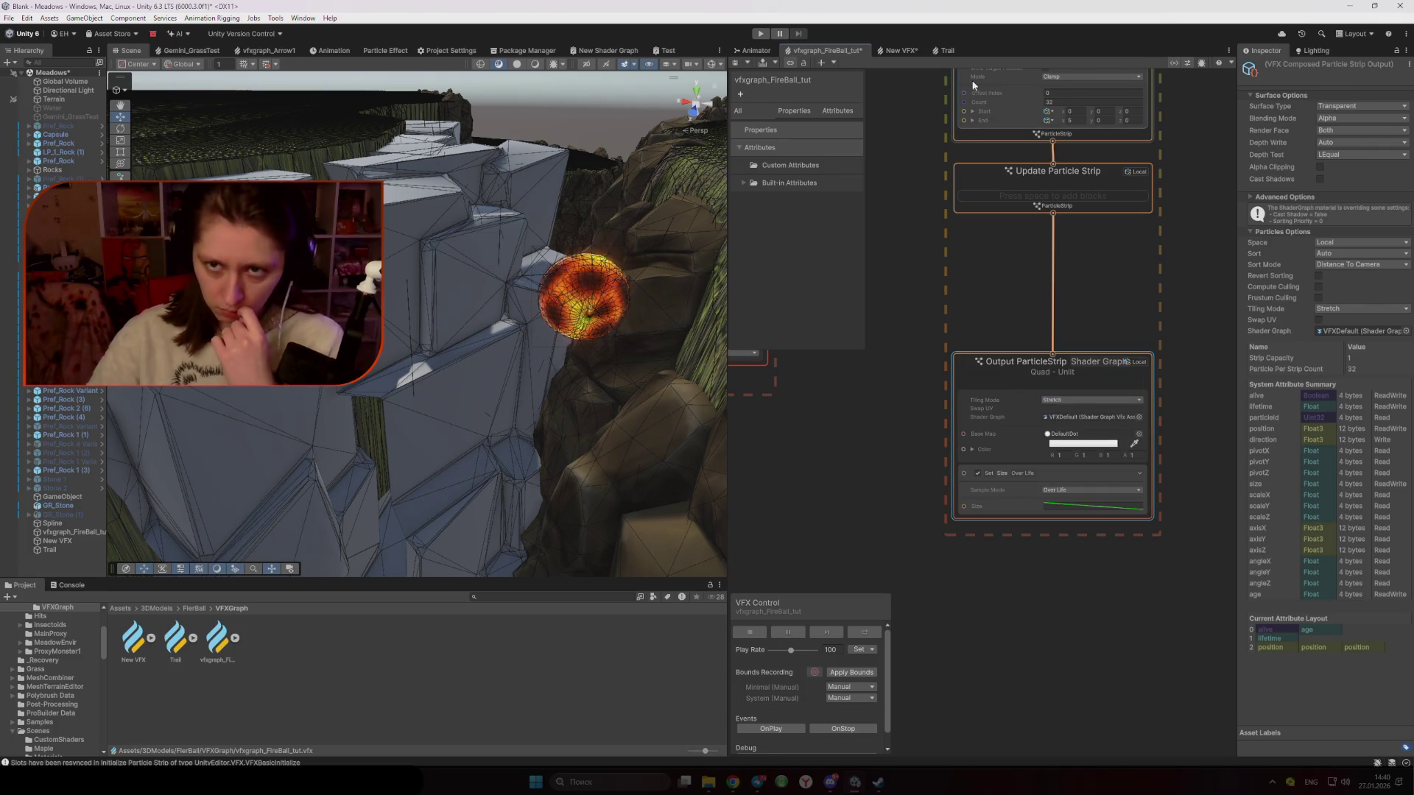
{"action": "left_click", "coordinate": [949, 50]}
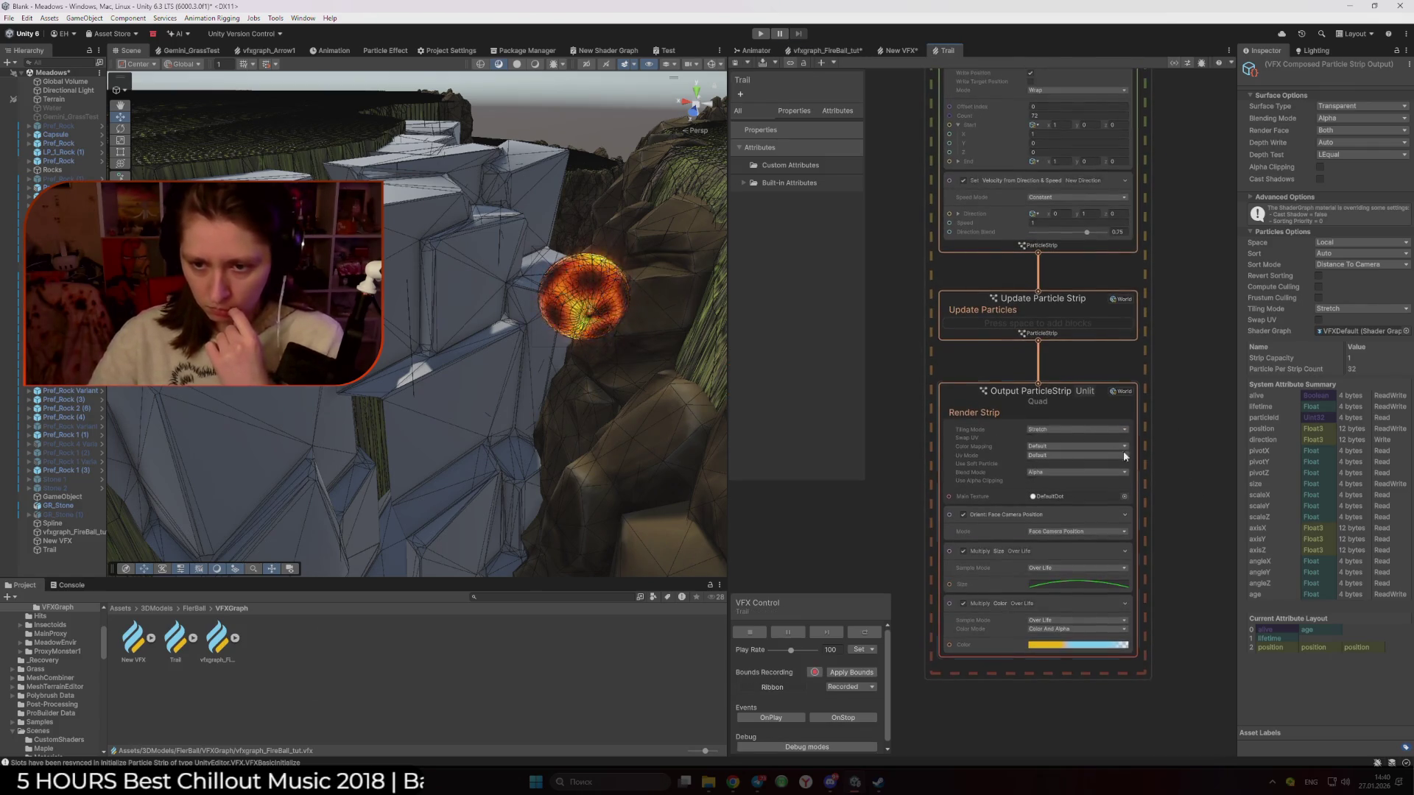
{"action": "left_click", "coordinate": [950, 400]}
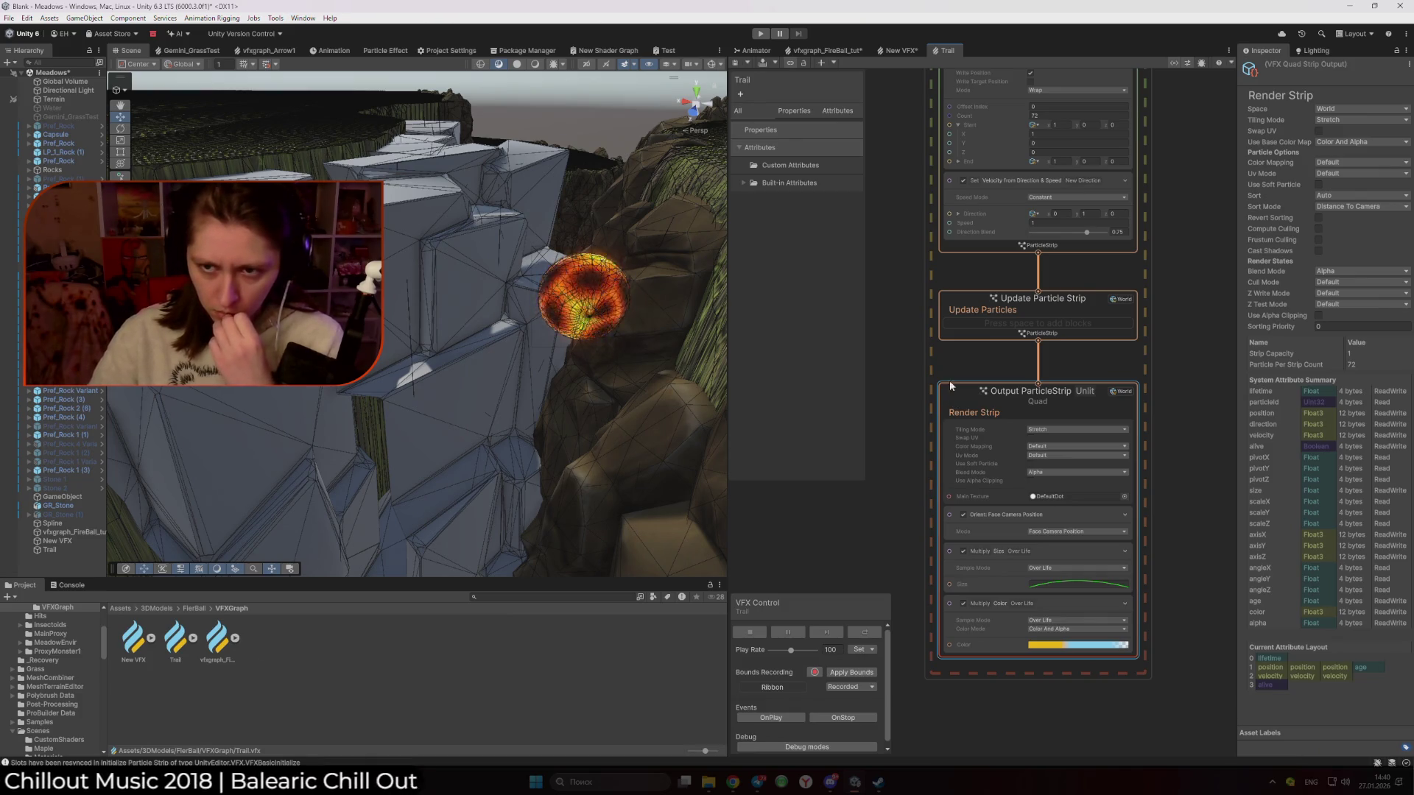
{"action": "key", "text": "a"}
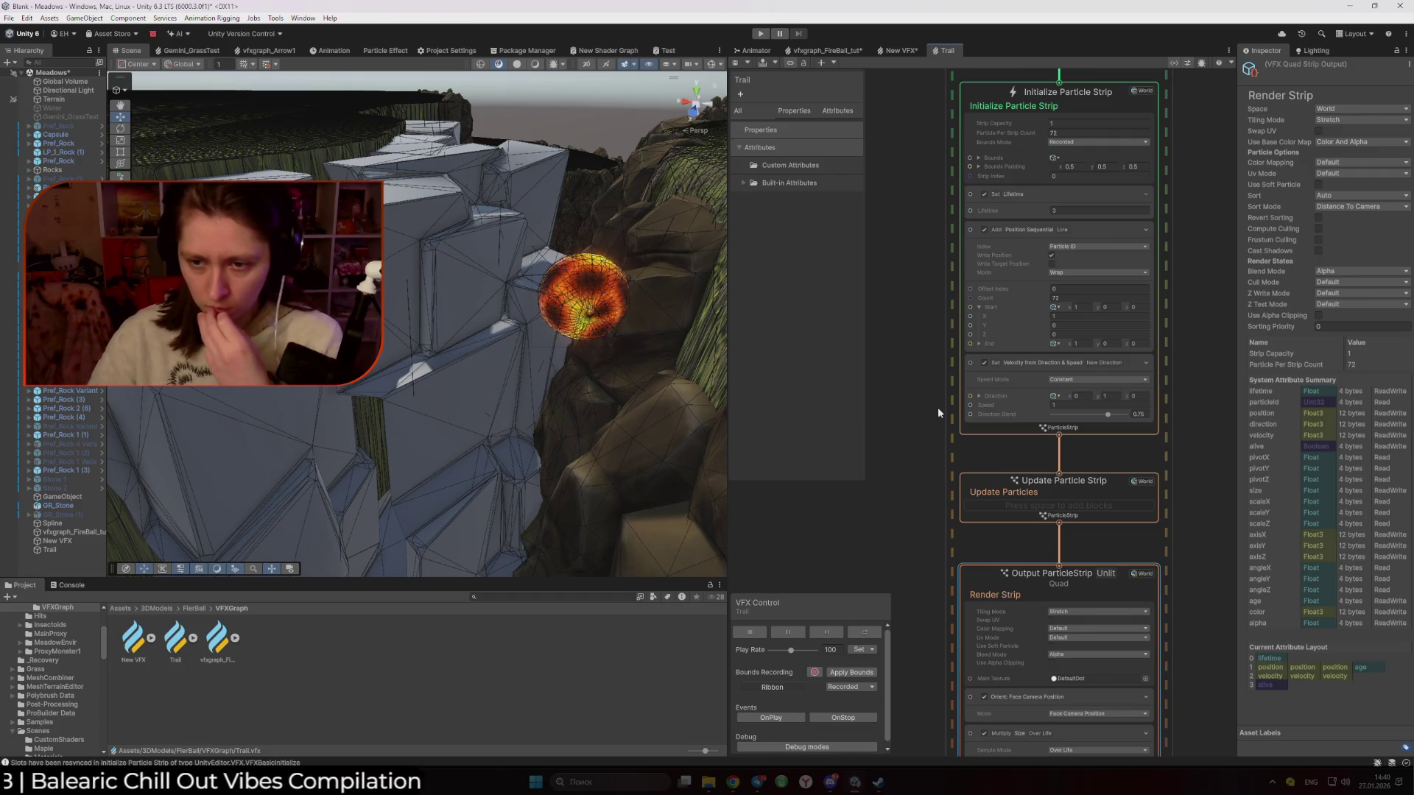
{"action": "key", "text": "f"}
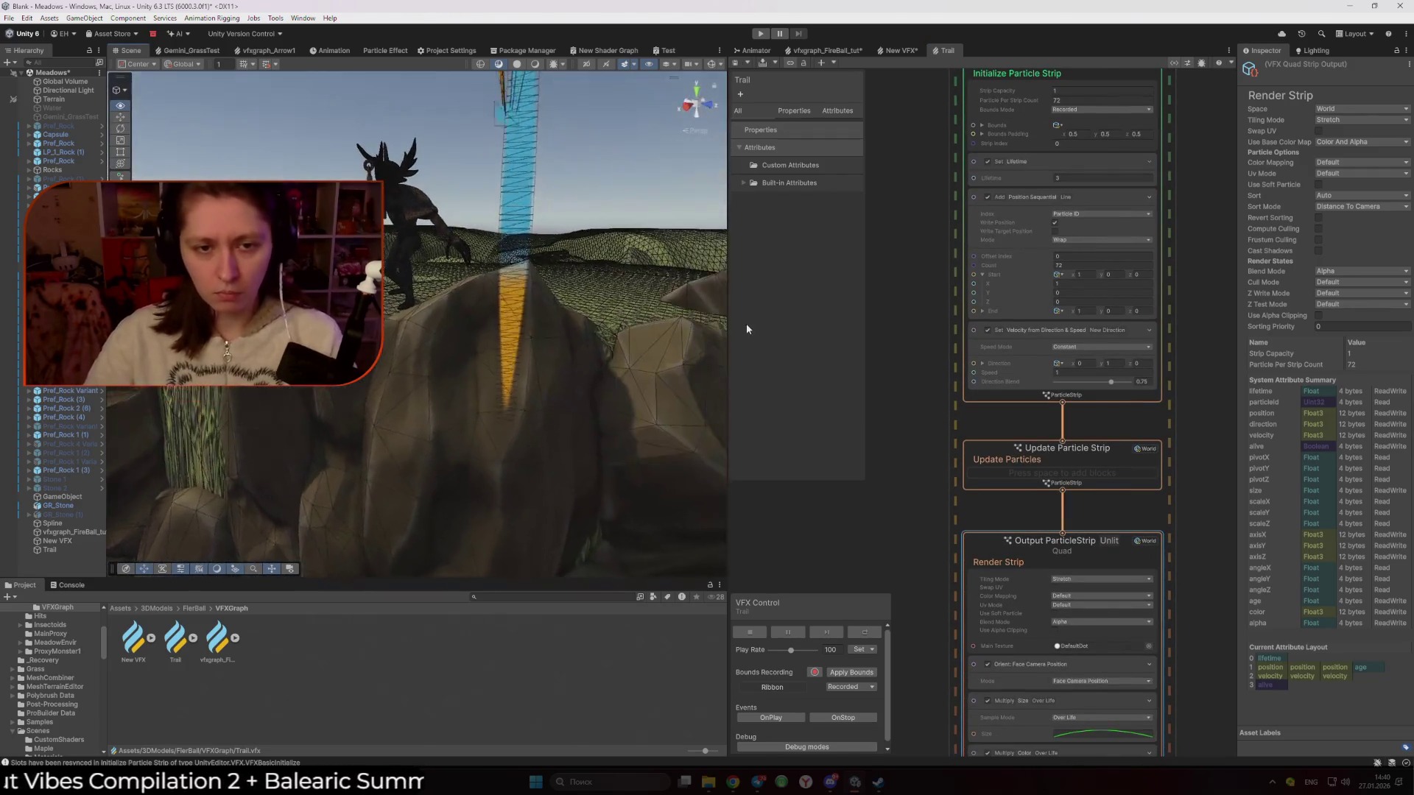
{"action": "left_click", "coordinate": [987, 665]}
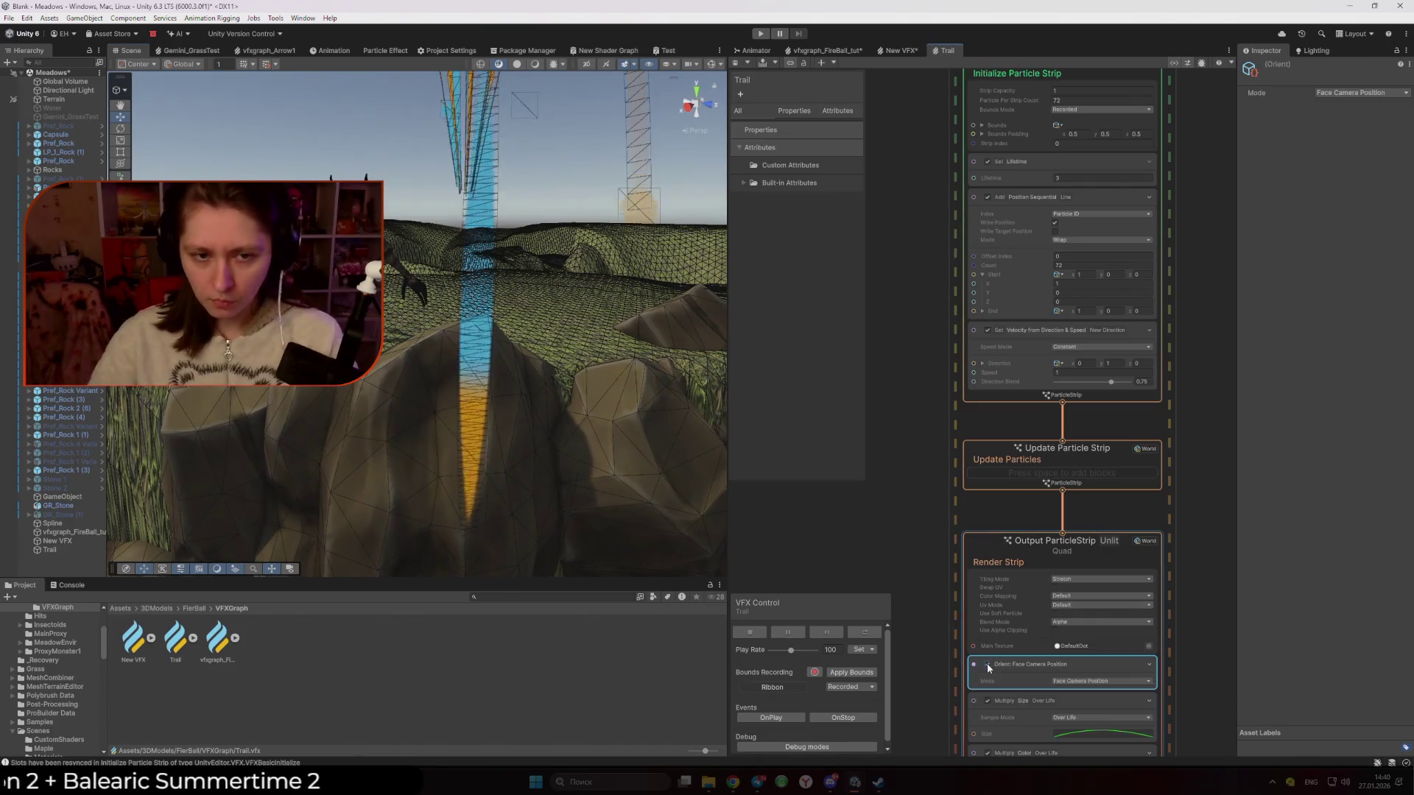
{"action": "mouse_move", "coordinate": [663, 458]}
{"action": "left_mouse_down"}
{"action": "mouse_move", "coordinate": [287, 464]}
{"action": "mouse_move", "coordinate": [648, 466]}
{"action": "left_mouse_up"}
{"action": "left_click", "coordinate": [988, 665]}
{"action": "scroll", "coordinate": [1010, 603], "scroll_direction": "down", "scroll_amount": 3}
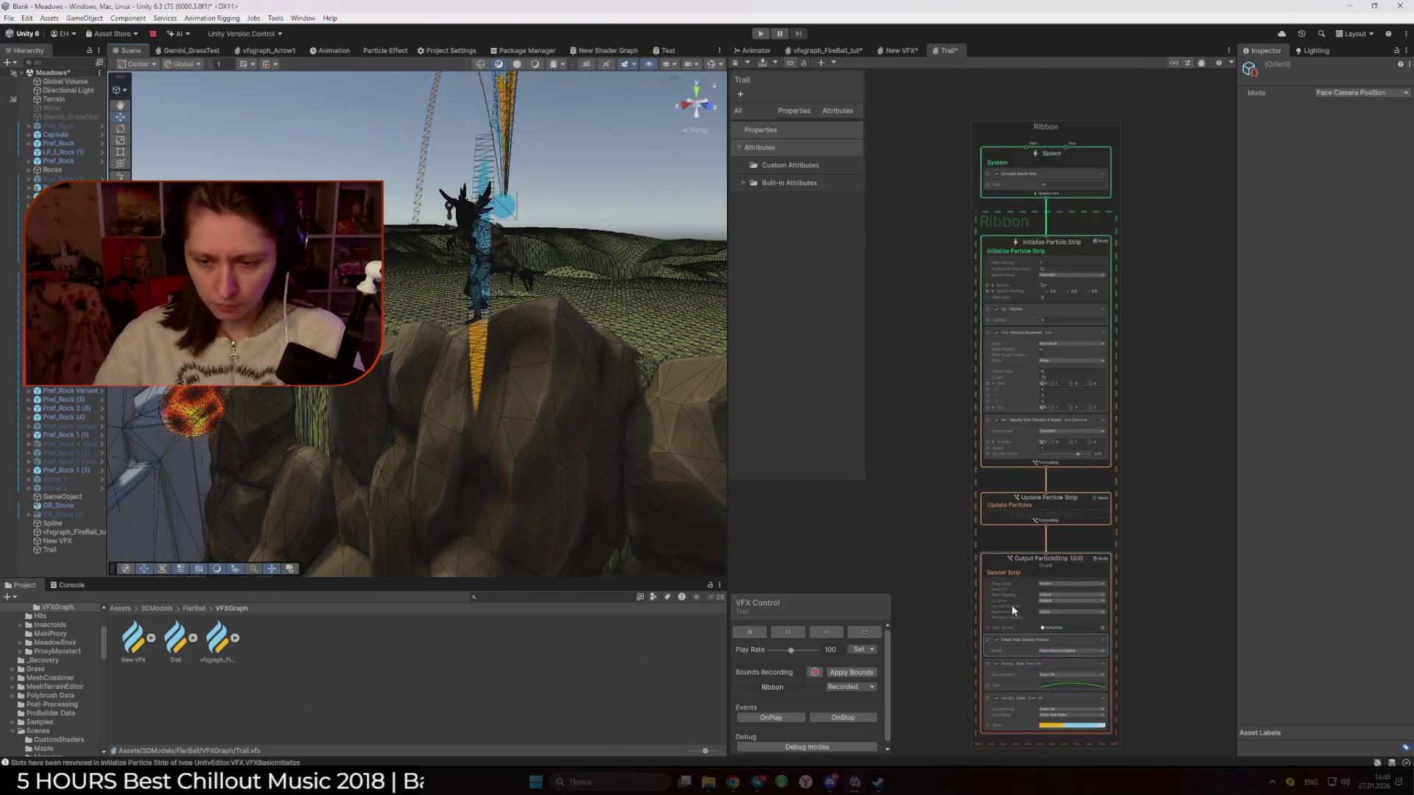
{"action": "scroll", "coordinate": [1143, 655], "scroll_direction": "up", "scroll_amount": 5}
{"action": "left_click_drag", "start_coordinate": [1179, 466], "coordinate": [1109, 492]}
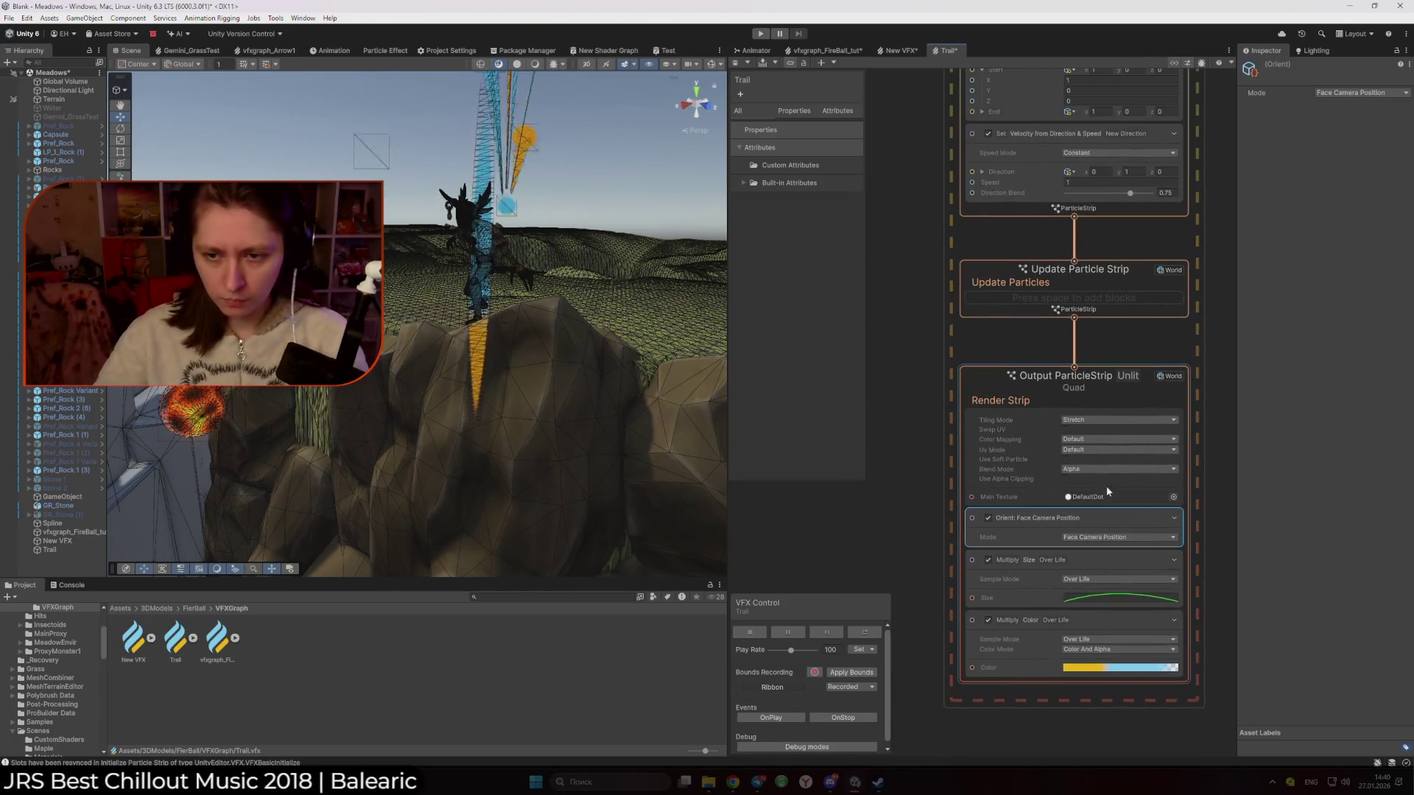
{"action": "left_click", "coordinate": [1085, 421]}
{"action": "left_click", "coordinate": [1094, 447]}
{"action": "left_click", "coordinate": [1090, 418]}
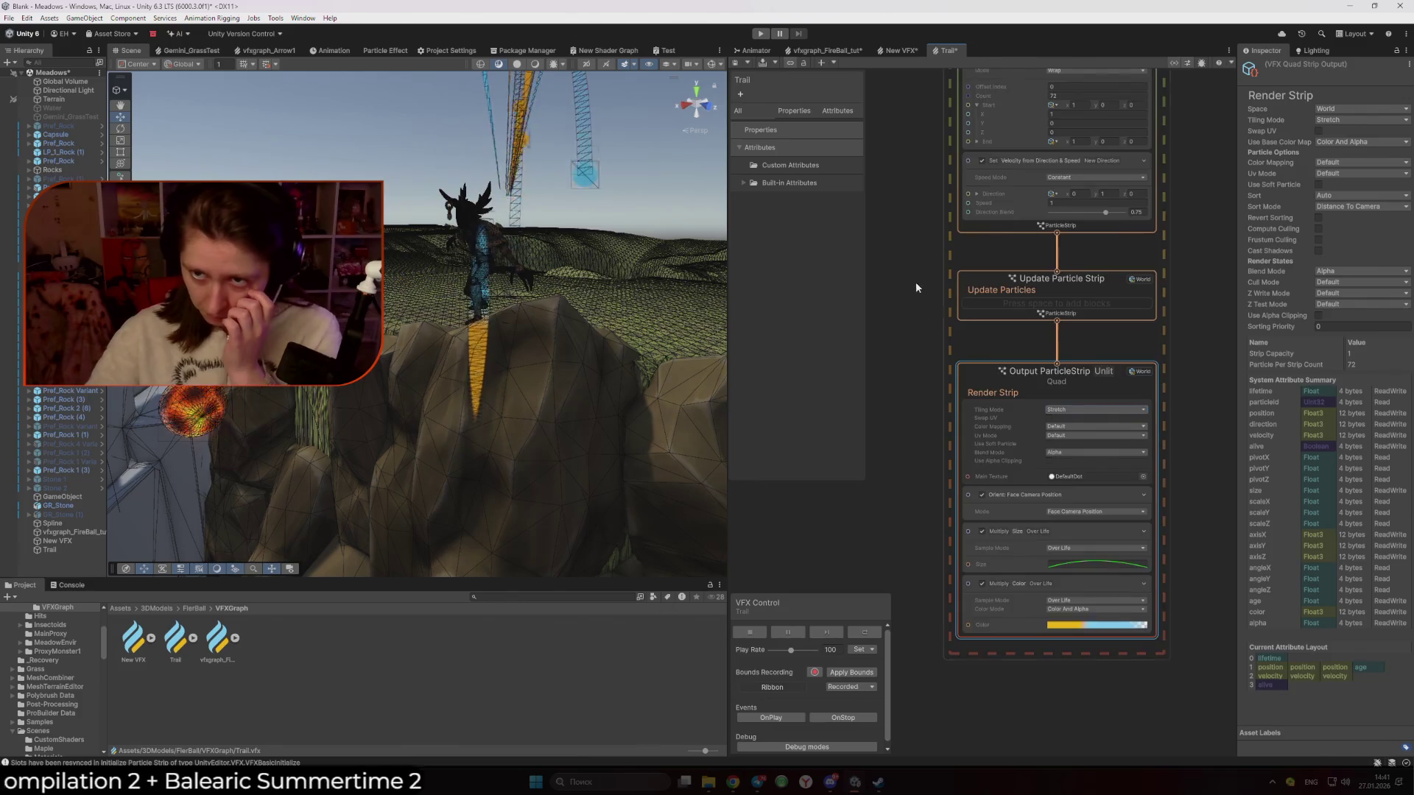
{"action": "left_click_drag", "start_coordinate": [917, 281], "coordinate": [922, 475]}
{"action": "left_click_drag", "start_coordinate": [908, 362], "coordinate": [966, 378]}
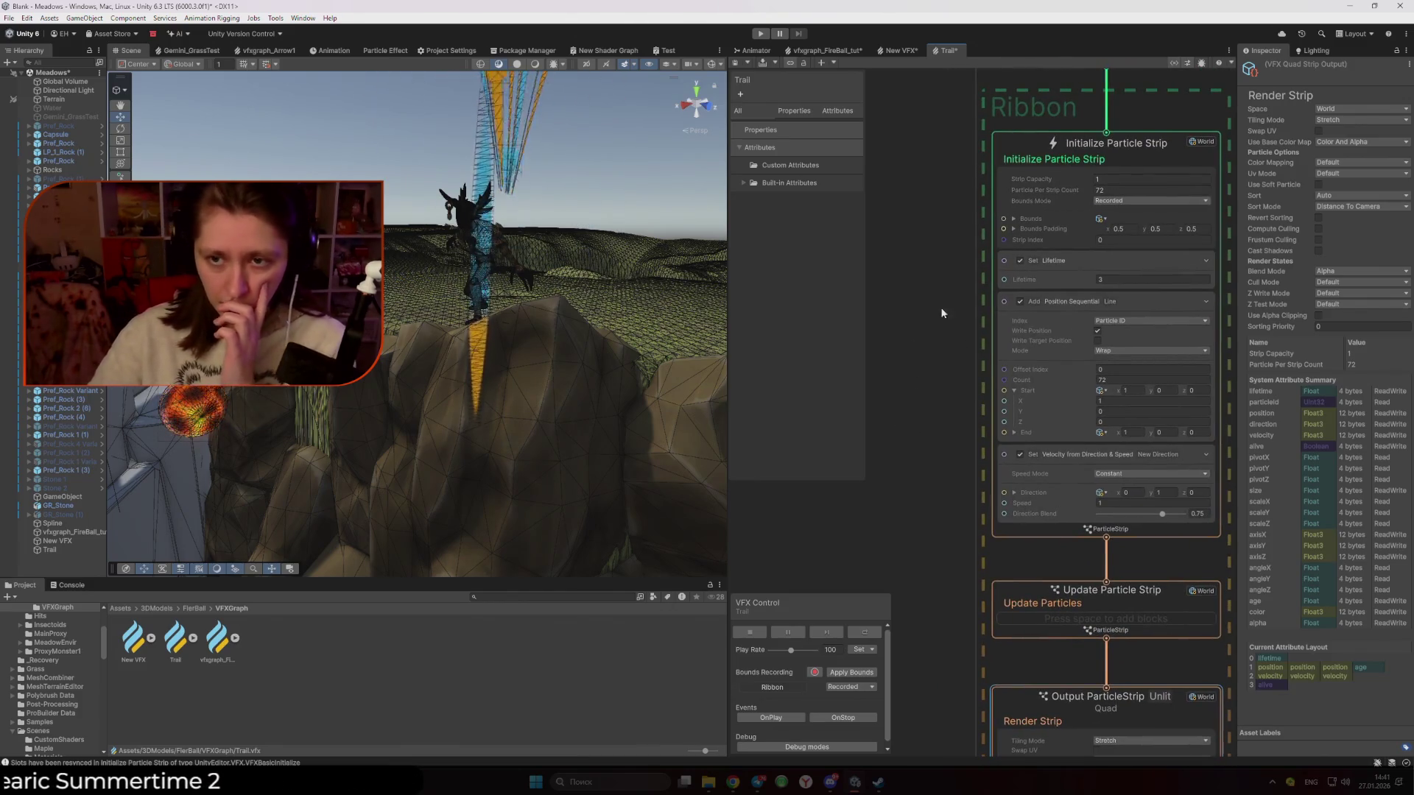
{"action": "left_click_drag", "start_coordinate": [946, 311], "coordinate": [881, 368]}
{"action": "left_click_drag", "start_coordinate": [913, 218], "coordinate": [900, 307]}
{"action": "left_click", "coordinate": [1052, 197]}
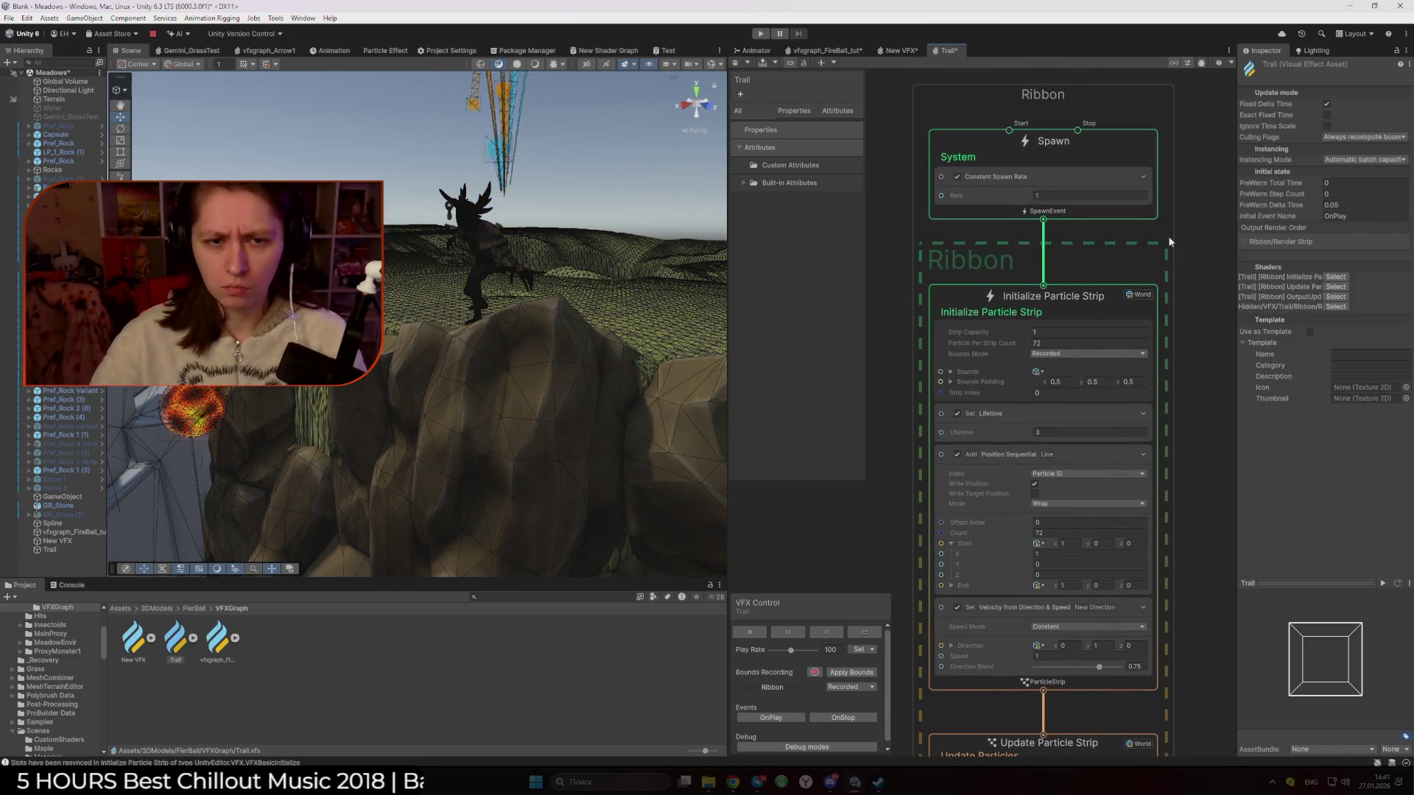
Change the Trail graph's Constant Spawn Rate from 1 to 24
{"action": "double_click", "coordinate": [1070, 193]}
{"action": "type", "text": "24"}
{"action": "left_click", "coordinate": [1183, 210]}
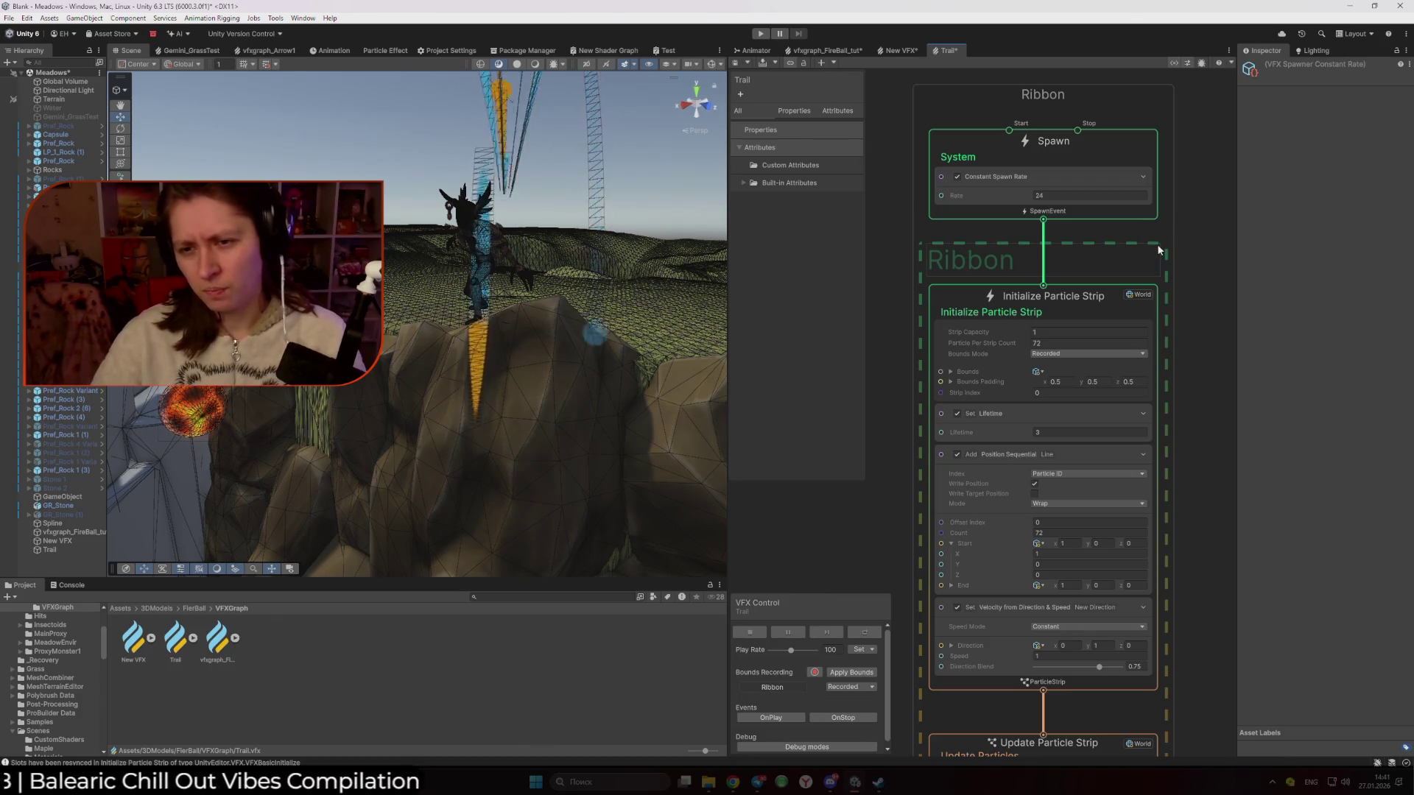
In the FireBall graph, inspect the Trigger Event count in Update Particle
{"action": "left_click", "coordinate": [844, 51]}
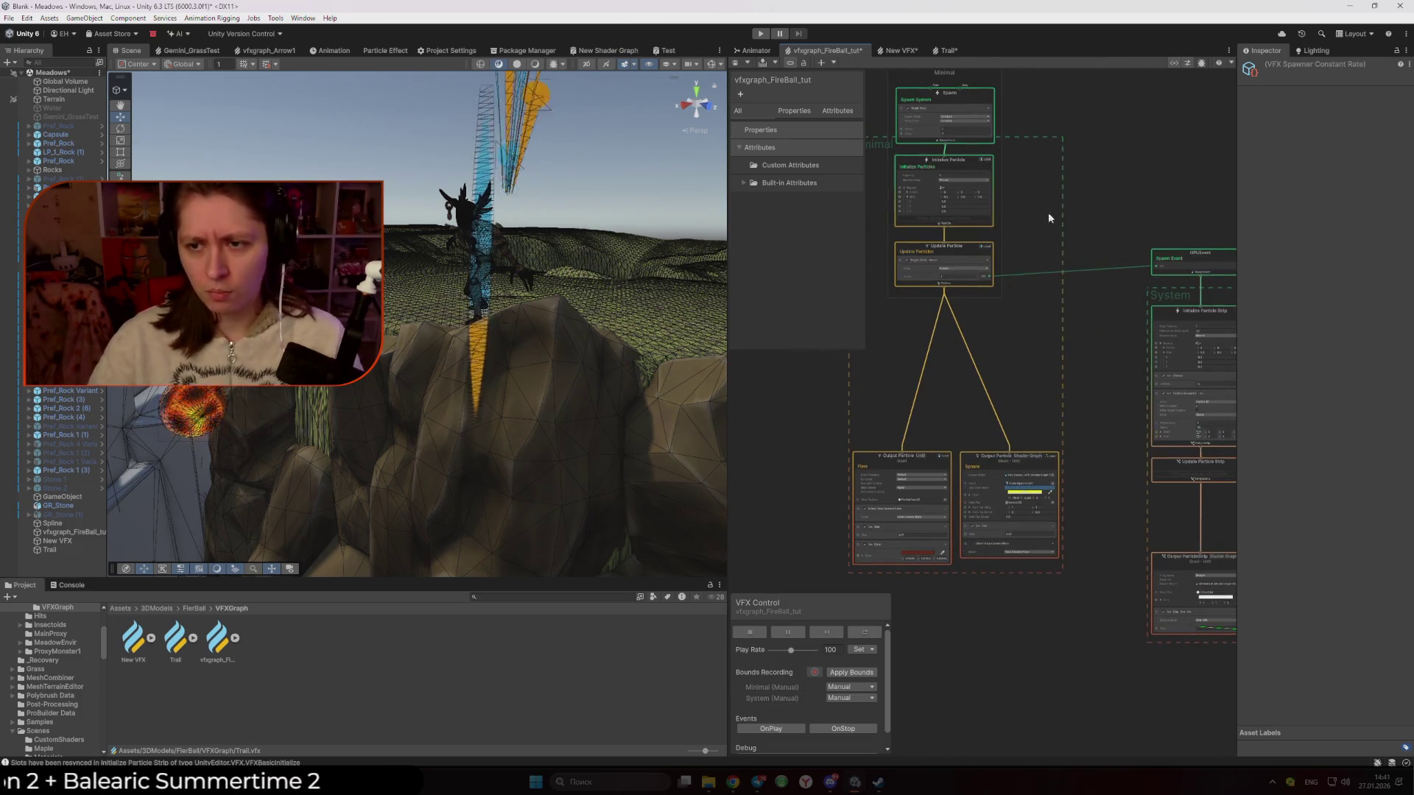
{"action": "scroll", "coordinate": [870, 241], "scroll_direction": "up", "scroll_amount": 4}
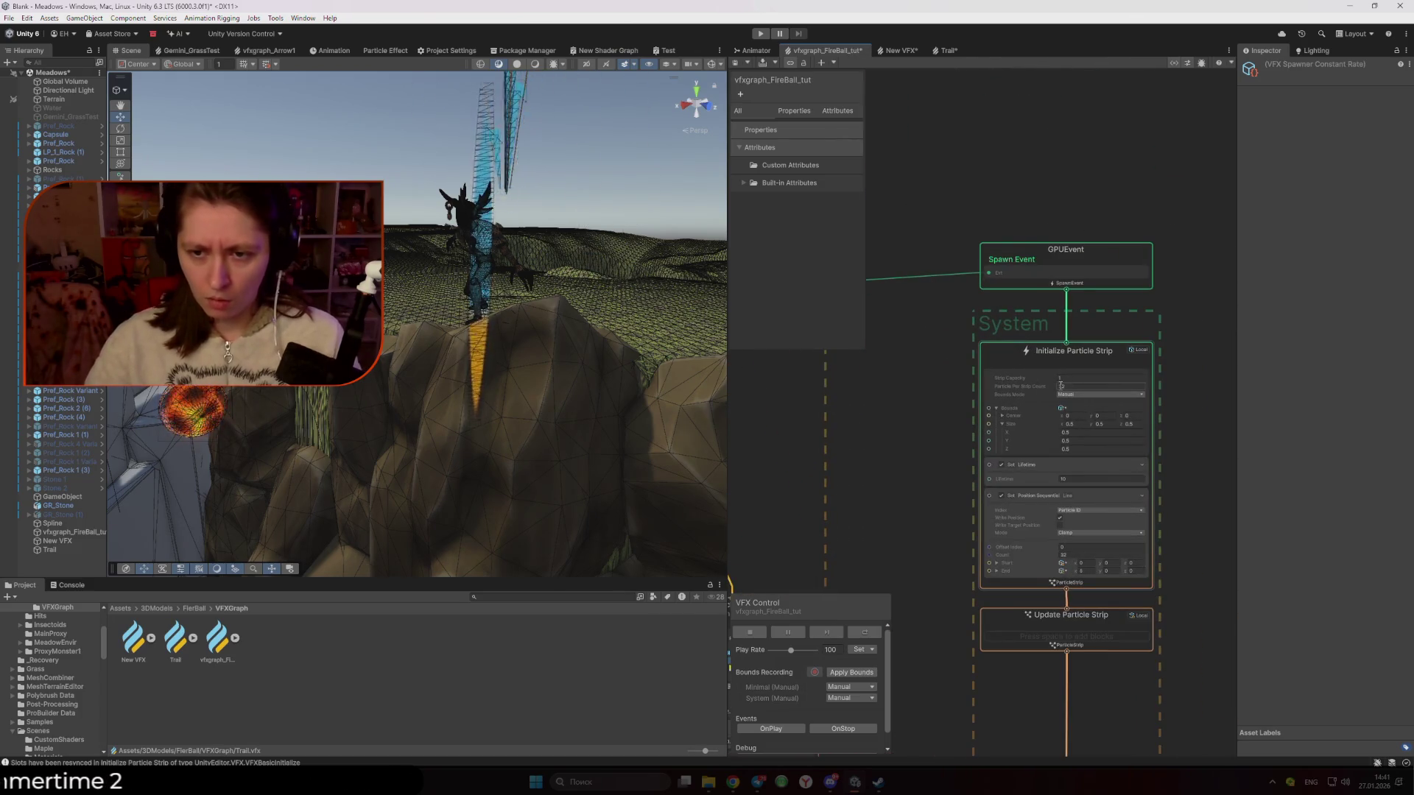
{"action": "left_click_drag", "start_coordinate": [995, 379], "coordinate": [1176, 413]}
{"action": "left_click", "coordinate": [895, 369]}
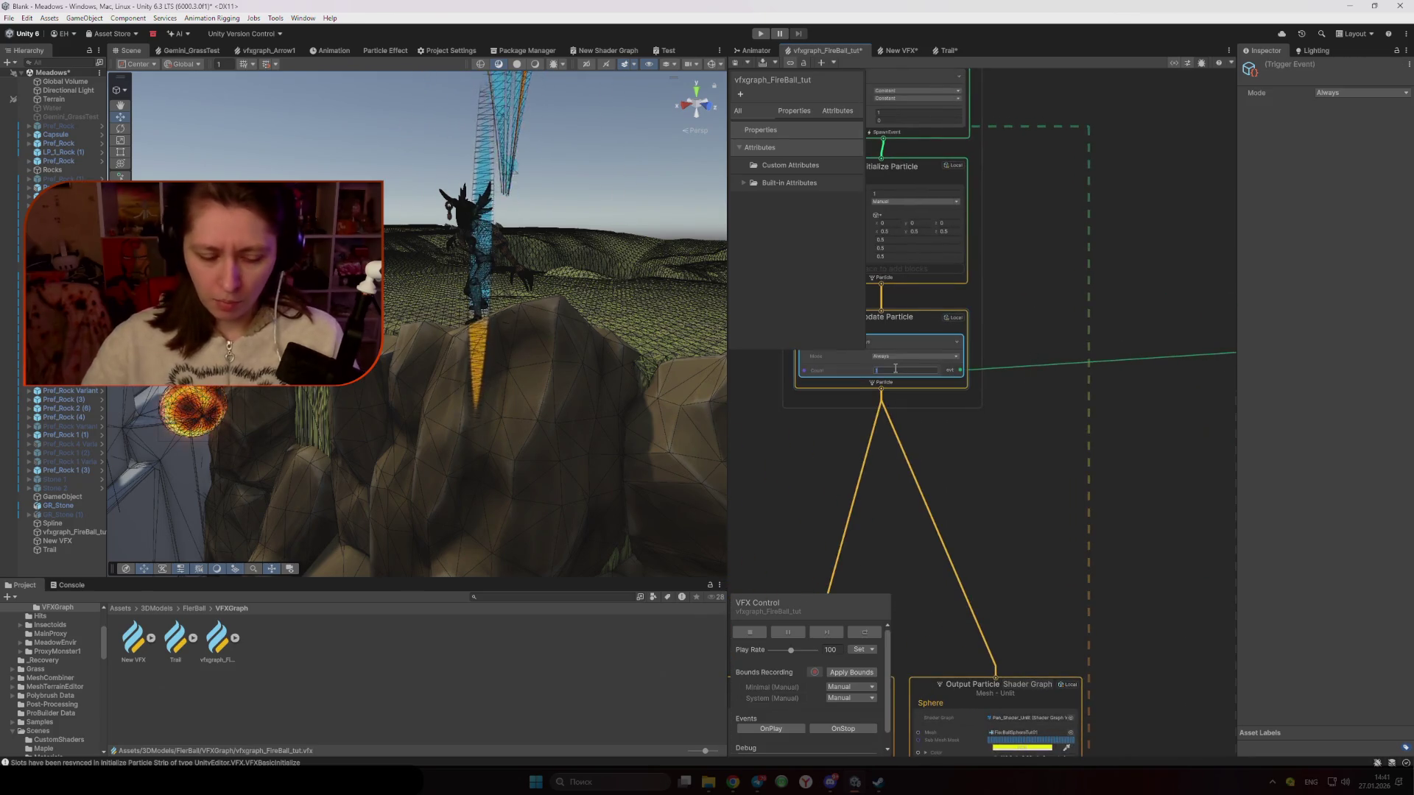
{"action": "left_click", "coordinate": [1024, 484]}
Set Initialize Particle Strip's Strip Capacity to 20, then return to the Trail graph
{"action": "mouse_move", "coordinate": [516, 413]}
{"action": "left_mouse_down"}
{"action": "mouse_move", "coordinate": [473, 414]}
{"action": "mouse_move", "coordinate": [335, 467]}
{"action": "left_mouse_up"}
{"action": "left_click_drag", "start_coordinate": [1035, 480], "coordinate": [845, 460]}
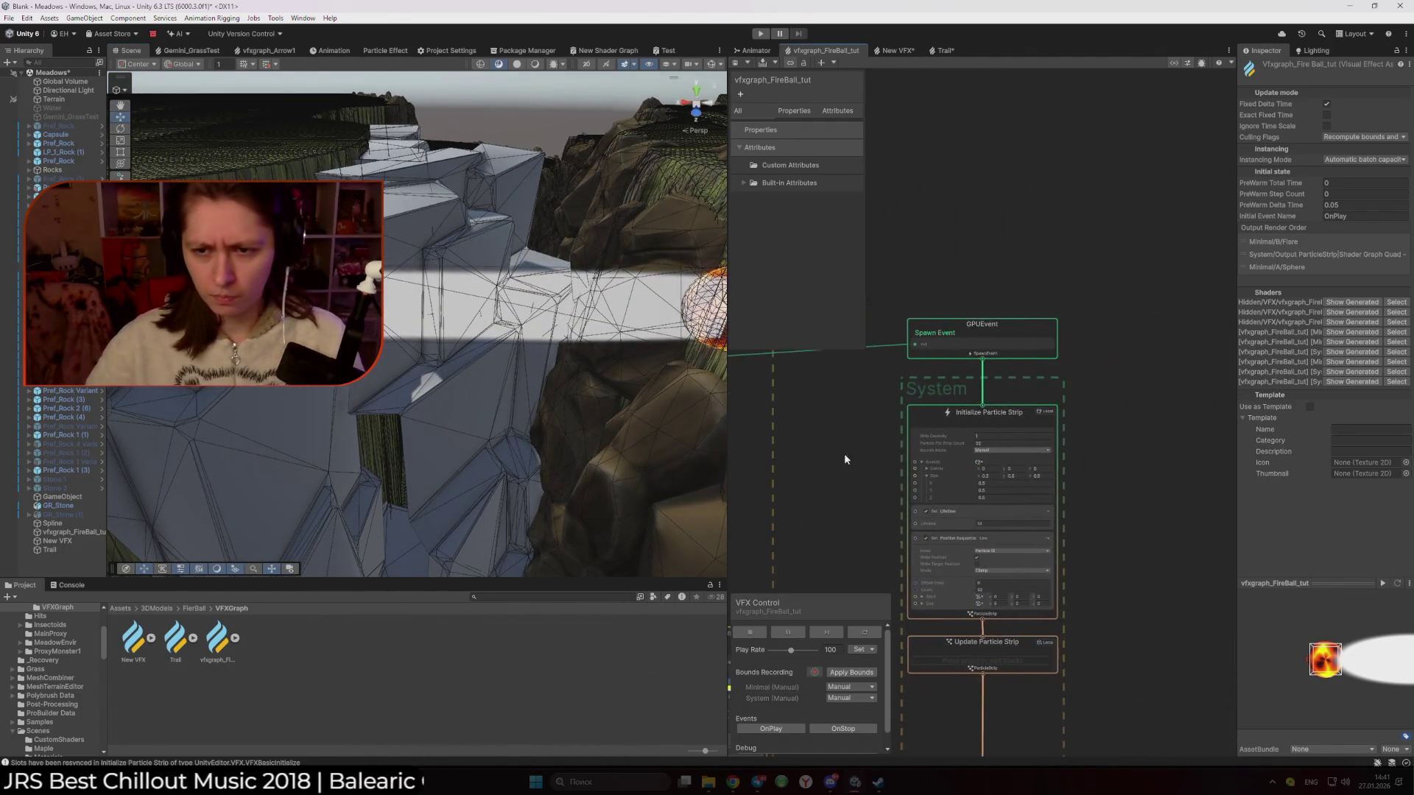
{"action": "scroll", "coordinate": [1065, 461], "scroll_direction": "up", "scroll_amount": 2}
{"action": "left_click", "coordinate": [971, 429]}
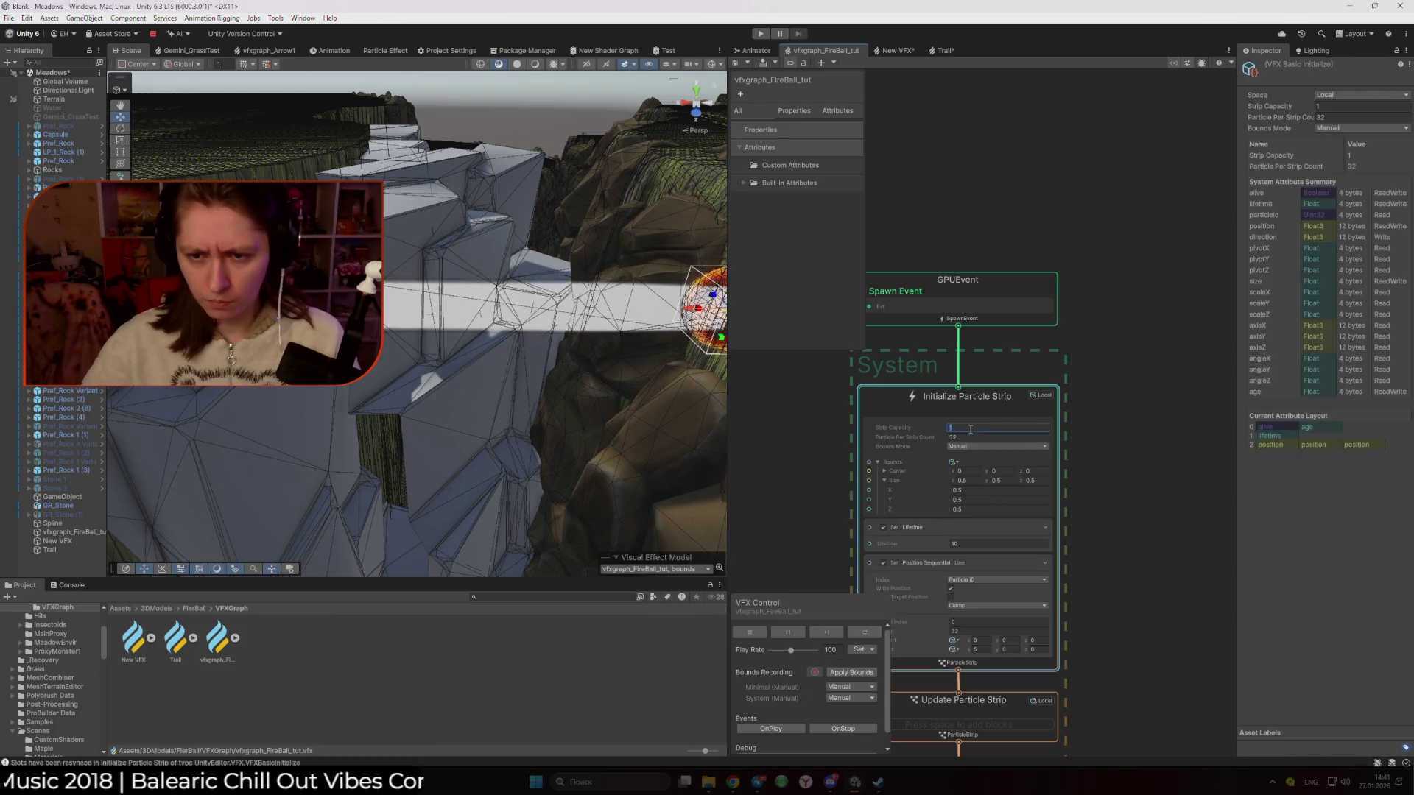
{"action": "type", "text": "20"}
{"action": "left_click", "coordinate": [1083, 436]}
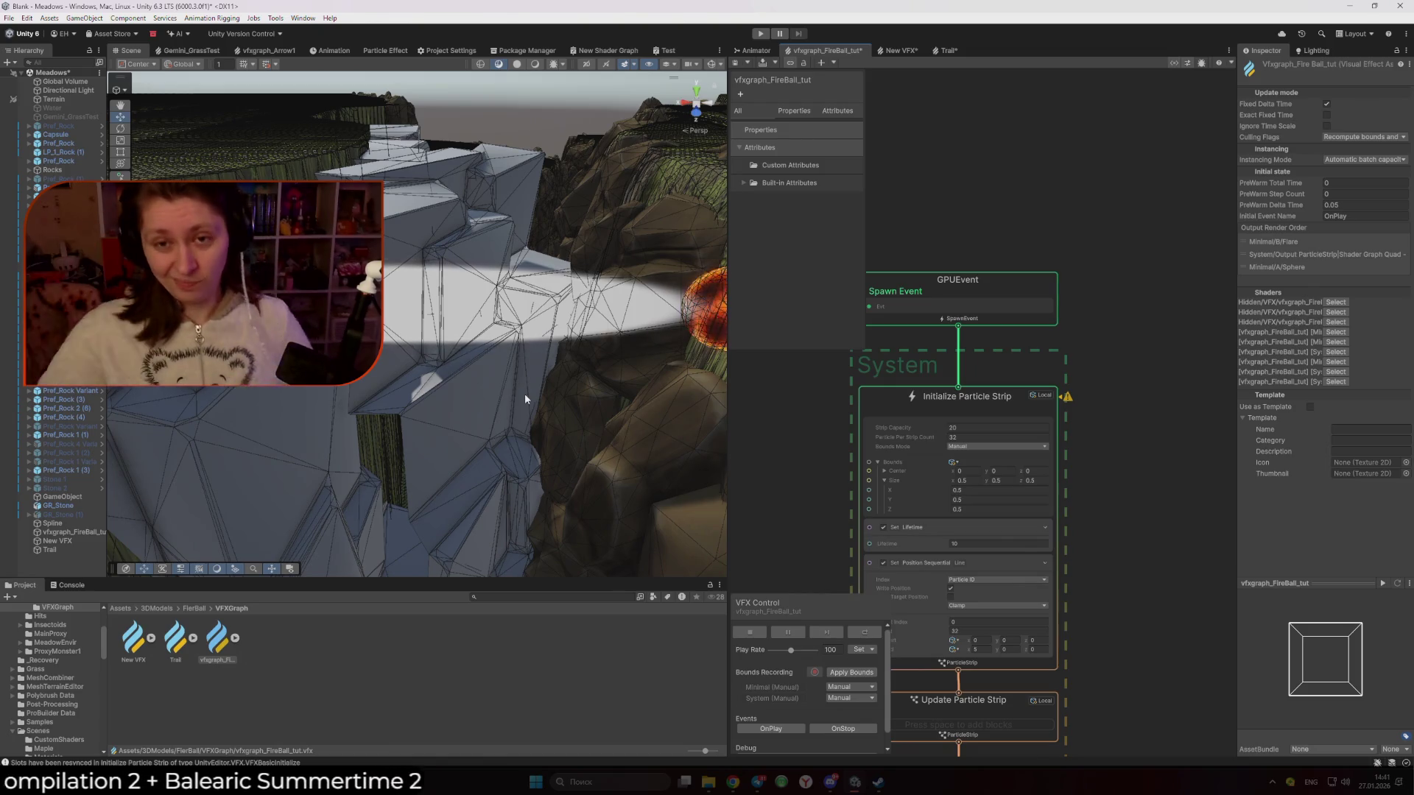
{"action": "left_click", "coordinate": [947, 49]}
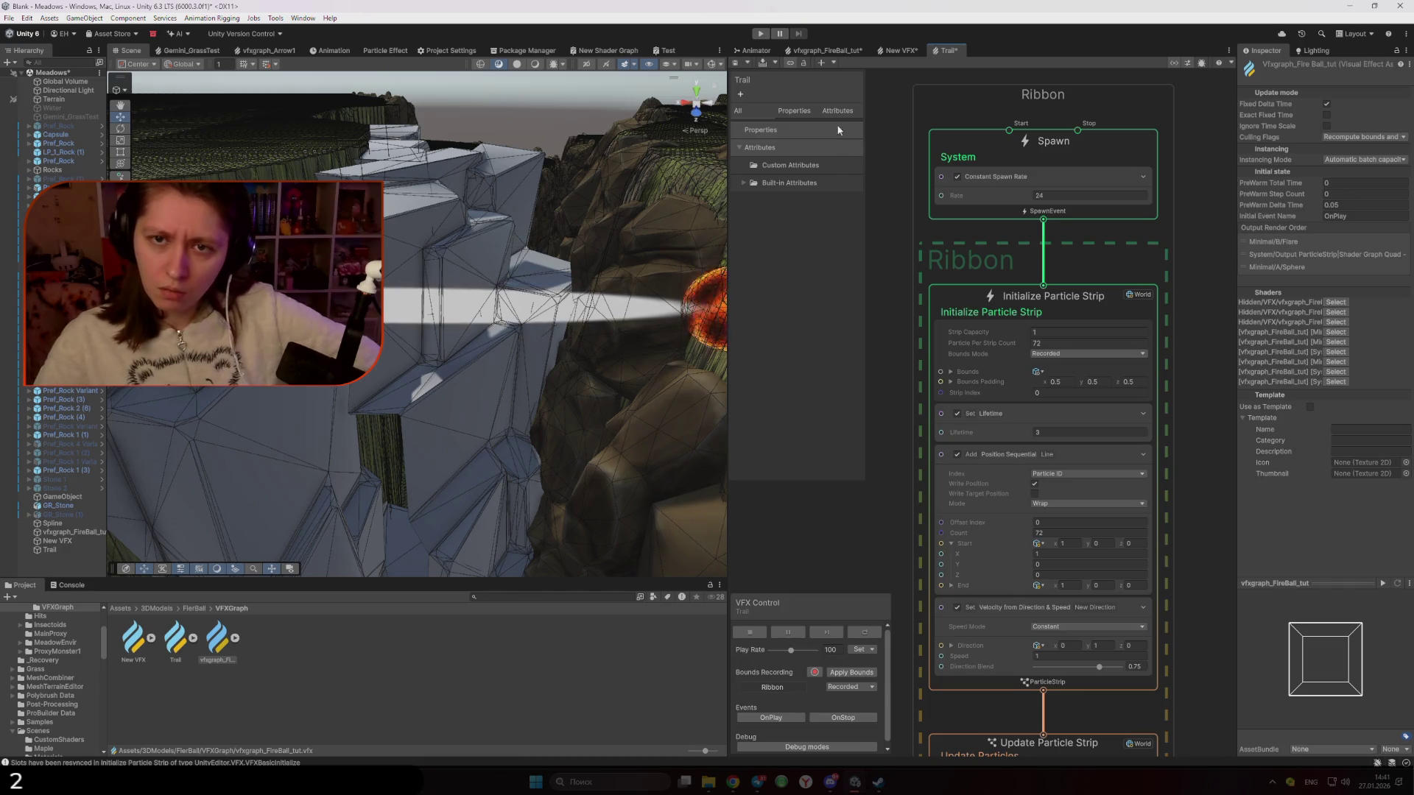
Set the FireBall graph's Strip Capacity back to 1
{"action": "left_click", "coordinate": [842, 51]}
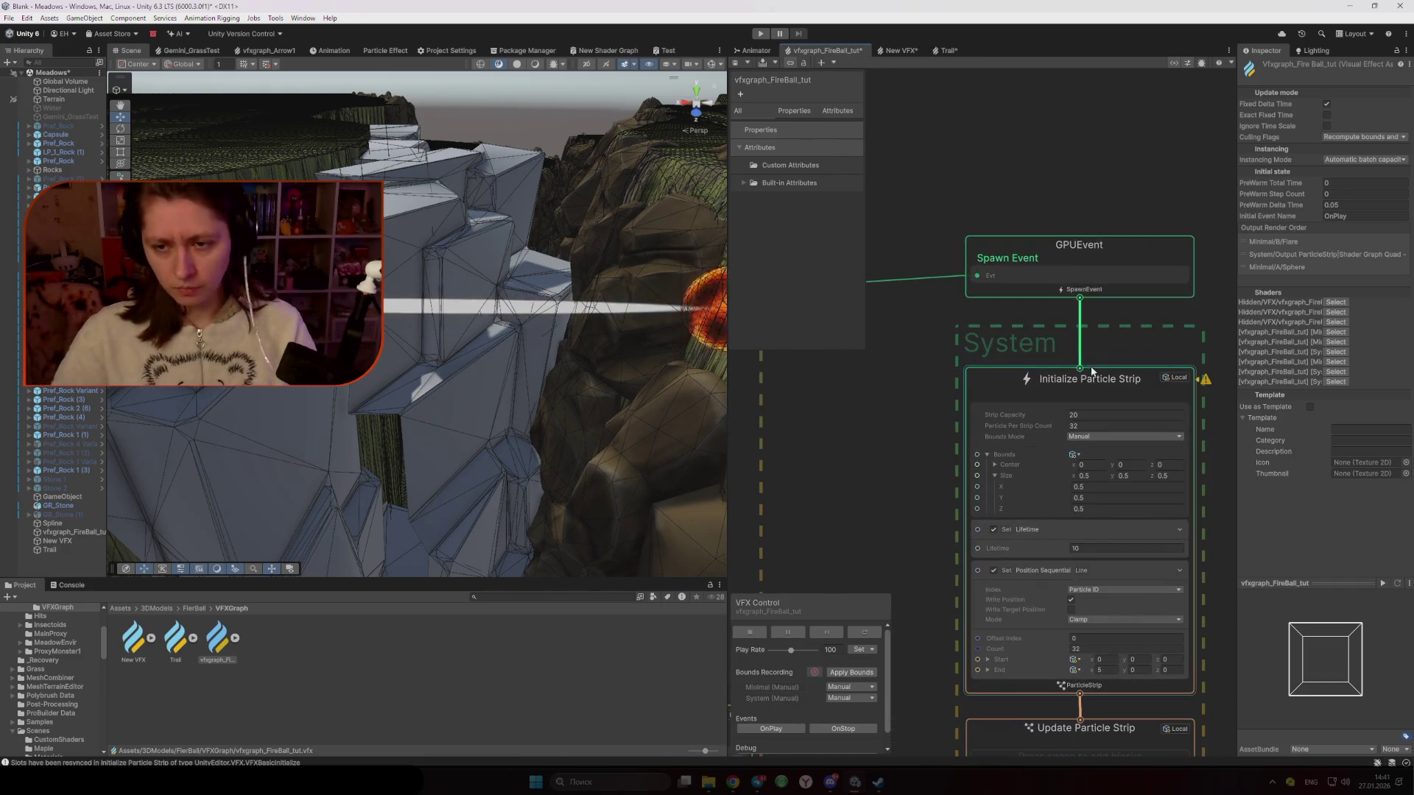
{"action": "left_click", "coordinate": [1097, 414]}
{"action": "type", "text": "1"}
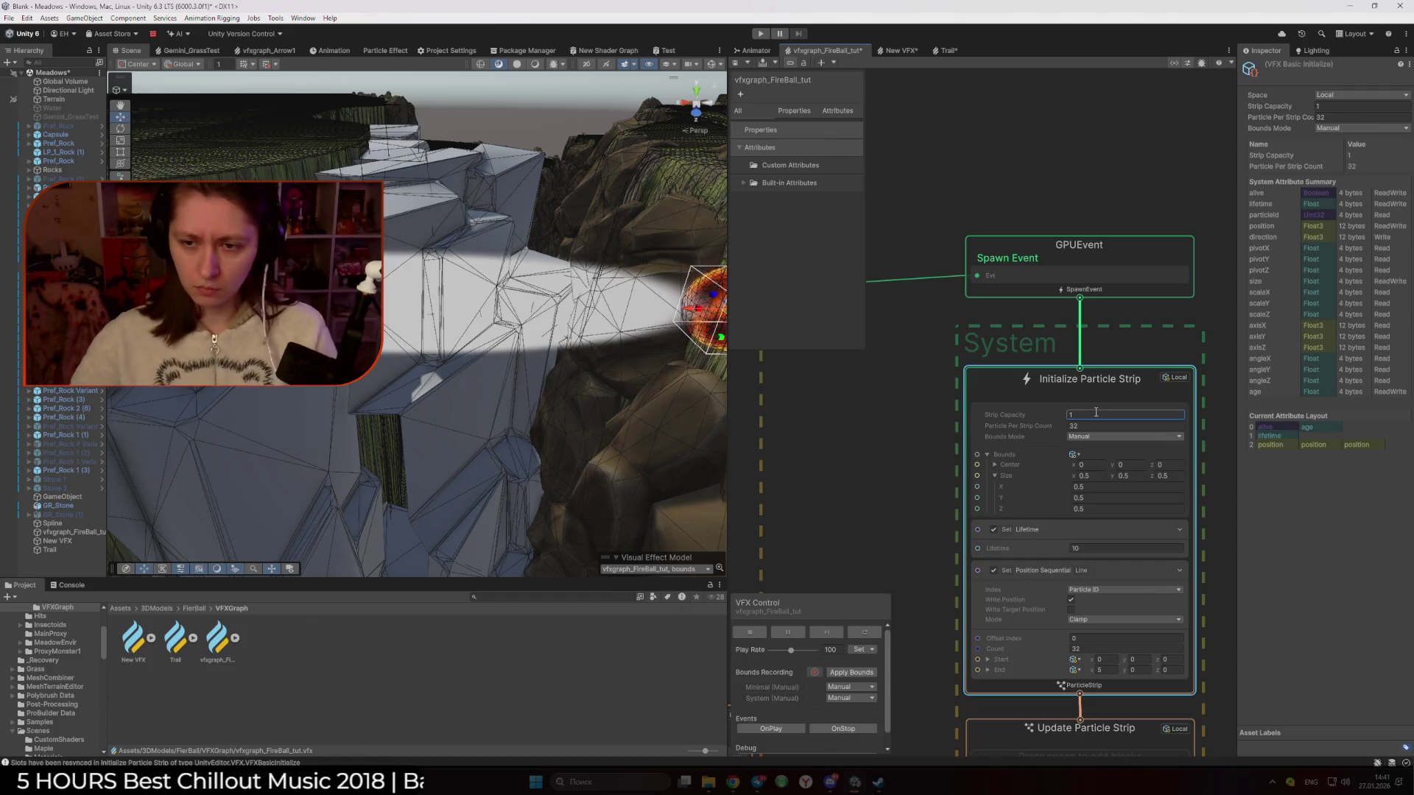
{"action": "left_click_drag", "start_coordinate": [864, 417], "coordinate": [1190, 462]}
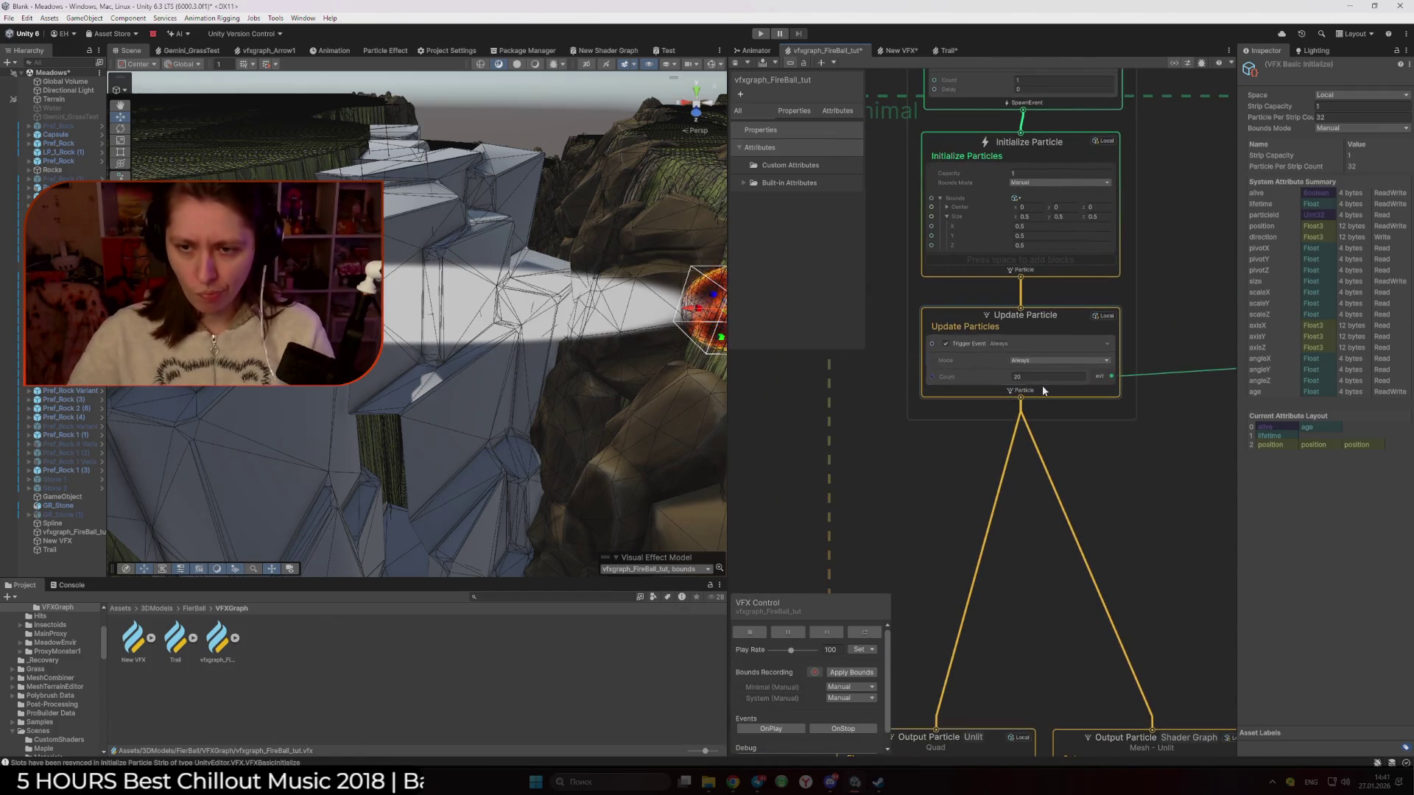
{"action": "left_click", "coordinate": [1099, 433]}
Check the Minimal spawn's Single Burst Count and select the strip system's GPUEvent node
{"action": "scroll", "coordinate": [1102, 387], "scroll_direction": "down", "scroll_amount": 2}
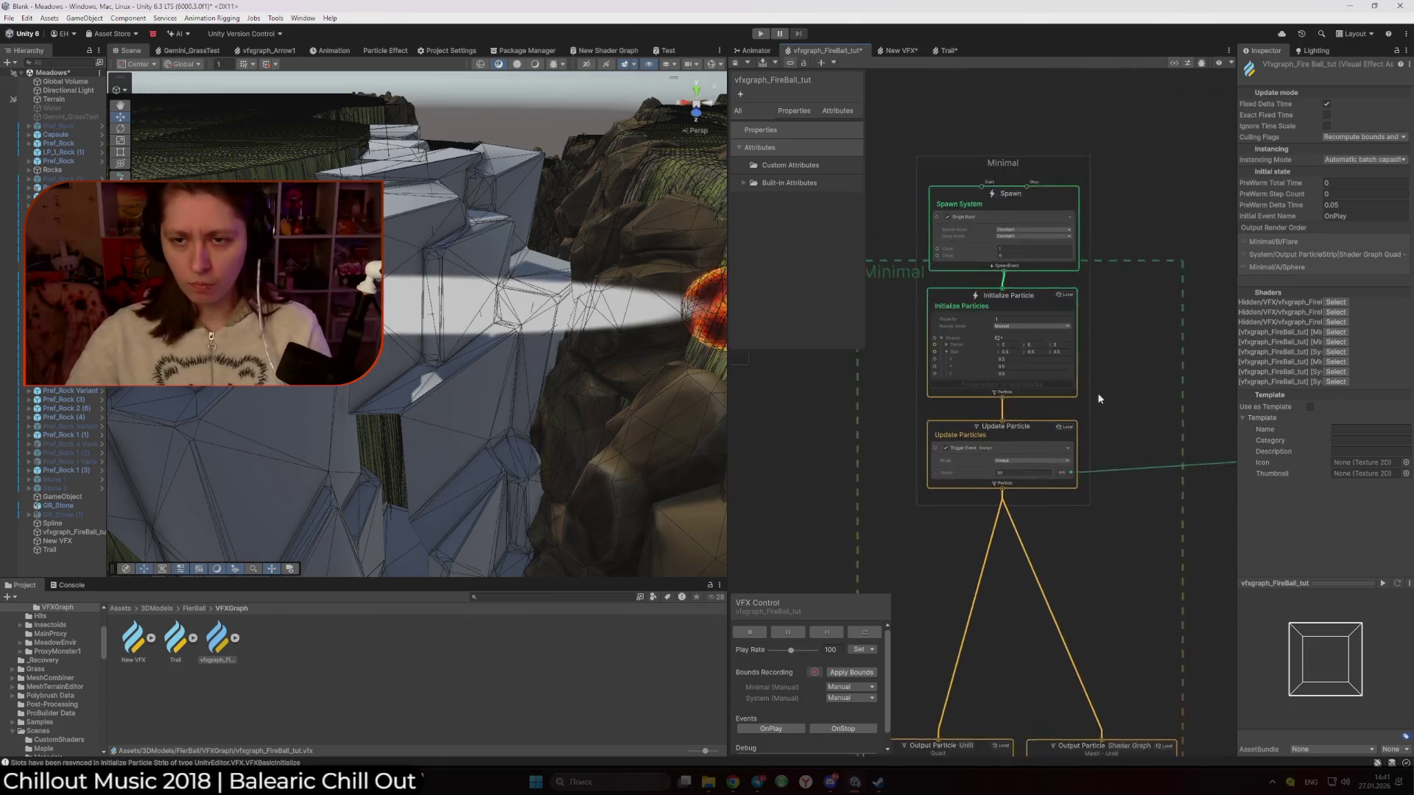
{"action": "scroll", "coordinate": [1102, 386], "scroll_direction": "up", "scroll_amount": 2}
{"action": "left_click", "coordinate": [986, 218]}
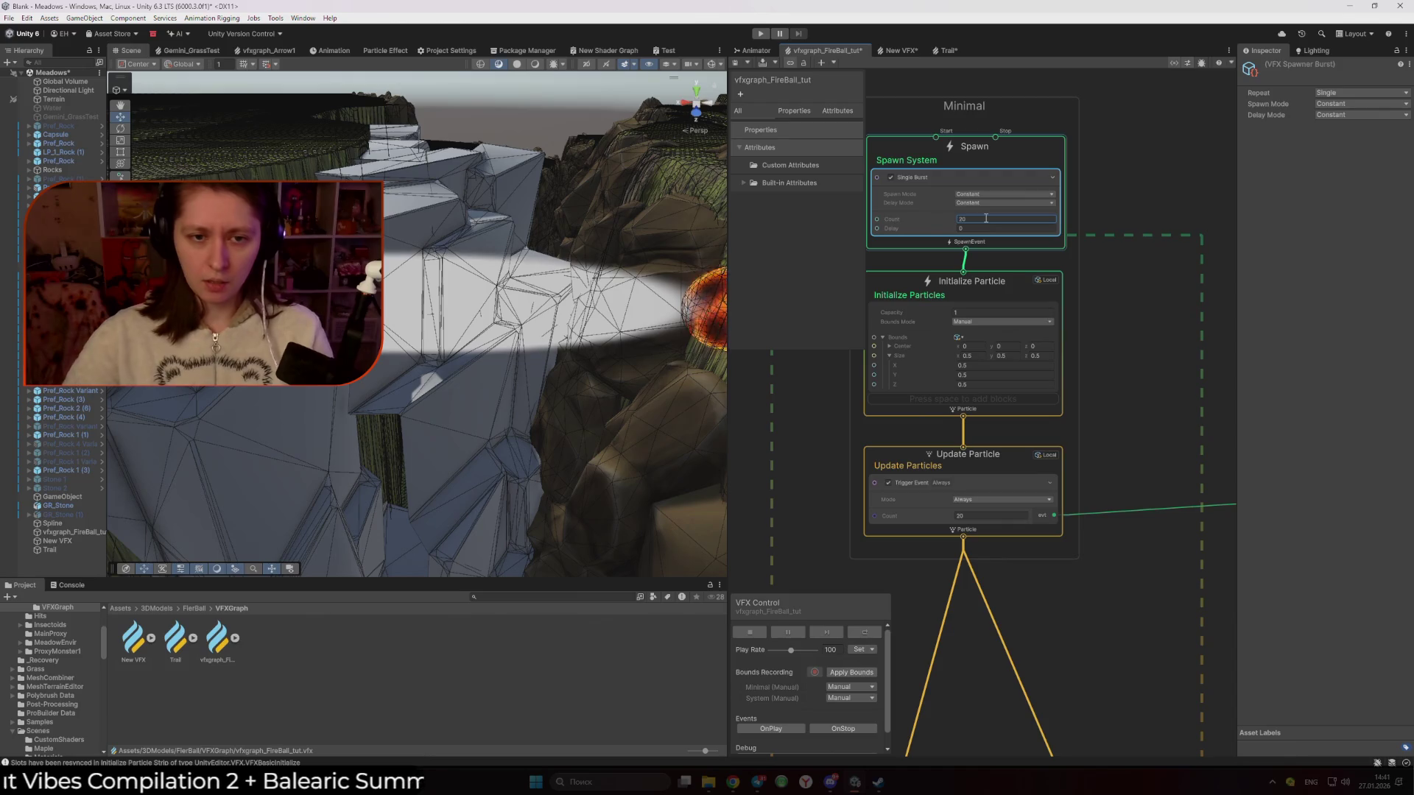
{"action": "left_click", "coordinate": [1122, 347]}
{"action": "mouse_move", "coordinate": [1122, 347]}
{"action": "left_mouse_down"}
{"action": "mouse_move", "coordinate": [934, 197]}
{"action": "mouse_move", "coordinate": [1000, 235]}
{"action": "left_mouse_up"}
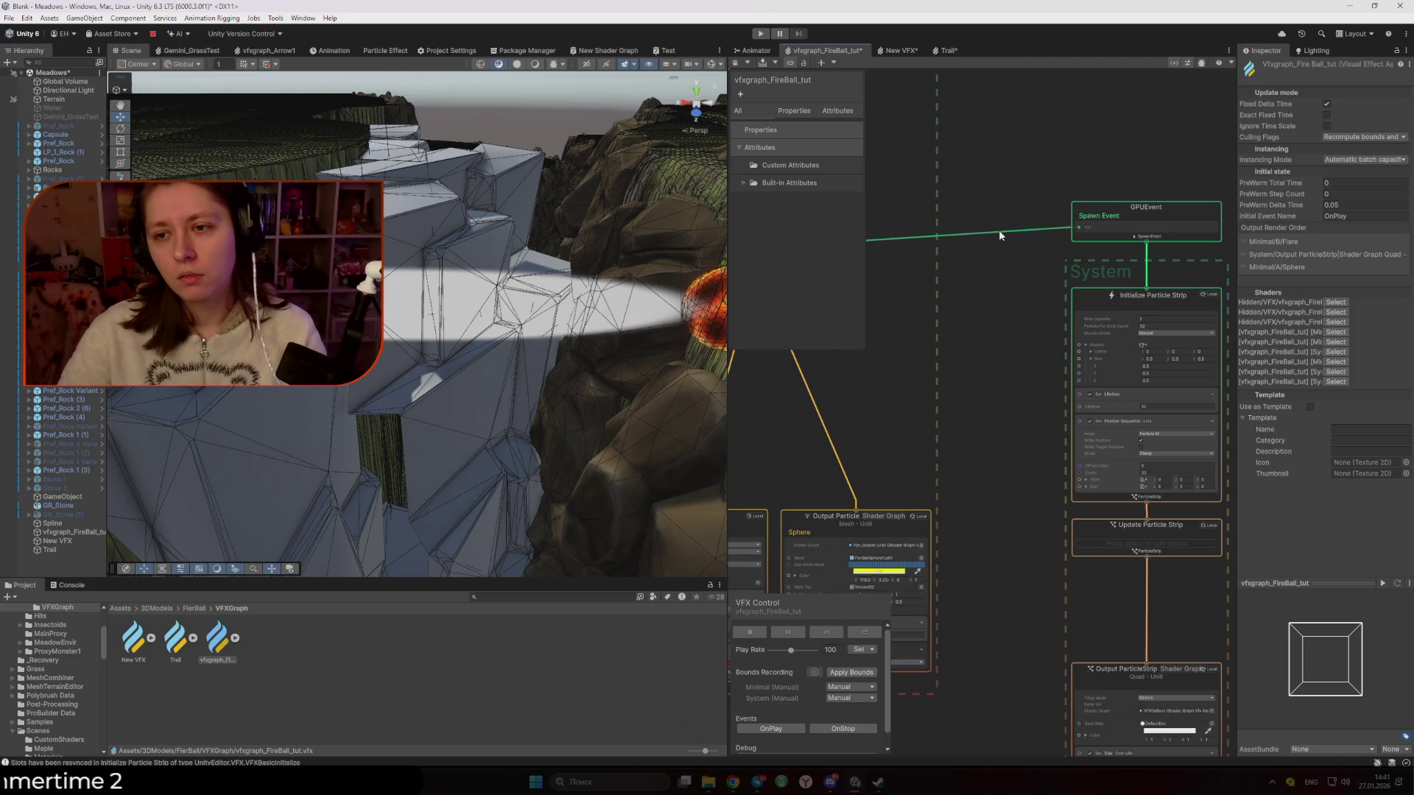
{"action": "left_click", "coordinate": [1120, 208]}
Replace the GPUEvent node with a new Spawn context linked to the strip system
{"action": "key", "text": "Delete"}
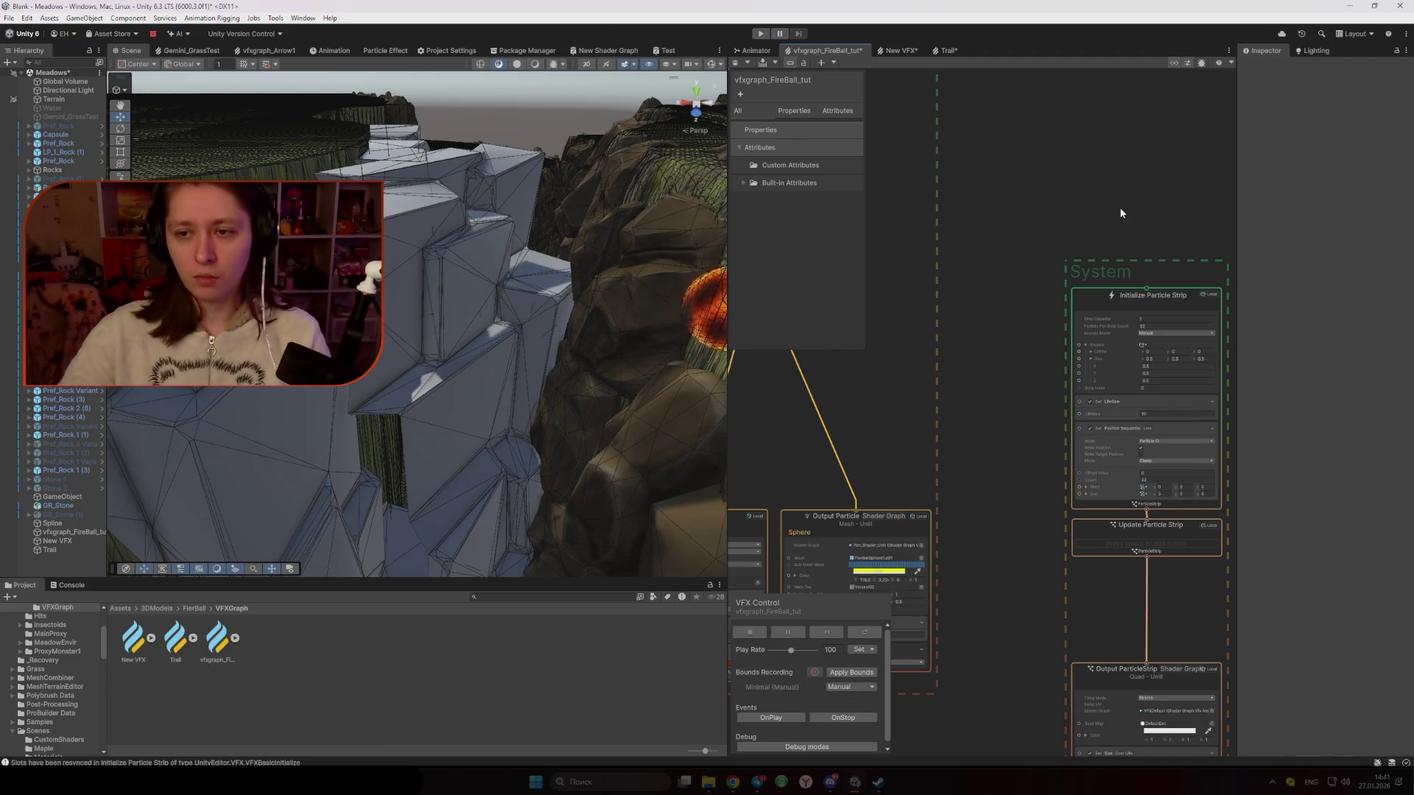
{"action": "key", "text": "space"}
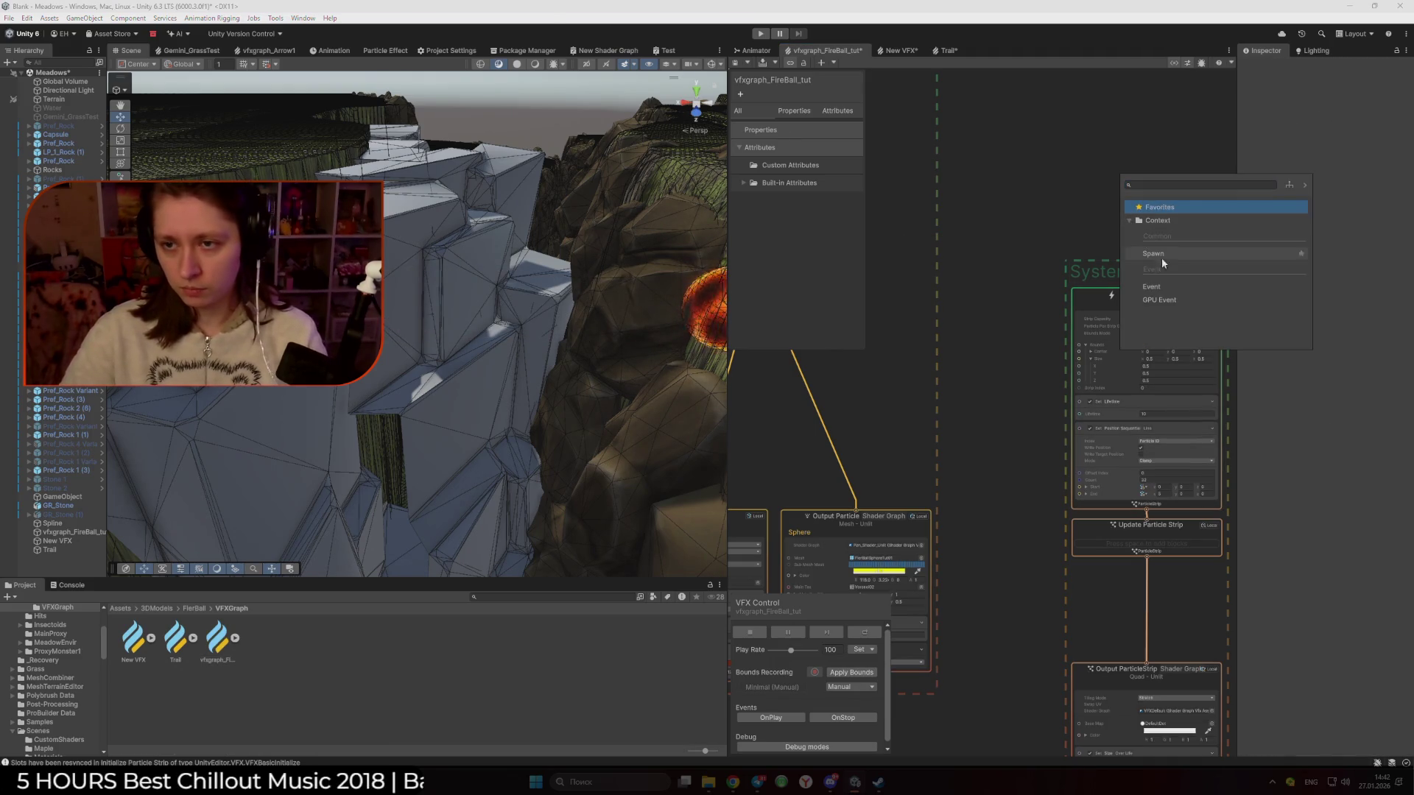
{"action": "double_click", "coordinate": [1153, 253]}
{"action": "left_click_drag", "start_coordinate": [1087, 289], "coordinate": [1113, 243]}
Add a Constant Spawn Rate block to the new Spawn context
{"action": "right_click", "coordinate": [1115, 254]}
{"action": "left_click", "coordinate": [1149, 262]}
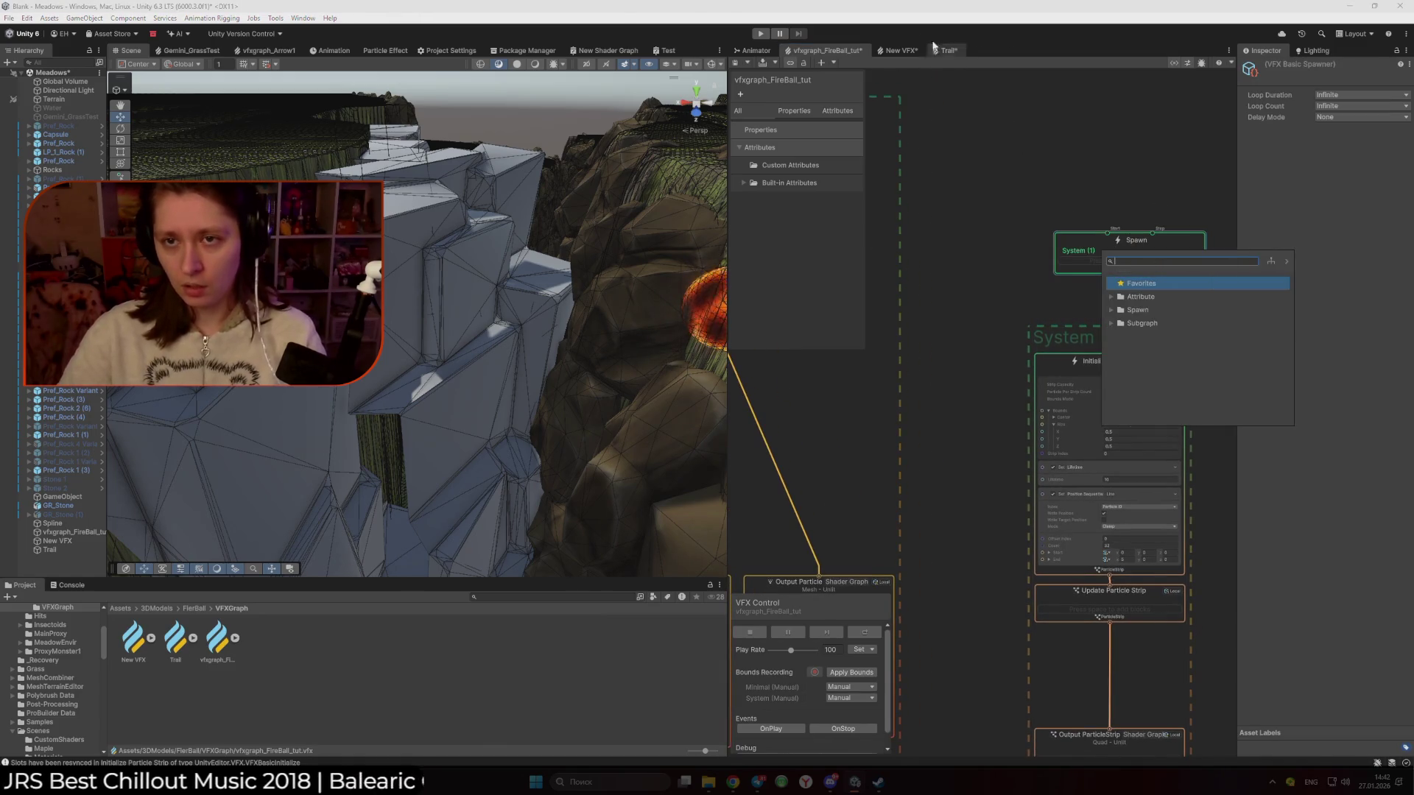
{"action": "left_click", "coordinate": [944, 51]}
{"action": "left_click", "coordinate": [825, 50]}
{"action": "right_click", "coordinate": [1136, 268]}
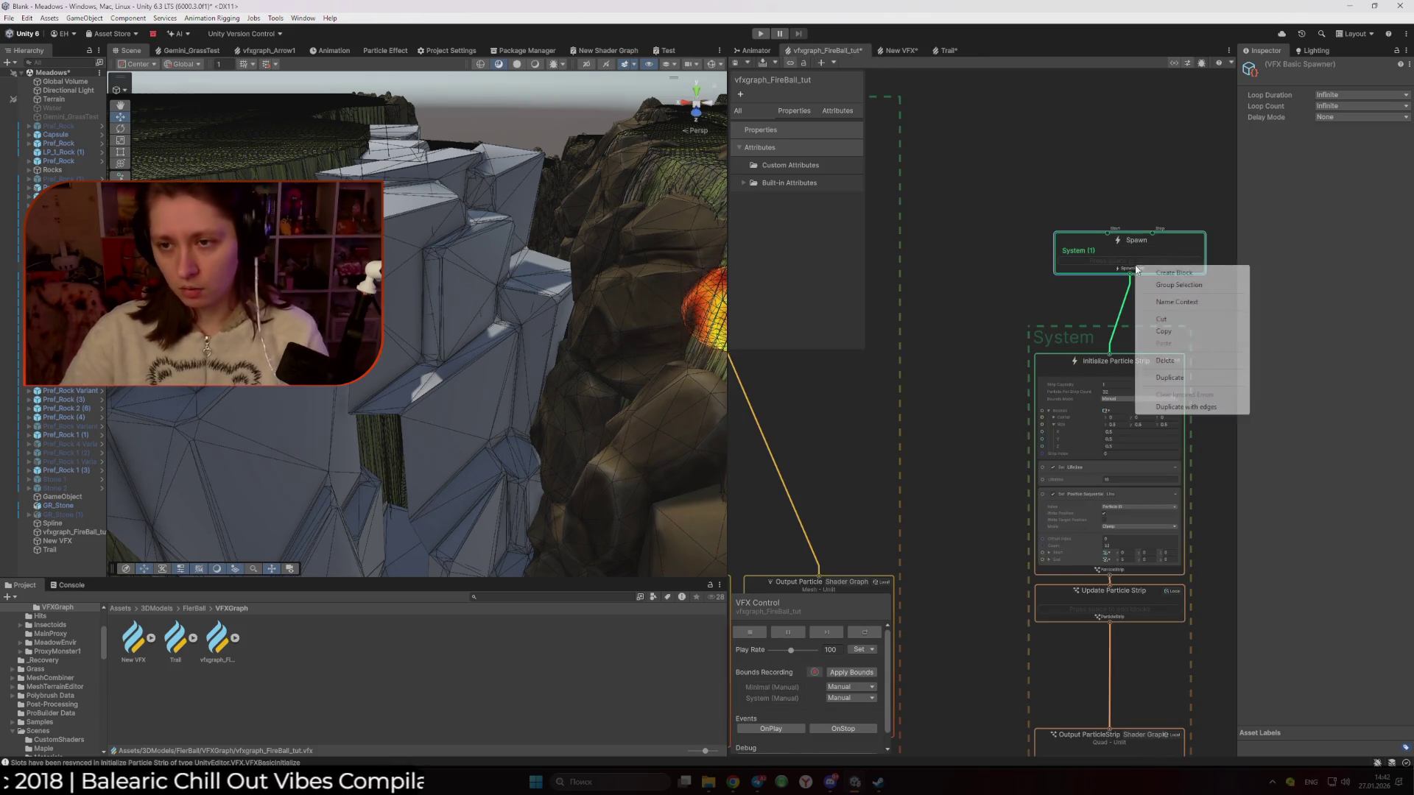
{"action": "left_click", "coordinate": [1180, 274]}
{"action": "left_click", "coordinate": [1129, 315]}
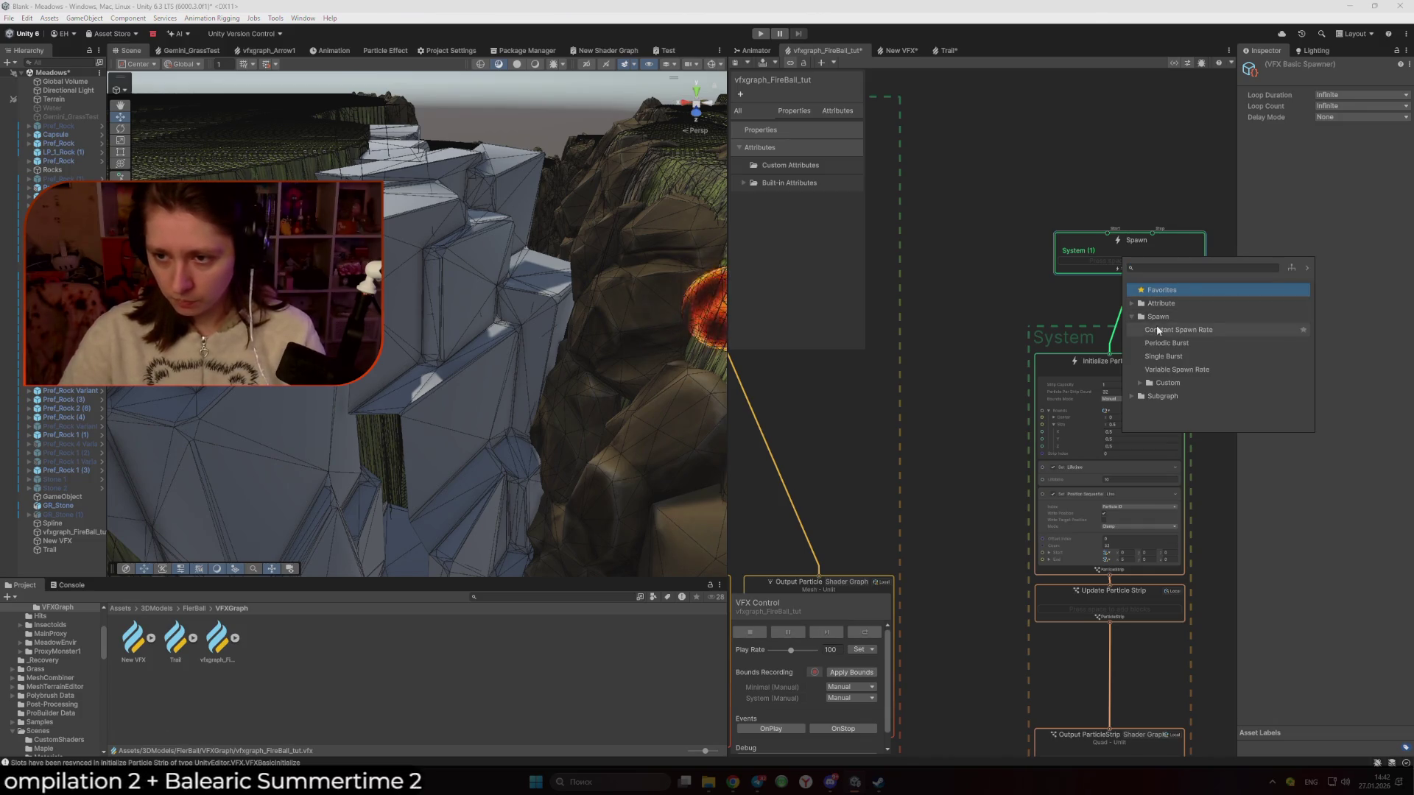
{"action": "left_click", "coordinate": [1158, 331]}
{"action": "left_click_drag", "start_coordinate": [640, 309], "coordinate": [625, 302]}
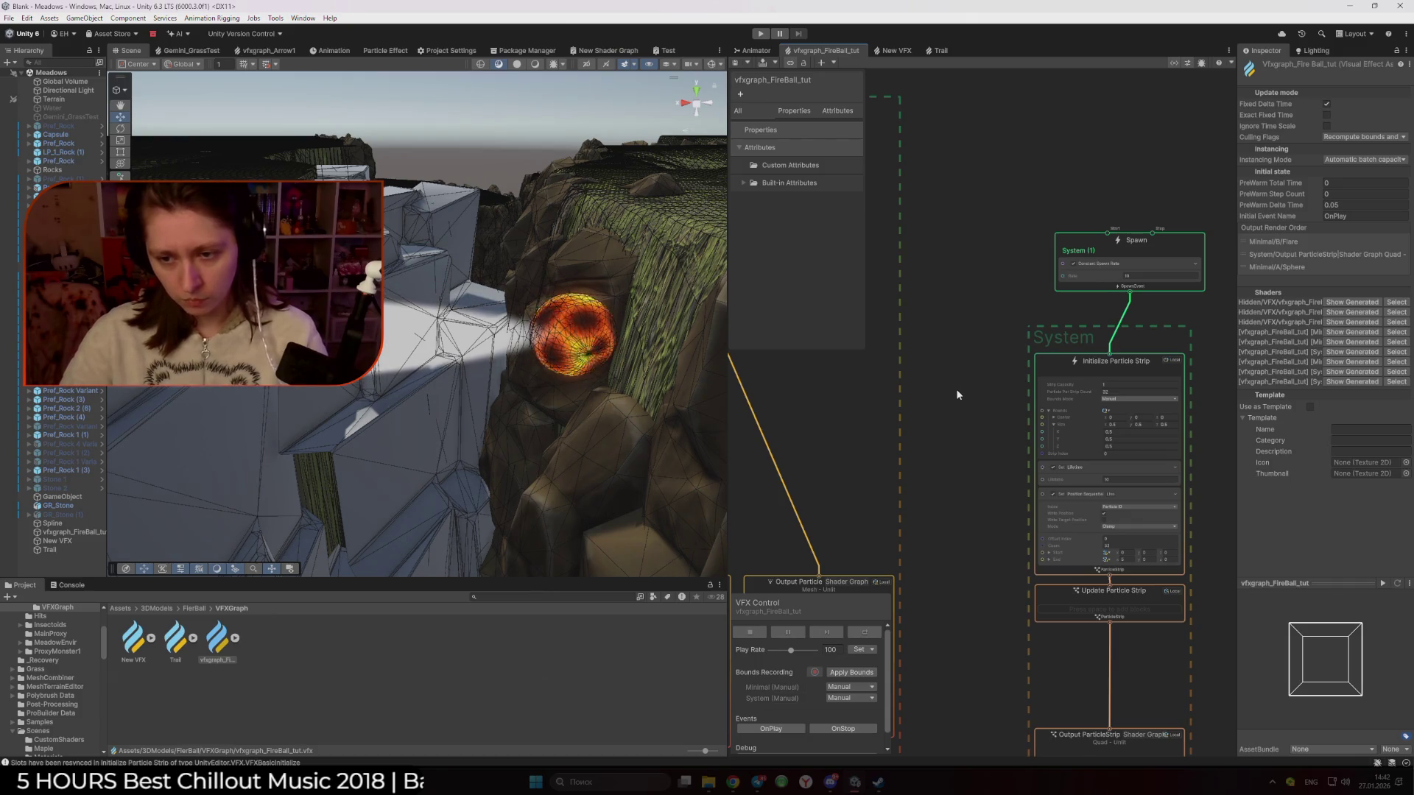
Set the FireBall strip's Set Lifetime to 3, then view the Trail graph
{"action": "left_click", "coordinate": [1120, 478]}
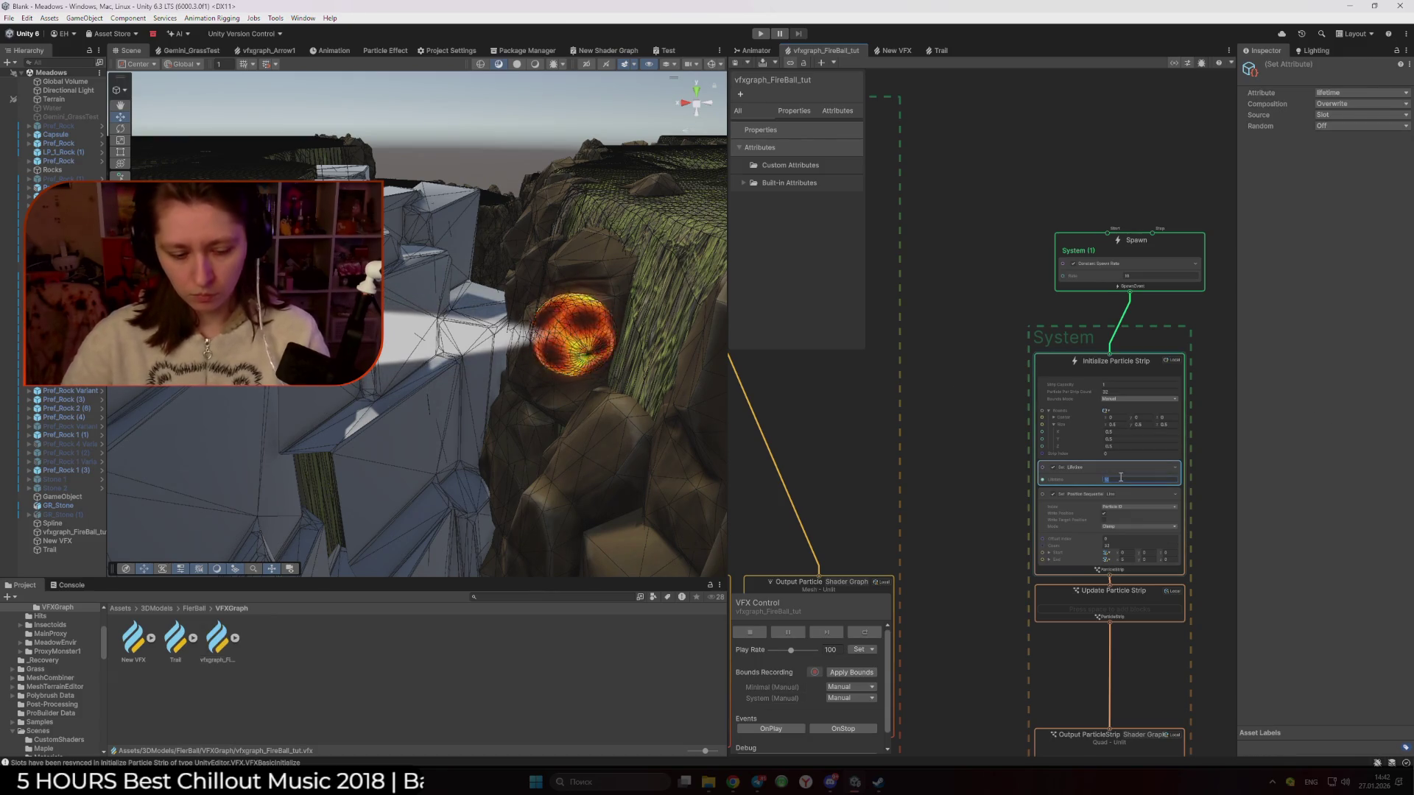
{"action": "type", "text": "3"}
{"action": "left_click", "coordinate": [987, 426]}
{"action": "mouse_move", "coordinate": [663, 354]}
{"action": "left_mouse_down"}
{"action": "mouse_move", "coordinate": [591, 388]}
{"action": "mouse_move", "coordinate": [663, 383]}
{"action": "left_mouse_up"}
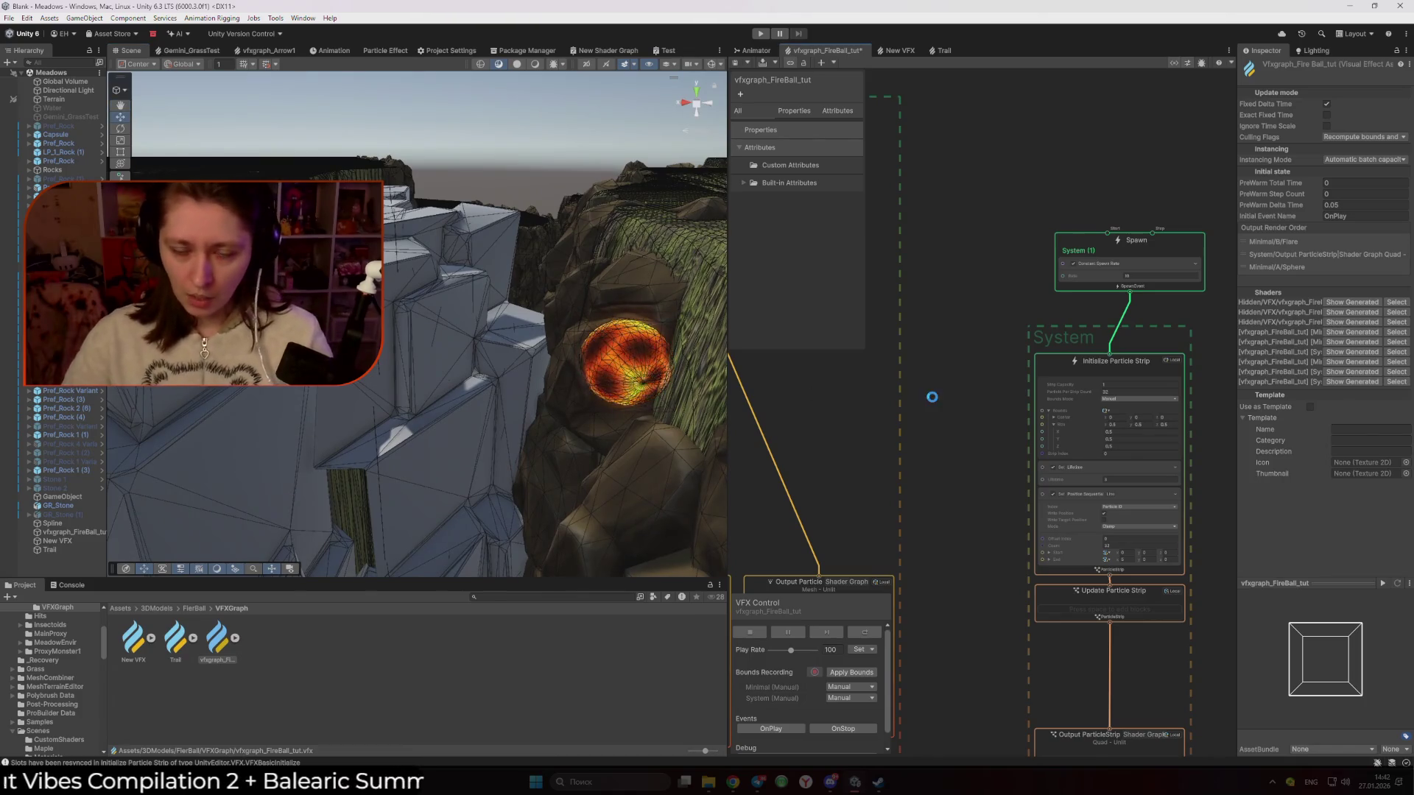
{"action": "left_click", "coordinate": [941, 51]}
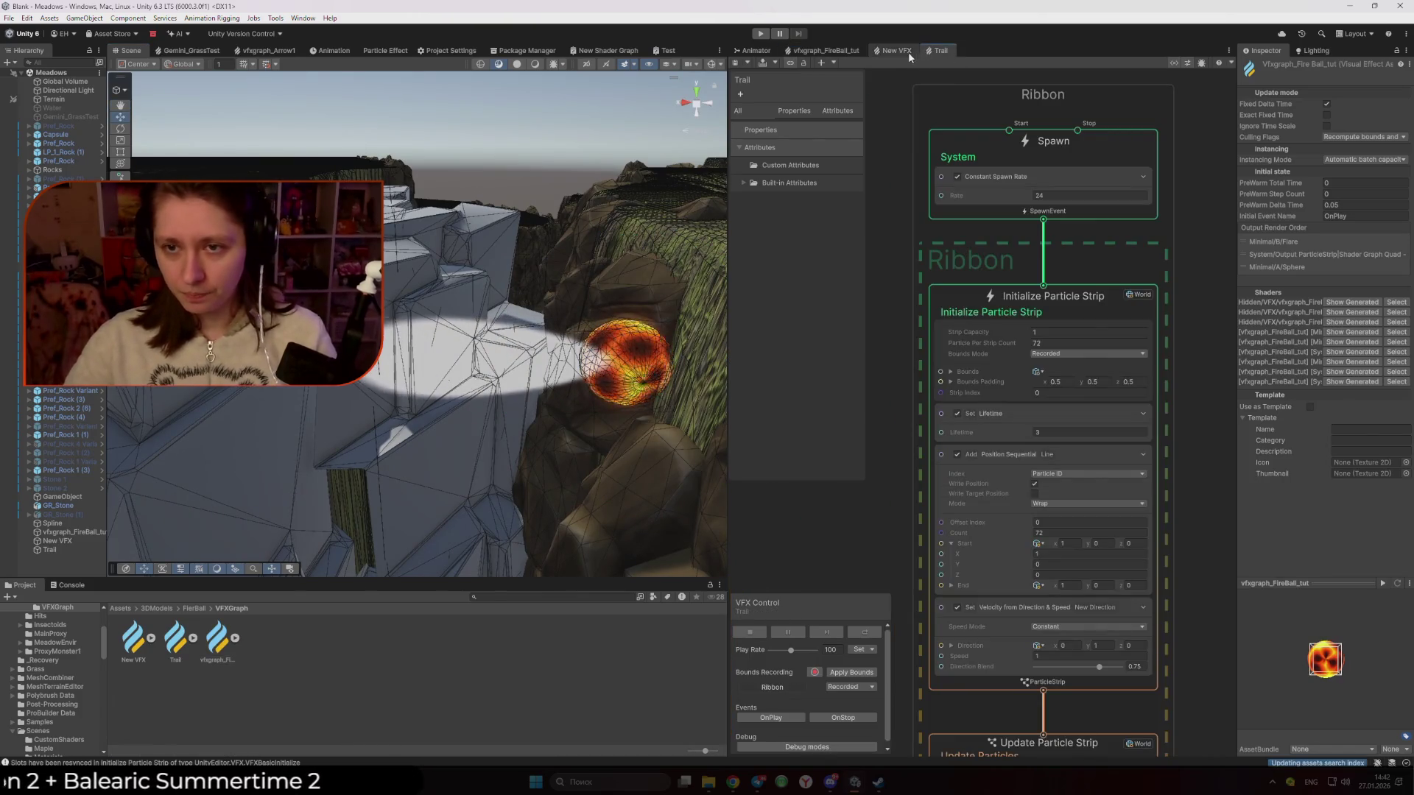
Compare the FireBall and Trail graphs, nudging the FireBall Spawn context slightly left
{"action": "left_click", "coordinate": [850, 53]}
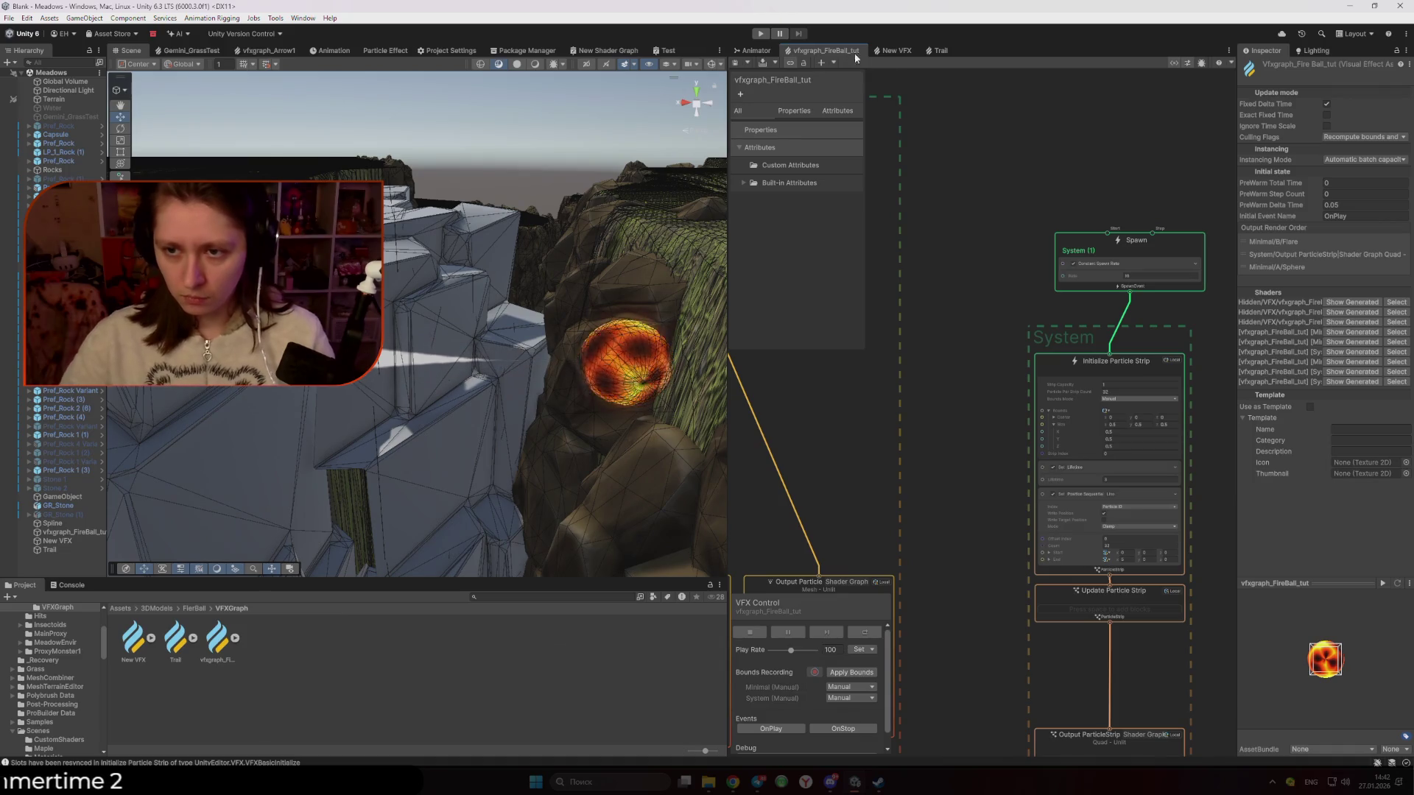
{"action": "left_click_drag", "start_coordinate": [1079, 234], "coordinate": [1057, 234]}
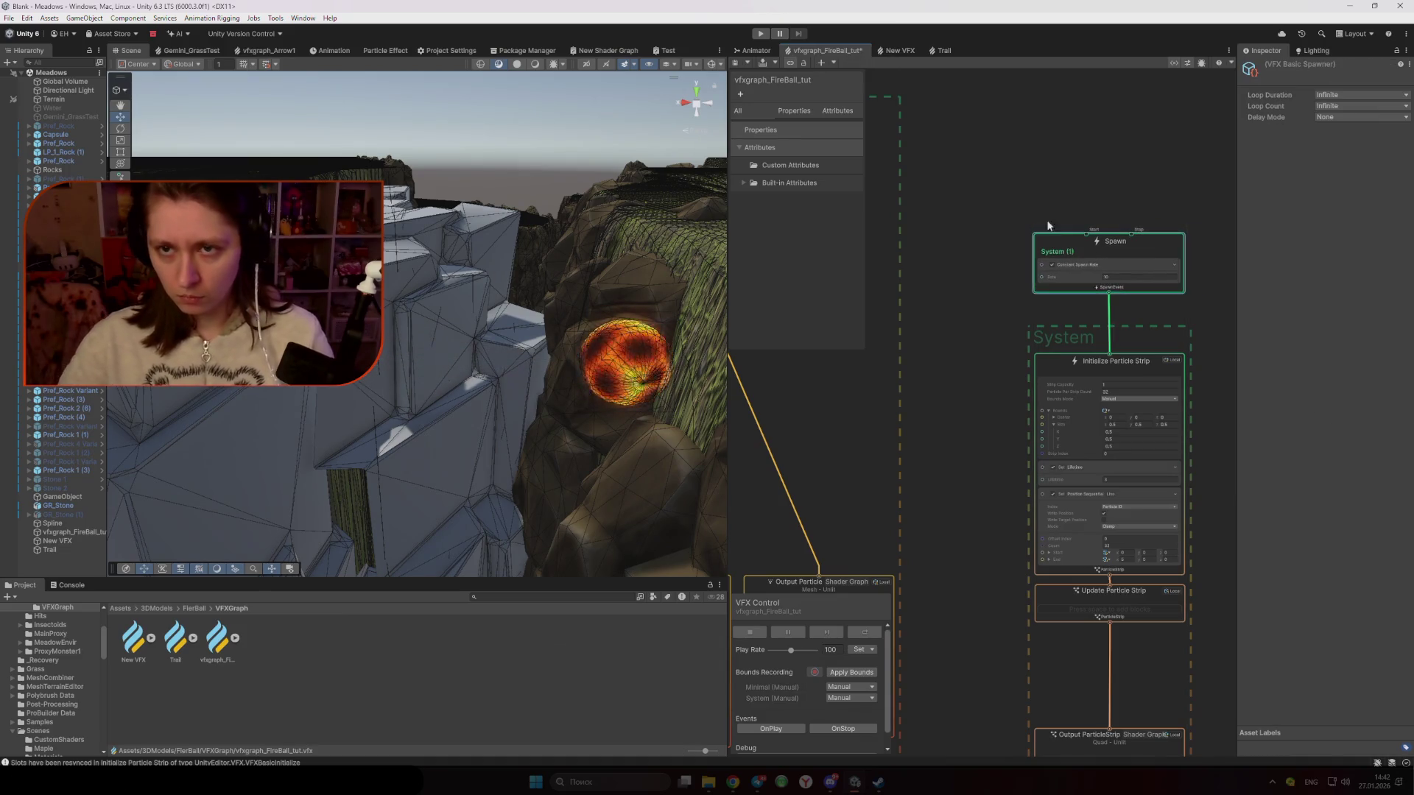
{"action": "left_click", "coordinate": [941, 50]}
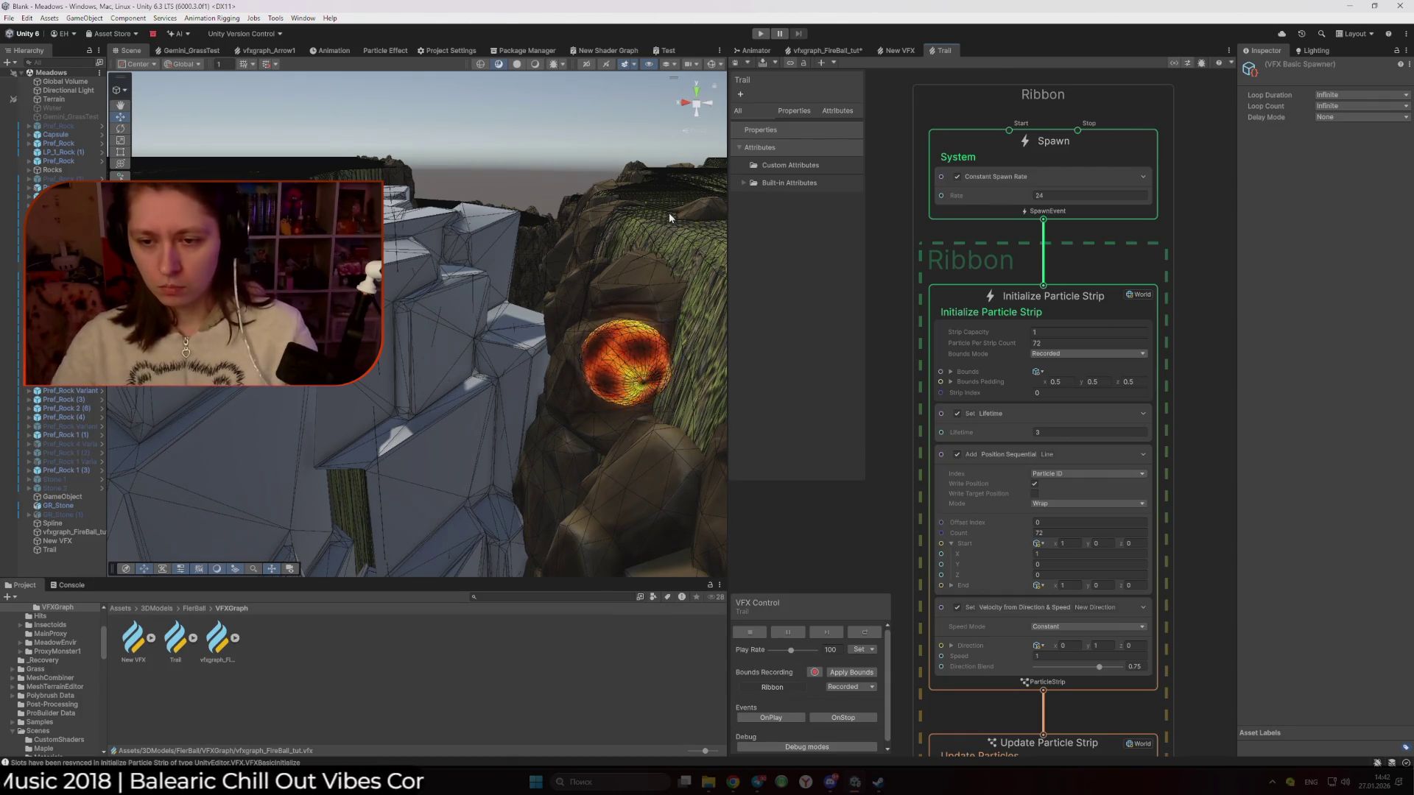
{"action": "left_click", "coordinate": [843, 52]}
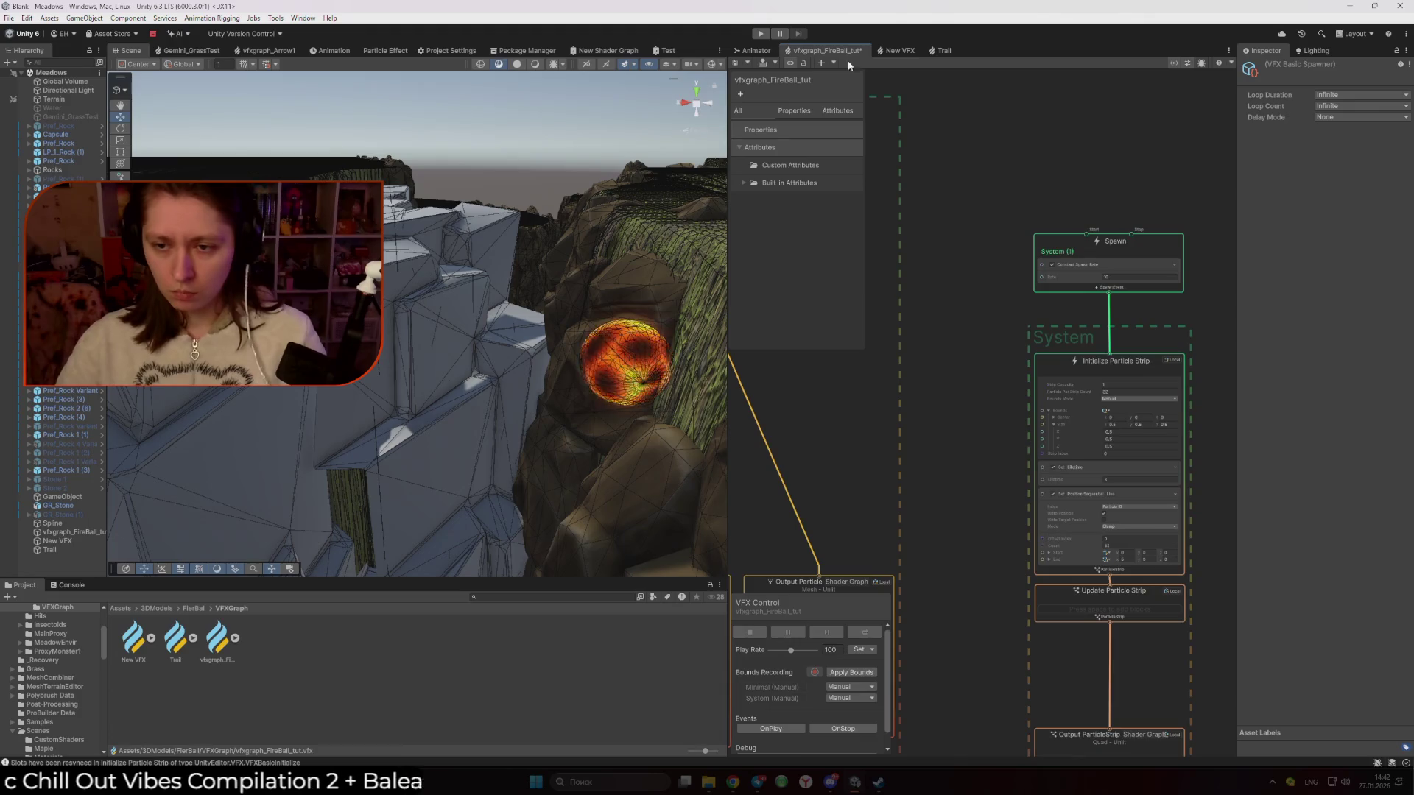
{"action": "scroll", "coordinate": [947, 287], "scroll_direction": "up", "scroll_amount": 6}
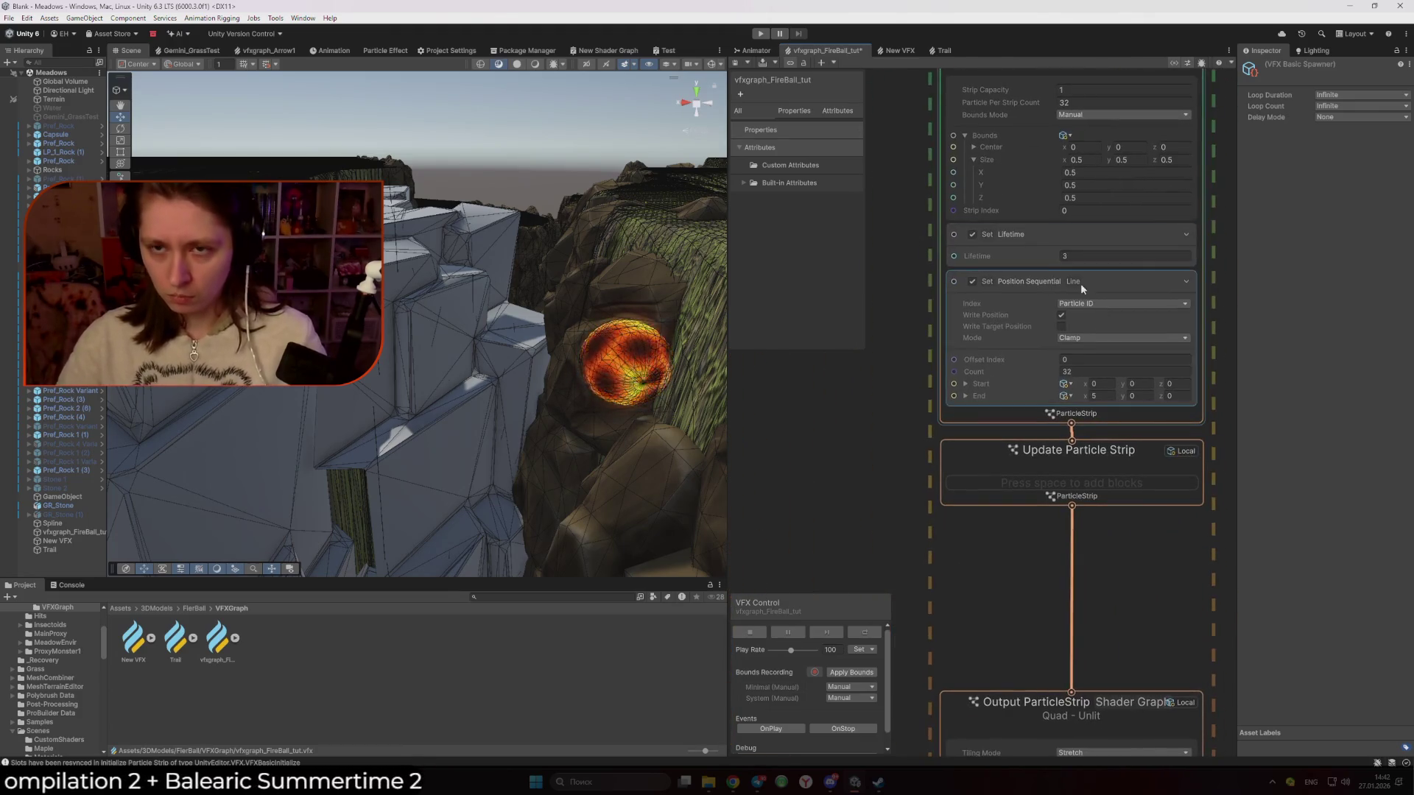
{"action": "left_click", "coordinate": [939, 51]}
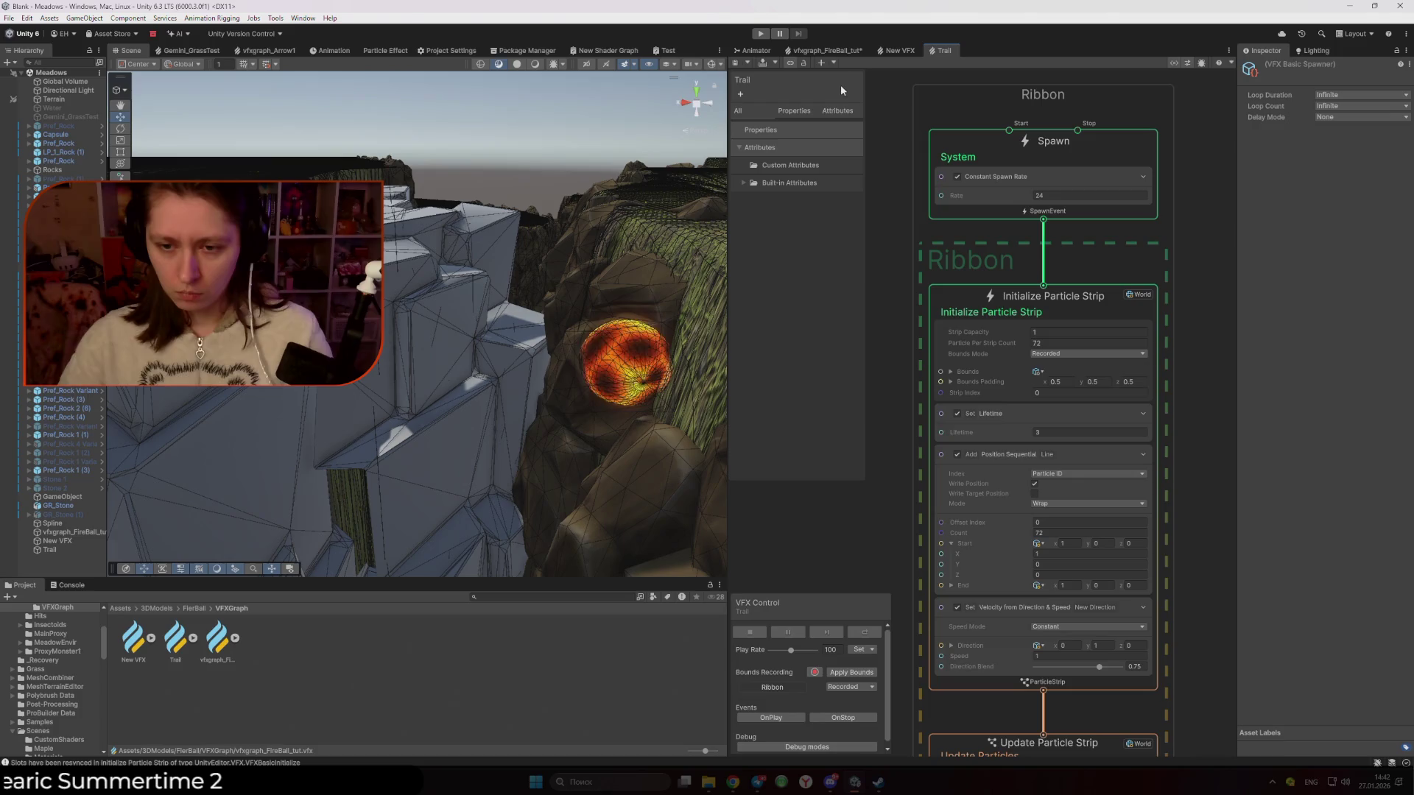
{"action": "left_click", "coordinate": [803, 53]}
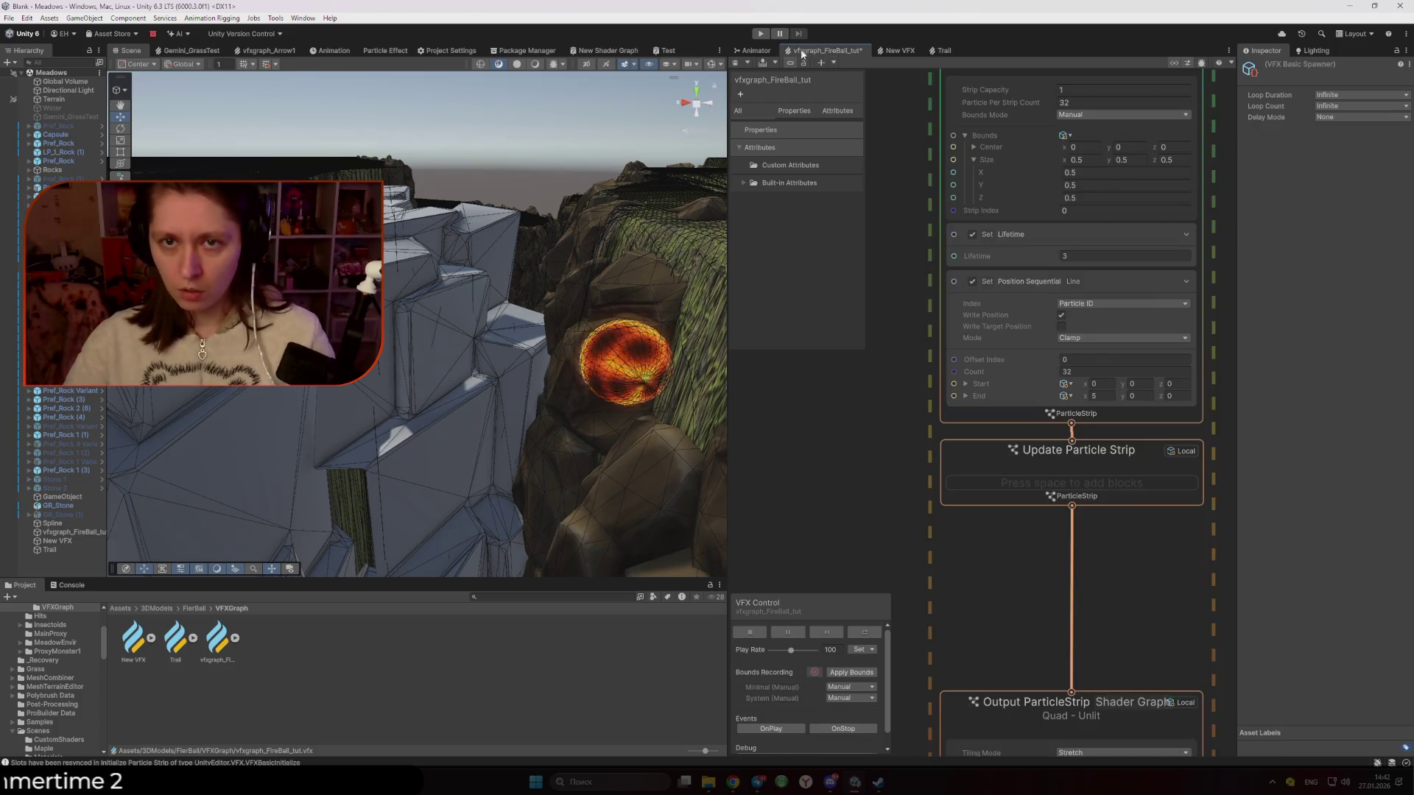
Change Position Sequential Mode from Clamp to Wrap and save the FireBall graph with Ctrl+S
{"action": "left_click", "coordinate": [1077, 336]}
{"action": "left_click", "coordinate": [1086, 351]}
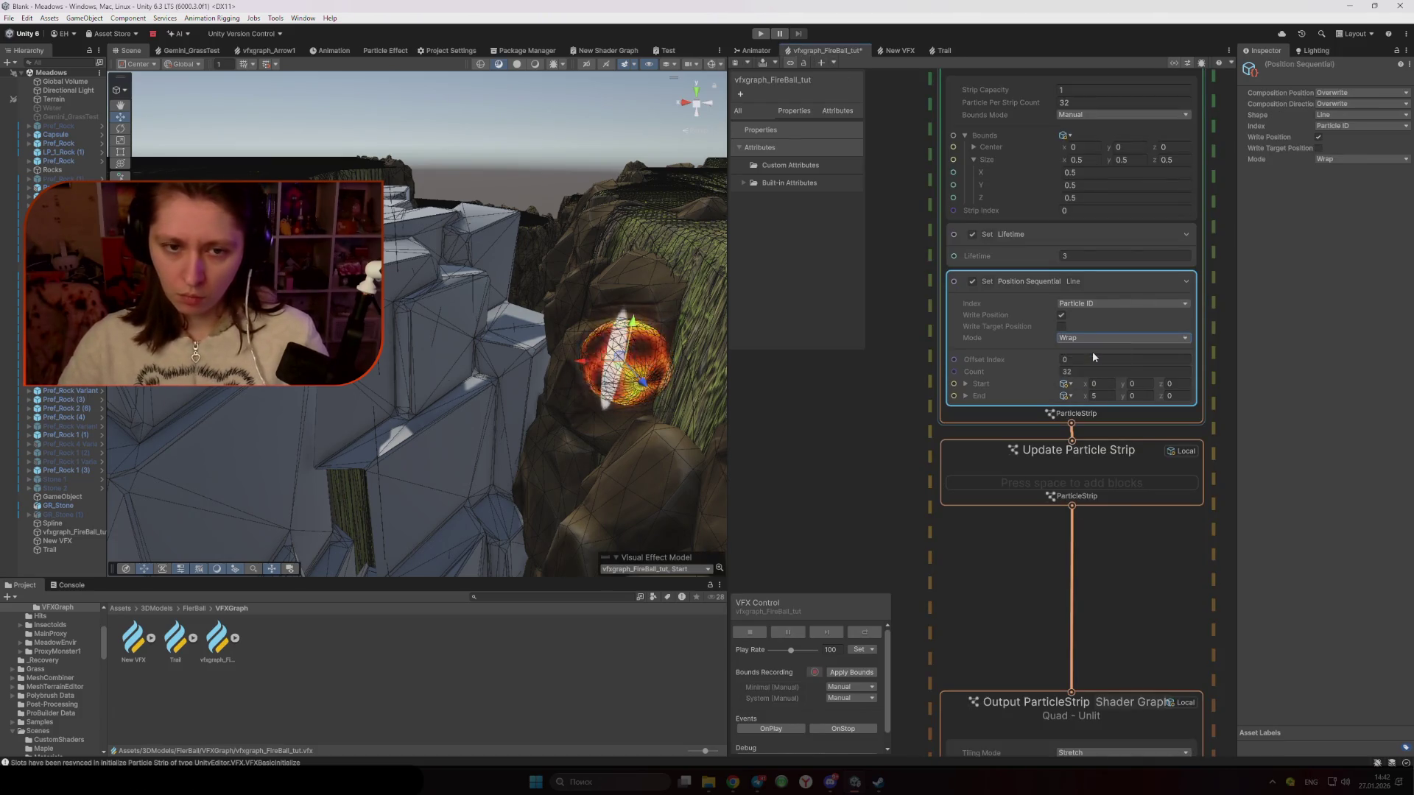
{"action": "left_click", "coordinate": [1090, 341]}
{"action": "left_click", "coordinate": [943, 52]}
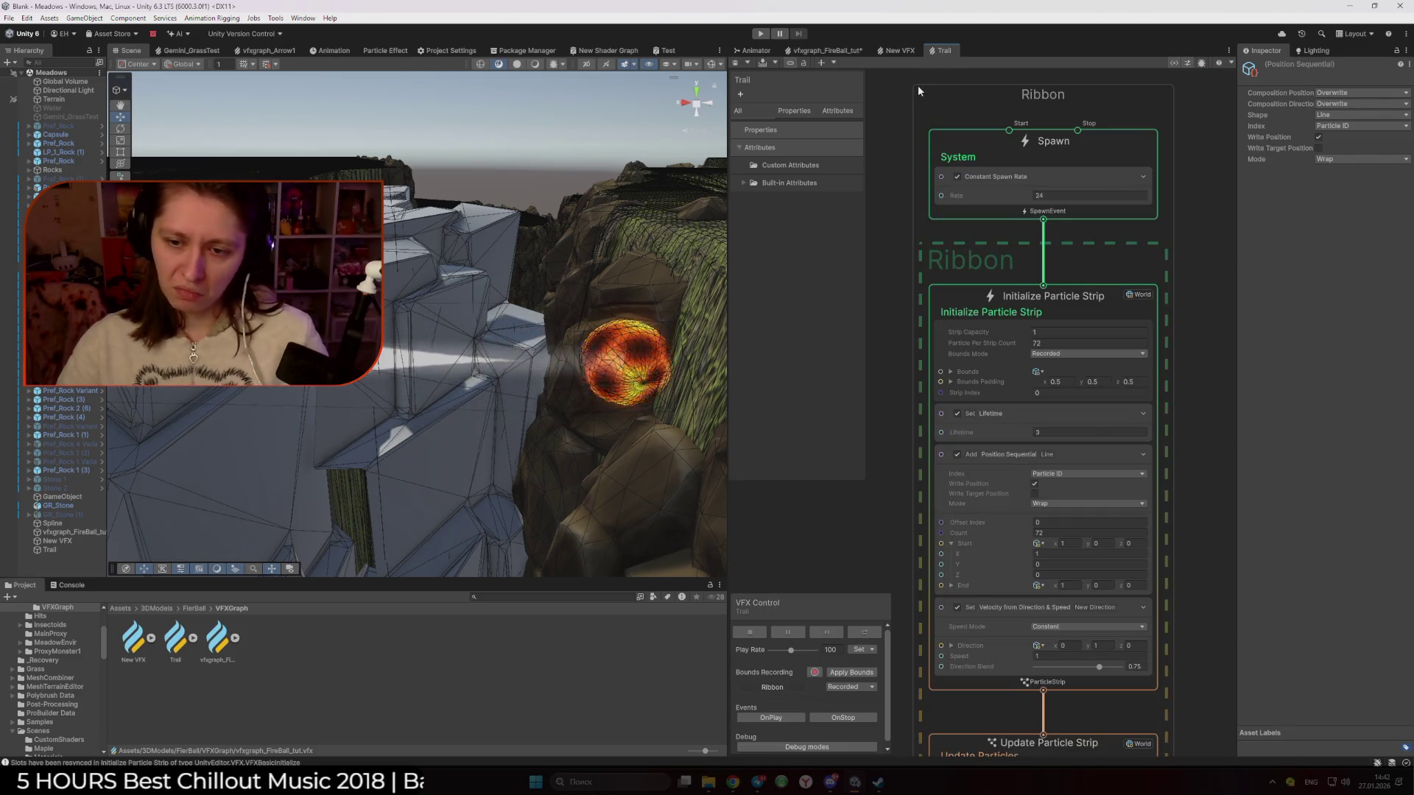
{"action": "left_click", "coordinate": [887, 50]}
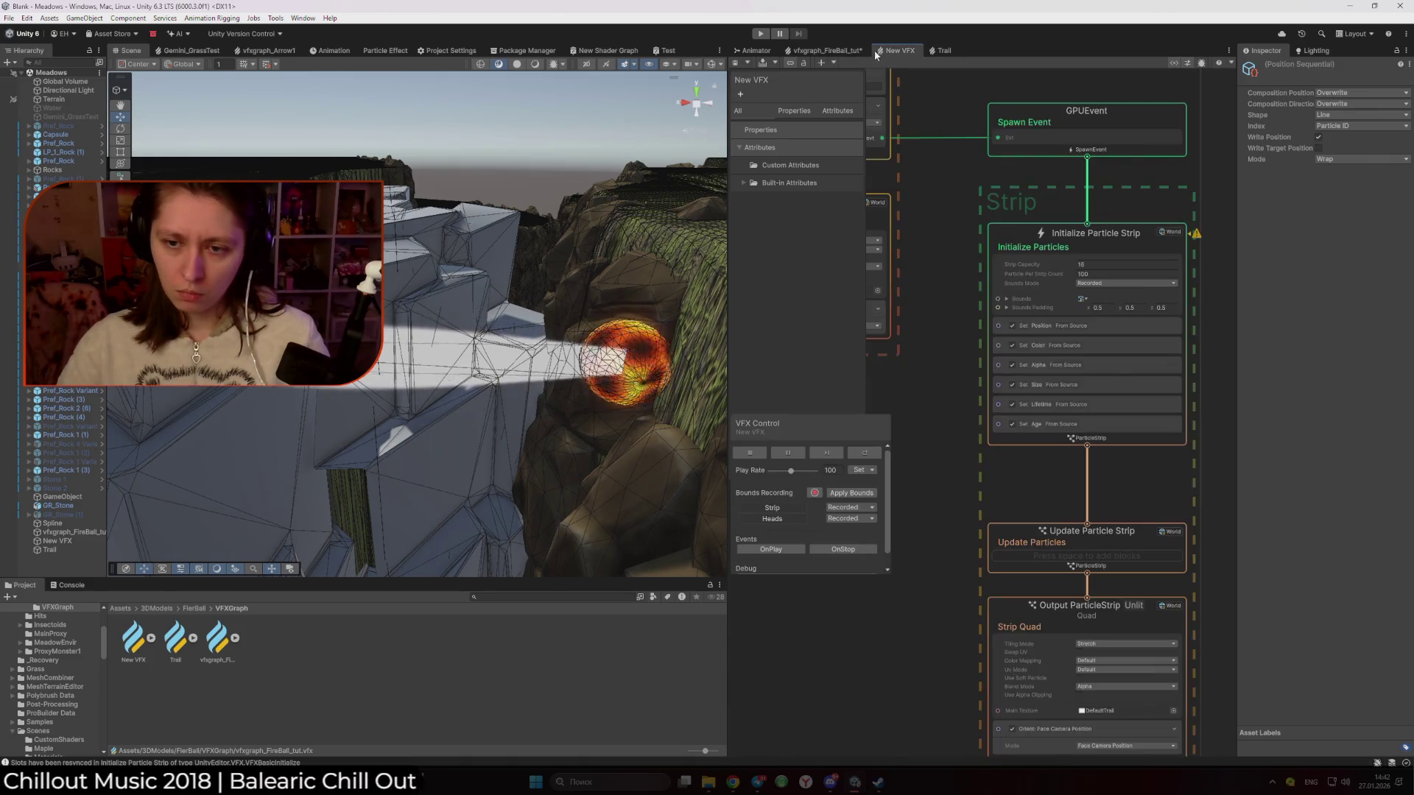
{"action": "left_click", "coordinate": [824, 50]}
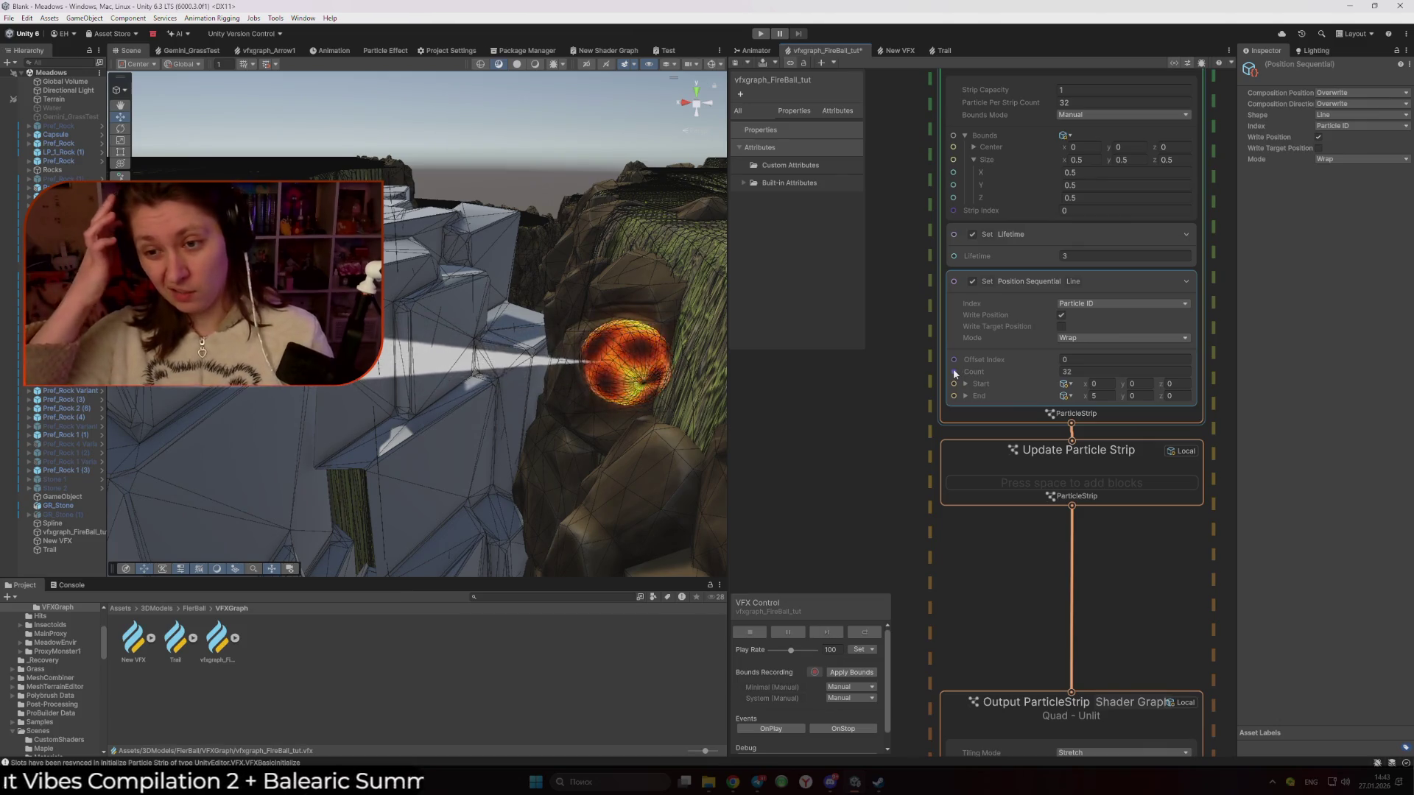
{"action": "key", "text": "ctrl+s"}
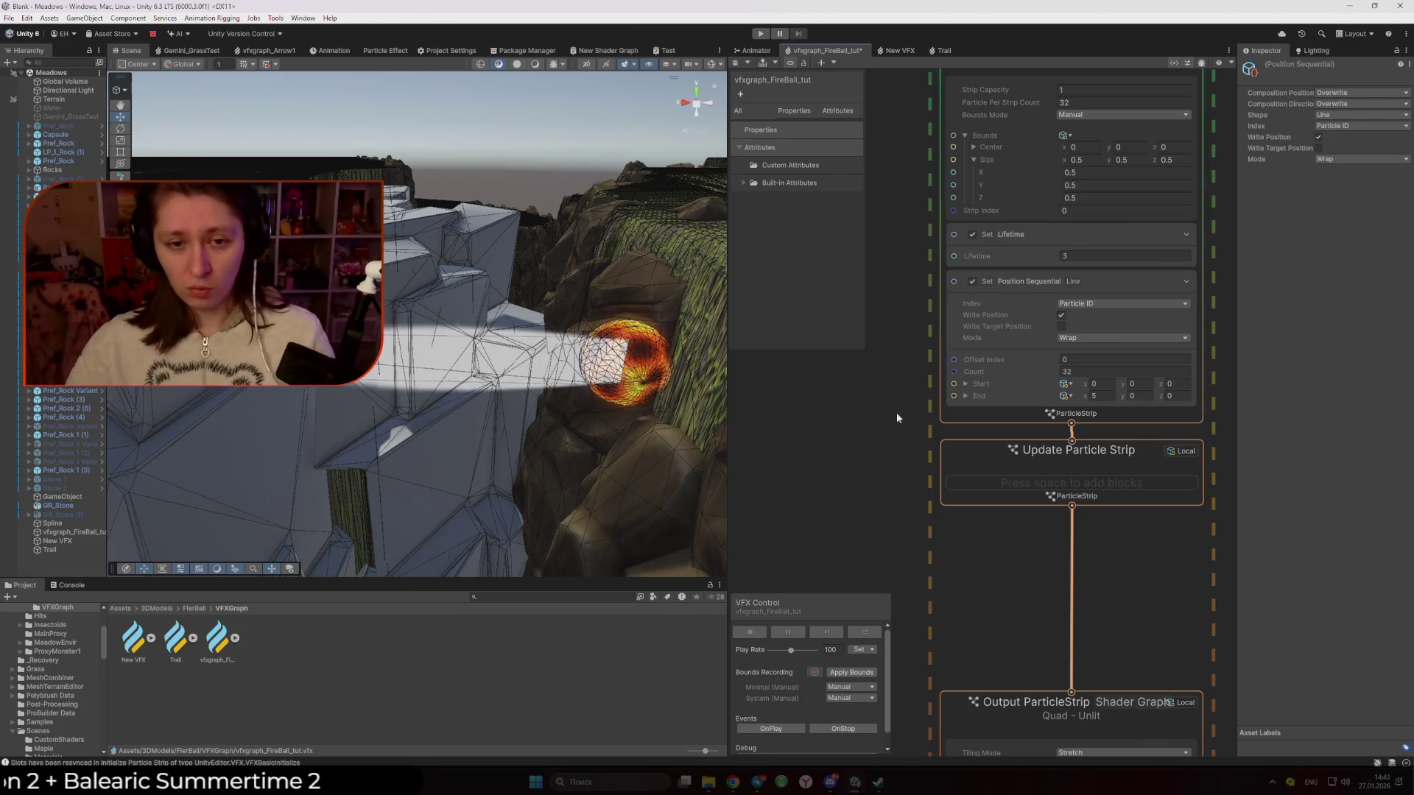
{"action": "mouse_move", "coordinate": [523, 368]}
{"action": "left_mouse_down"}
{"action": "mouse_move", "coordinate": [528, 356]}
{"action": "mouse_move", "coordinate": [472, 362]}
{"action": "left_mouse_up"}
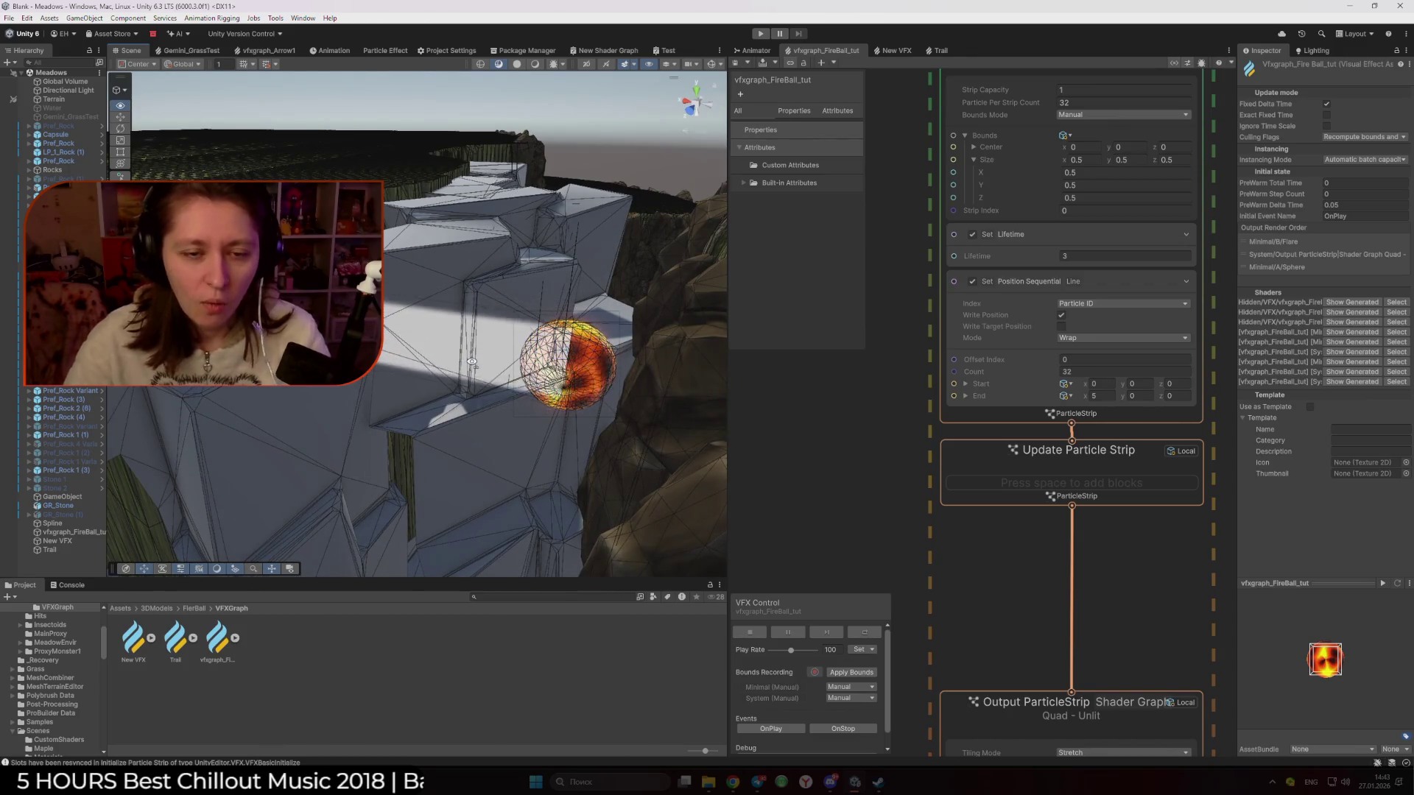
{"action": "scroll", "coordinate": [827, 397], "scroll_direction": "down", "scroll_amount": 5}
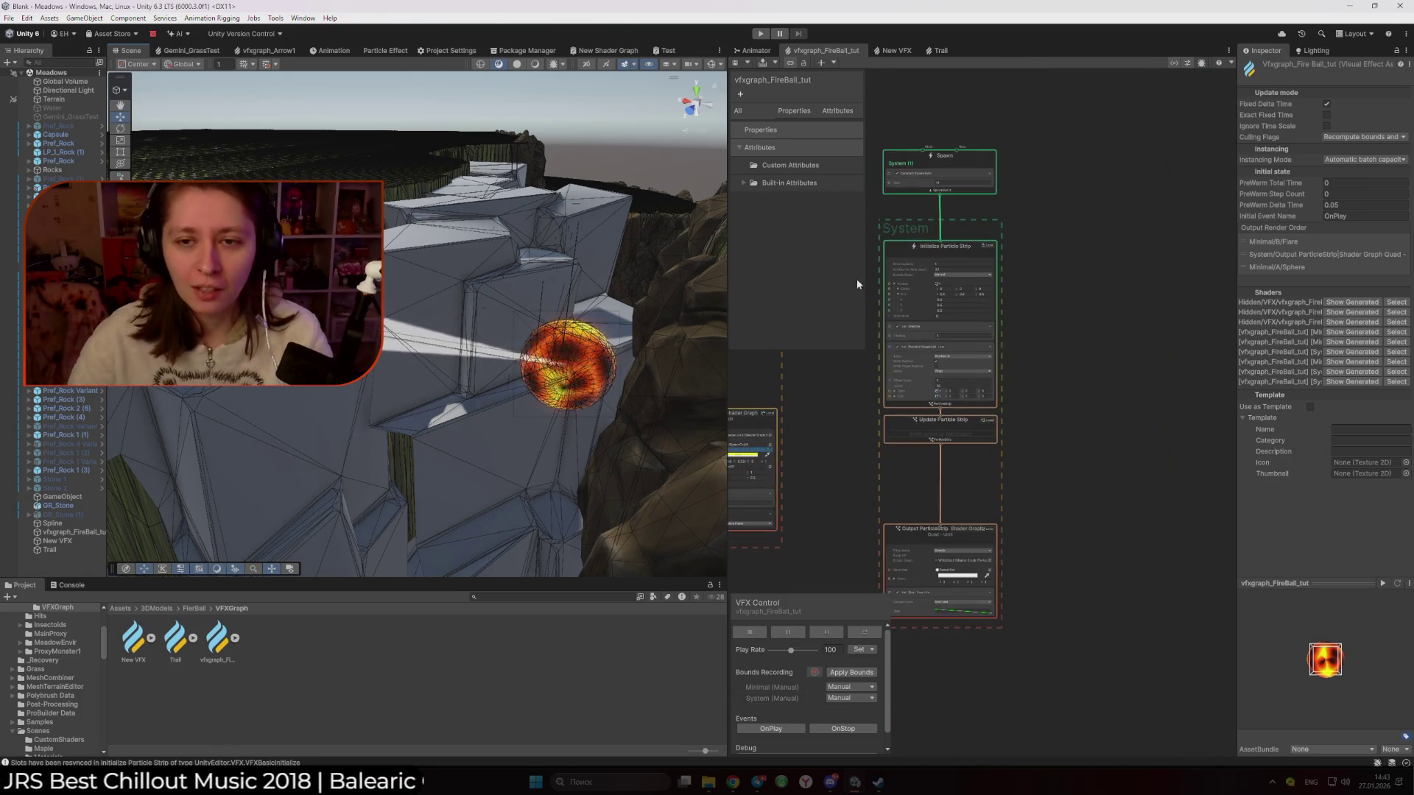
Create a GPU Event context from the Minimal system's Trigger Event block
{"action": "left_click", "coordinate": [1116, 271]}
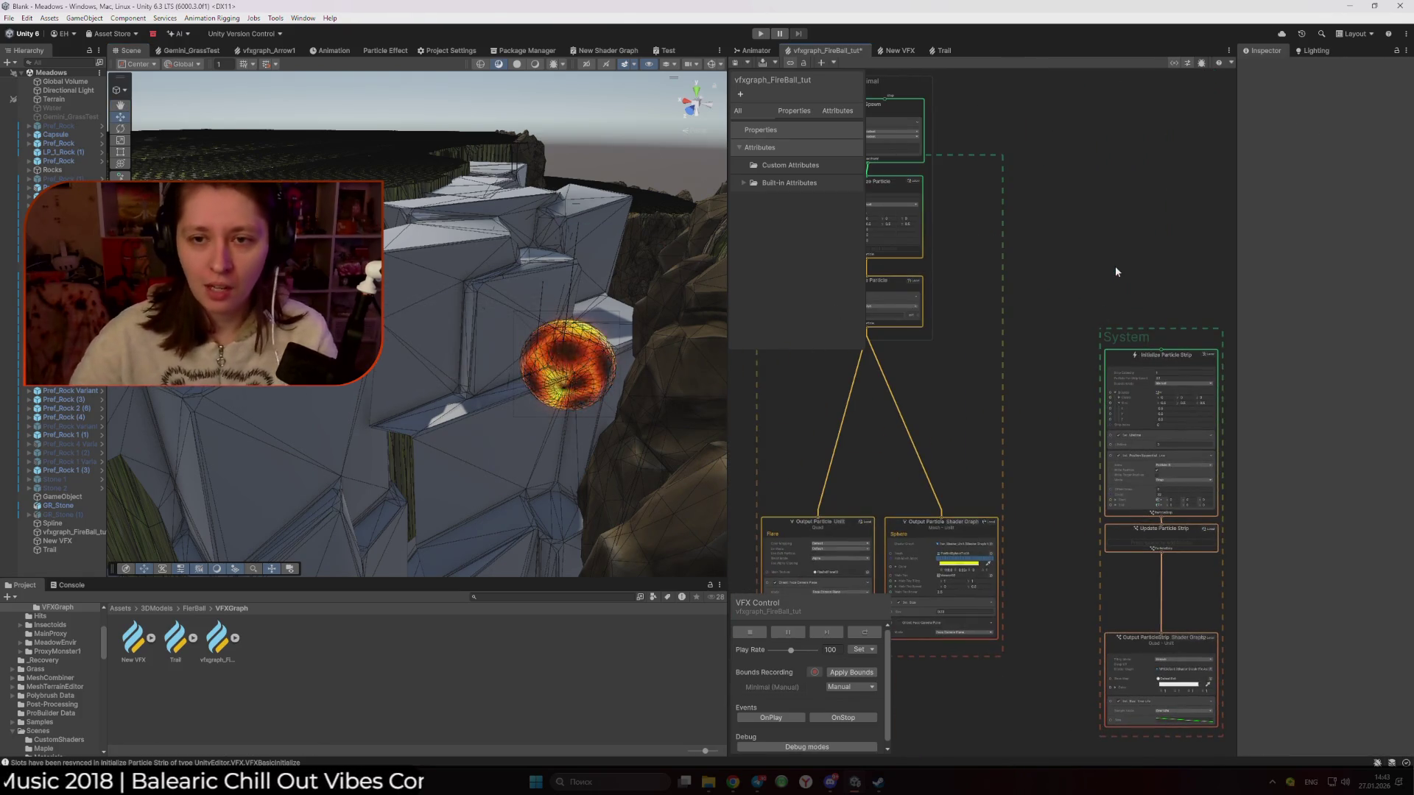
{"action": "left_click_drag", "start_coordinate": [947, 310], "coordinate": [1011, 325]}
{"action": "left_click", "coordinate": [979, 329]}
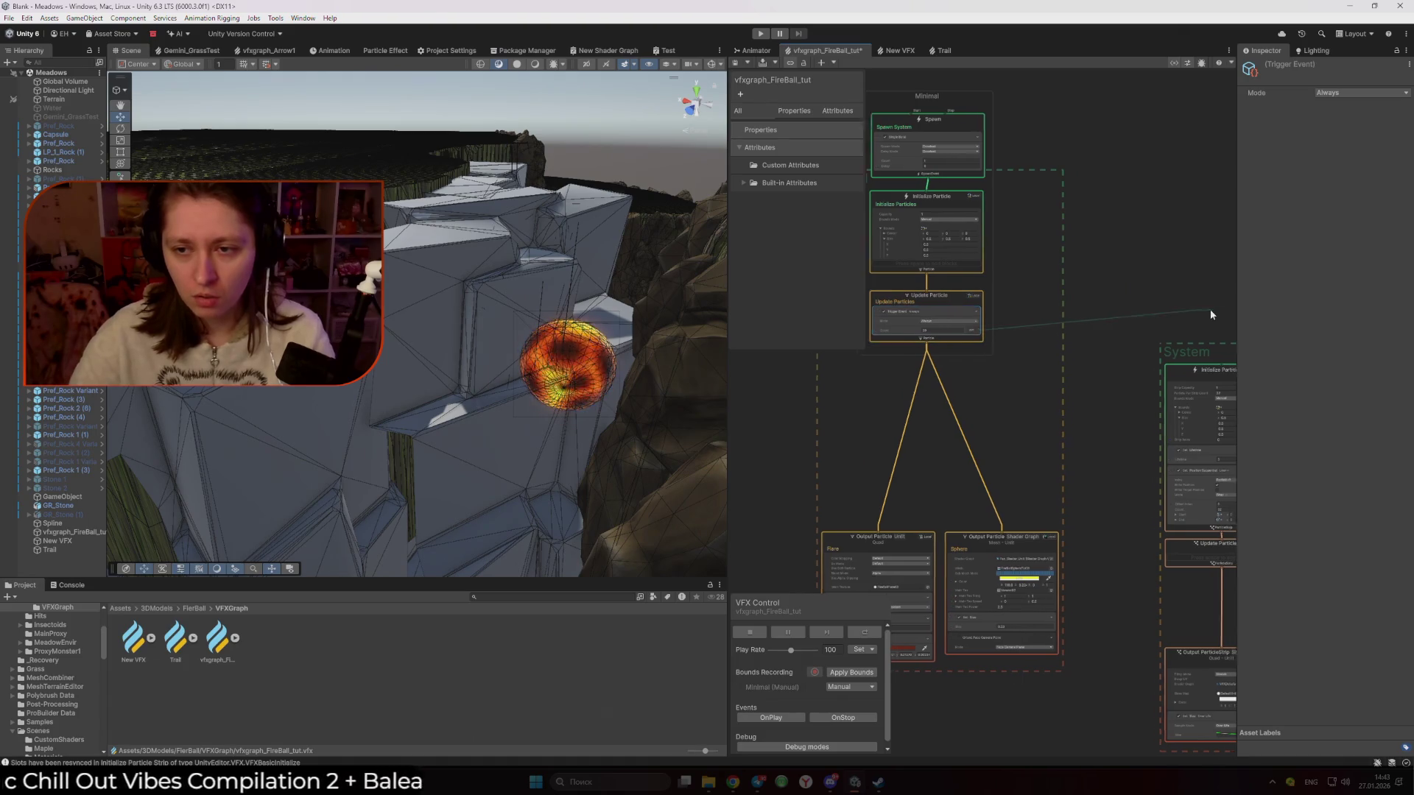
{"action": "key", "text": "space"}
{"action": "key", "text": "Down"}
{"action": "left_click", "coordinate": [1207, 348]}
{"action": "left_click", "coordinate": [1241, 377]}
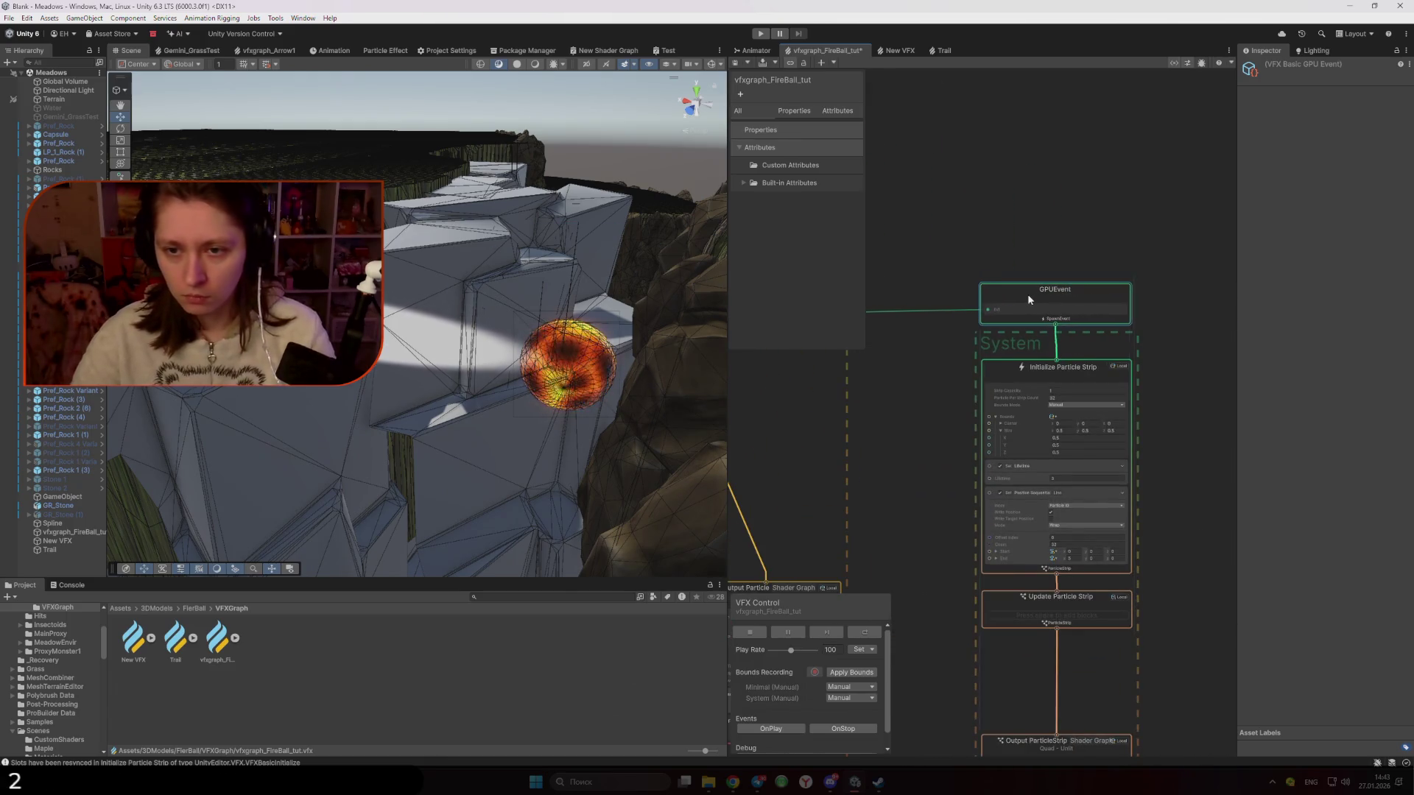
Check the Minimal Spawn System's Single Burst Count of 20
{"action": "mouse_move", "coordinate": [766, 196]}
{"action": "left_mouse_down"}
{"action": "mouse_move", "coordinate": [967, 217]}
{"action": "mouse_move", "coordinate": [1015, 263]}
{"action": "mouse_move", "coordinate": [1155, 262]}
{"action": "left_mouse_up"}
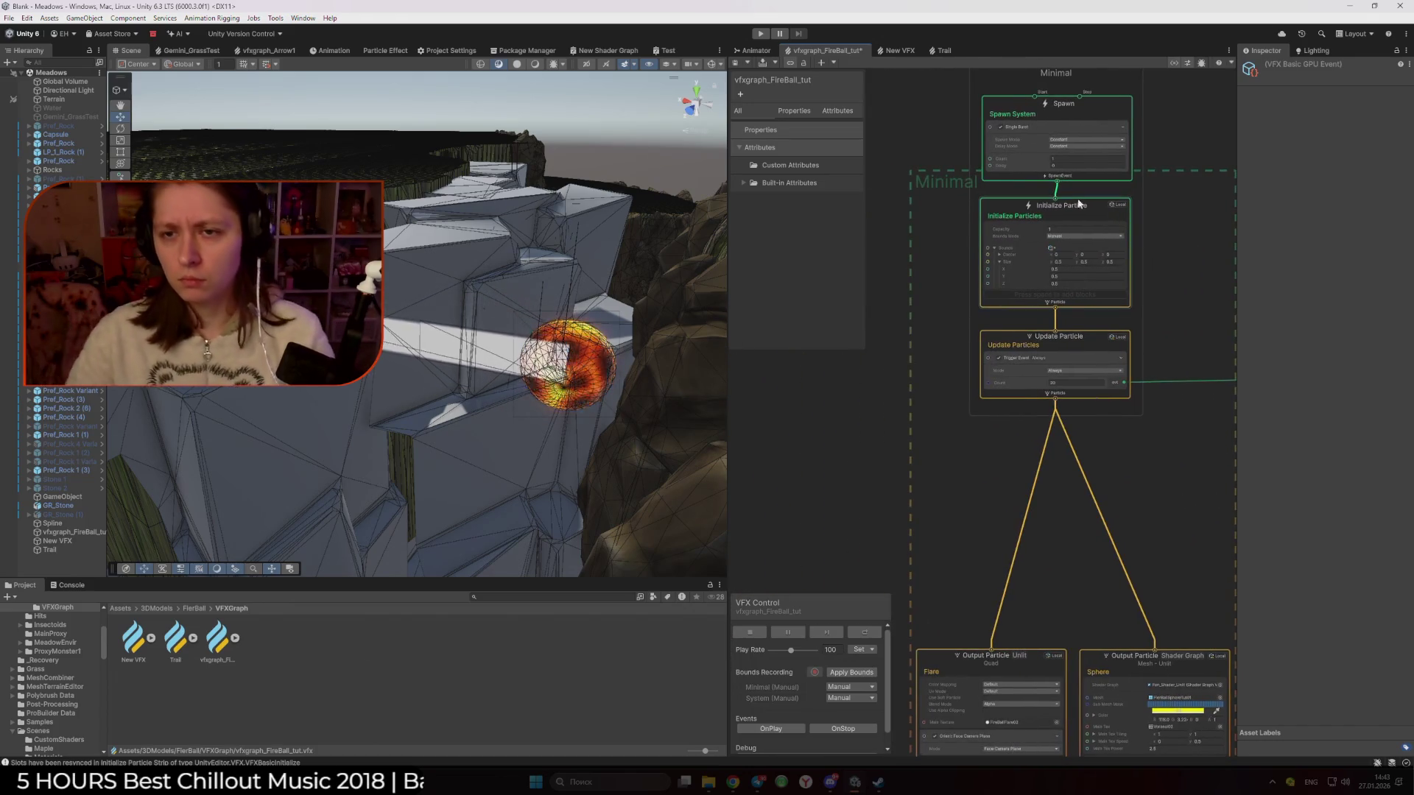
{"action": "scroll", "coordinate": [962, 174], "scroll_direction": "up", "scroll_amount": 2}
{"action": "left_click_drag", "start_coordinate": [962, 174], "coordinate": [900, 199]}
{"action": "left_click", "coordinate": [1038, 174]}
{"action": "left_click", "coordinate": [1146, 282]}
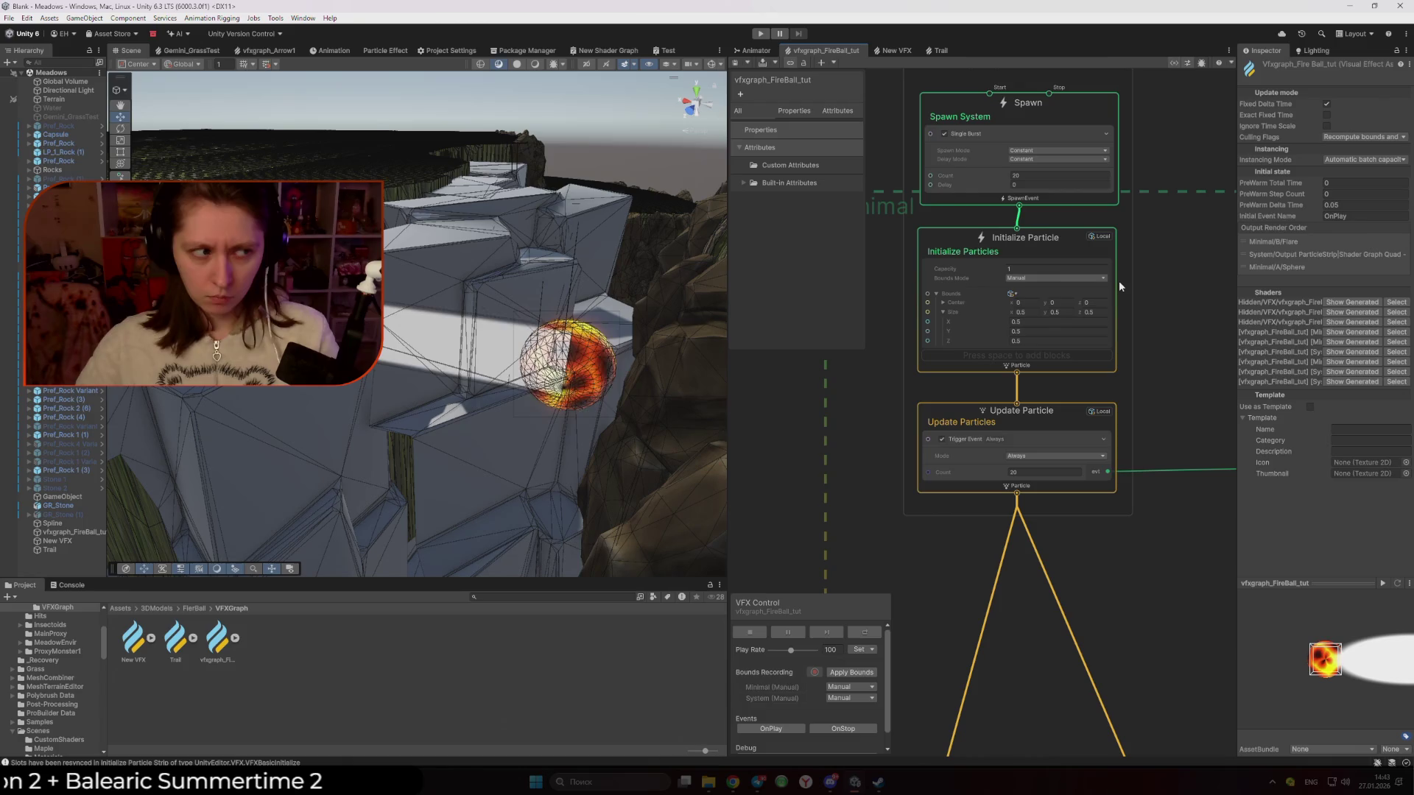
{"action": "scroll", "coordinate": [1115, 295], "scroll_direction": "down", "scroll_amount": 3}
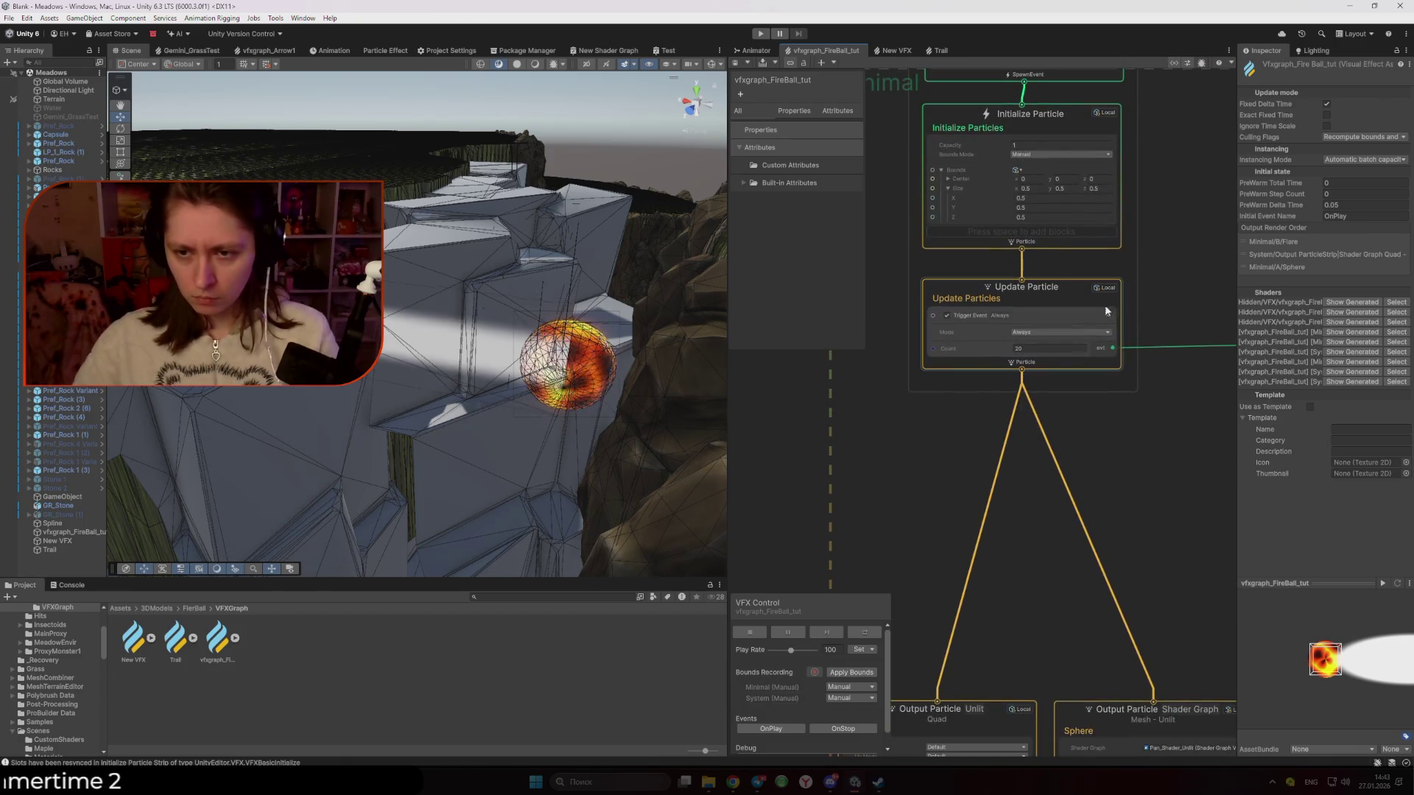
Try the Trigger Event Mode options Over Time, Over Distance and On Die
{"action": "left_click", "coordinate": [974, 350]}
{"action": "left_click", "coordinate": [1076, 333]}
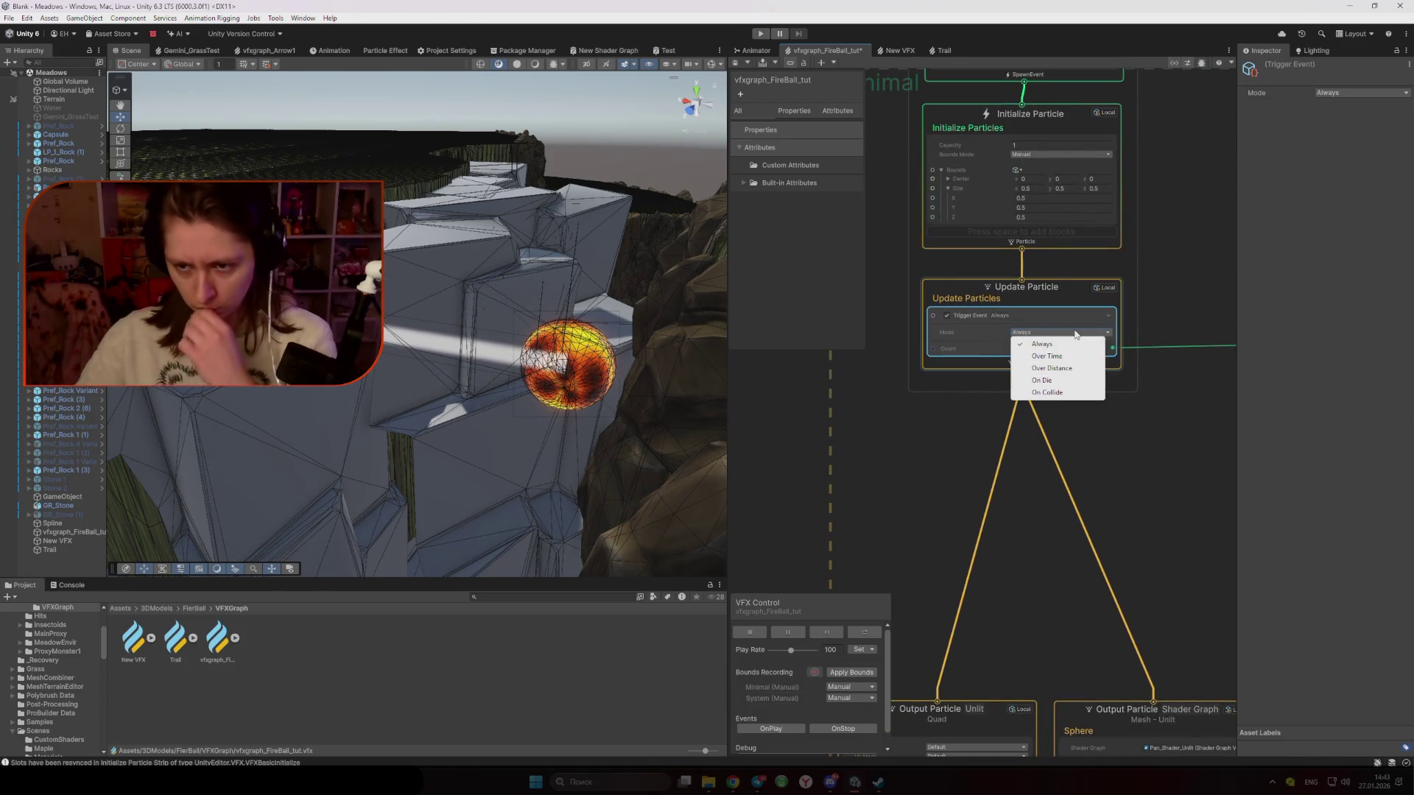
{"action": "left_click", "coordinate": [1061, 356]}
{"action": "left_click", "coordinate": [1046, 332]}
{"action": "left_click", "coordinate": [1055, 368]}
{"action": "left_click", "coordinate": [1042, 333]}
{"action": "left_click", "coordinate": [1043, 380]}
Try On Collide, restore the mode to Always, and open the Trigger Event manual page in Chrome
{"action": "left_click", "coordinate": [1042, 333]}
{"action": "left_click", "coordinate": [1047, 392]}
{"action": "left_click", "coordinate": [1040, 333]}
{"action": "left_click", "coordinate": [1043, 344]}
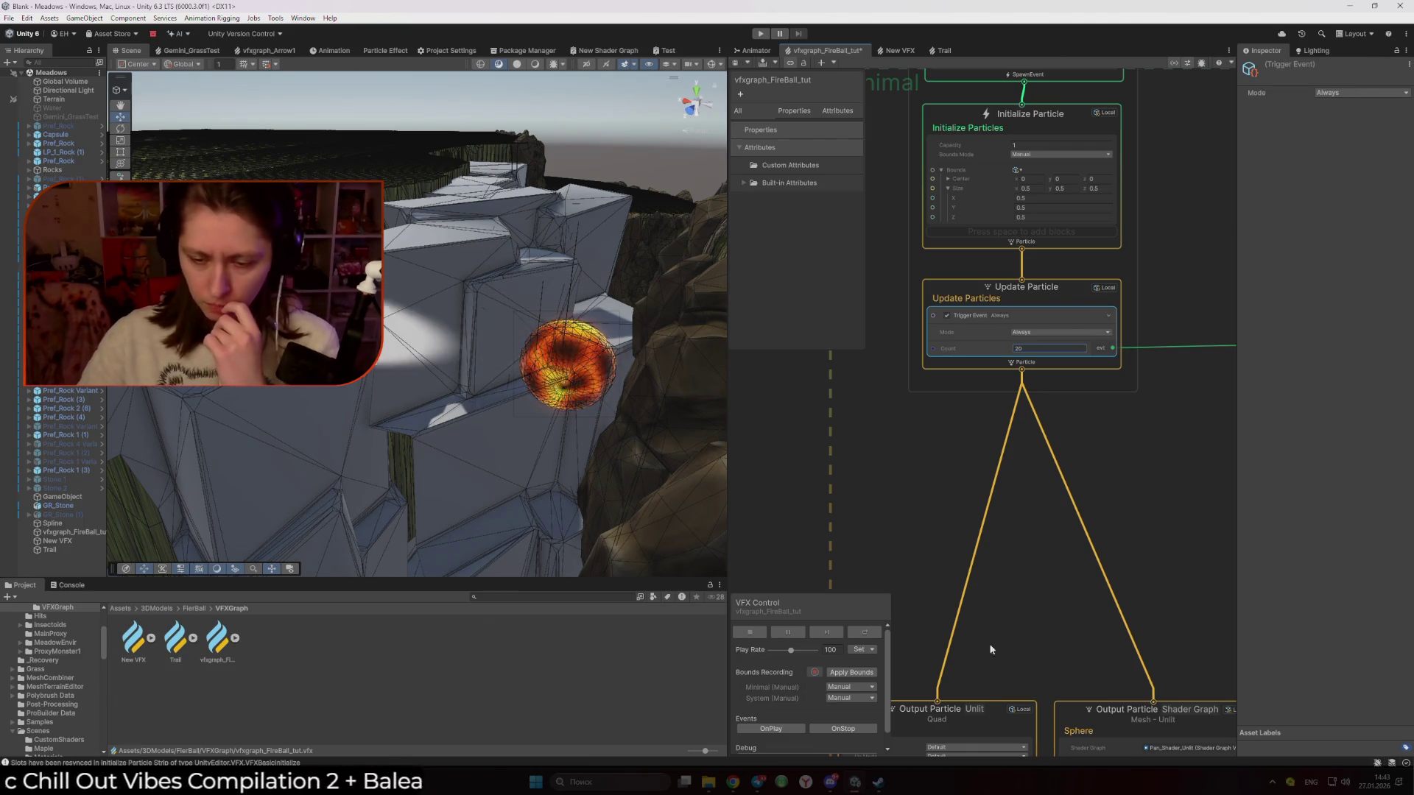
{"action": "mouse_move", "coordinate": [733, 782]}
{"action": "left_click", "coordinate": [803, 725]}
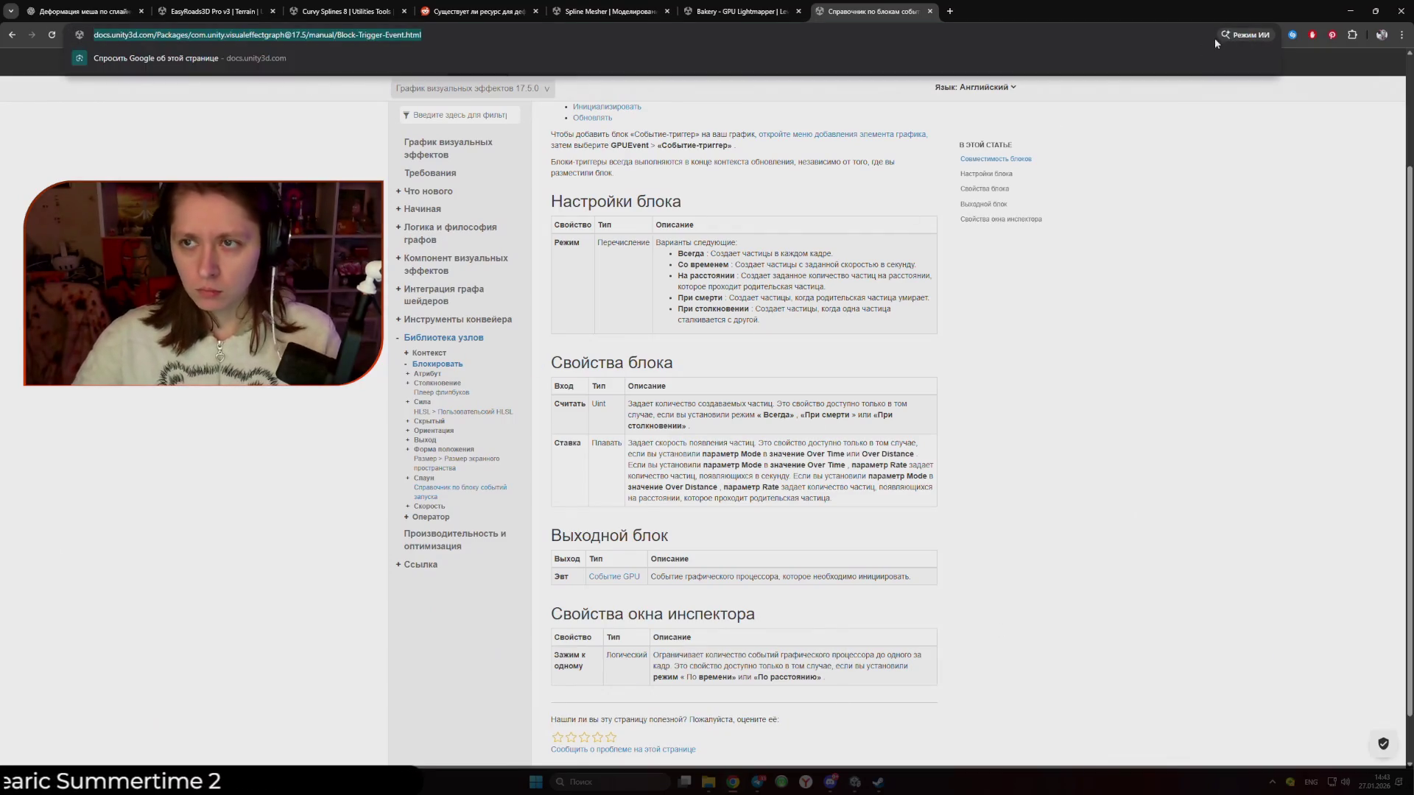
Show the Unity docs in English and open the Trigger Event Block reference by filtering the sidebar for 'Trigger'
{"action": "left_click", "coordinate": [1247, 35]}
{"action": "left_click", "coordinate": [1117, 57]}
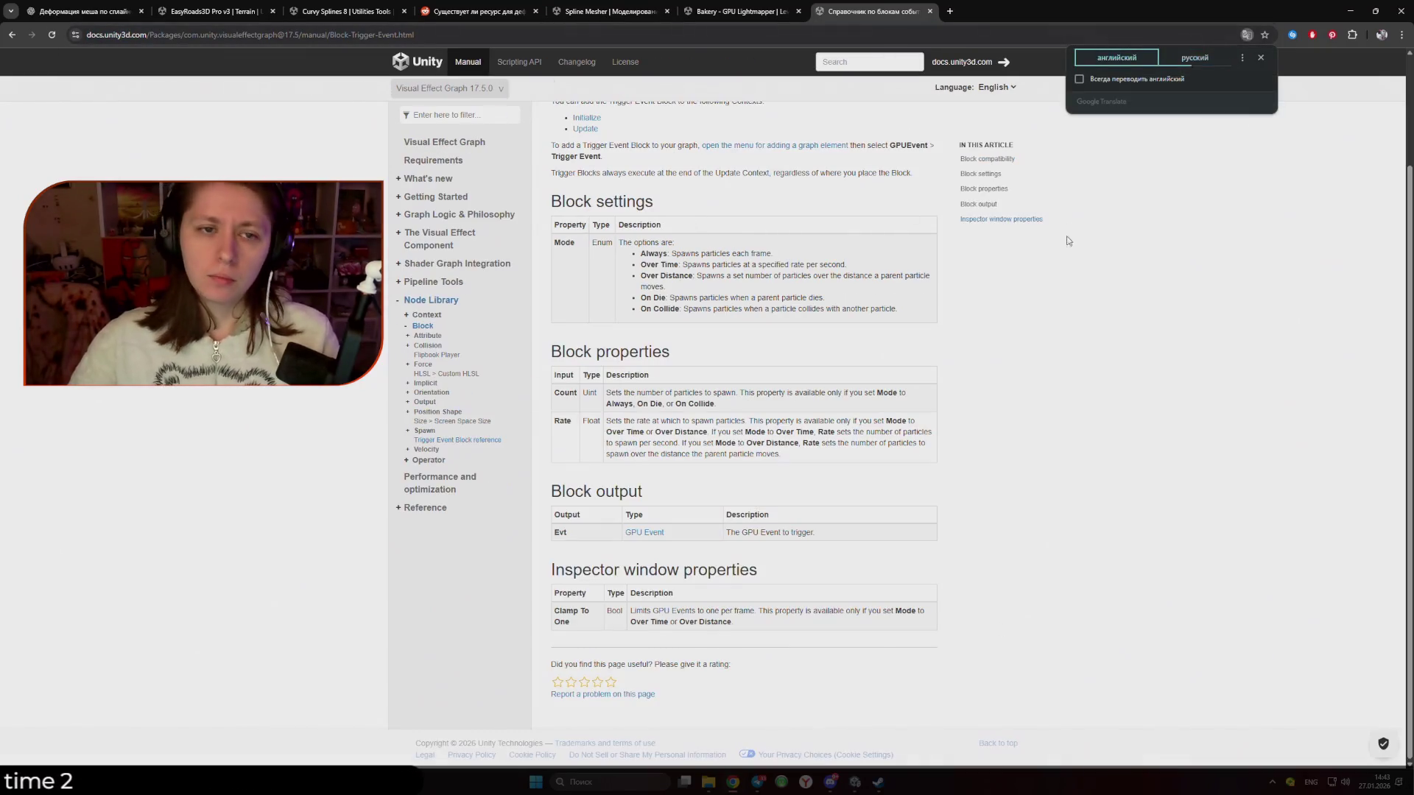
{"action": "left_click", "coordinate": [495, 114]}
{"action": "type", "text": "Trigger"}
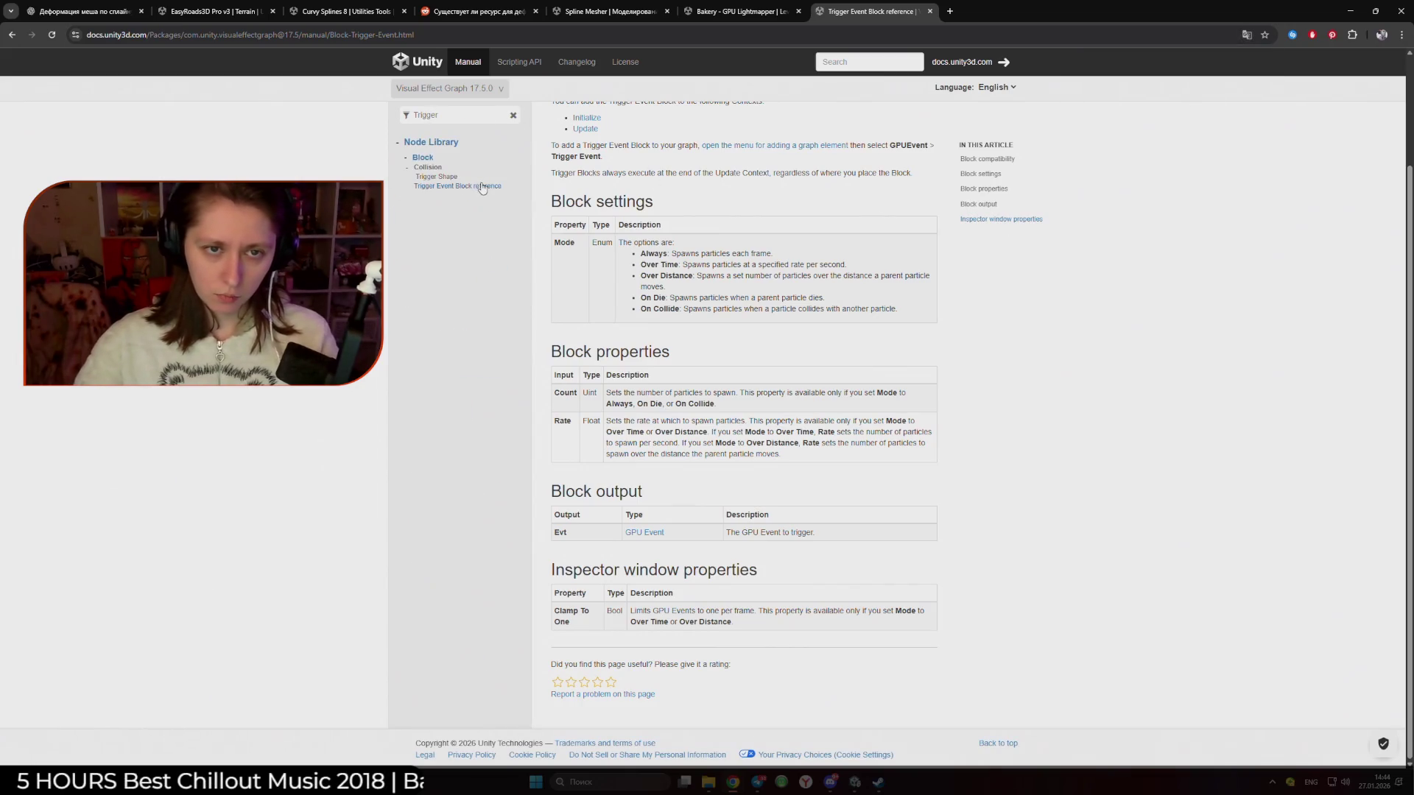
{"action": "left_click", "coordinate": [482, 186]}
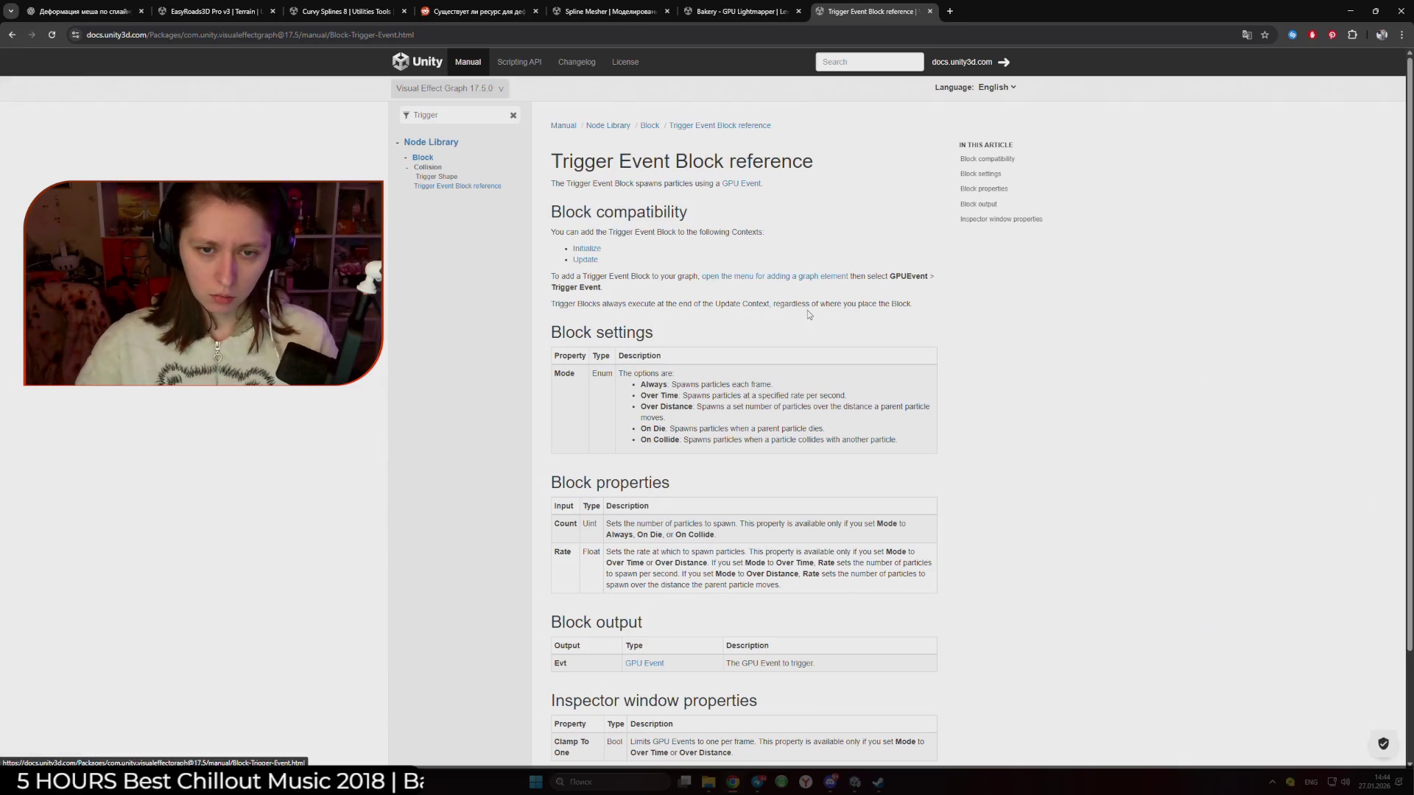
Translate the Trigger Event Block page into Russian, then return to Unity's Trail ribbon graph
{"action": "right_click", "coordinate": [835, 439]}
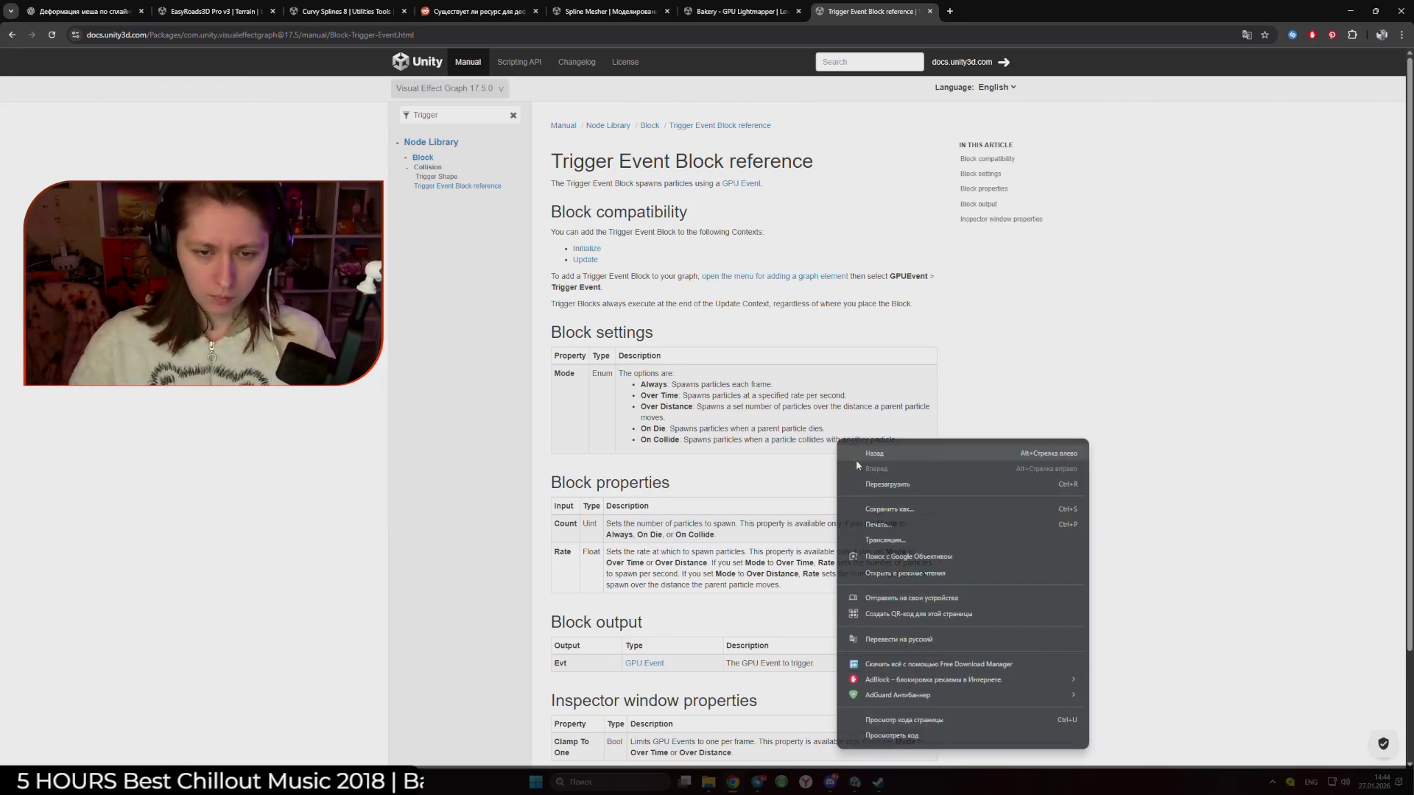
{"action": "left_click", "coordinate": [914, 637]}
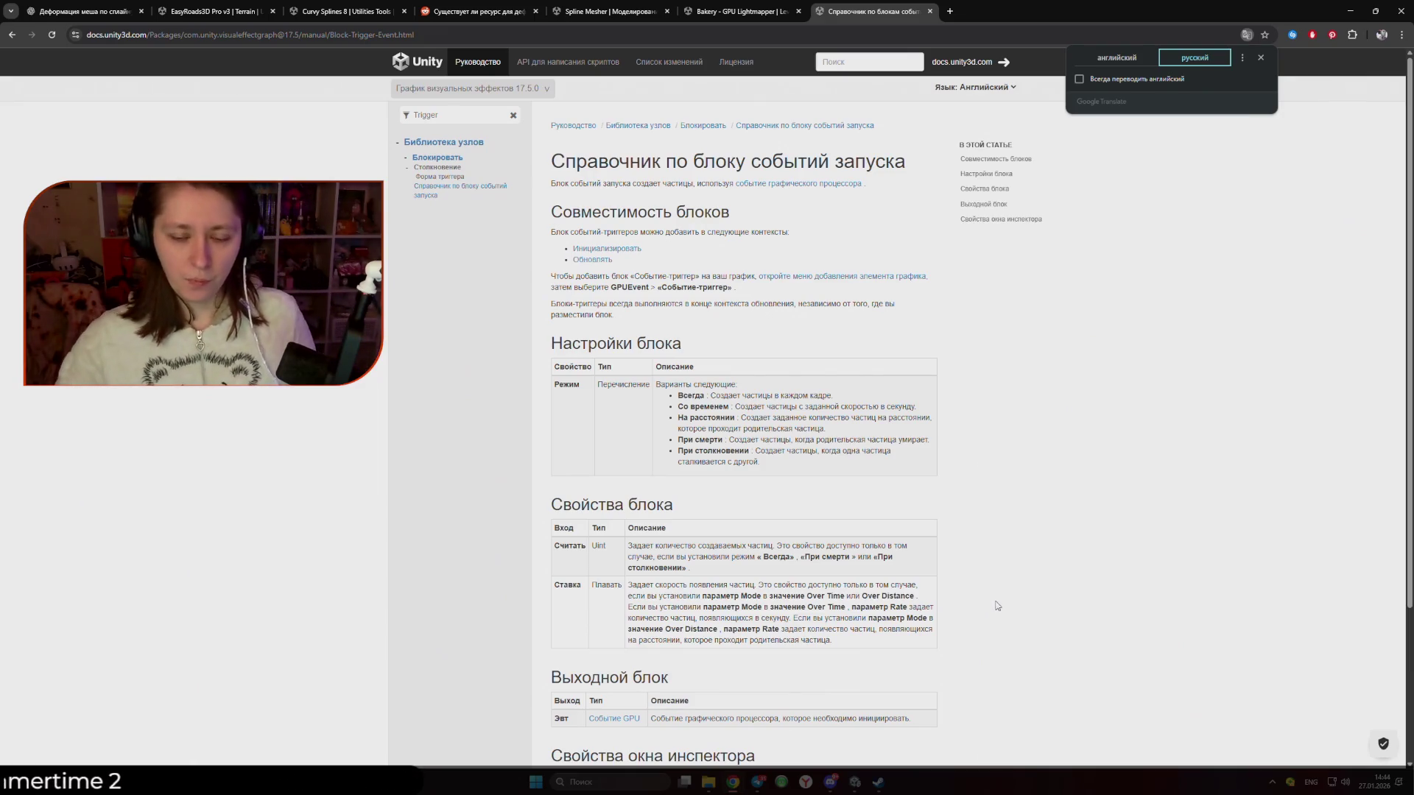
{"action": "left_click", "coordinate": [855, 782]}
{"action": "left_click", "coordinate": [944, 50]}
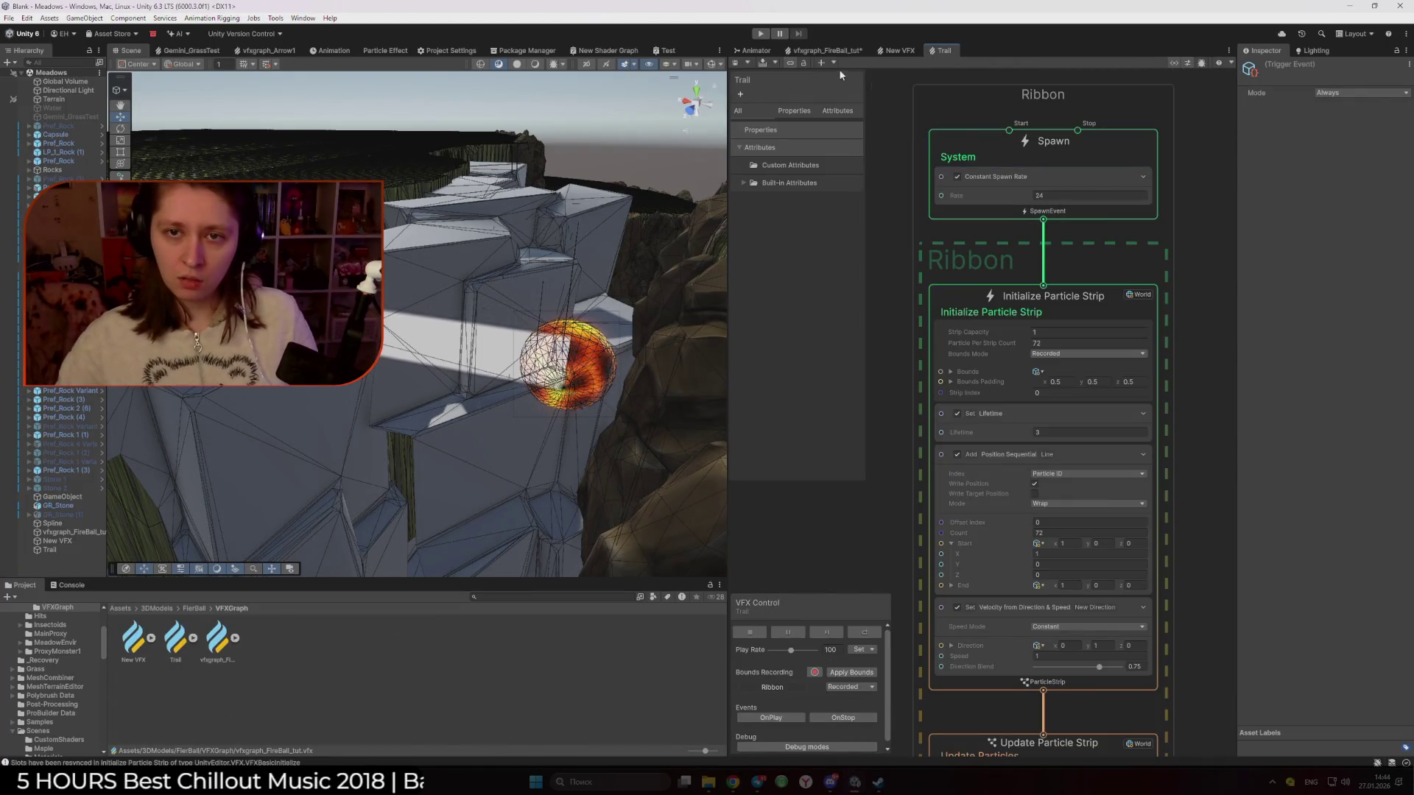
Commit the Count edit, save the fireball graph, and inspect its GPU event node
{"action": "left_click", "coordinate": [824, 50]}
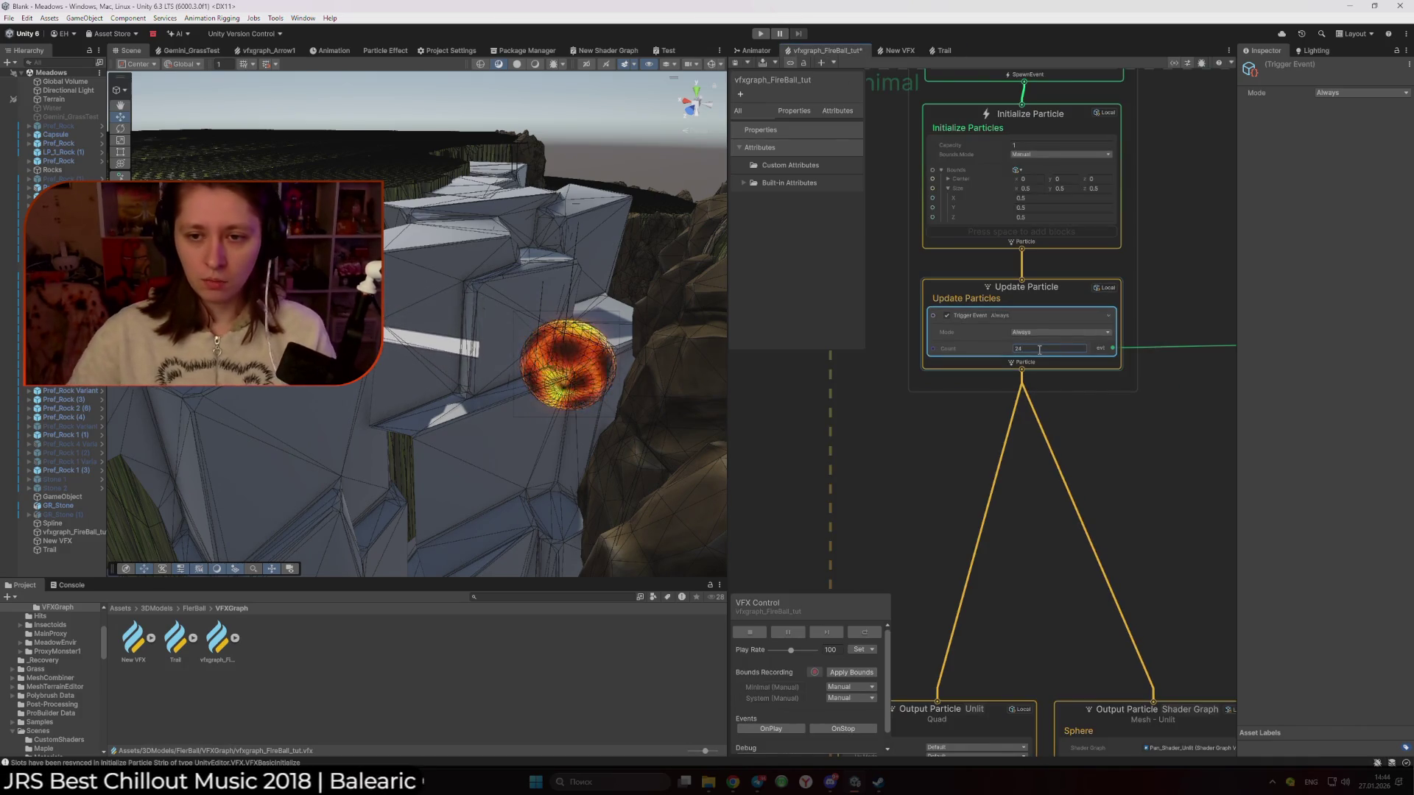
{"action": "left_click", "coordinate": [1083, 397]}
{"action": "key", "text": "ctrl+s"}
{"action": "key", "text": "a"}
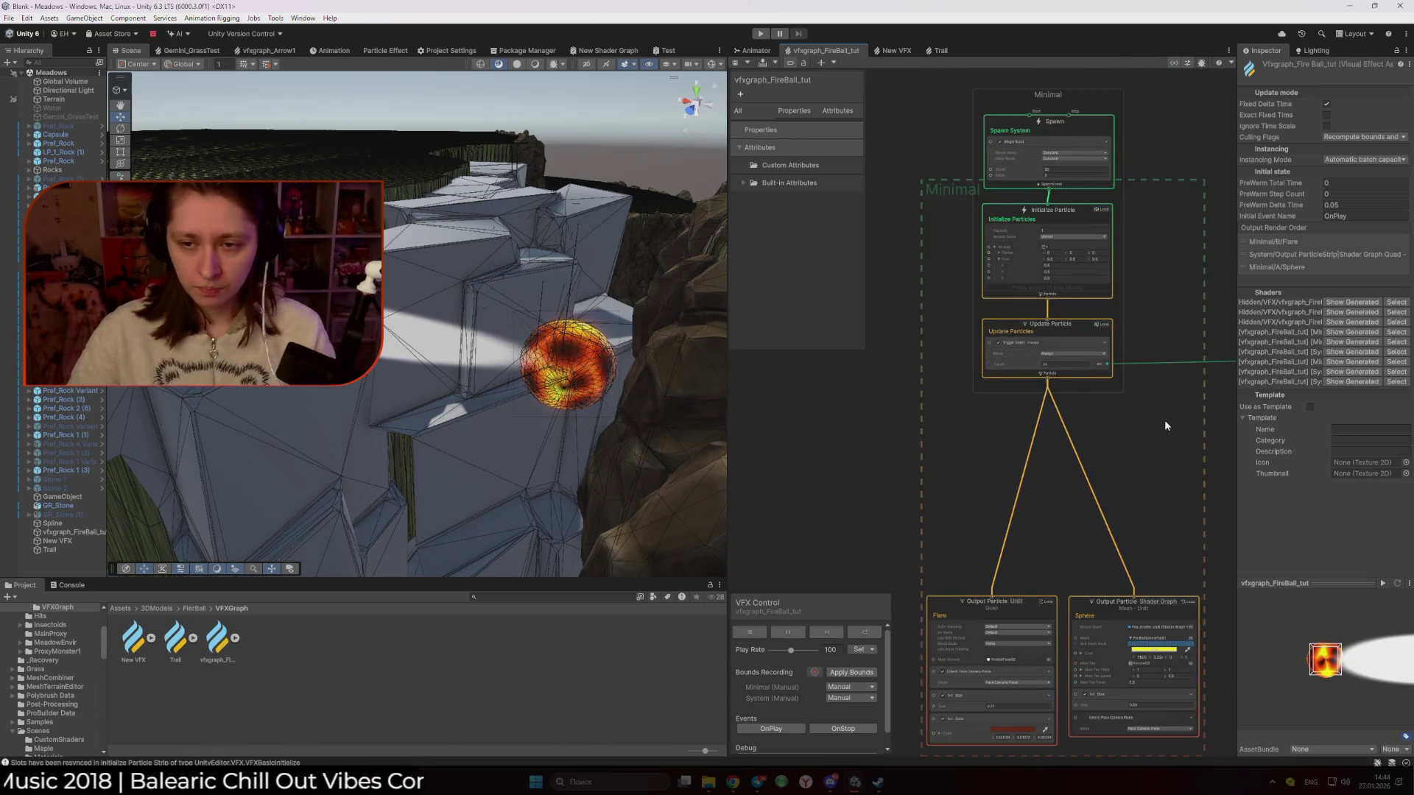
{"action": "left_click_drag", "start_coordinate": [1174, 419], "coordinate": [882, 351]}
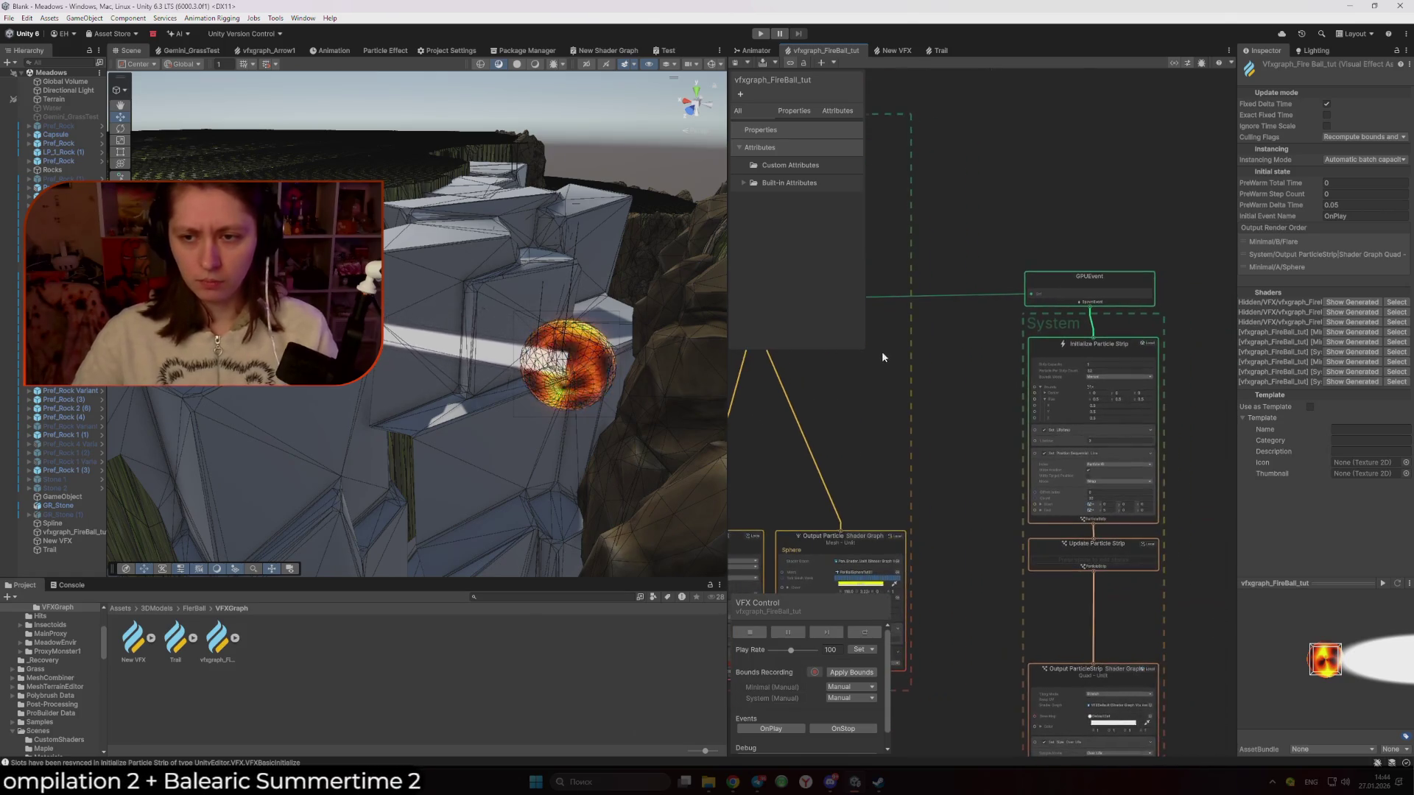
{"action": "scroll", "coordinate": [999, 358], "scroll_direction": "up", "scroll_amount": 3}
{"action": "left_click", "coordinate": [1107, 249]}
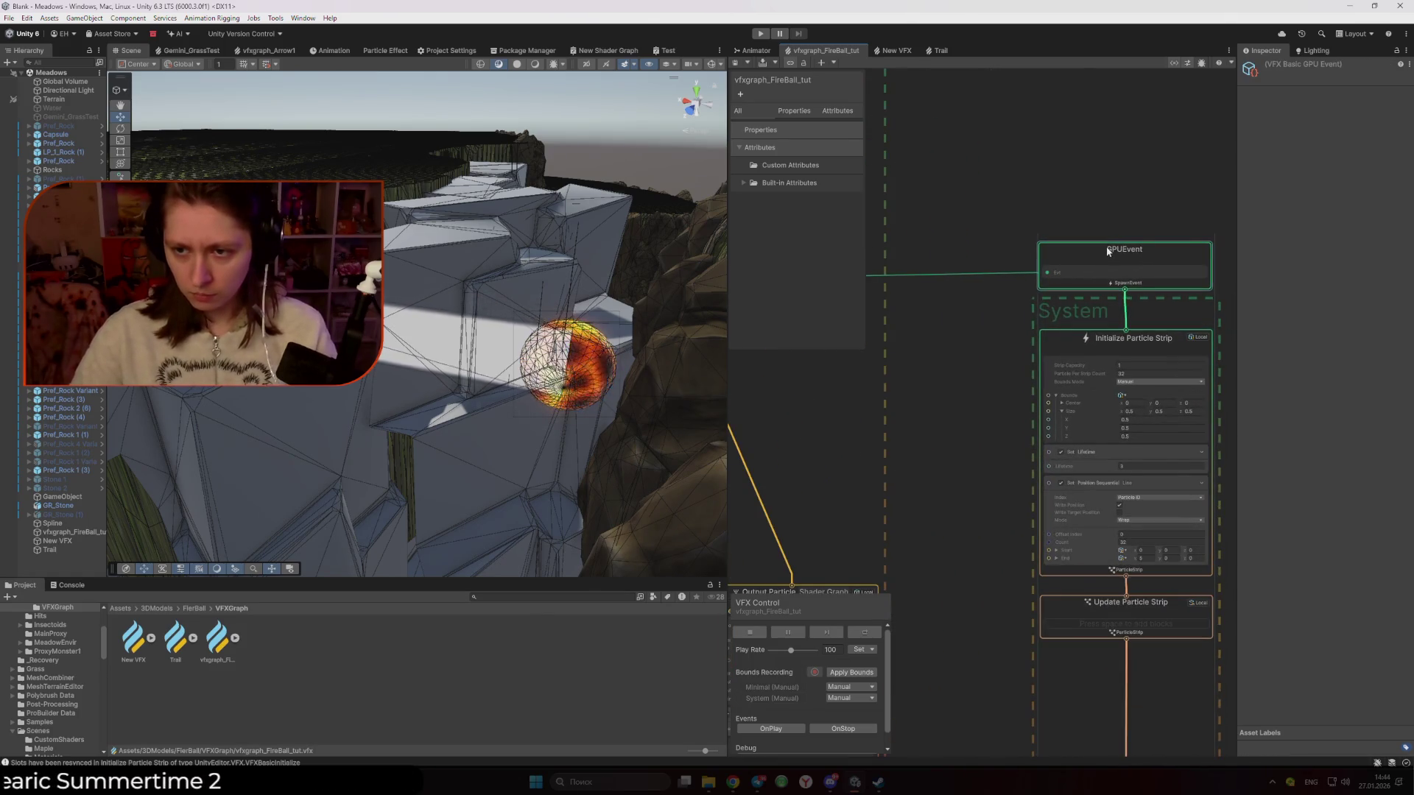
{"action": "scroll", "coordinate": [987, 359], "scroll_direction": "up", "scroll_amount": 3}
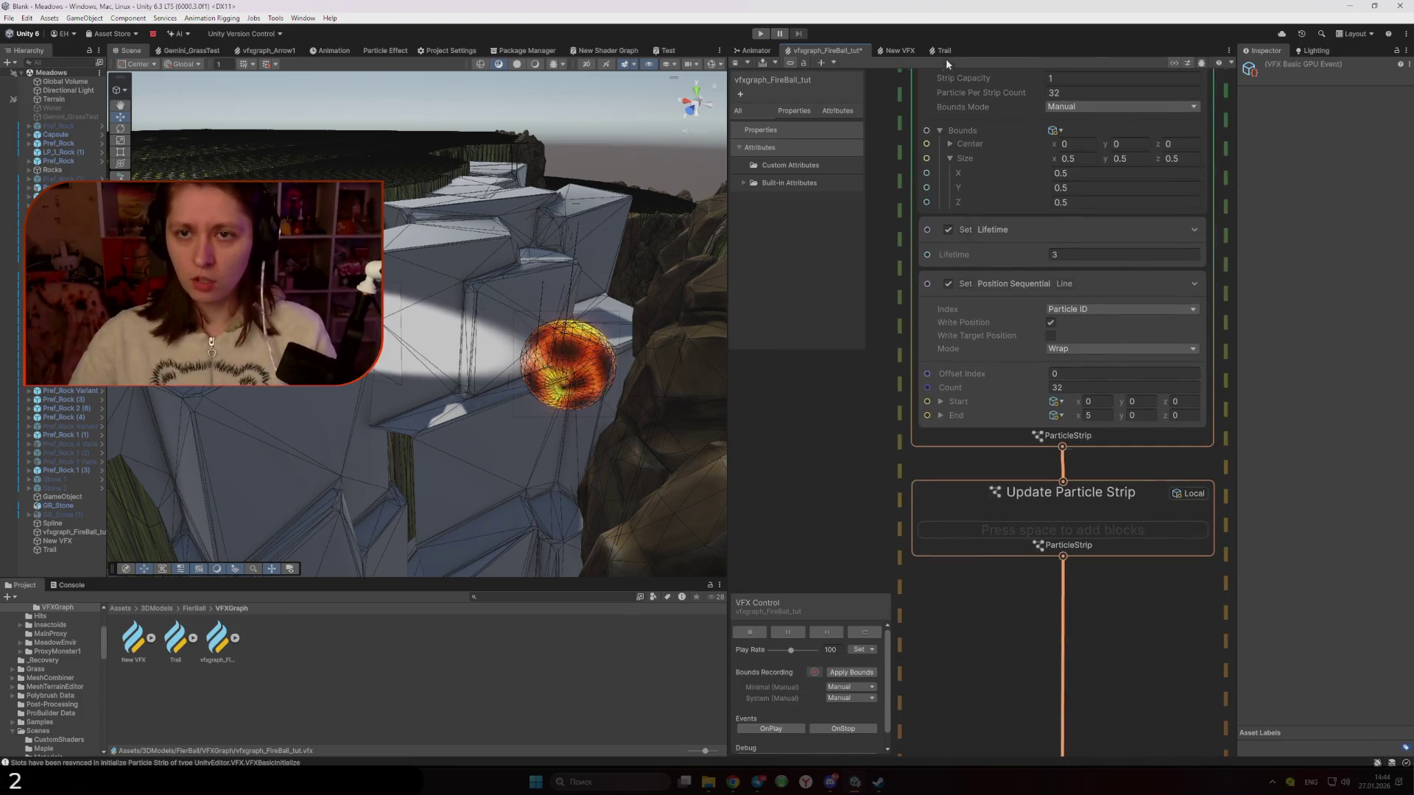
Screenshot the Trail graph's Add Position Sequential settings in the Inspector
{"action": "left_click", "coordinate": [944, 50]}
{"action": "left_click", "coordinate": [1010, 469]}
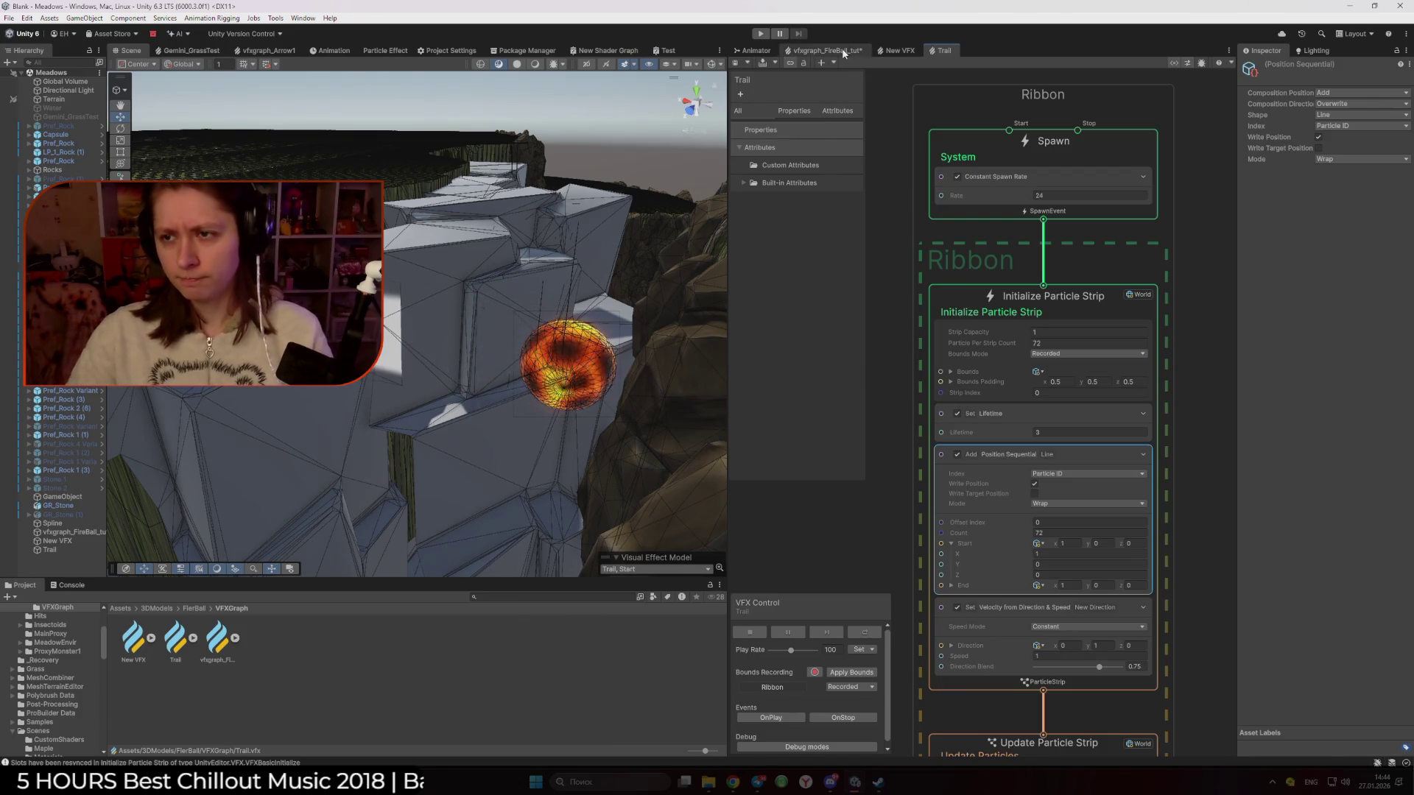
{"action": "key", "text": "super+shift+s"}
{"action": "mouse_move", "coordinate": [1201, 68]}
{"action": "left_mouse_down"}
{"action": "mouse_move", "coordinate": [1358, 207]}
{"action": "mouse_move", "coordinate": [1406, 211]}
{"action": "left_mouse_up"}
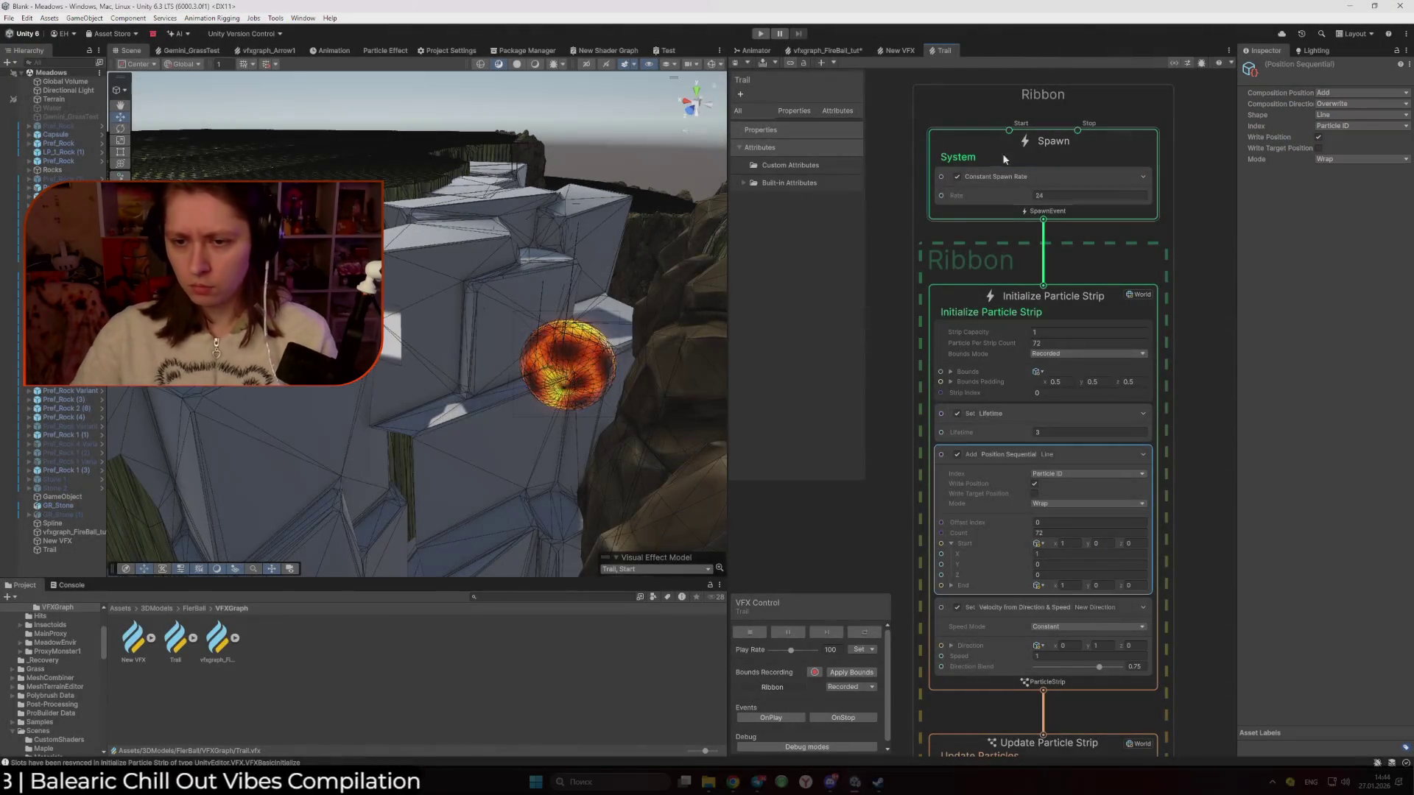
Review the fireball Set Position Sequential block's Composition Position choices, leaving them unchanged
{"action": "left_click", "coordinate": [847, 50]}
{"action": "left_click", "coordinate": [957, 333]}
{"action": "left_click", "coordinate": [1359, 92]}
{"action": "key", "text": "Escape"}
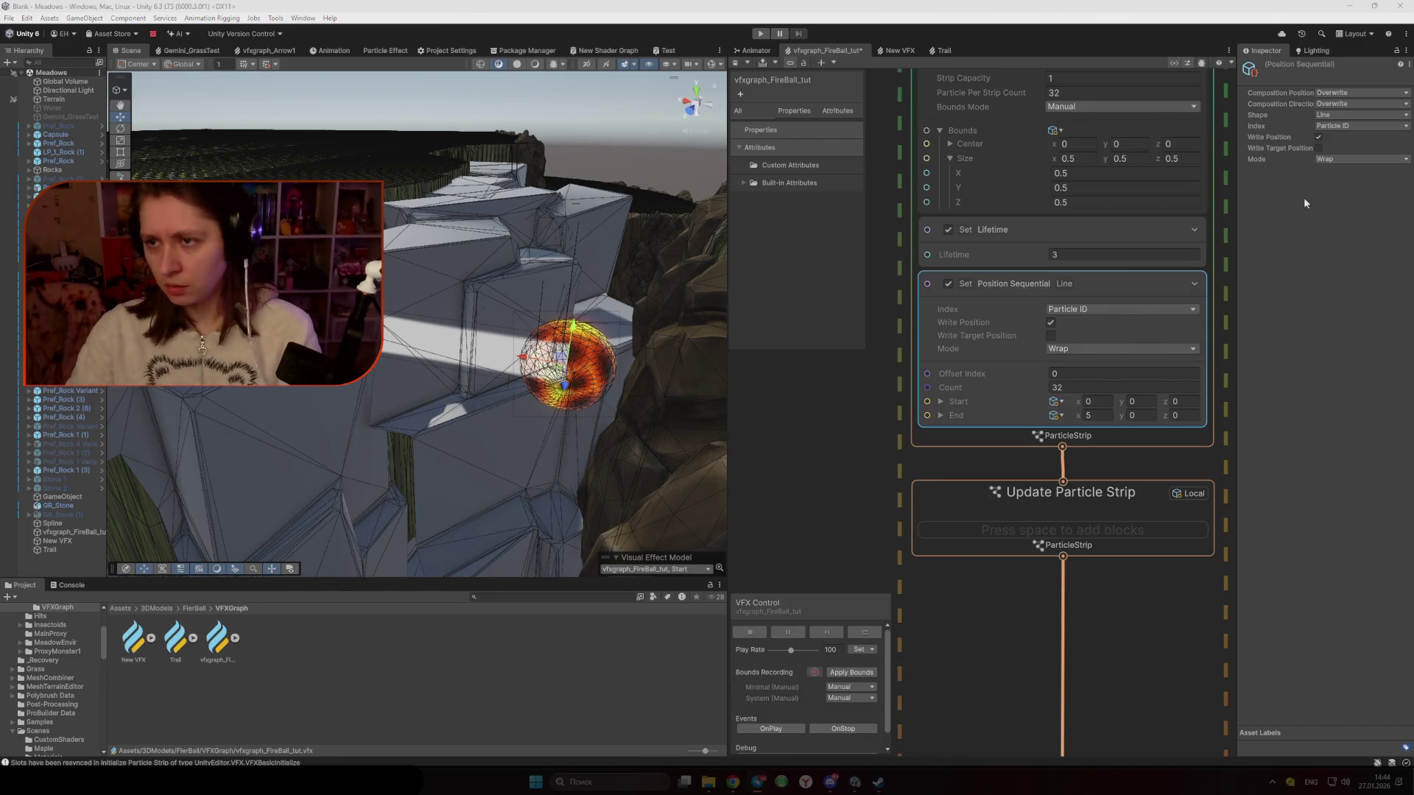
Change the fireball's Position Sequential Composition Position from Overwrite to Add, then view the Trail graph
{"action": "left_click", "coordinate": [1336, 94]}
{"action": "left_click", "coordinate": [1353, 116]}
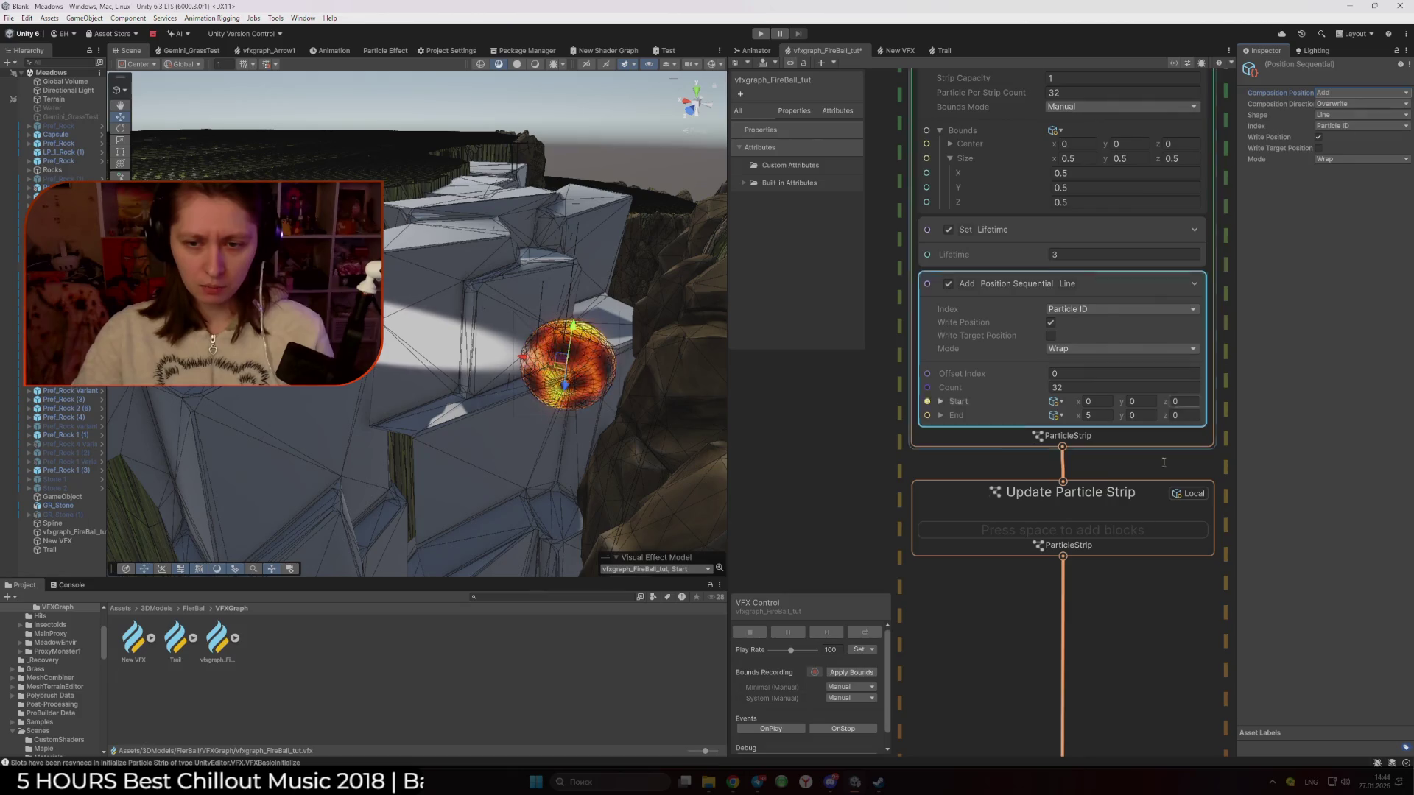
{"action": "left_click", "coordinate": [1125, 641]}
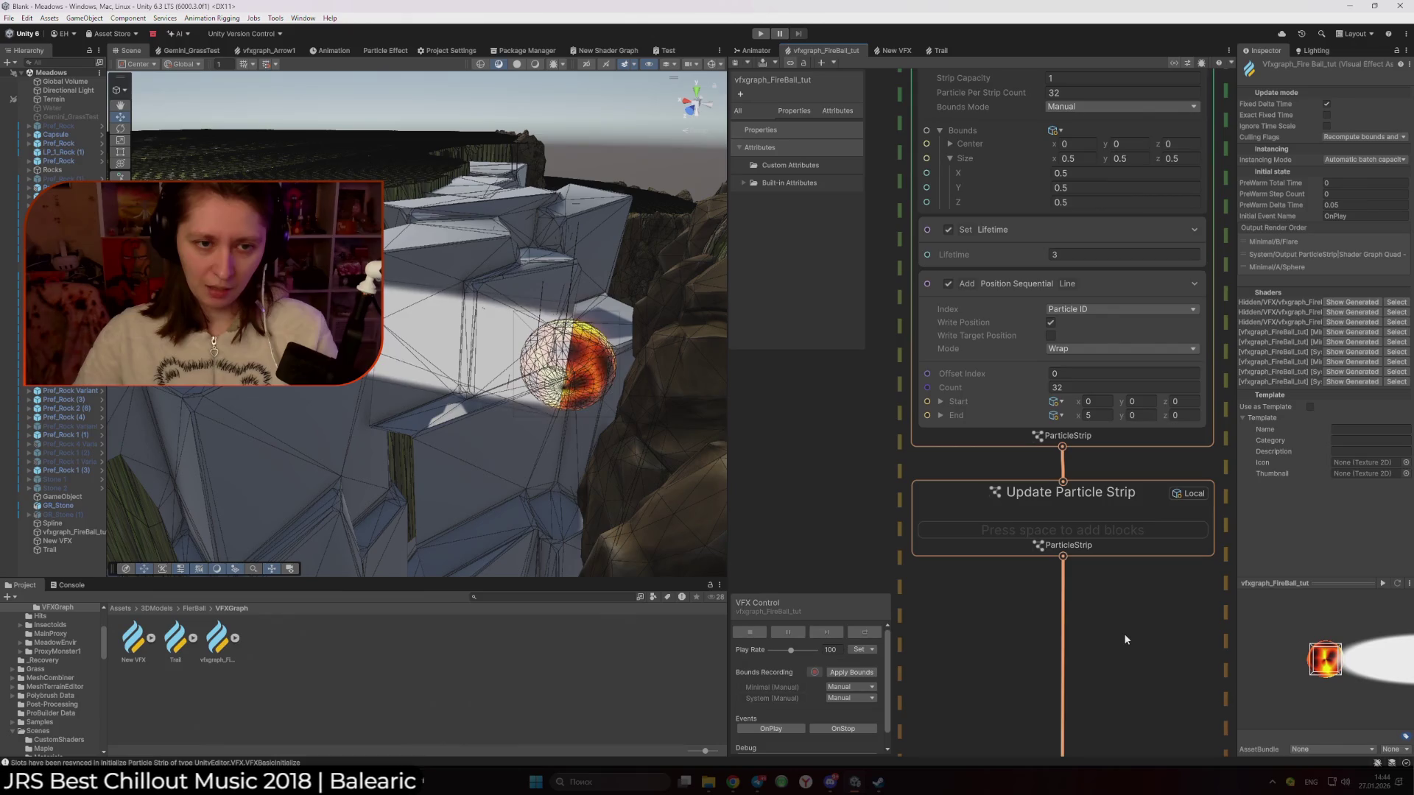
{"action": "left_click_drag", "start_coordinate": [663, 471], "coordinate": [638, 443]}
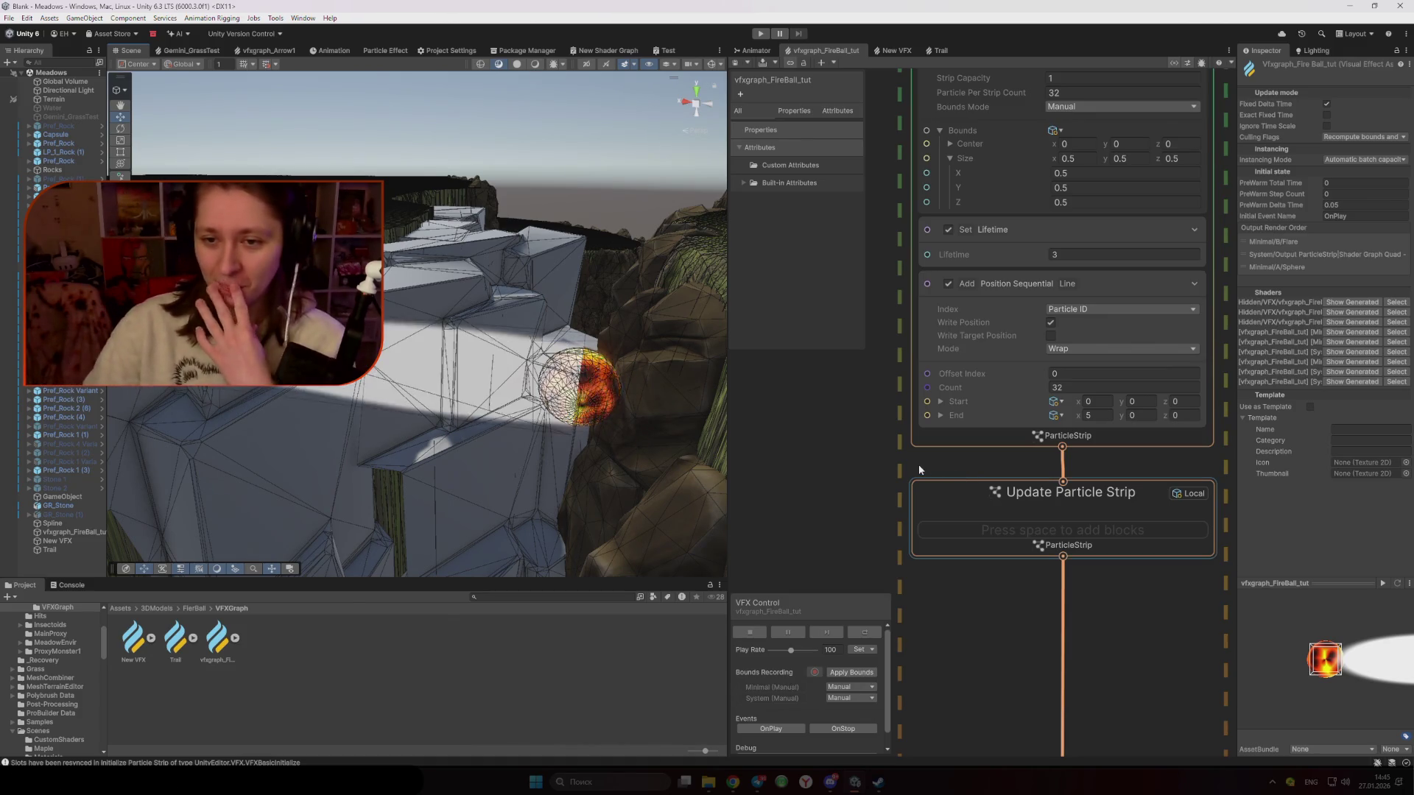
{"action": "left_click", "coordinate": [984, 287]}
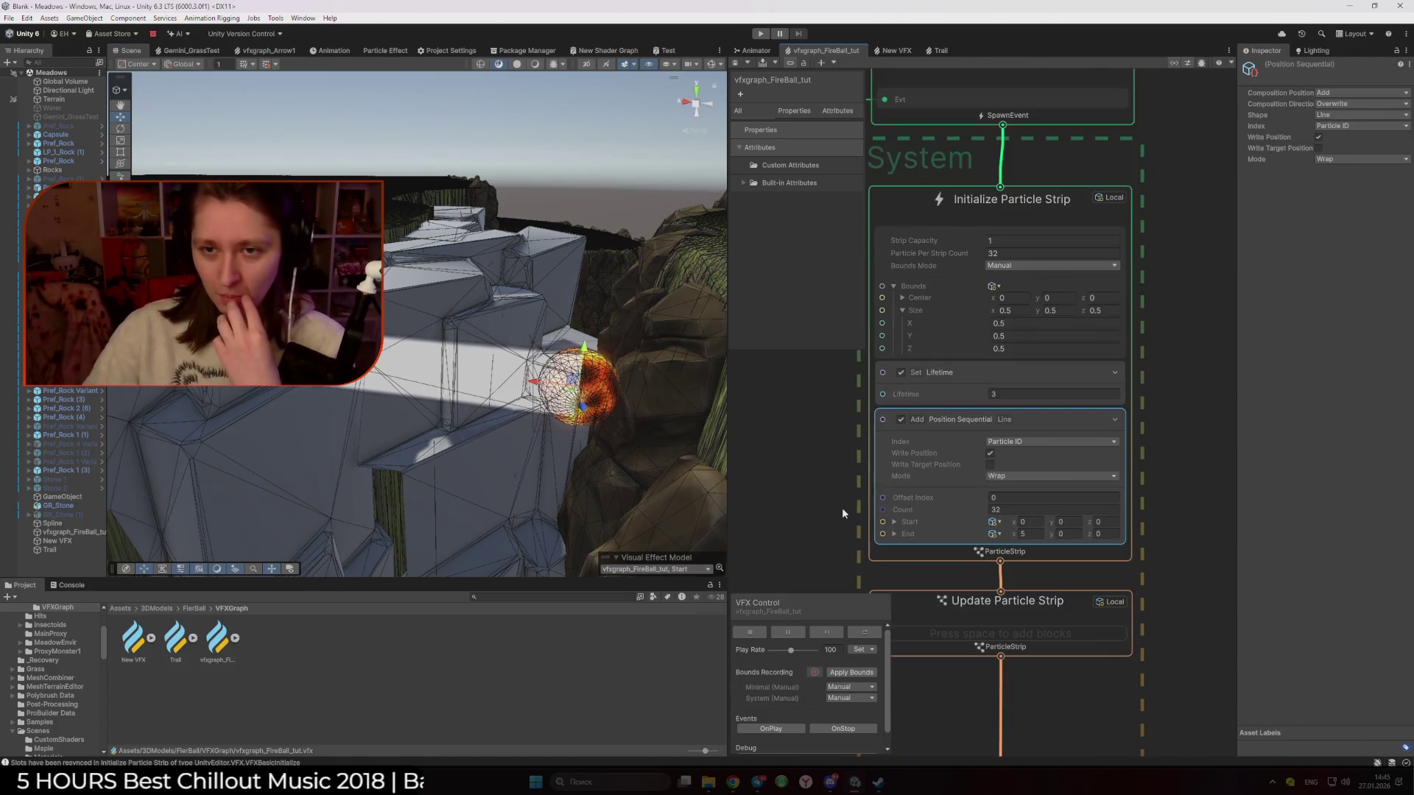
{"action": "scroll", "coordinate": [904, 475], "scroll_direction": "down", "scroll_amount": 2}
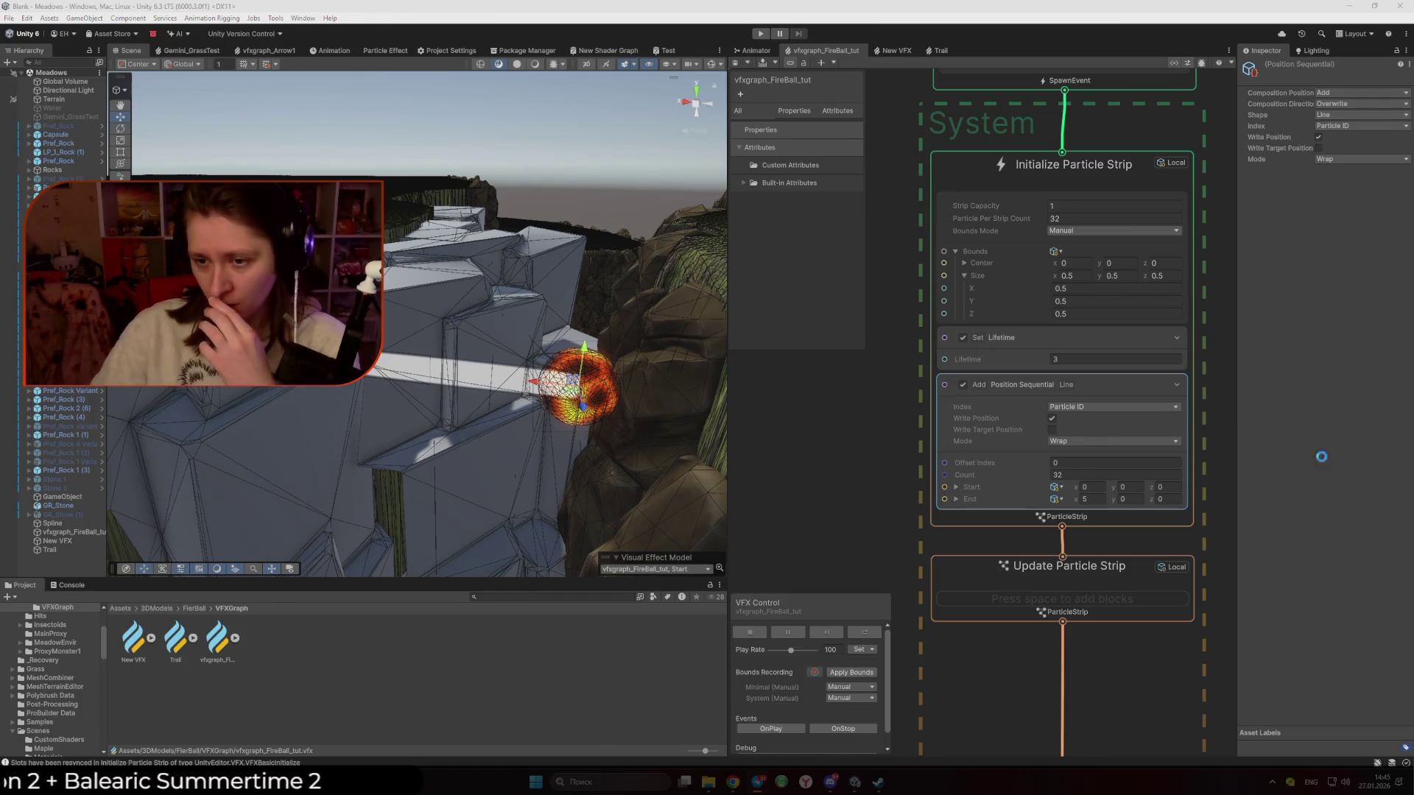
{"action": "left_click", "coordinate": [936, 50]}
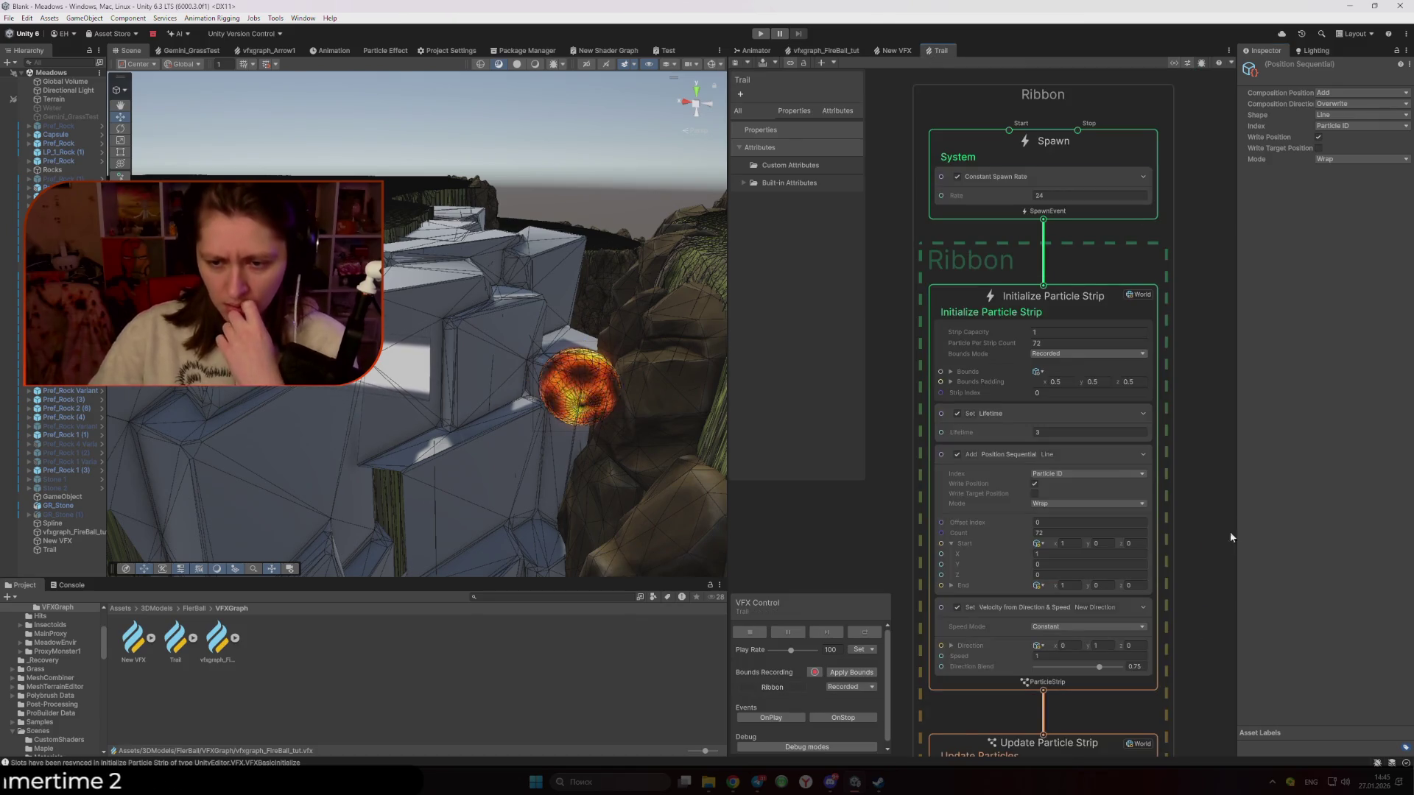
{"action": "left_click", "coordinate": [1064, 608]}
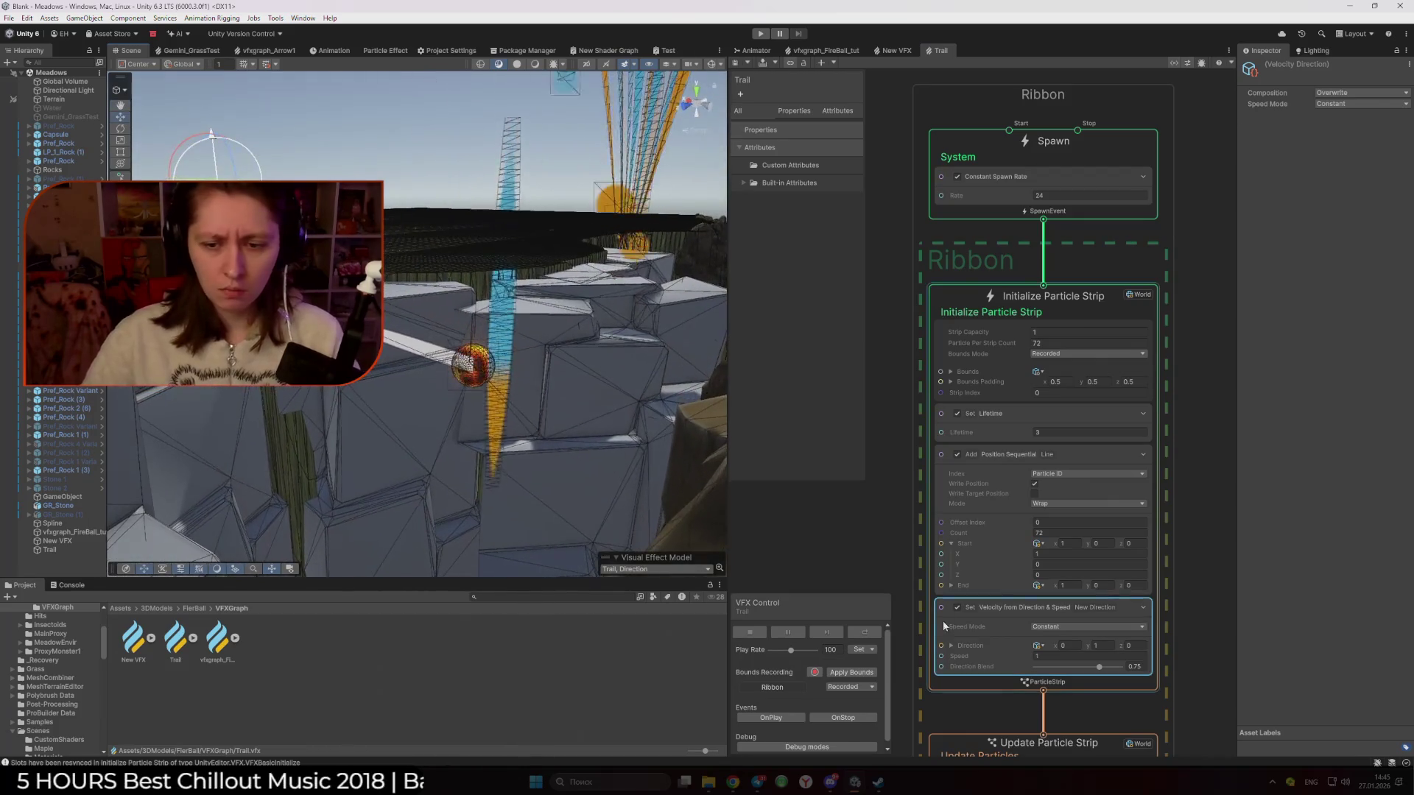
{"action": "left_click", "coordinate": [957, 608]}
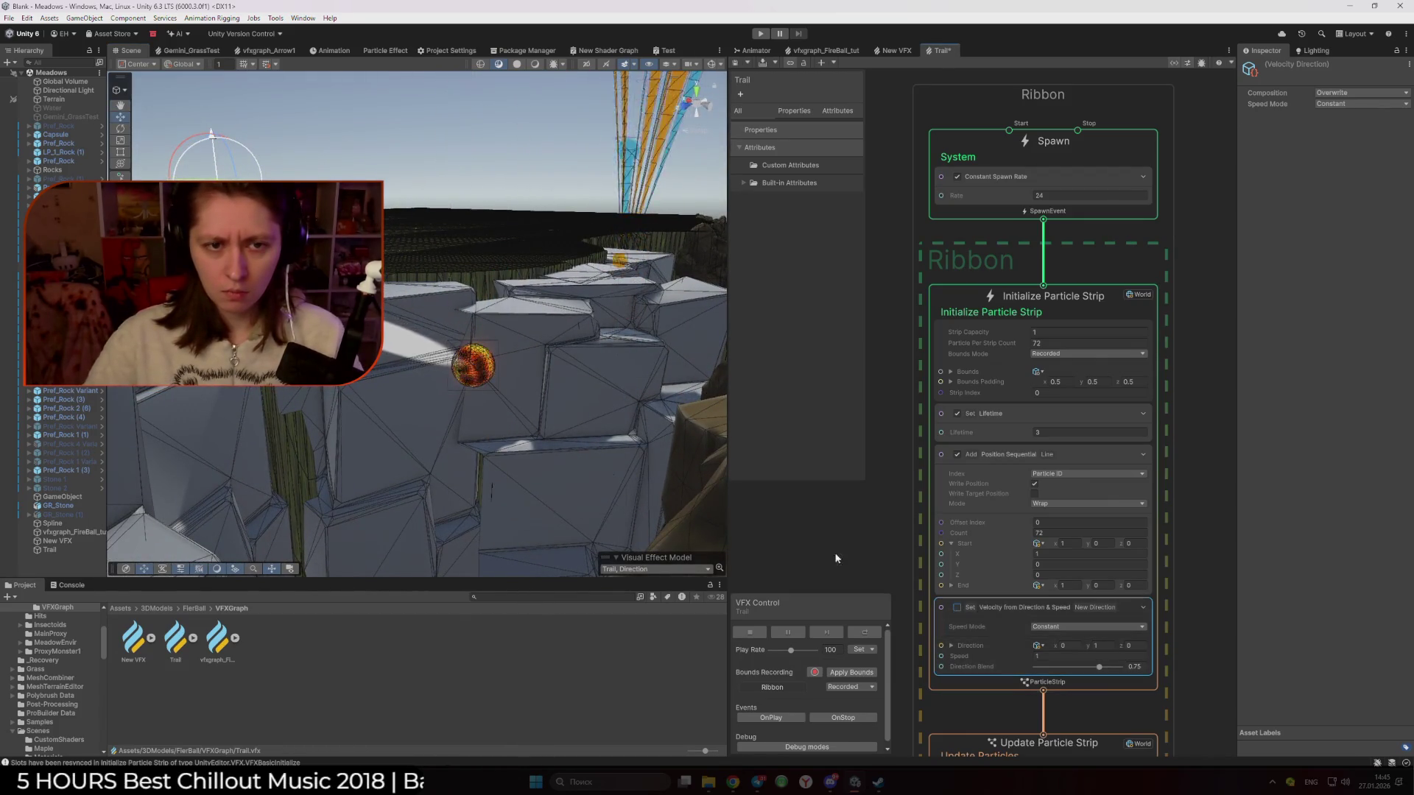
{"action": "left_click", "coordinate": [957, 609]}
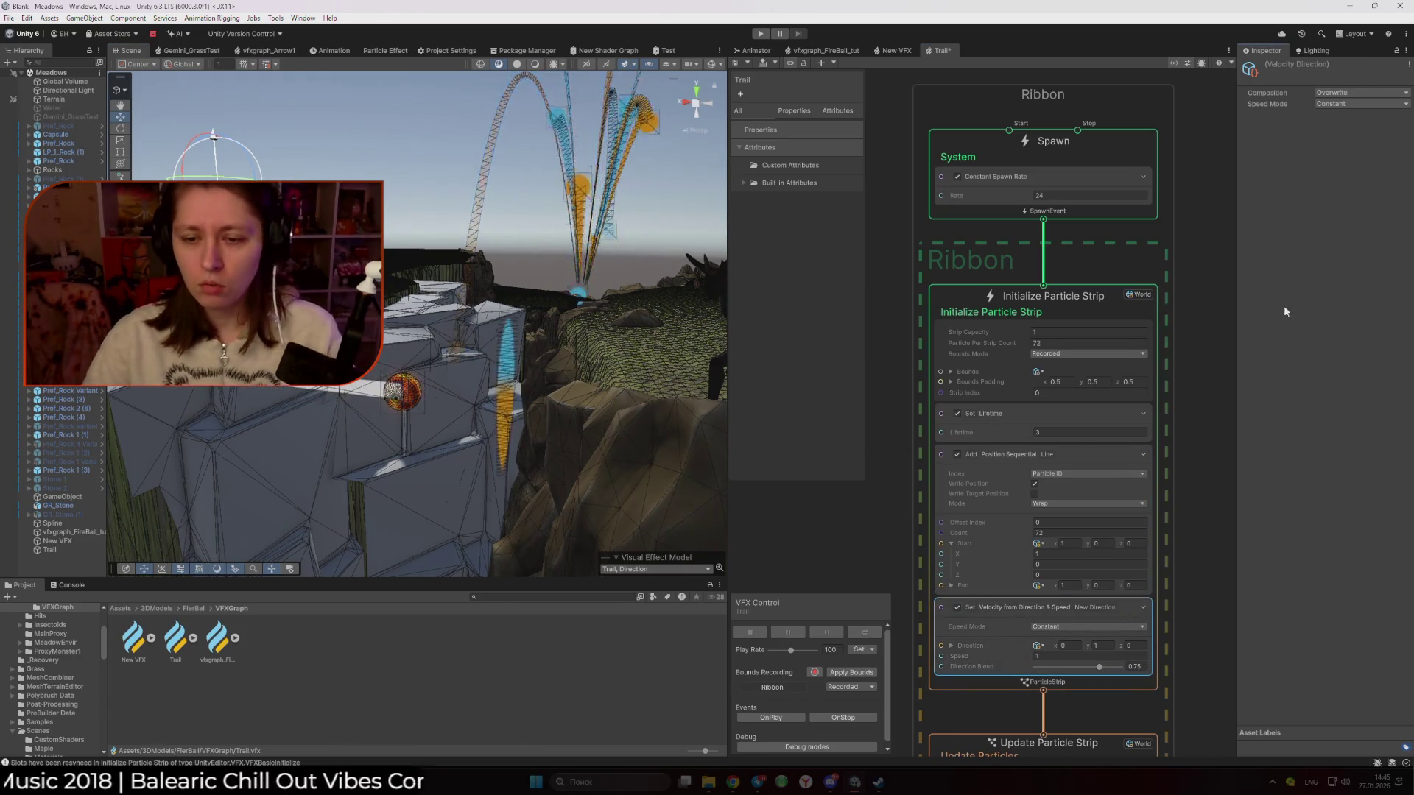
{"action": "mouse_move", "coordinate": [811, 787]}
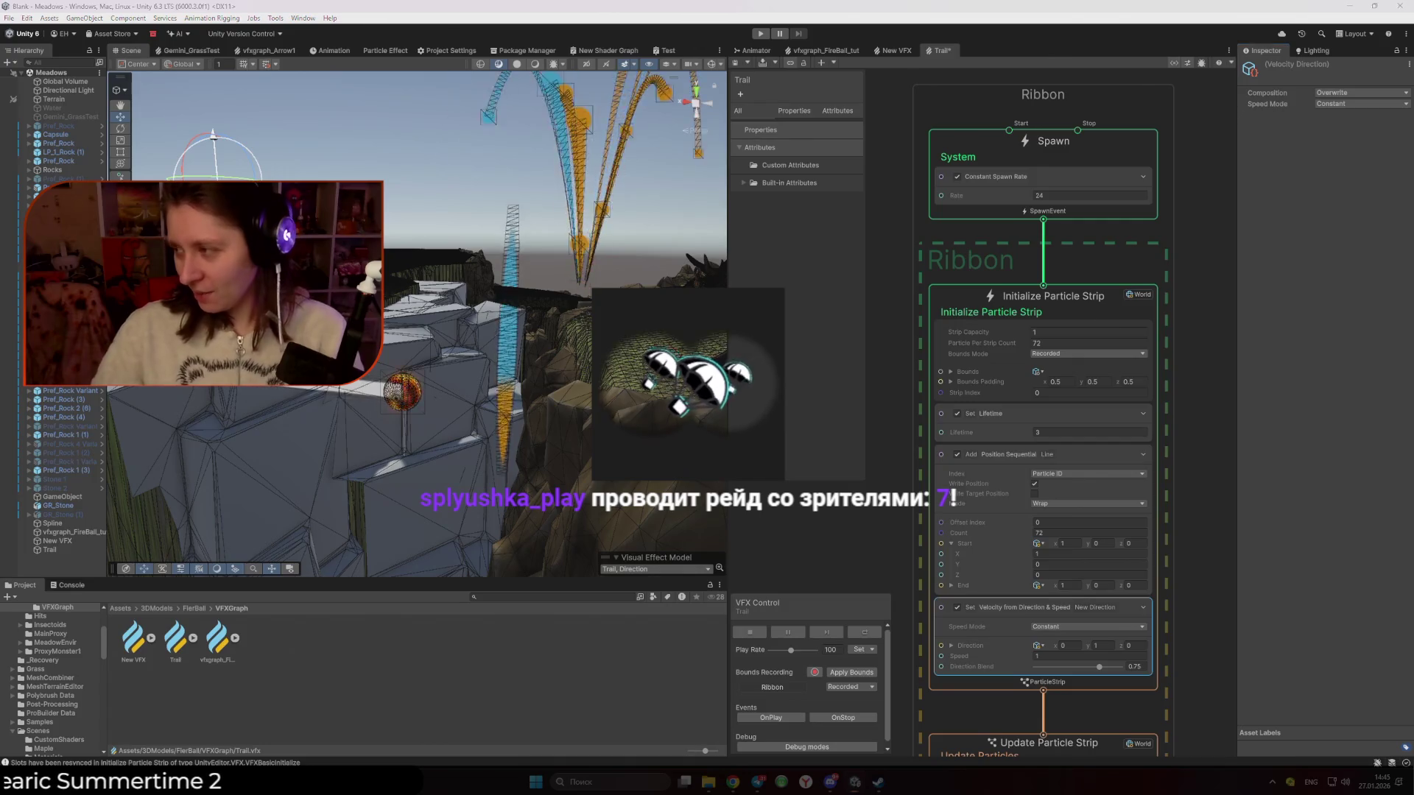
{"action": "key", "text": "alt+Tab"}
{"action": "key", "text": "alt+Tab"}
{"action": "key", "text": "alt+Tab"}
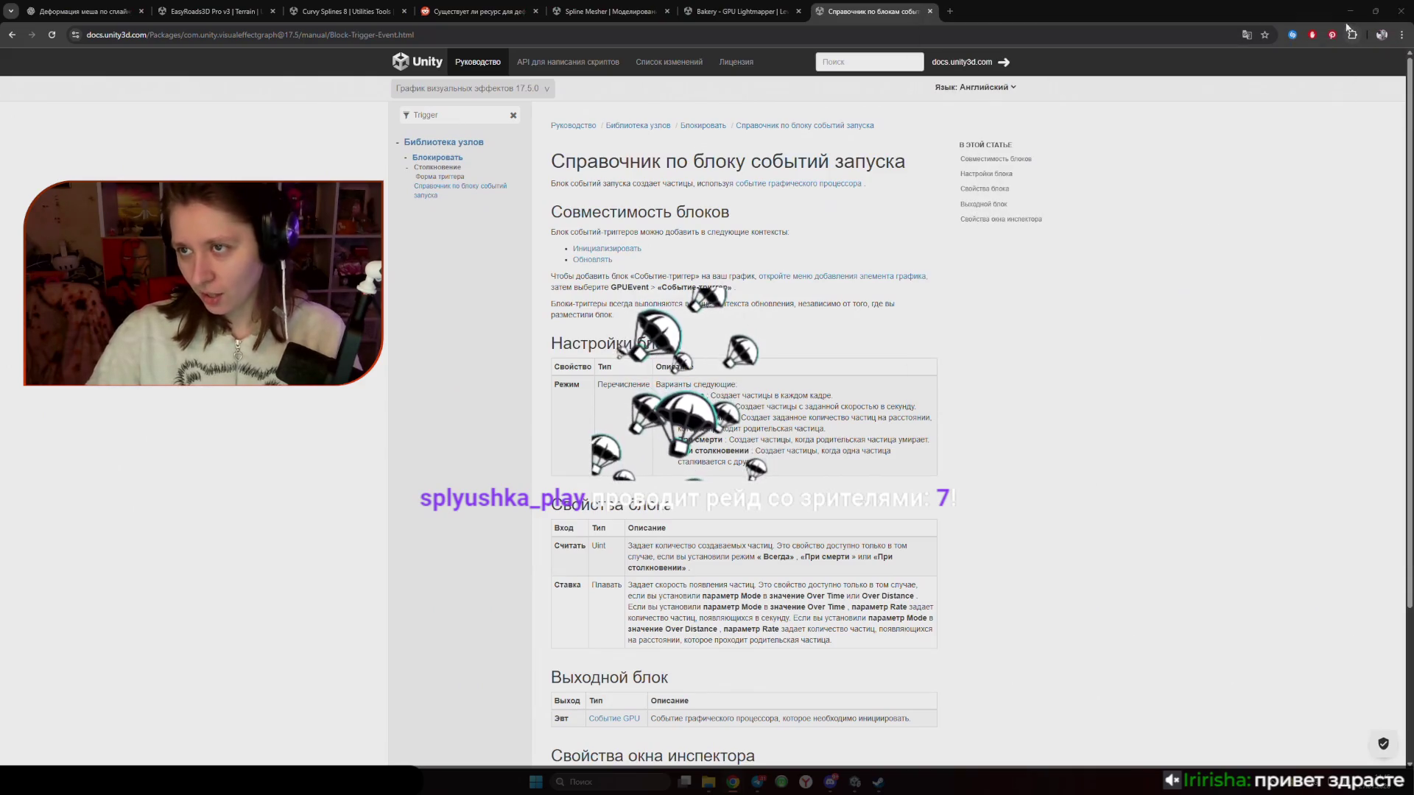
{"action": "key", "text": "alt+Tab"}
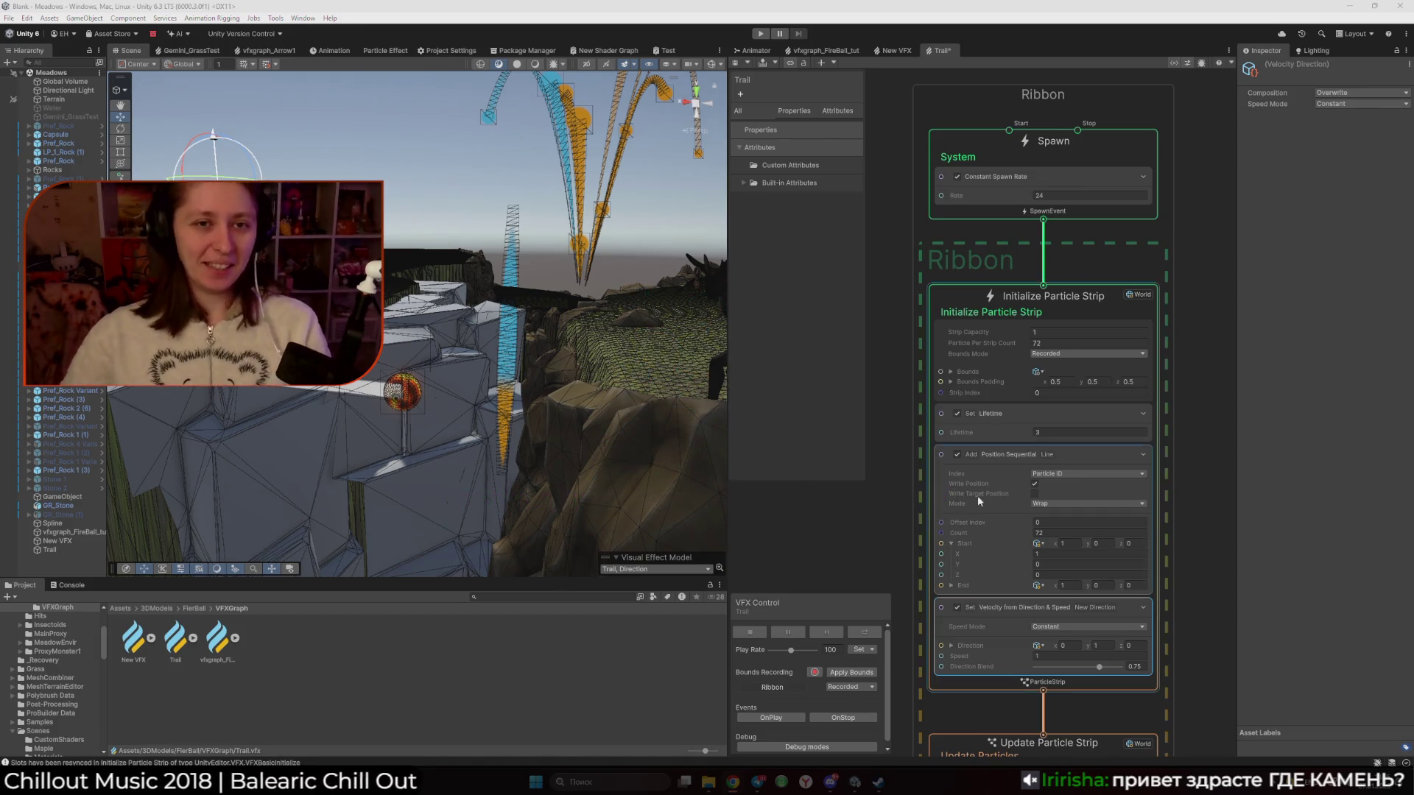
Switch the Scene view to Shaded, move closer to the fireball, and select the Trail effect asset
{"action": "left_click", "coordinate": [535, 64]}
{"action": "mouse_move", "coordinate": [442, 280]}
{"action": "left_mouse_down"}
{"action": "mouse_move", "coordinate": [468, 261]}
{"action": "mouse_move", "coordinate": [413, 351]}
{"action": "left_mouse_up"}
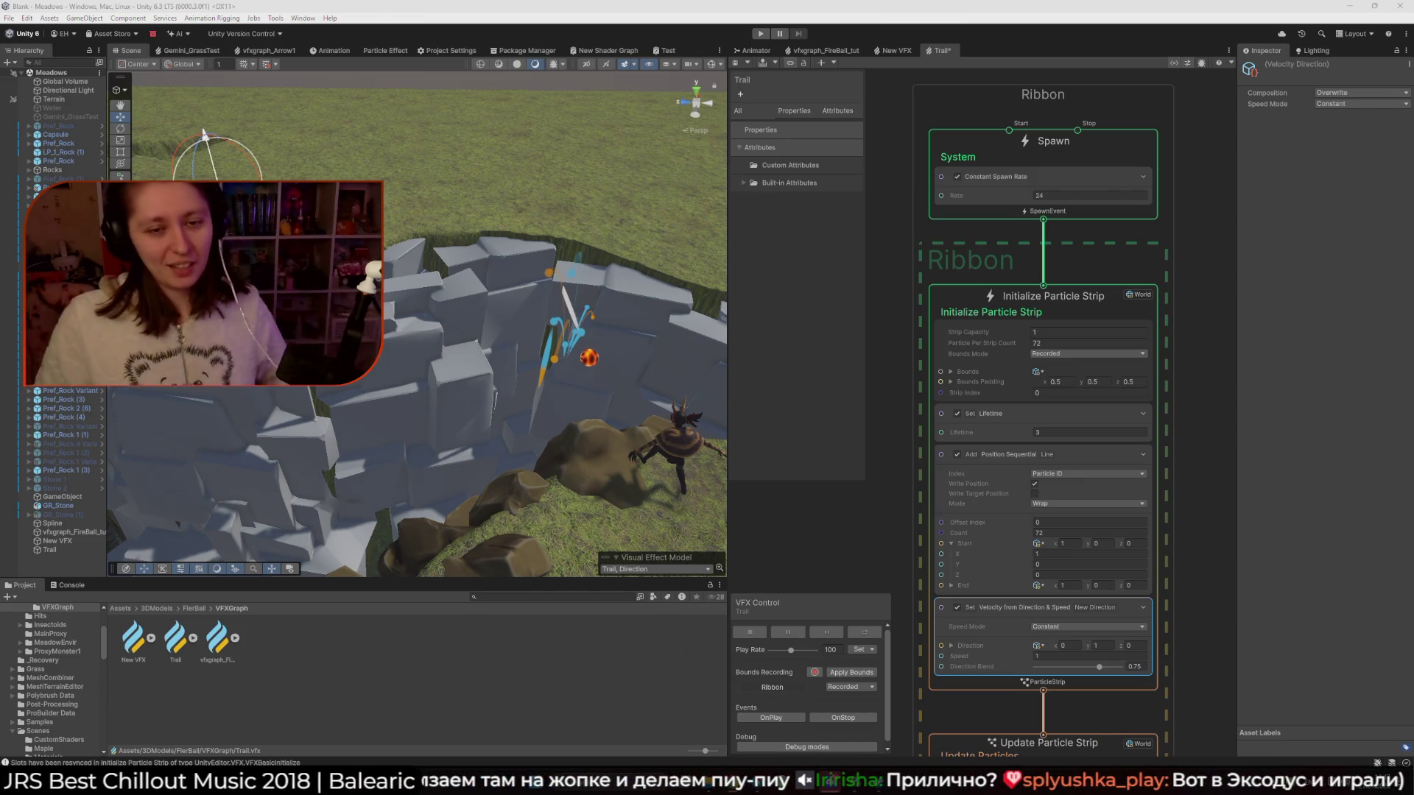
{"action": "left_click", "coordinate": [822, 494]}
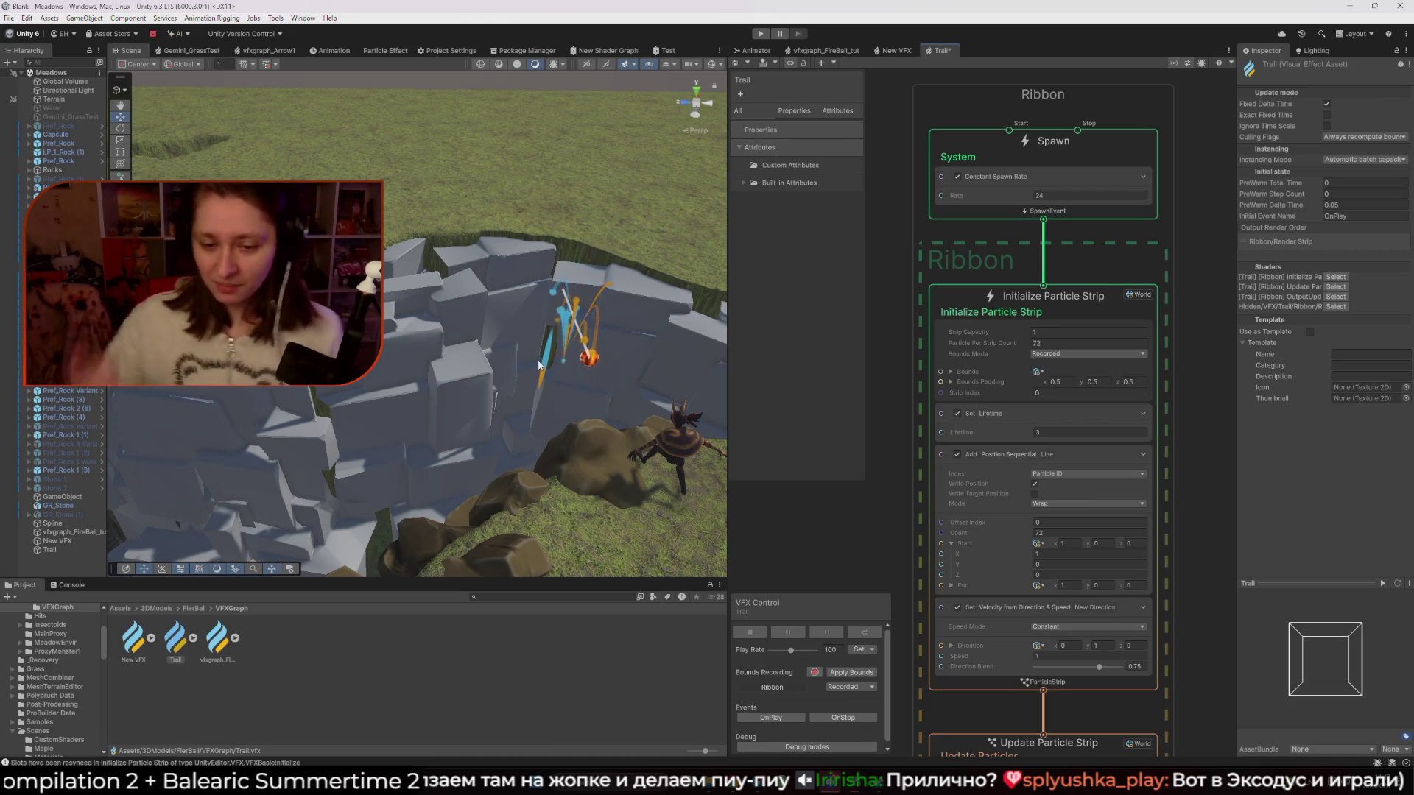
Orbit the Scene camera toward the rocks and scroll the Trail graph to its Output ParticleStrip node
{"action": "left_click_drag", "start_coordinate": [417, 324], "coordinate": [695, 286]}
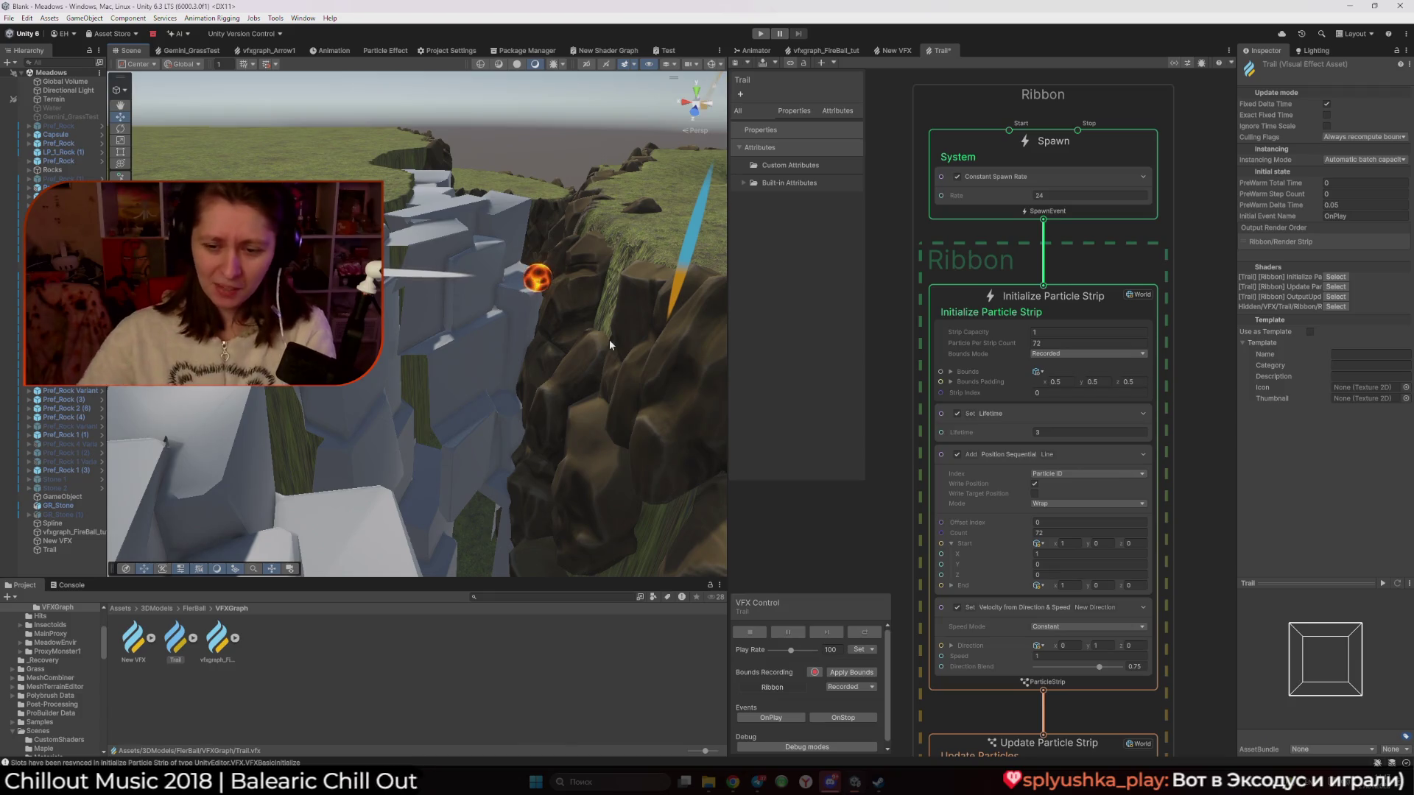
{"action": "scroll", "coordinate": [927, 511], "scroll_direction": "down", "scroll_amount": 10}
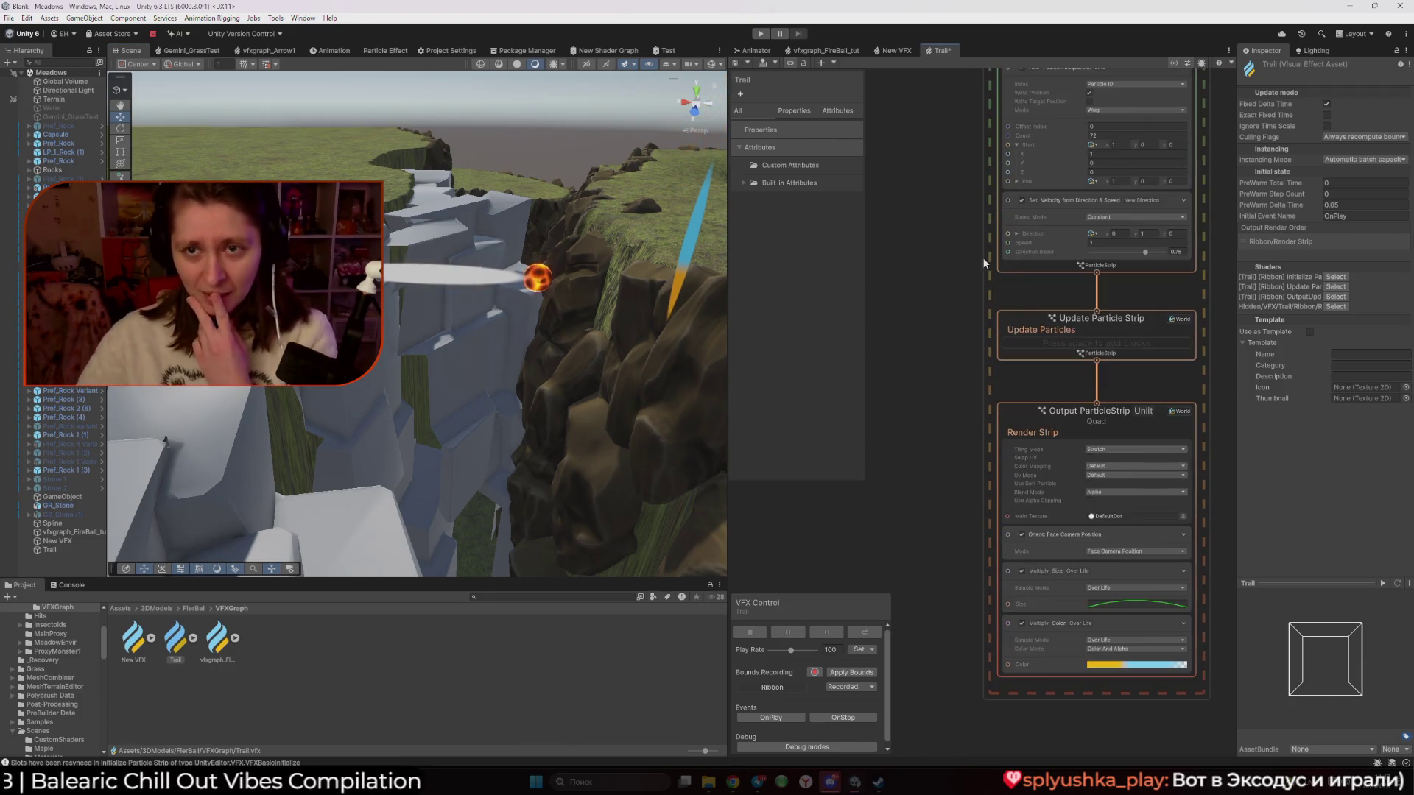
Frame the fireball graph's Output ParticleStrip node and set the Scene view to Shaded Wireframe near the fireball
{"action": "left_click", "coordinate": [822, 50]}
{"action": "scroll", "coordinate": [1028, 390], "scroll_direction": "up", "scroll_amount": 5}
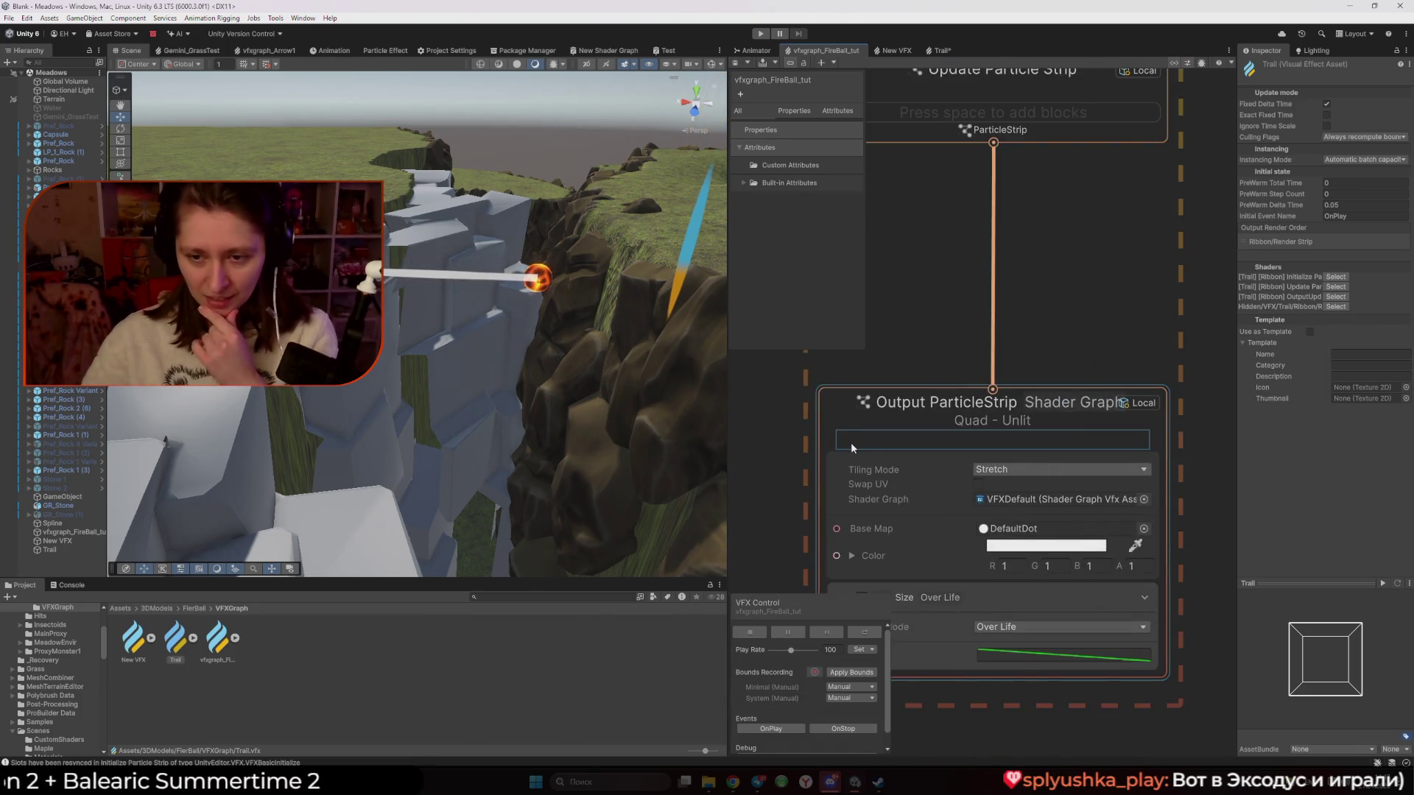
{"action": "scroll", "coordinate": [801, 435], "scroll_direction": "down", "scroll_amount": 4}
{"action": "left_click_drag", "start_coordinate": [838, 391], "coordinate": [864, 387]}
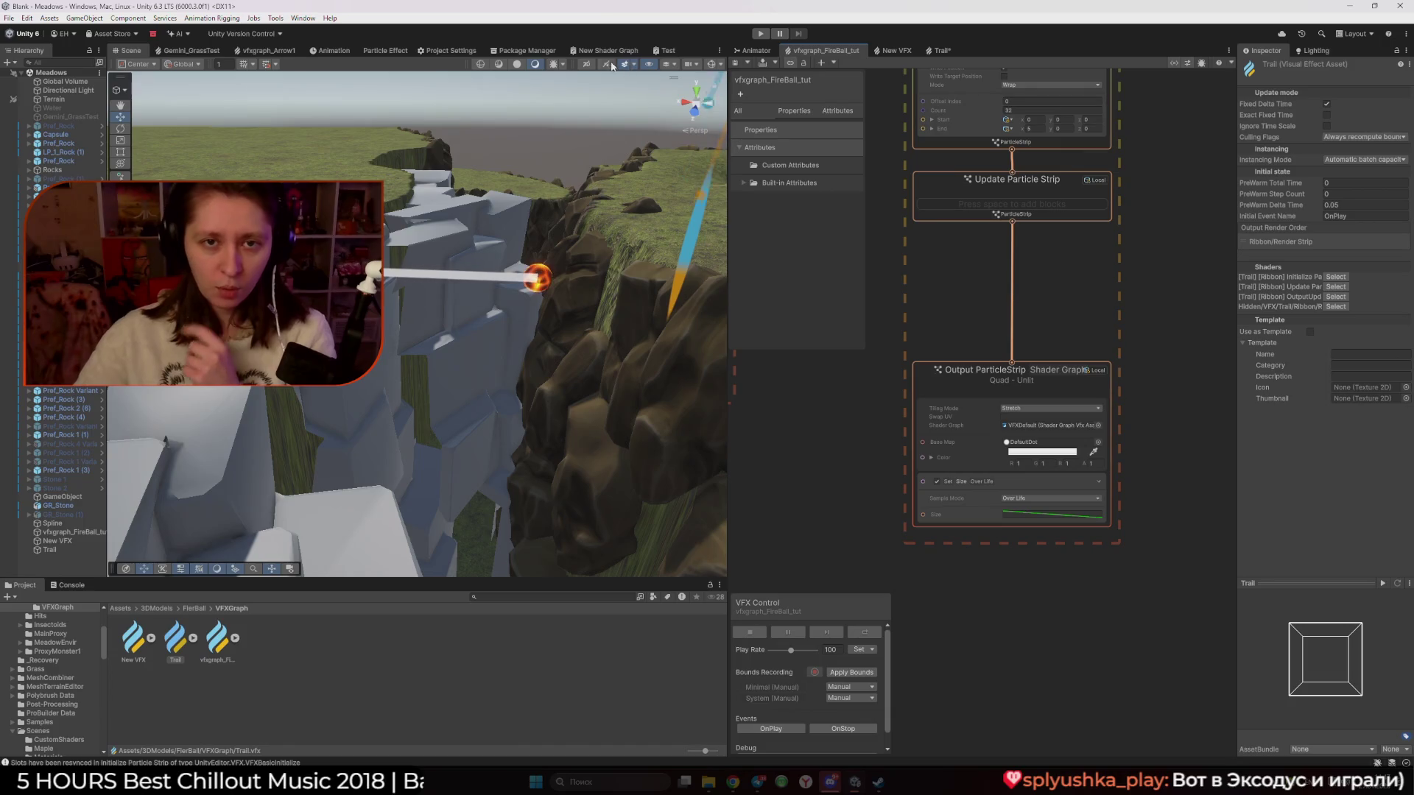
{"action": "left_click", "coordinate": [499, 63]}
{"action": "left_click_drag", "start_coordinate": [485, 151], "coordinate": [563, 298]}
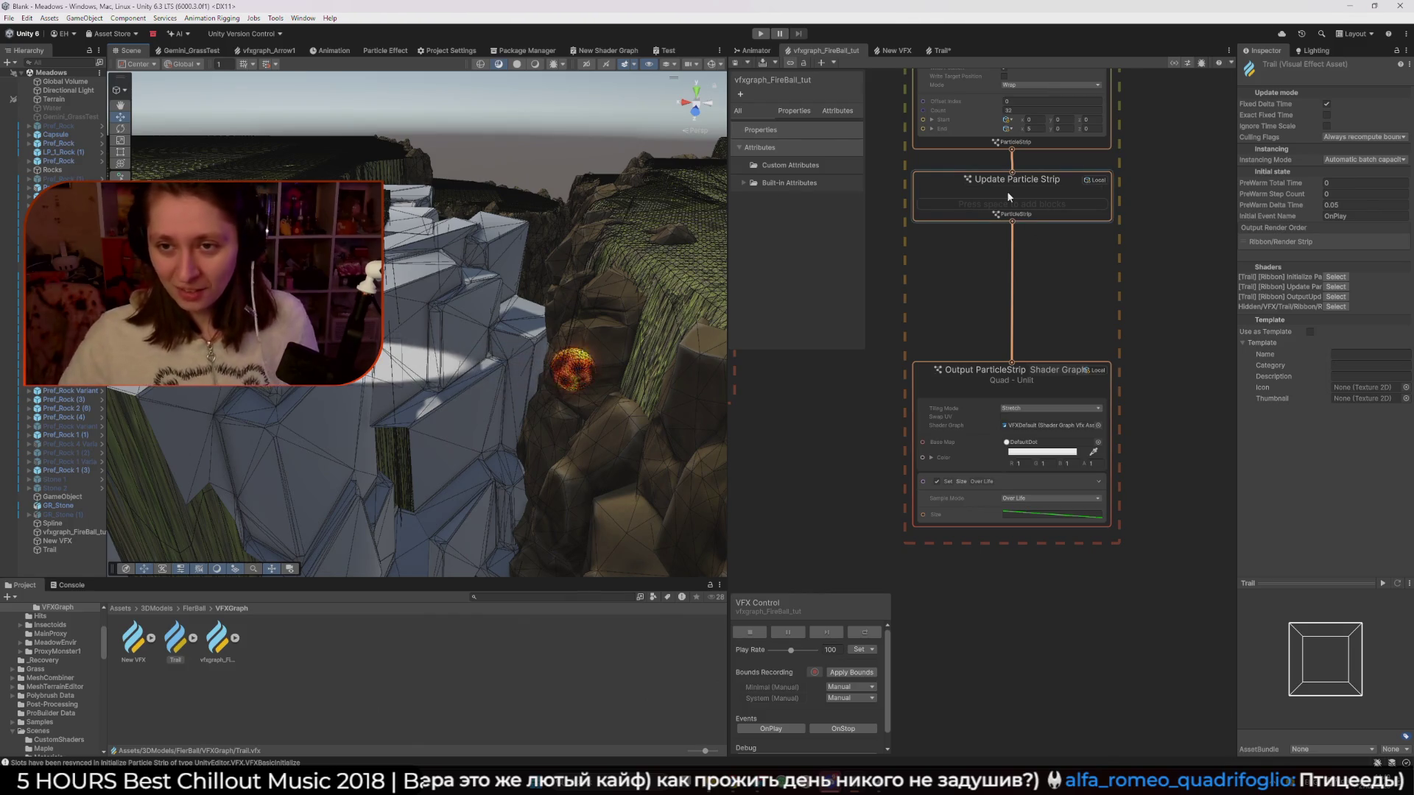
{"action": "left_click", "coordinate": [963, 177]}
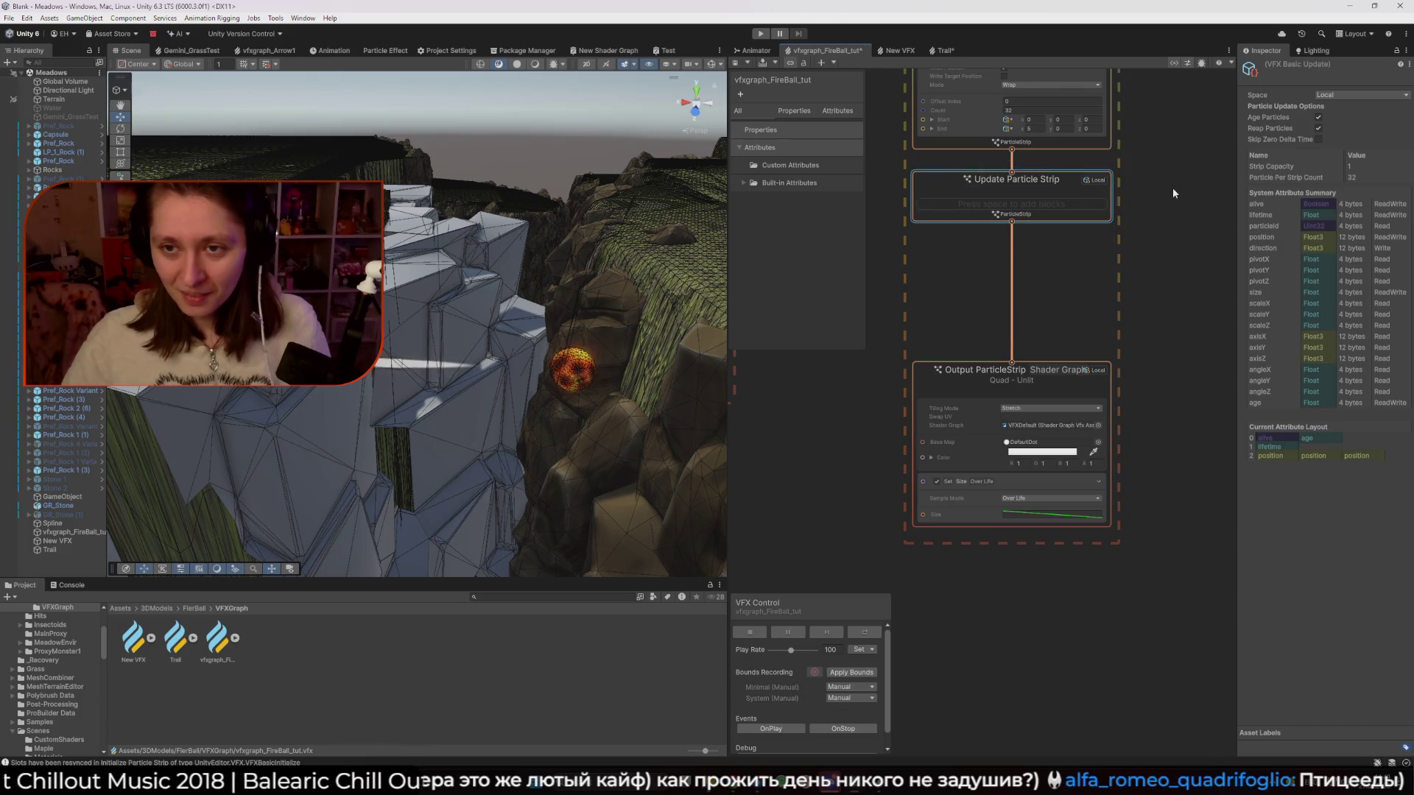
Zoom out the fireball graph and move the ParticleStrip output after Minimal/A/Sphere in Output Render Order
{"action": "left_click", "coordinate": [1113, 387]}
{"action": "scroll", "coordinate": [1113, 386], "scroll_direction": "down", "scroll_amount": 3}
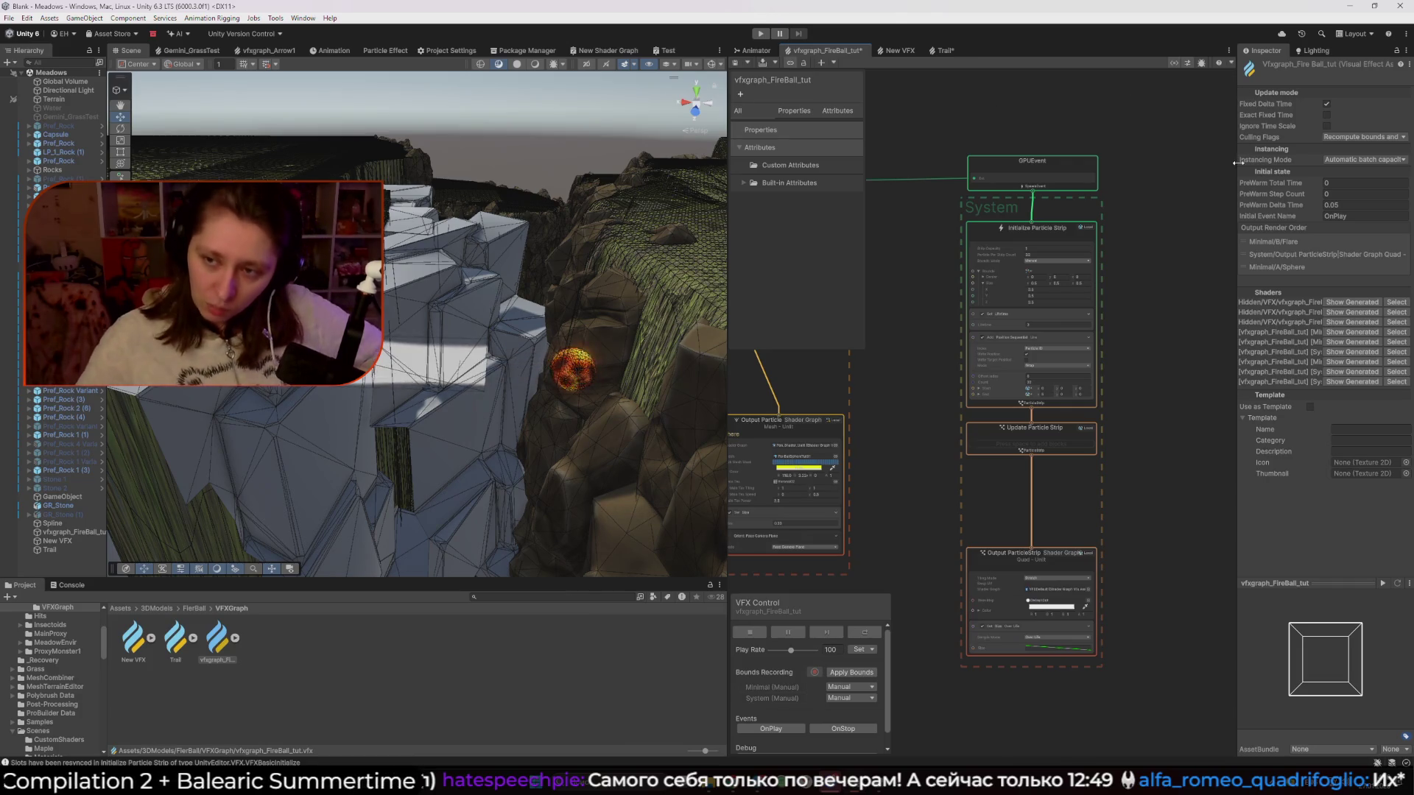
{"action": "left_click_drag", "start_coordinate": [1280, 253], "coordinate": [1277, 274]}
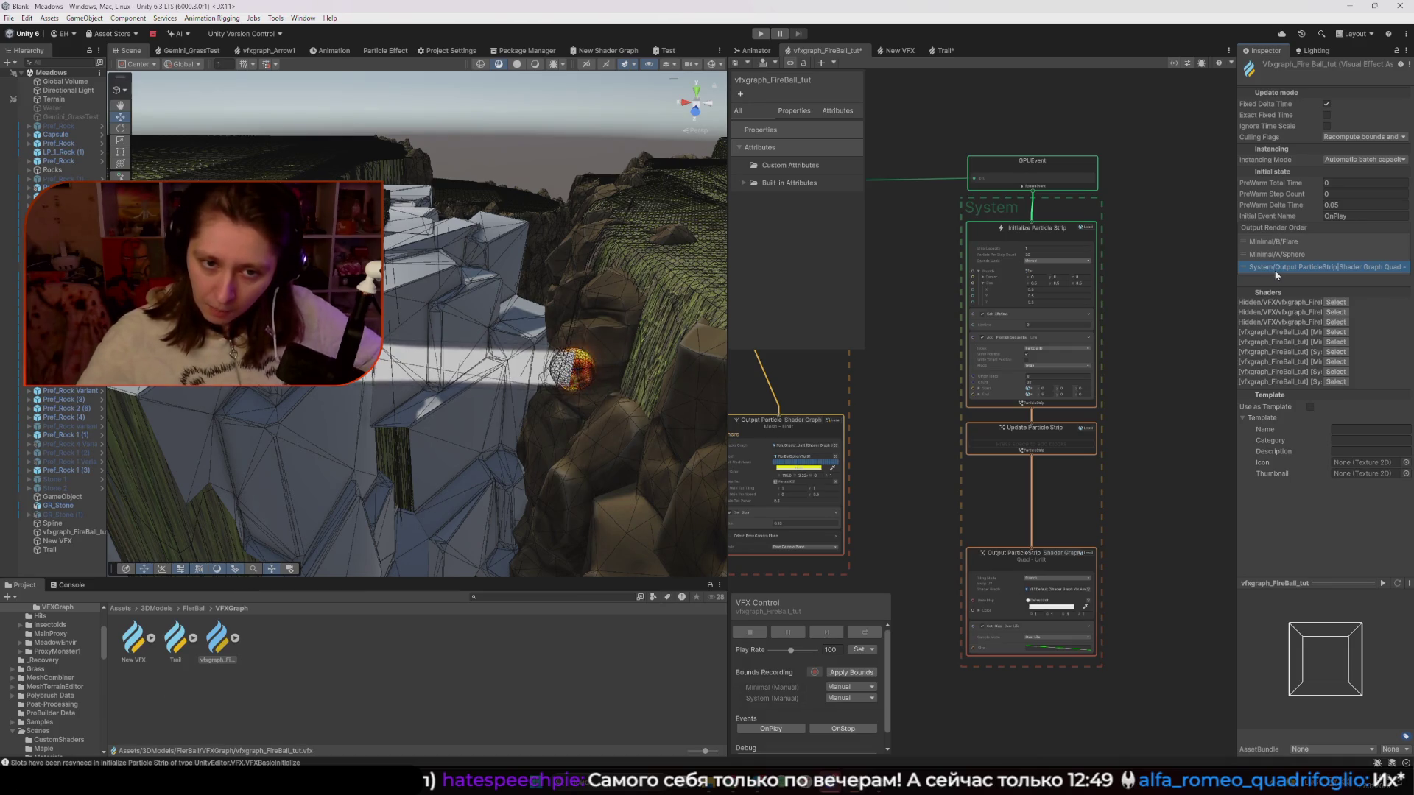
Return the Scene view to Shaded and select the vfxgraph_FireBall_tut asset to show its settings
{"action": "left_click", "coordinate": [535, 65]}
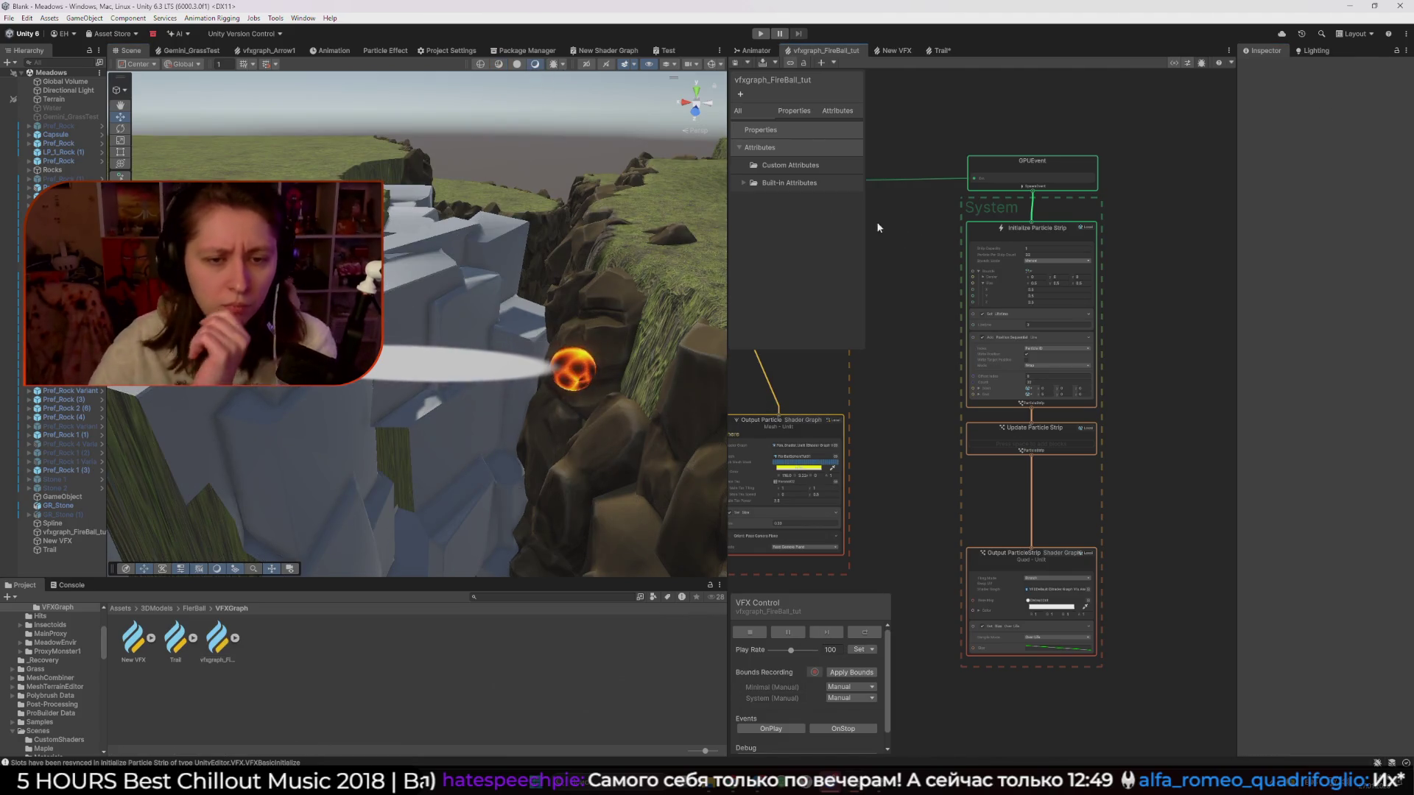
{"action": "left_click", "coordinate": [81, 533]}
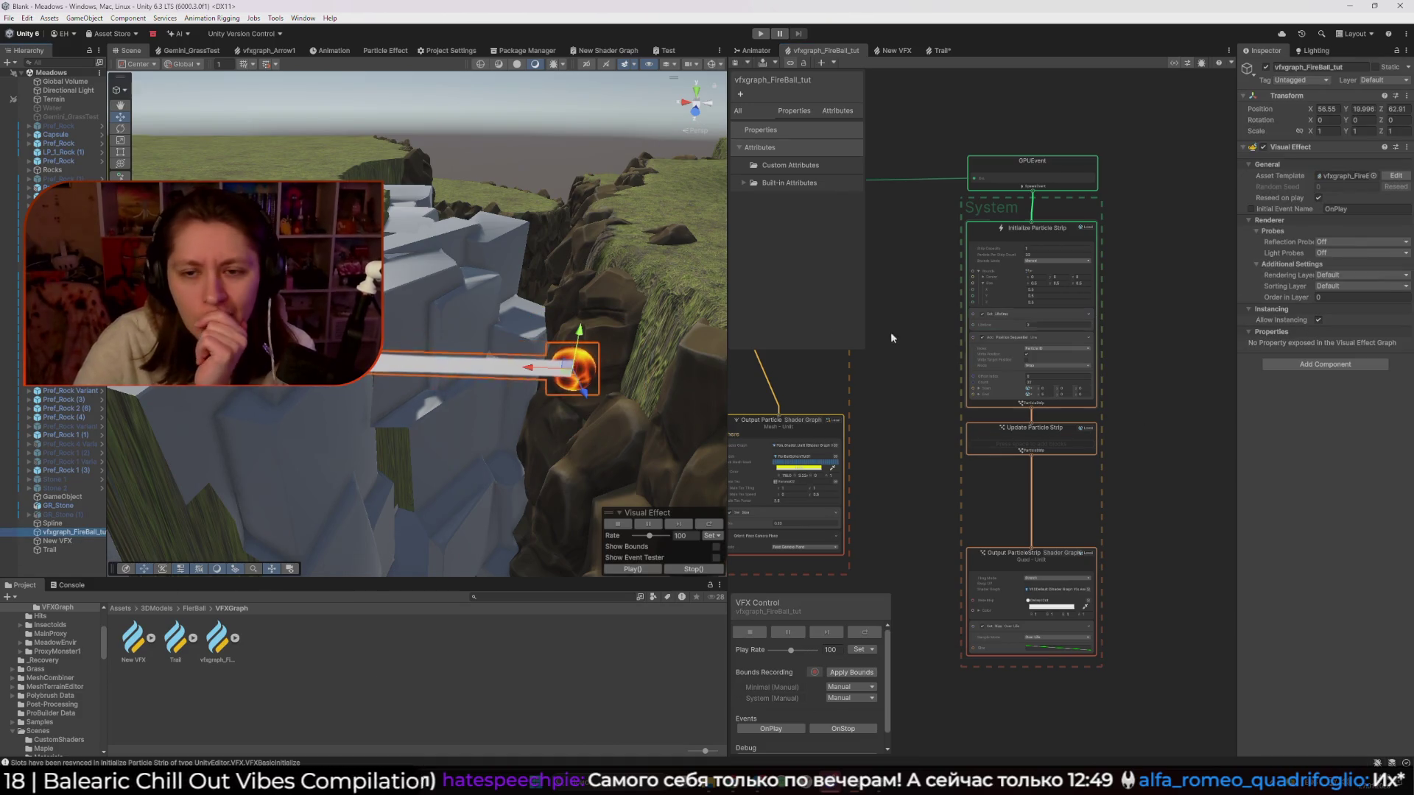
{"action": "scroll", "coordinate": [869, 332], "scroll_direction": "down", "scroll_amount": 2}
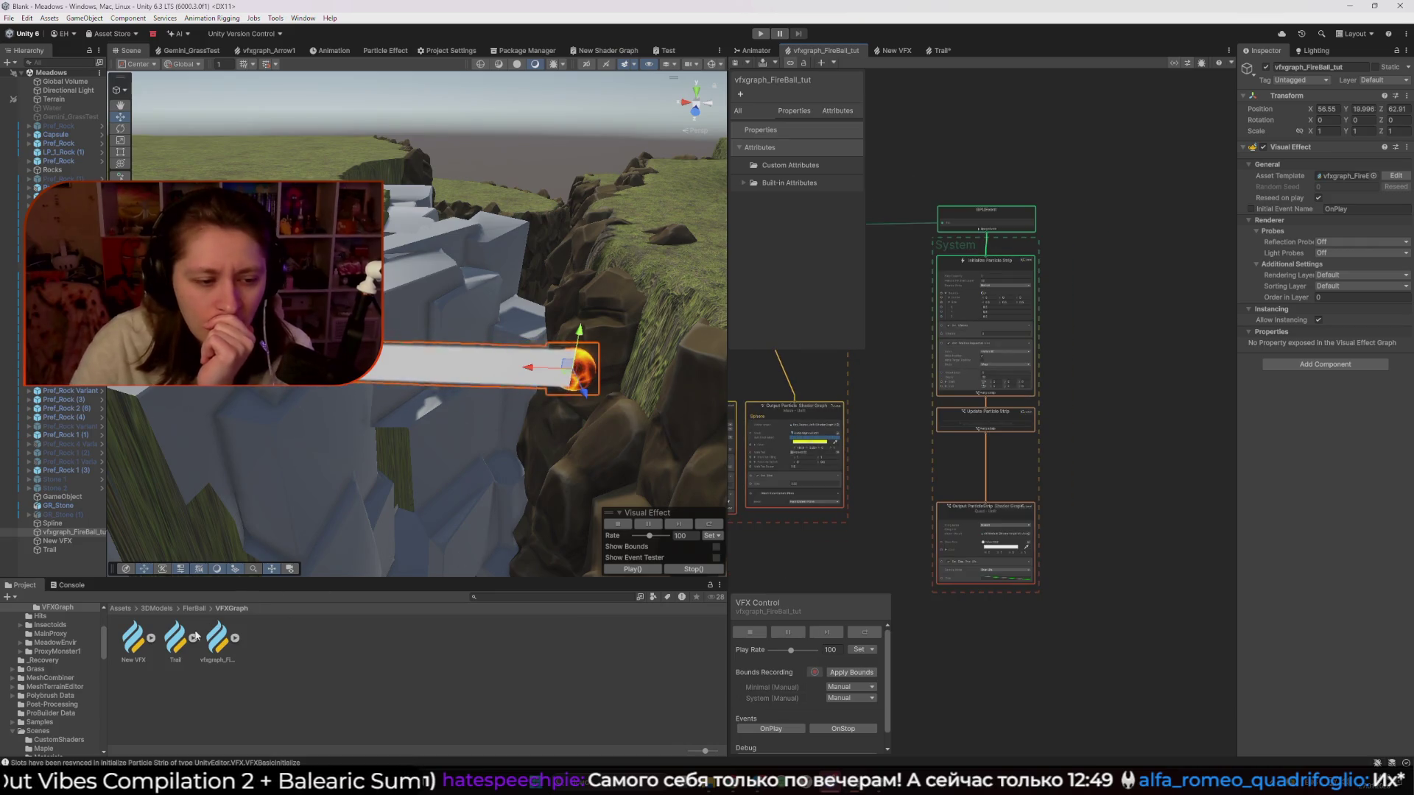
{"action": "left_click", "coordinate": [217, 639]}
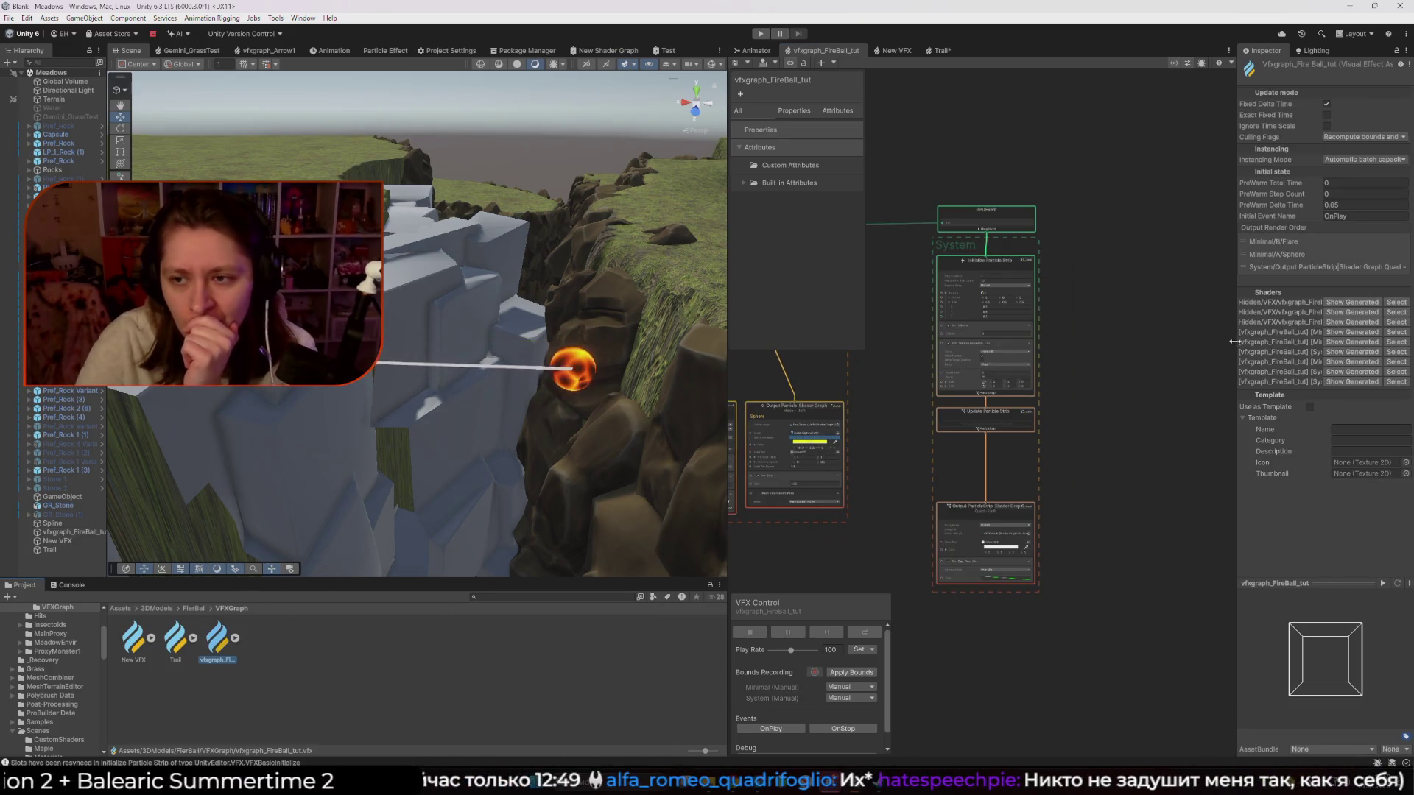
{"action": "scroll", "coordinate": [1024, 309], "scroll_direction": "down", "scroll_amount": 2}
{"action": "mouse_move", "coordinate": [904, 315]}
{"action": "left_mouse_down"}
{"action": "mouse_move", "coordinate": [1172, 373]}
{"action": "mouse_move", "coordinate": [1071, 361]}
{"action": "left_mouse_up"}
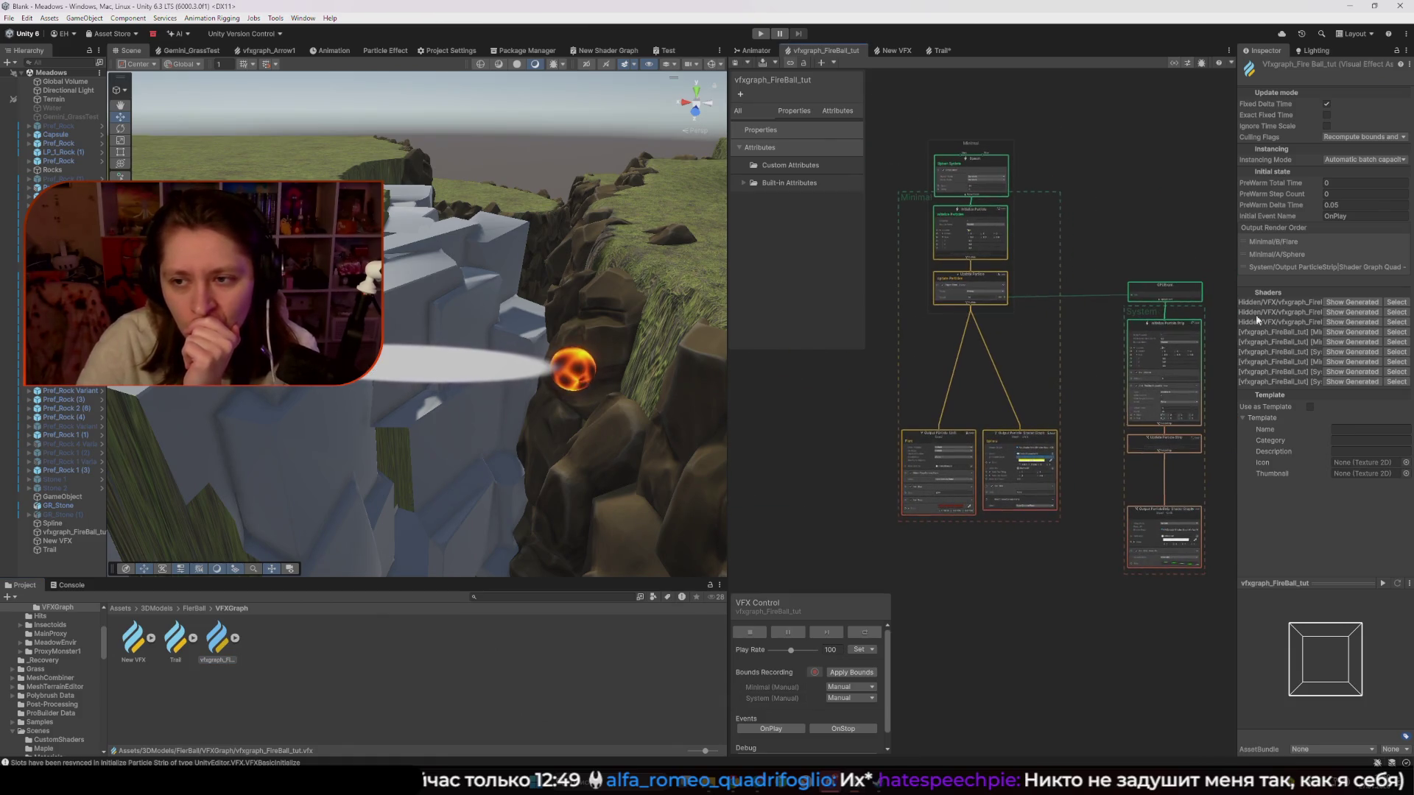
Reorder Output Render Order to ParticleStrip first, then Minimal/B/Flare, then Minimal/A/Sphere
{"action": "left_click_drag", "start_coordinate": [1263, 268], "coordinate": [1266, 244]}
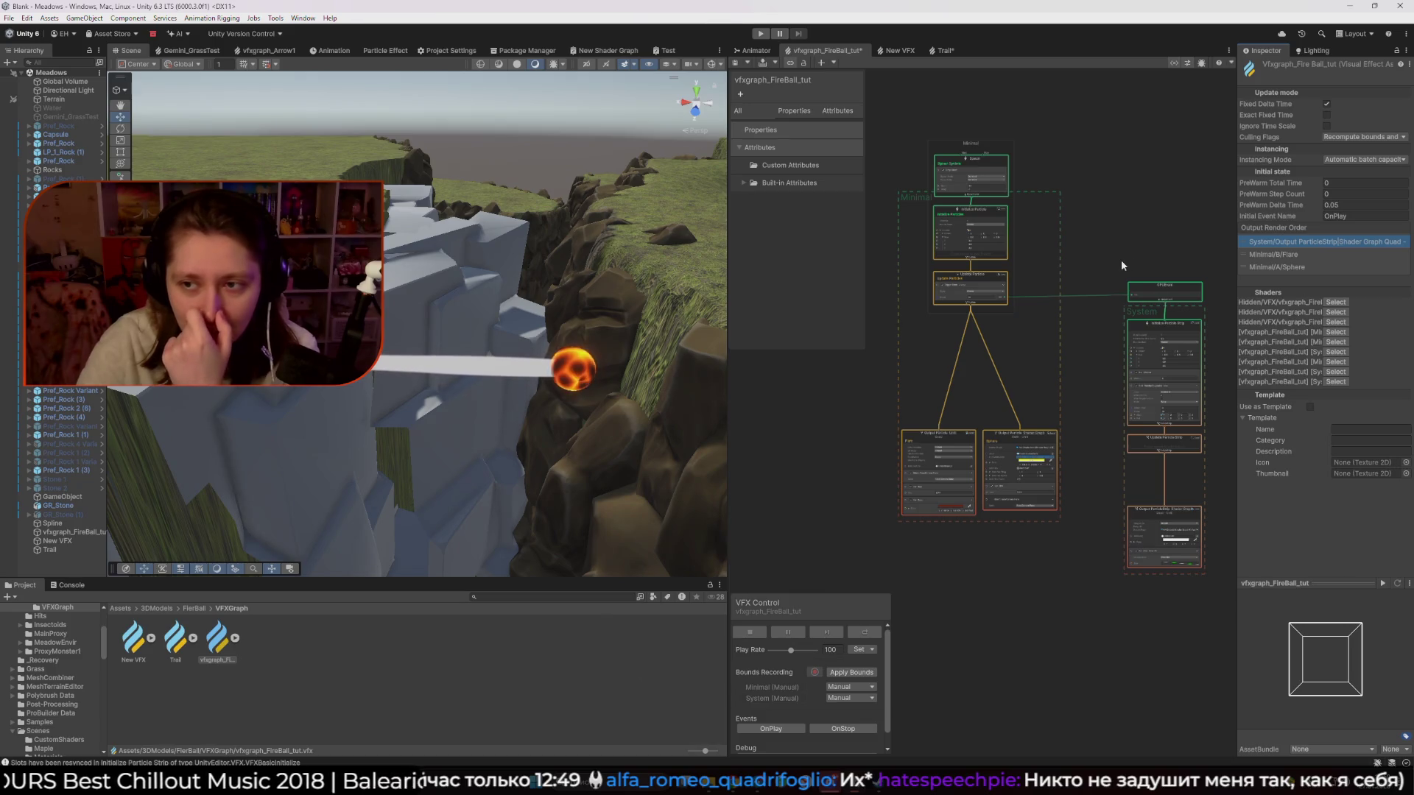
{"action": "left_click_drag", "start_coordinate": [1274, 254], "coordinate": [1280, 267]}
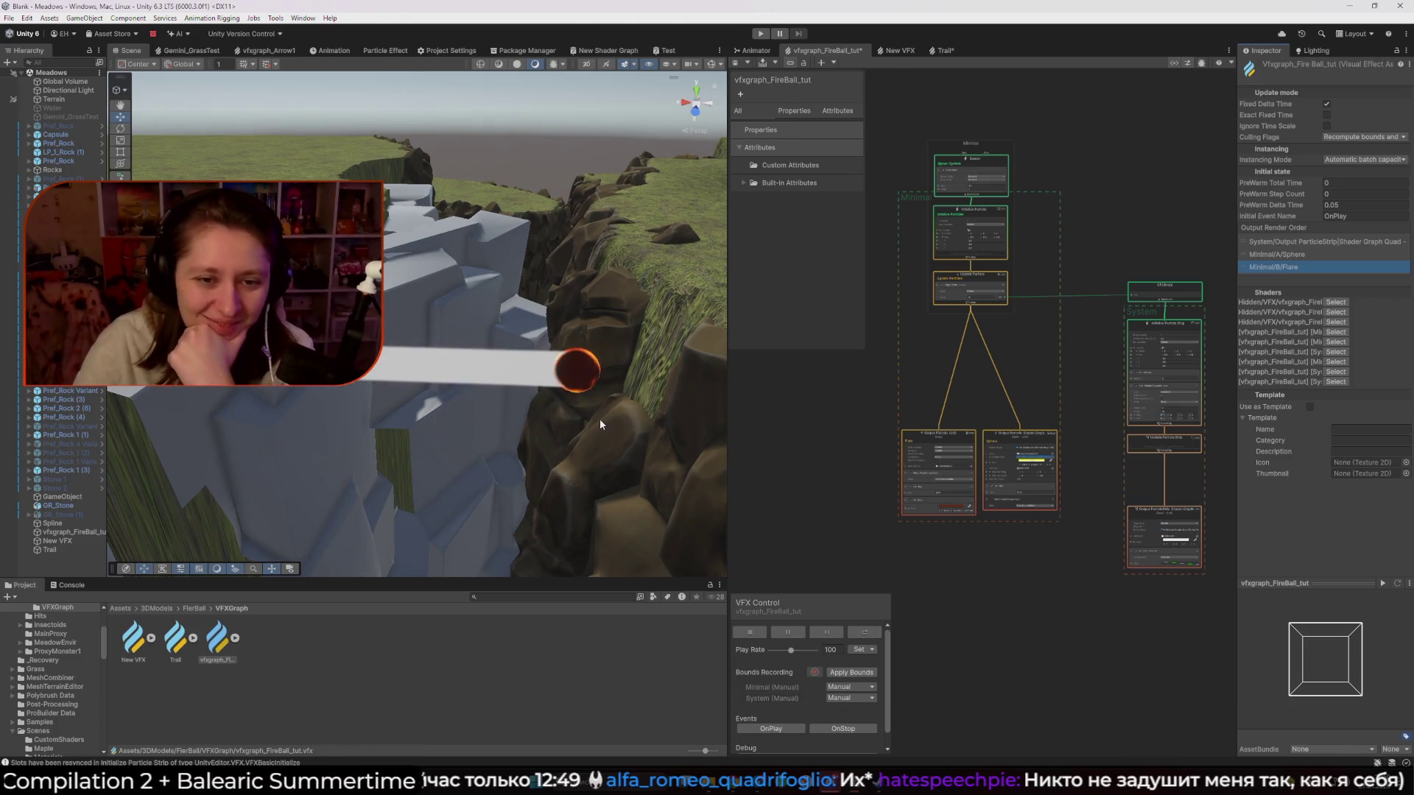
{"action": "left_click_drag", "start_coordinate": [1280, 268], "coordinate": [1283, 255]}
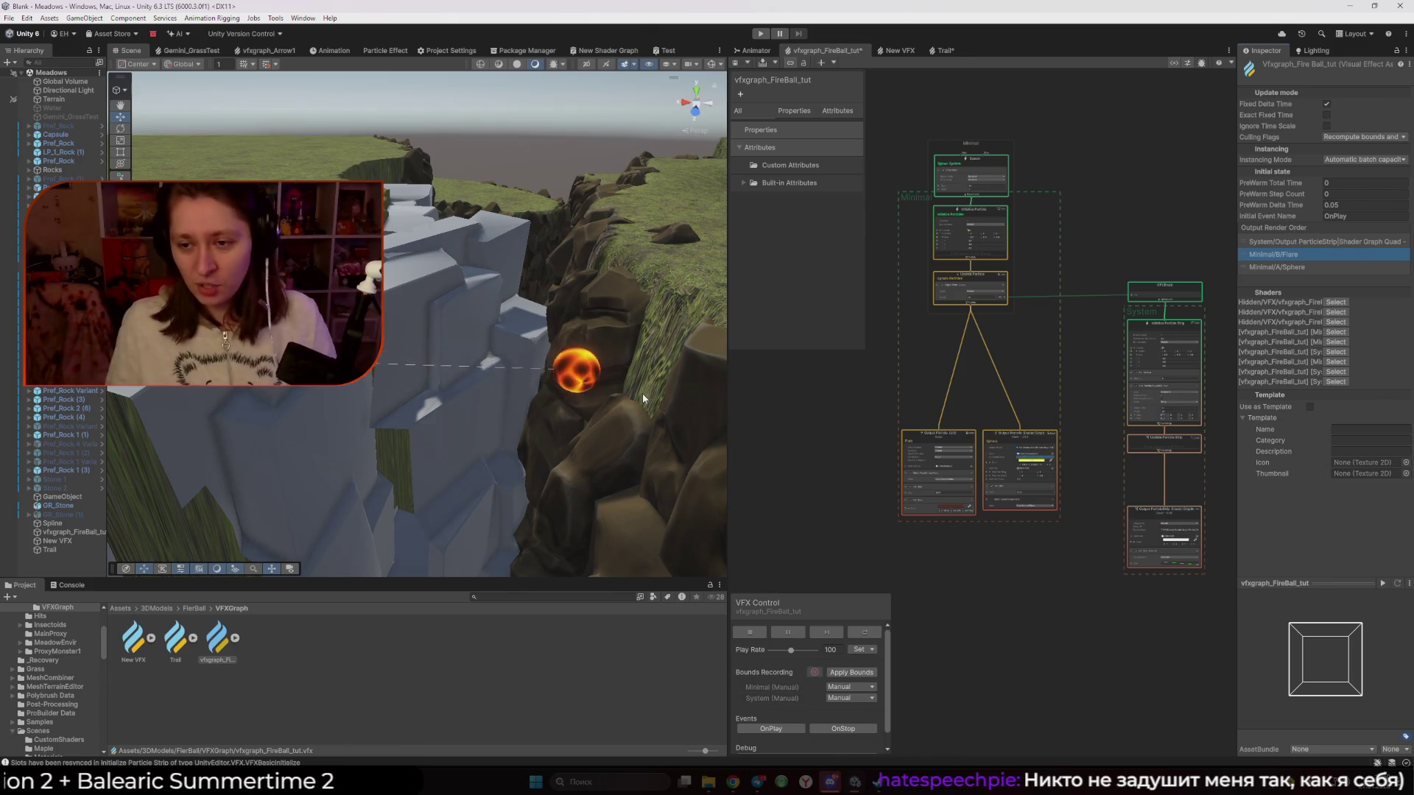
Inspect the Trail graph's strip nodes and Set Velocity from Direction & Speed block, then switch to Chrome
{"action": "left_click", "coordinate": [942, 50]}
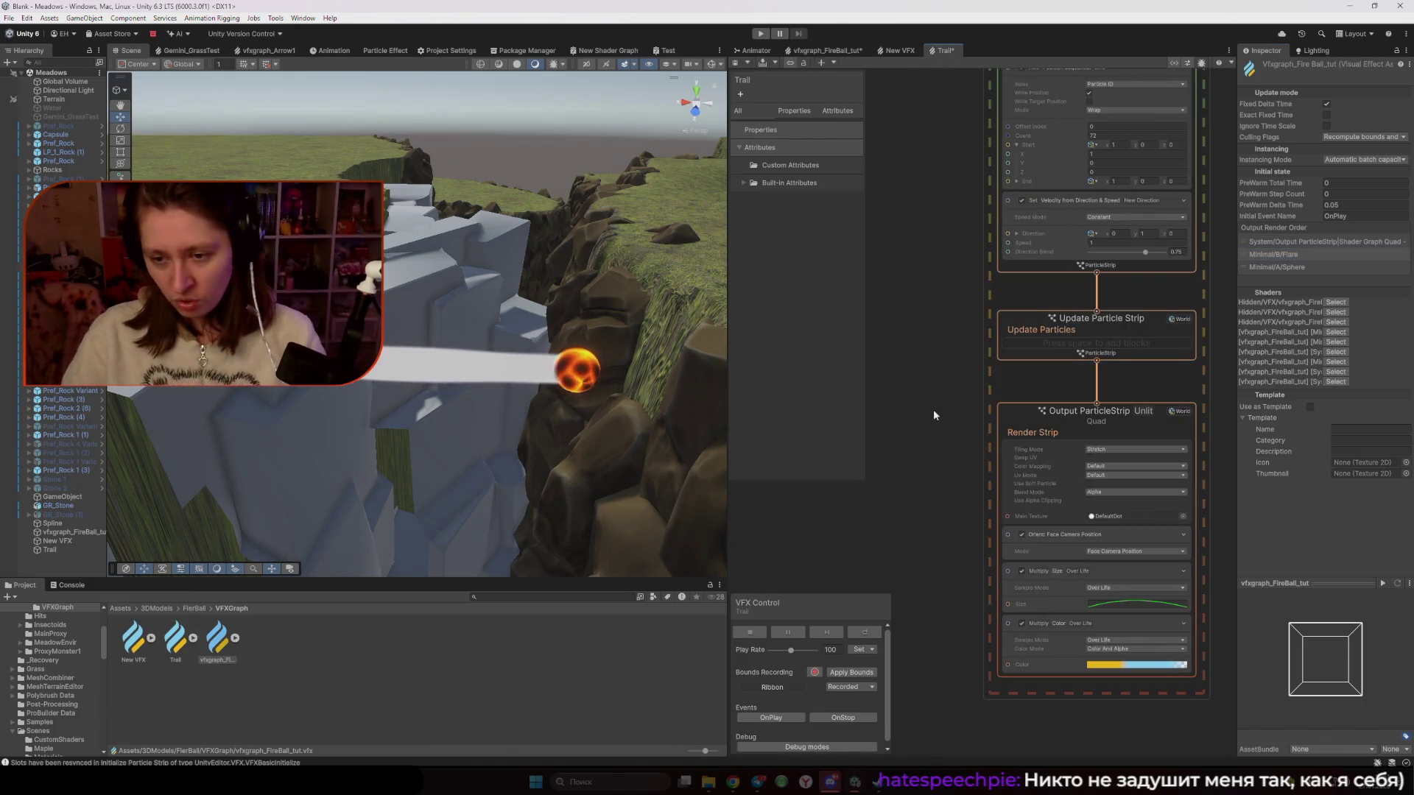
{"action": "scroll", "coordinate": [926, 371], "scroll_direction": "down", "scroll_amount": 1}
{"action": "mouse_move", "coordinate": [926, 371]}
{"action": "left_mouse_down"}
{"action": "mouse_move", "coordinate": [846, 540]}
{"action": "mouse_move", "coordinate": [902, 535]}
{"action": "left_mouse_up"}
{"action": "scroll", "coordinate": [914, 535], "scroll_direction": "up", "scroll_amount": 1}
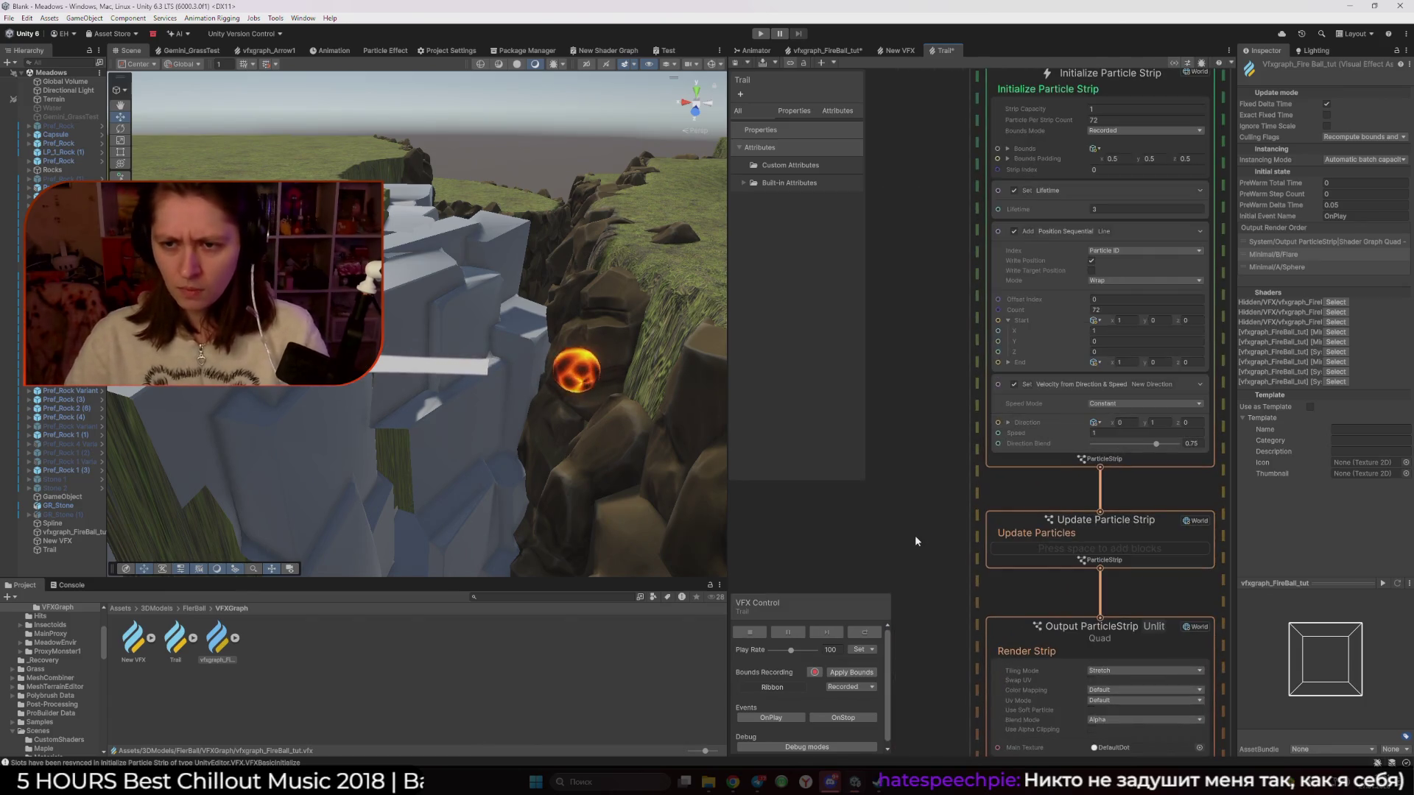
{"action": "left_click_drag", "start_coordinate": [939, 479], "coordinate": [927, 484]}
{"action": "left_click", "coordinate": [1125, 399]}
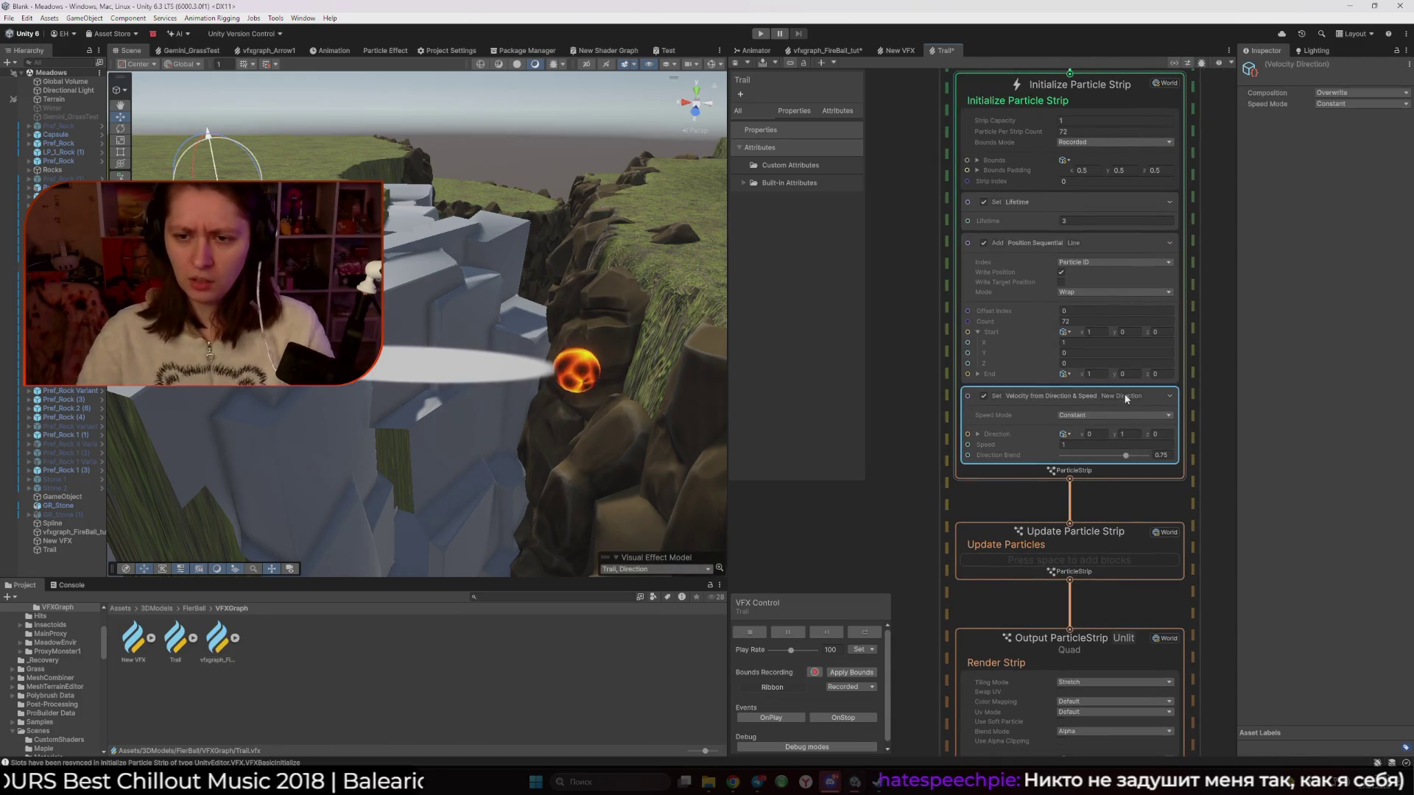
{"action": "mouse_move", "coordinate": [733, 782]}
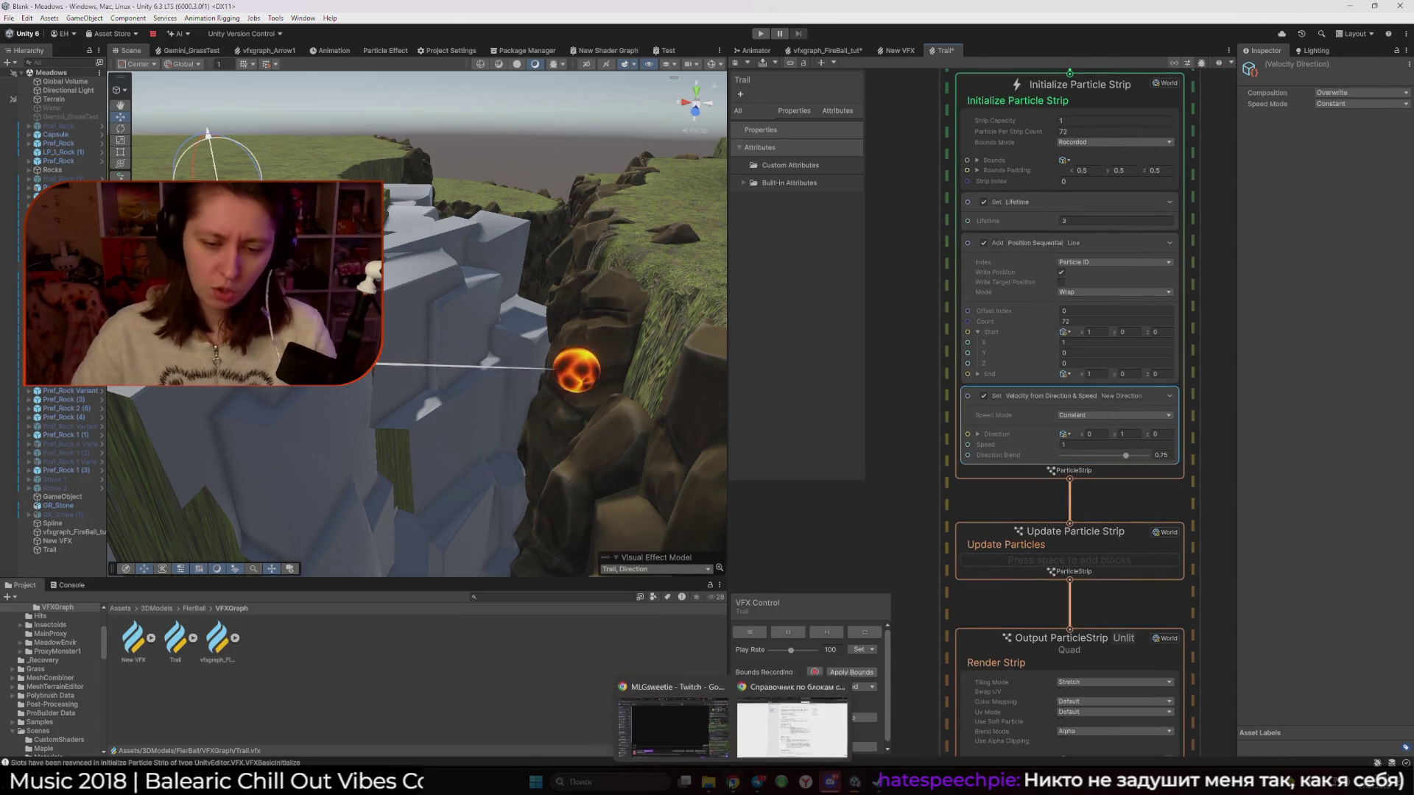
{"action": "left_click", "coordinate": [793, 718]}
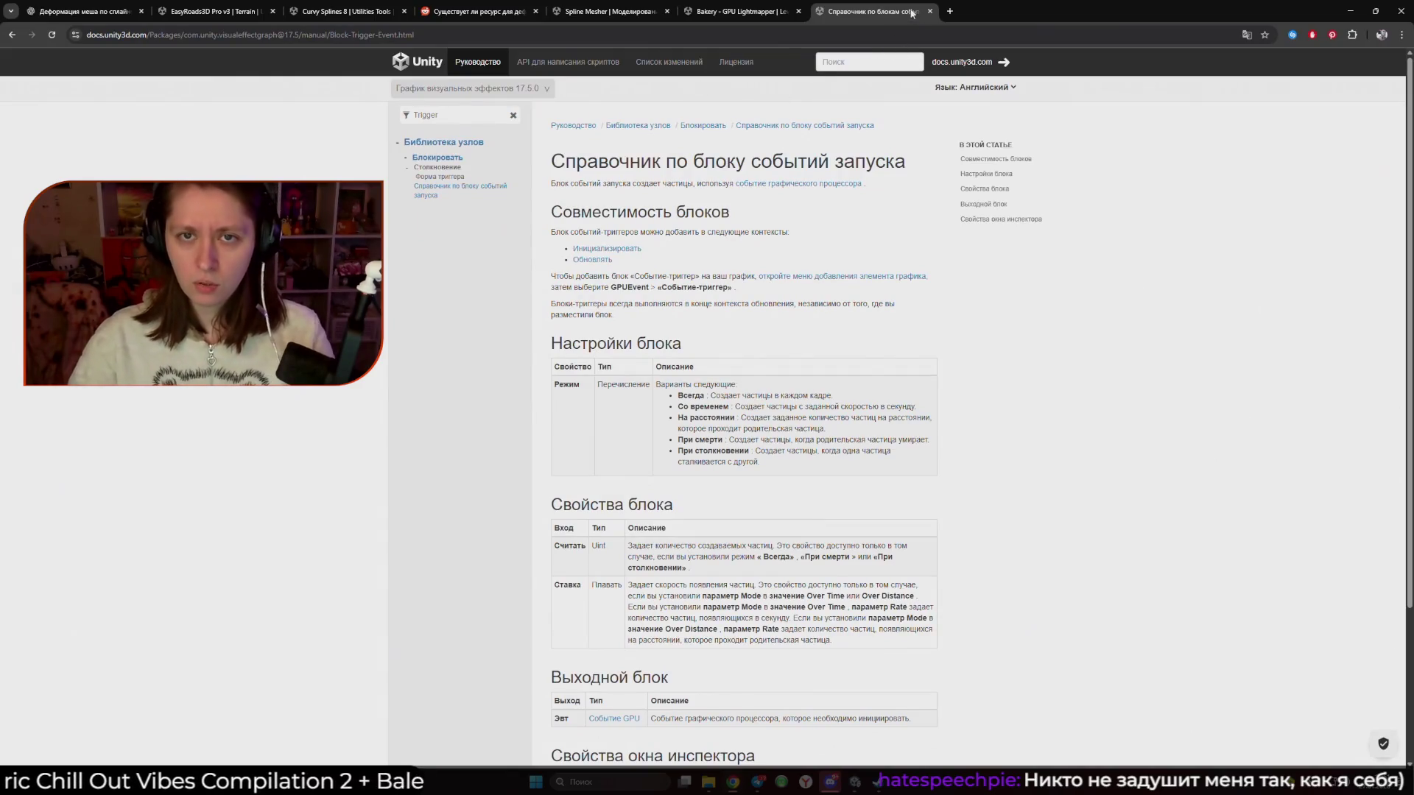
Filter the docs sidebar for 'From Dire' and open the Velocity Blocks page in English
{"action": "left_click", "coordinate": [513, 115]}
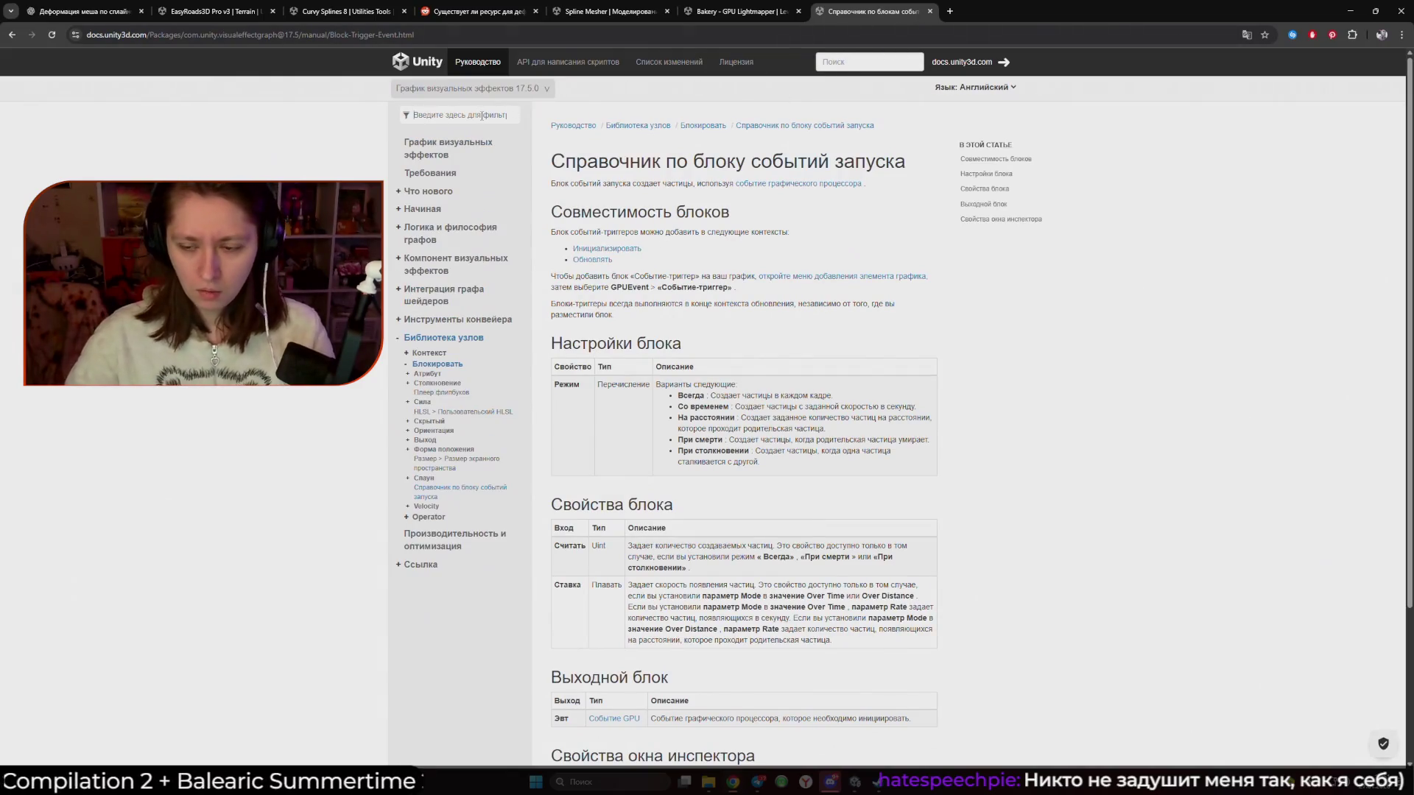
{"action": "left_click", "coordinate": [481, 115]}
{"action": "type", "text": "Velopc"}
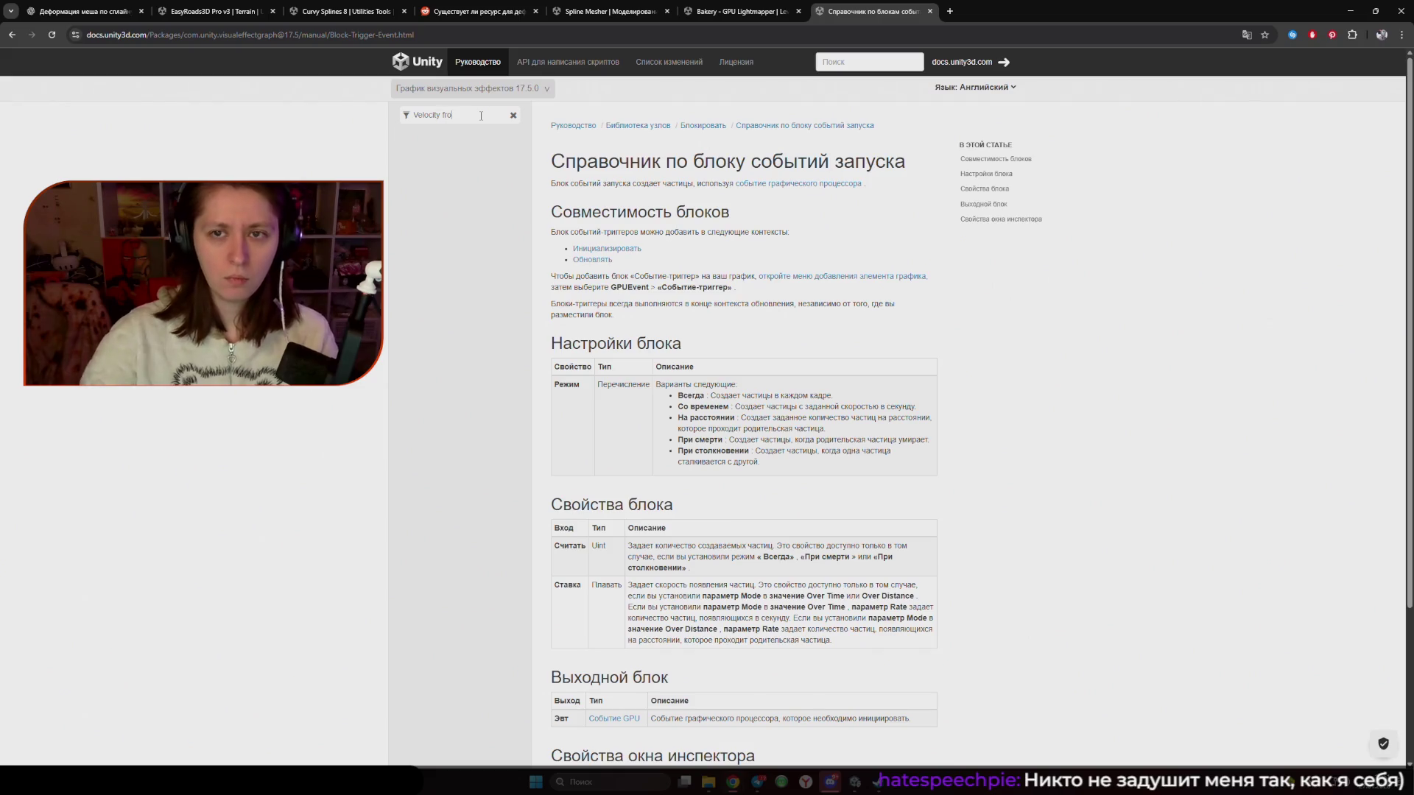
{"action": "left_click", "coordinate": [1247, 36]}
{"action": "left_click", "coordinate": [1108, 57]}
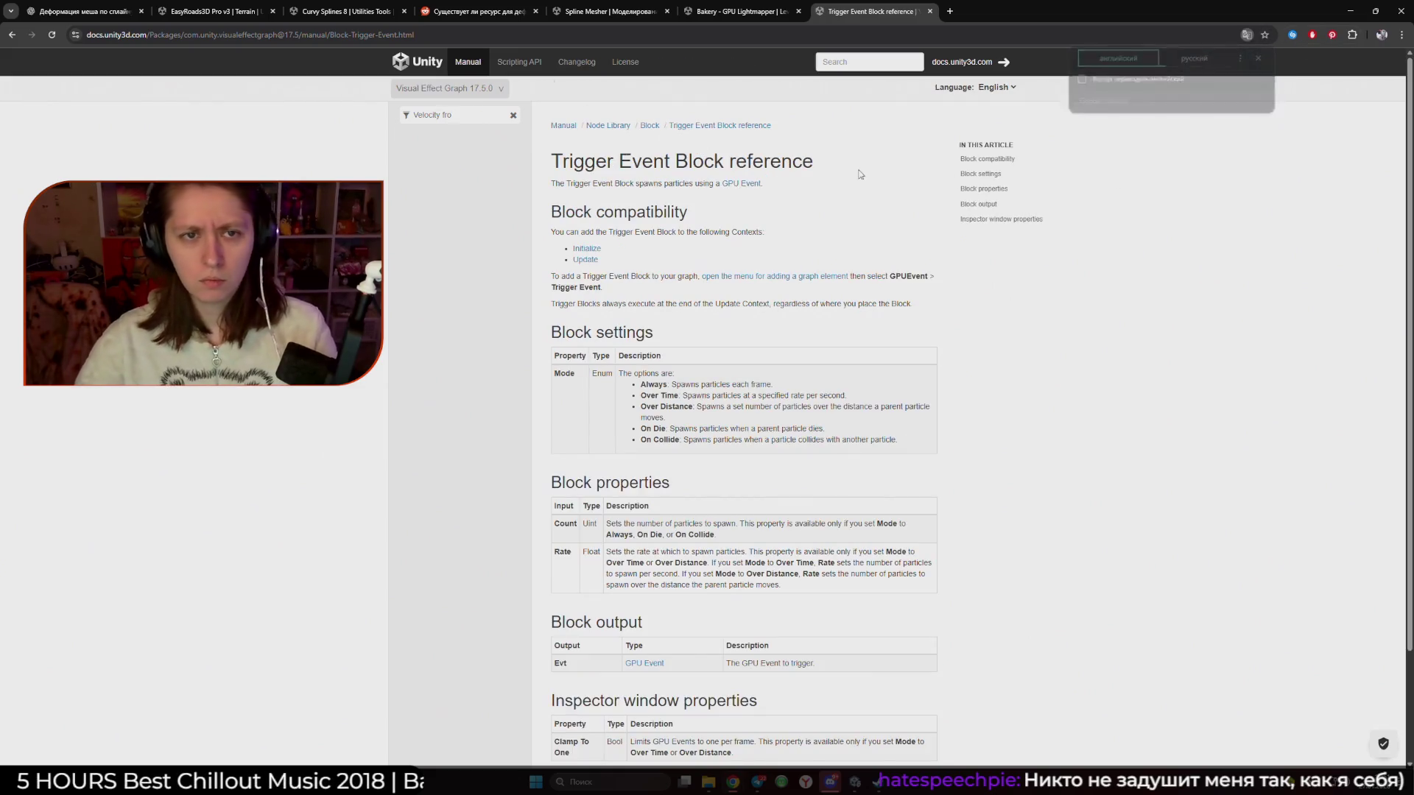
{"action": "type", "text": "From "}
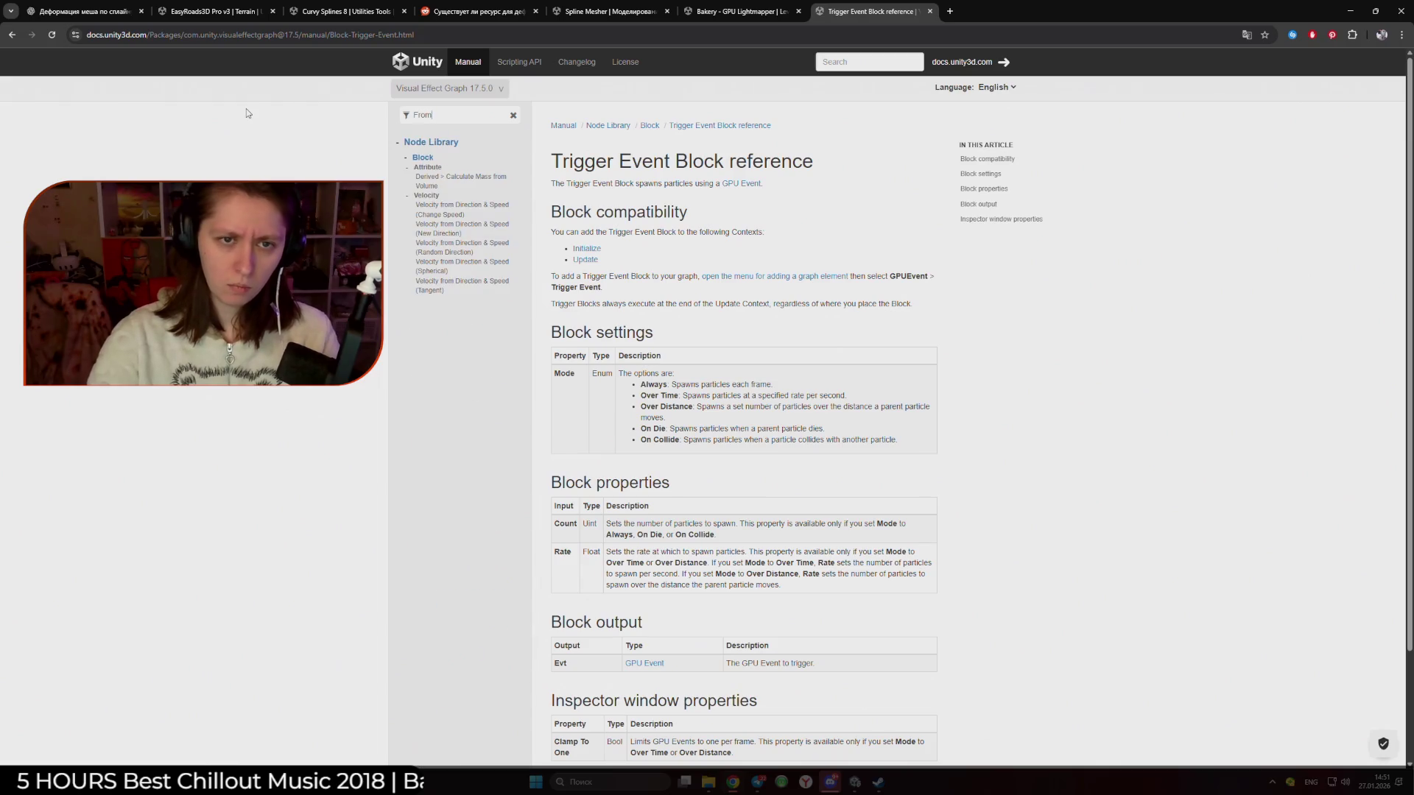
{"action": "type", "text": "Dire"}
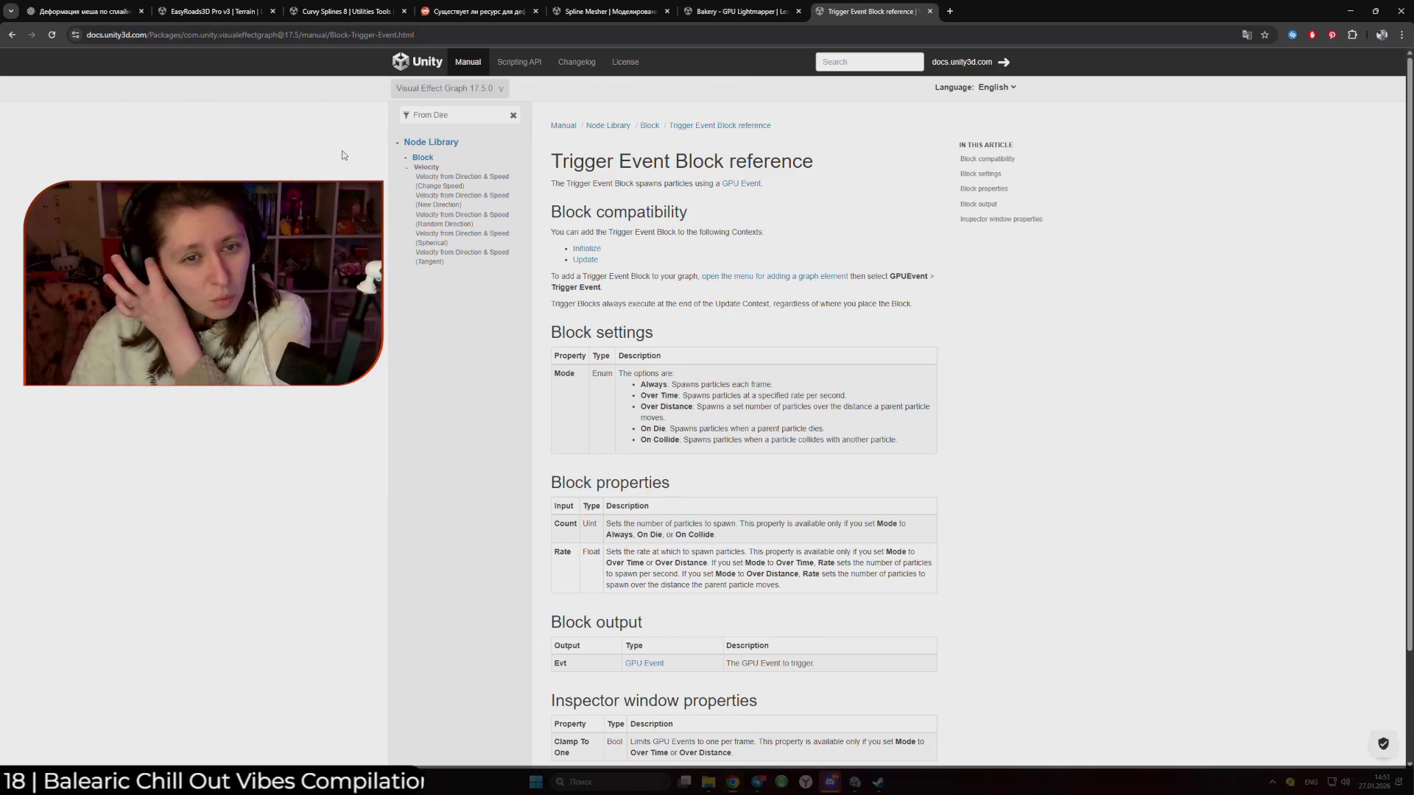
{"action": "left_click", "coordinate": [426, 167]}
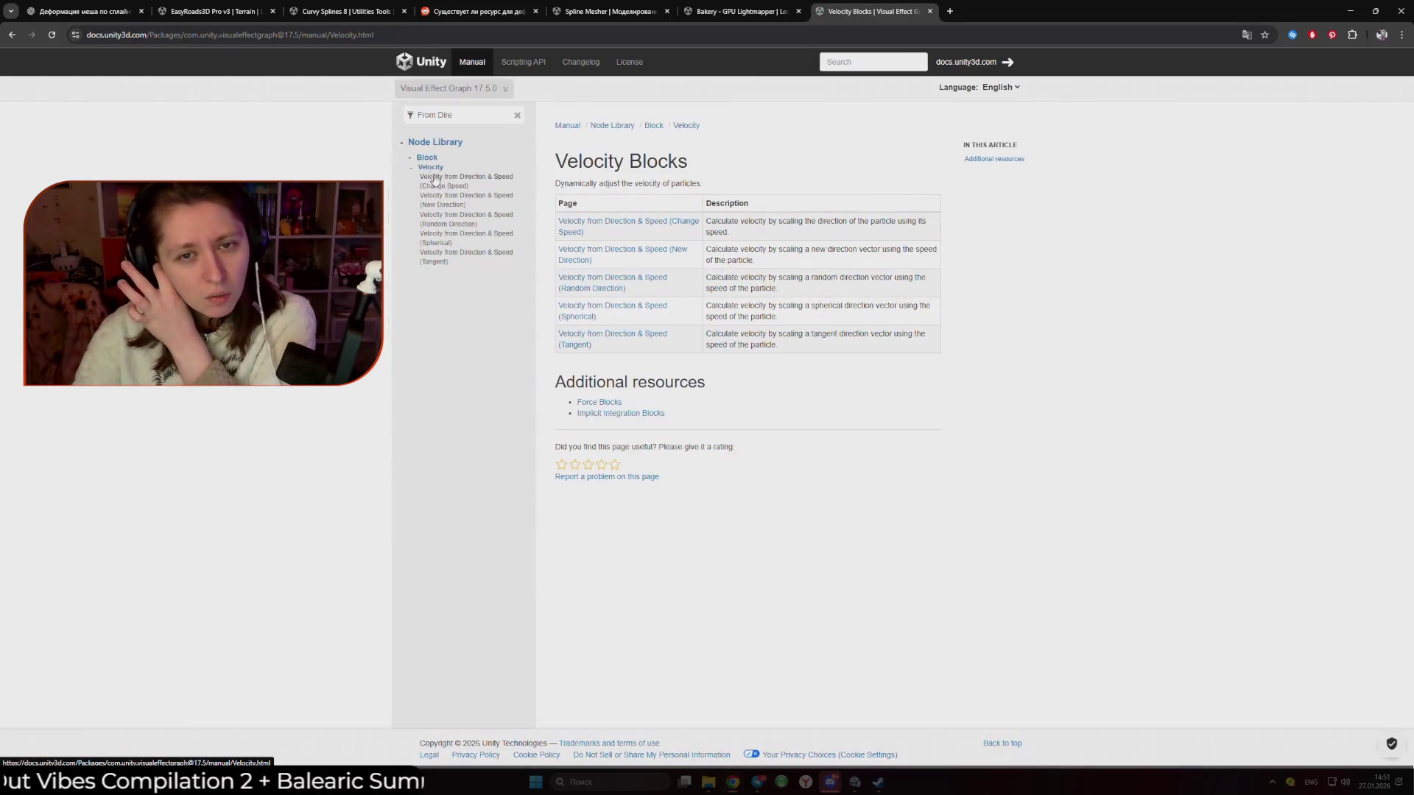
Translate the Velocity Blocks page into Russian, revert it to English, and return to Unity
{"action": "right_click", "coordinate": [944, 479]}
{"action": "left_click", "coordinate": [987, 364]}
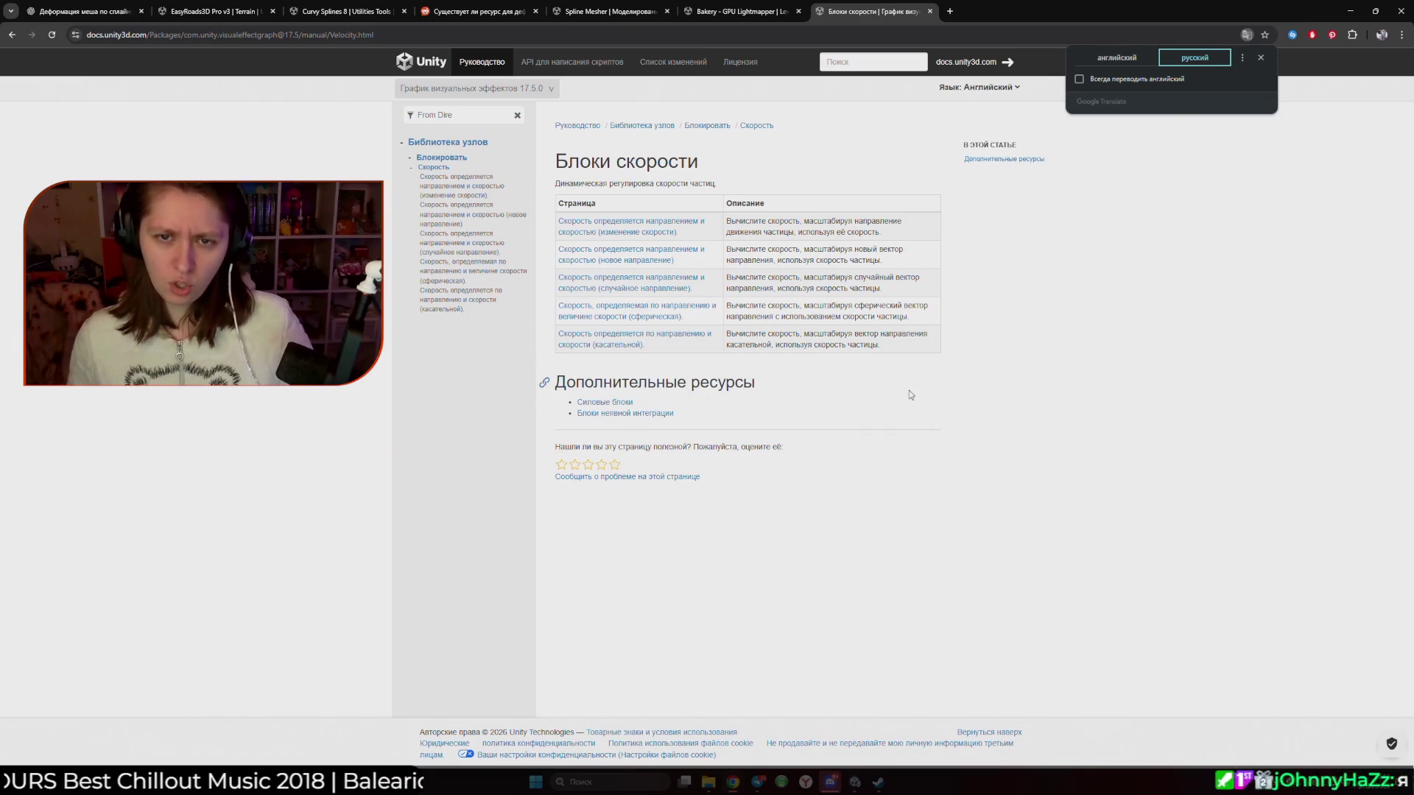
{"action": "left_click", "coordinate": [1041, 109]}
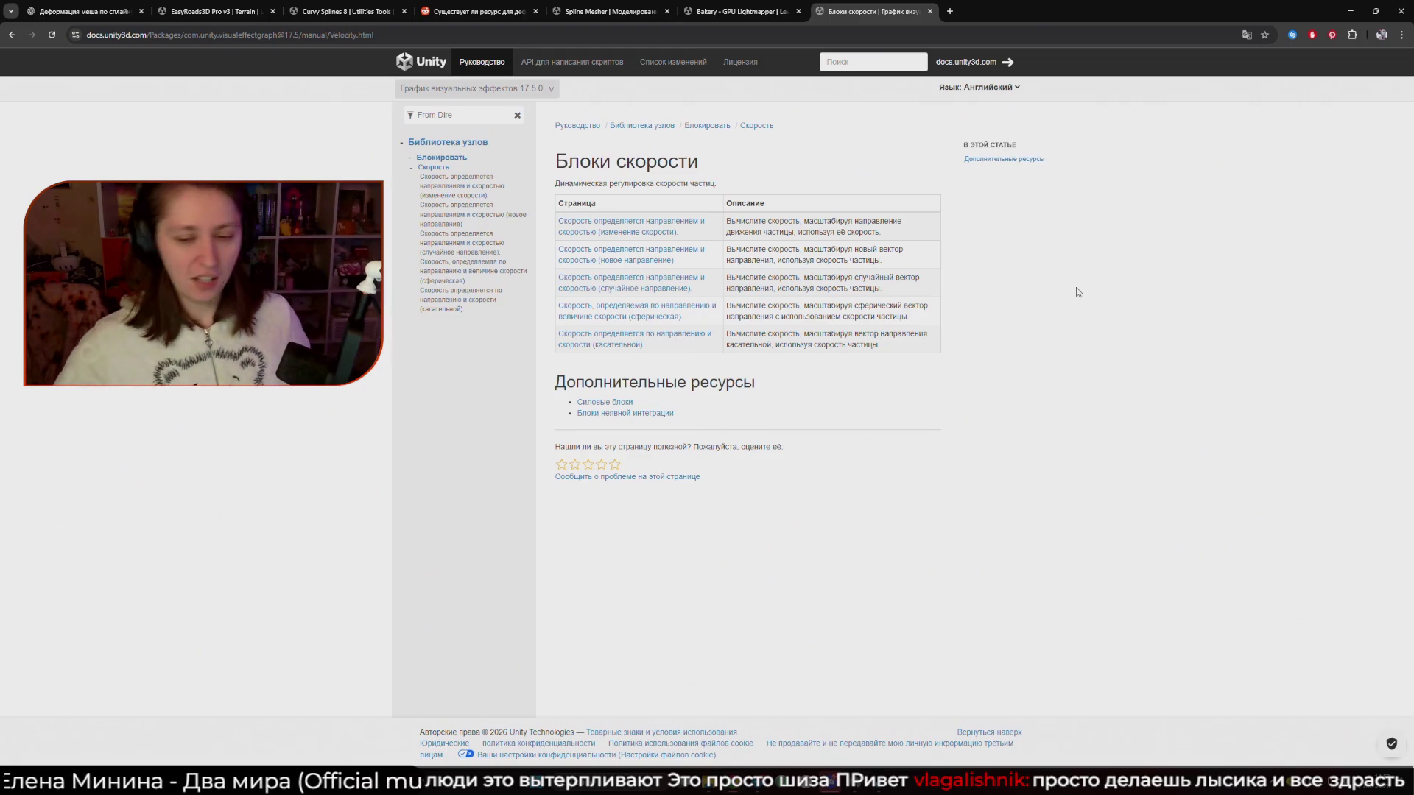
{"action": "left_click", "coordinate": [1225, 35]}
{"action": "left_click", "coordinate": [1246, 35]}
{"action": "left_click", "coordinate": [1117, 58]}
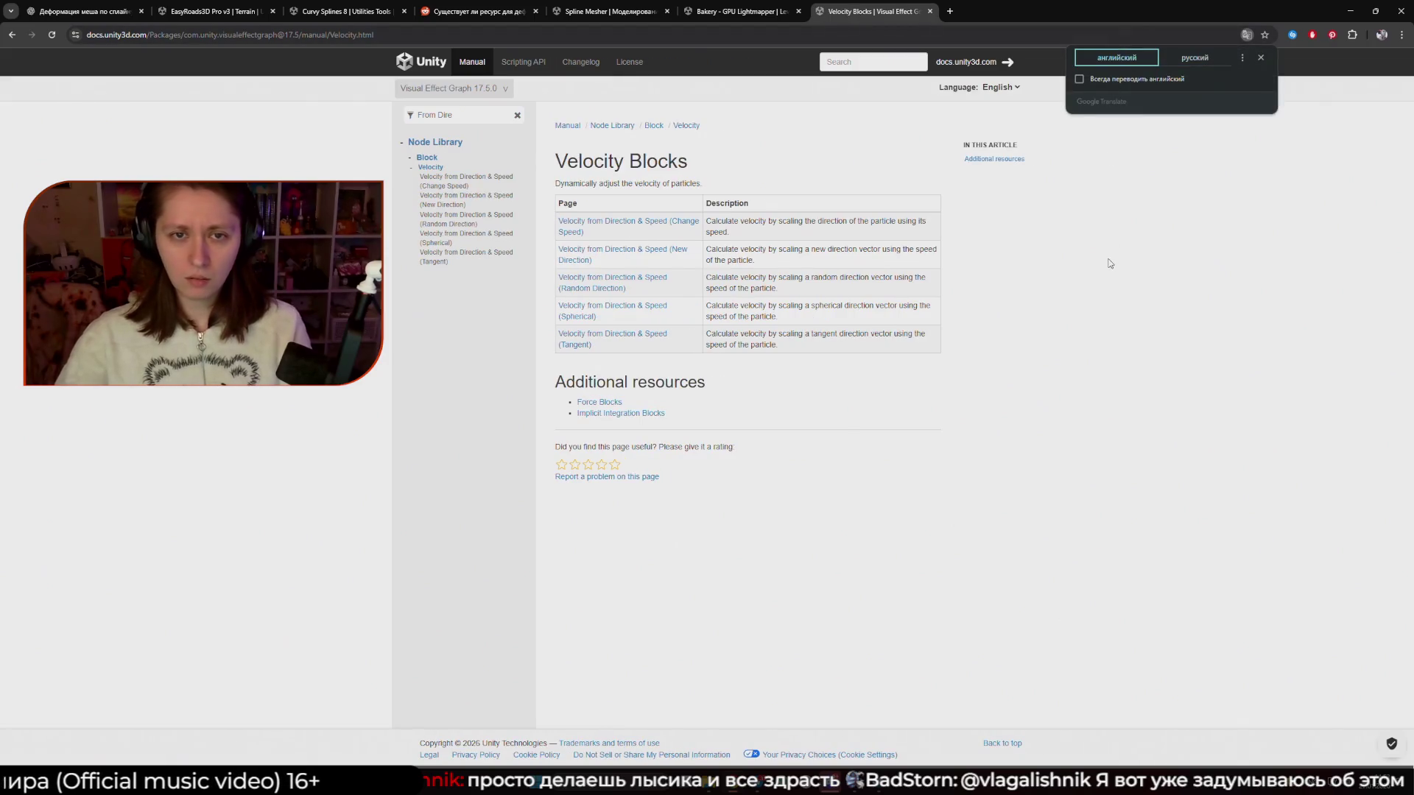
{"action": "key", "text": "alt+Tab"}
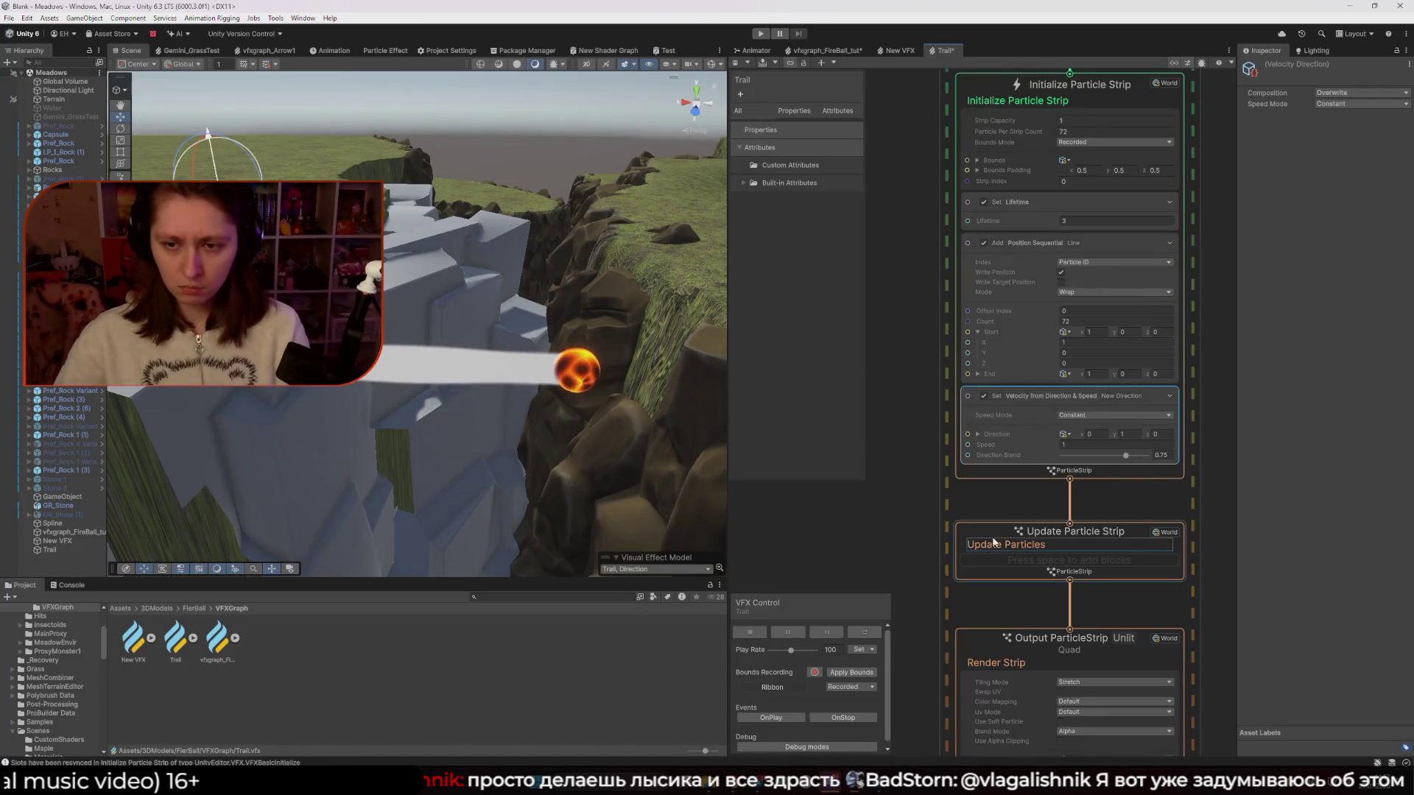
Browse blocks for the fireball's Initialize Particle Strip without adding any, comparing against the Trail graph
{"action": "left_click", "coordinate": [822, 52]}
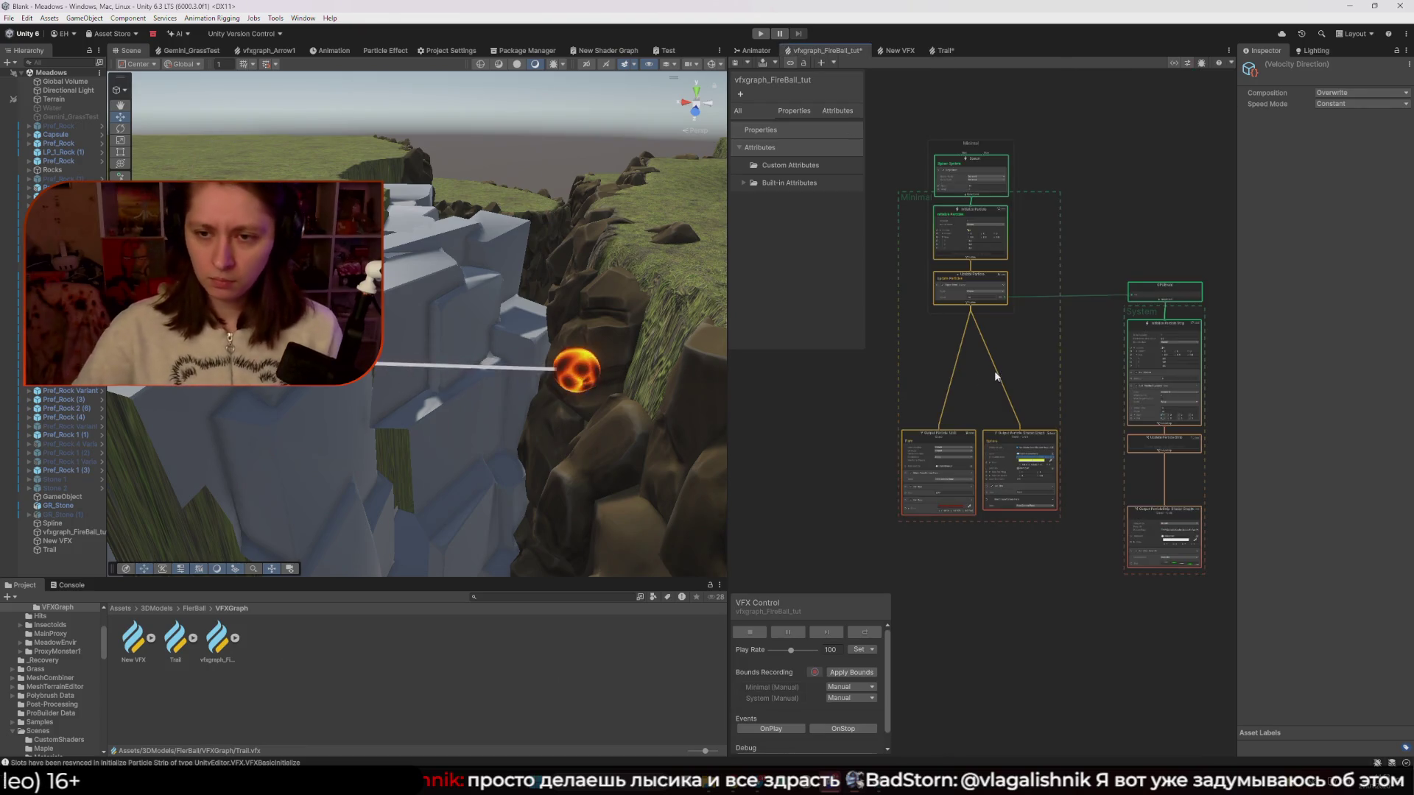
{"action": "scroll", "coordinate": [920, 356], "scroll_direction": "up", "scroll_amount": 5}
{"action": "left_click", "coordinate": [1072, 360]}
{"action": "right_click", "coordinate": [1072, 361]}
{"action": "left_click", "coordinate": [1105, 364]}
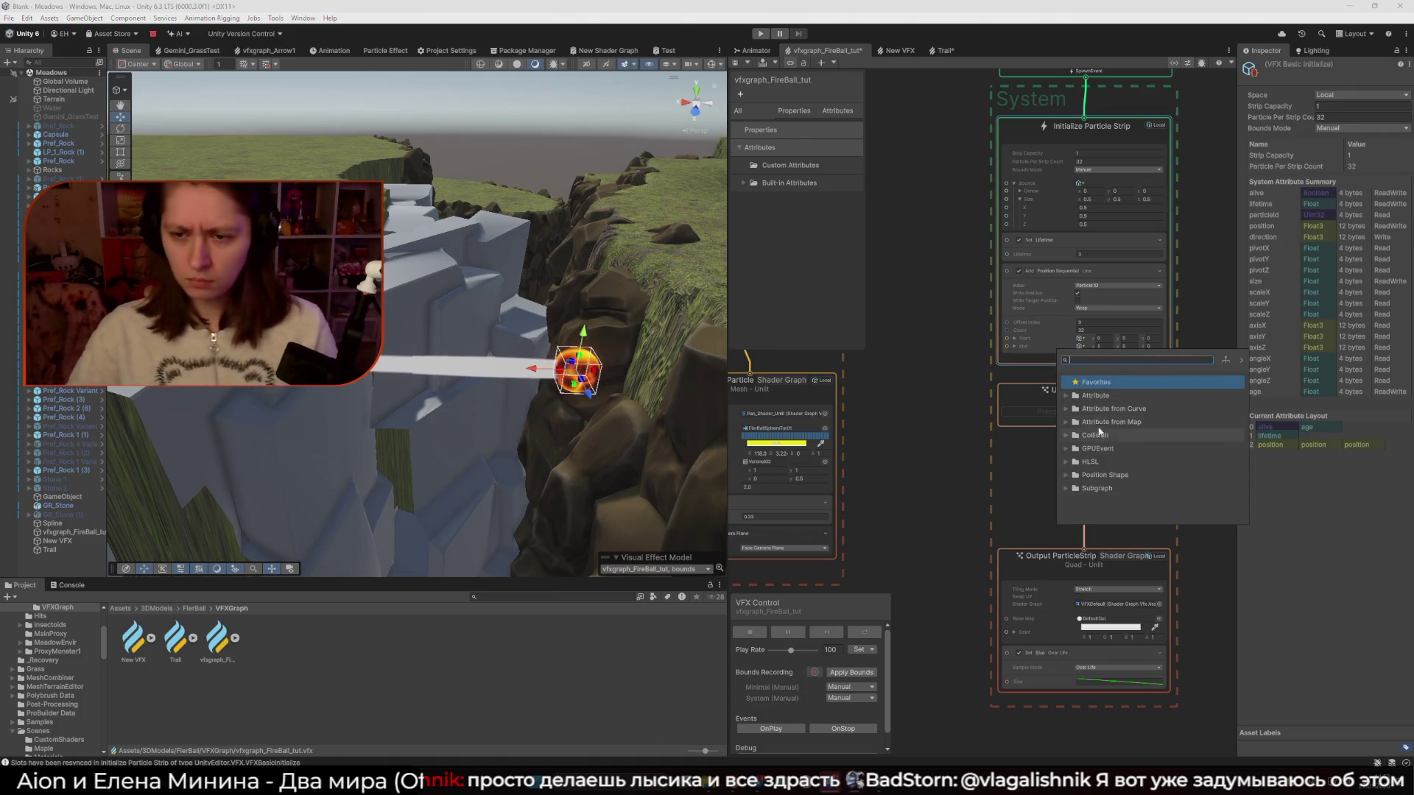
{"action": "left_click", "coordinate": [956, 380]}
{"action": "left_click", "coordinate": [942, 51]}
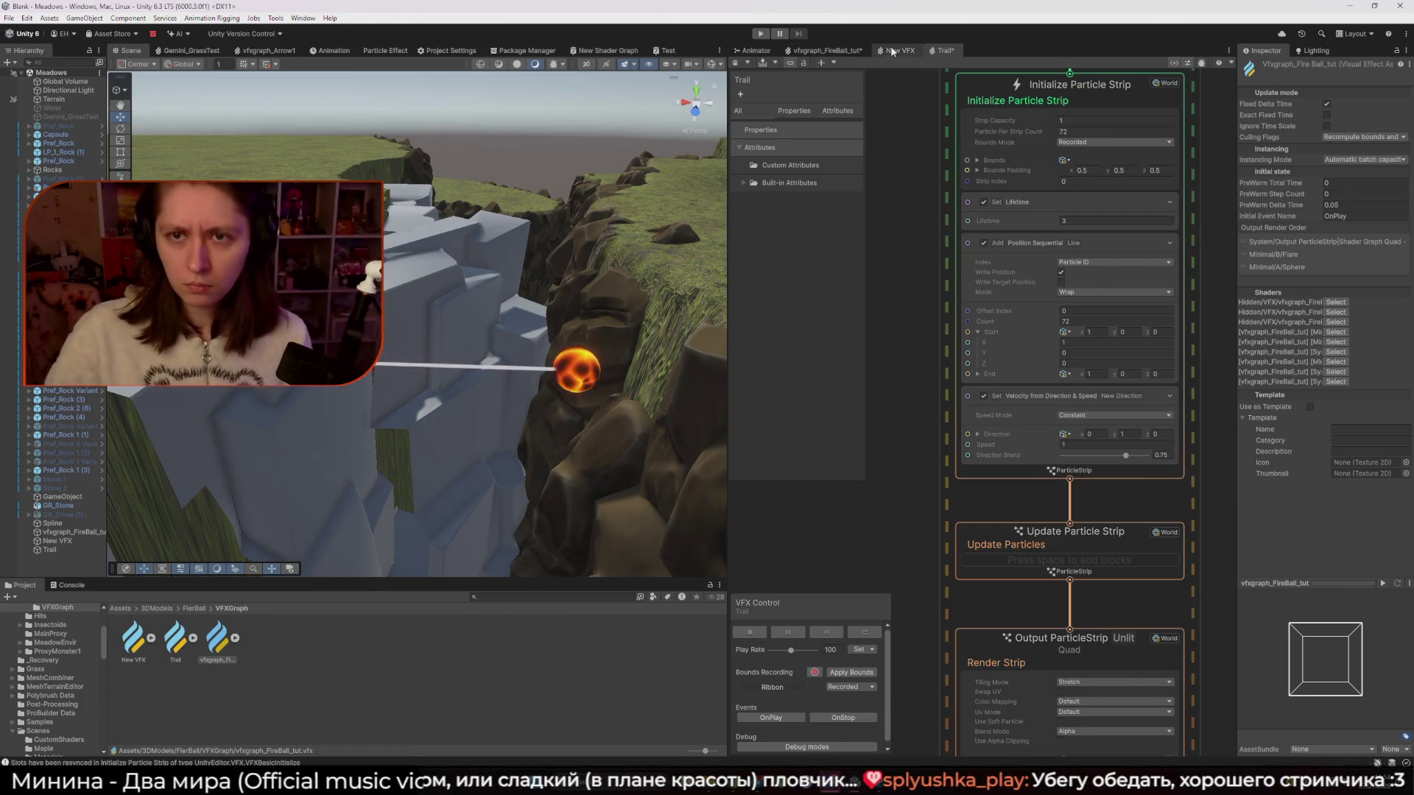
{"action": "left_click", "coordinate": [834, 50]}
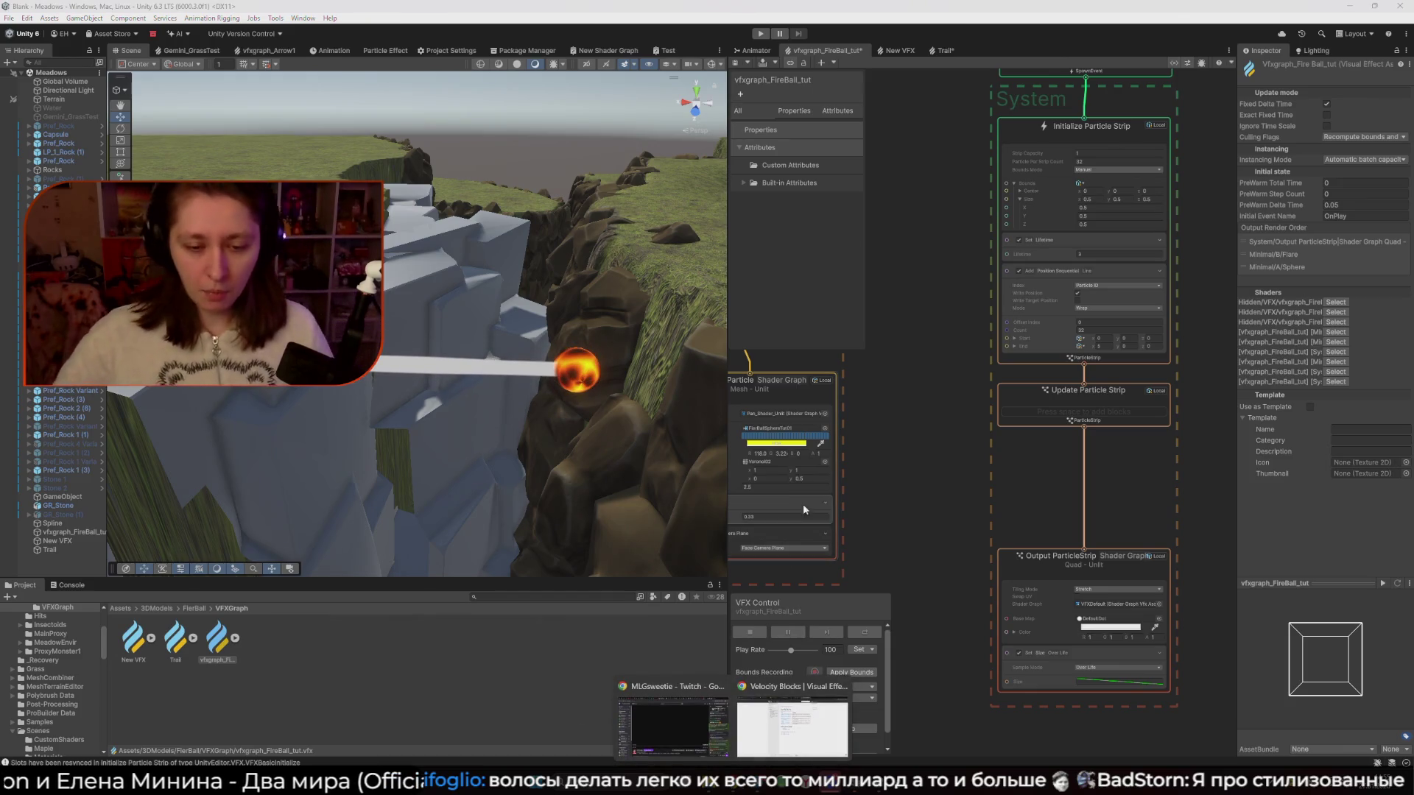
{"action": "key", "text": "alt+Tab"}
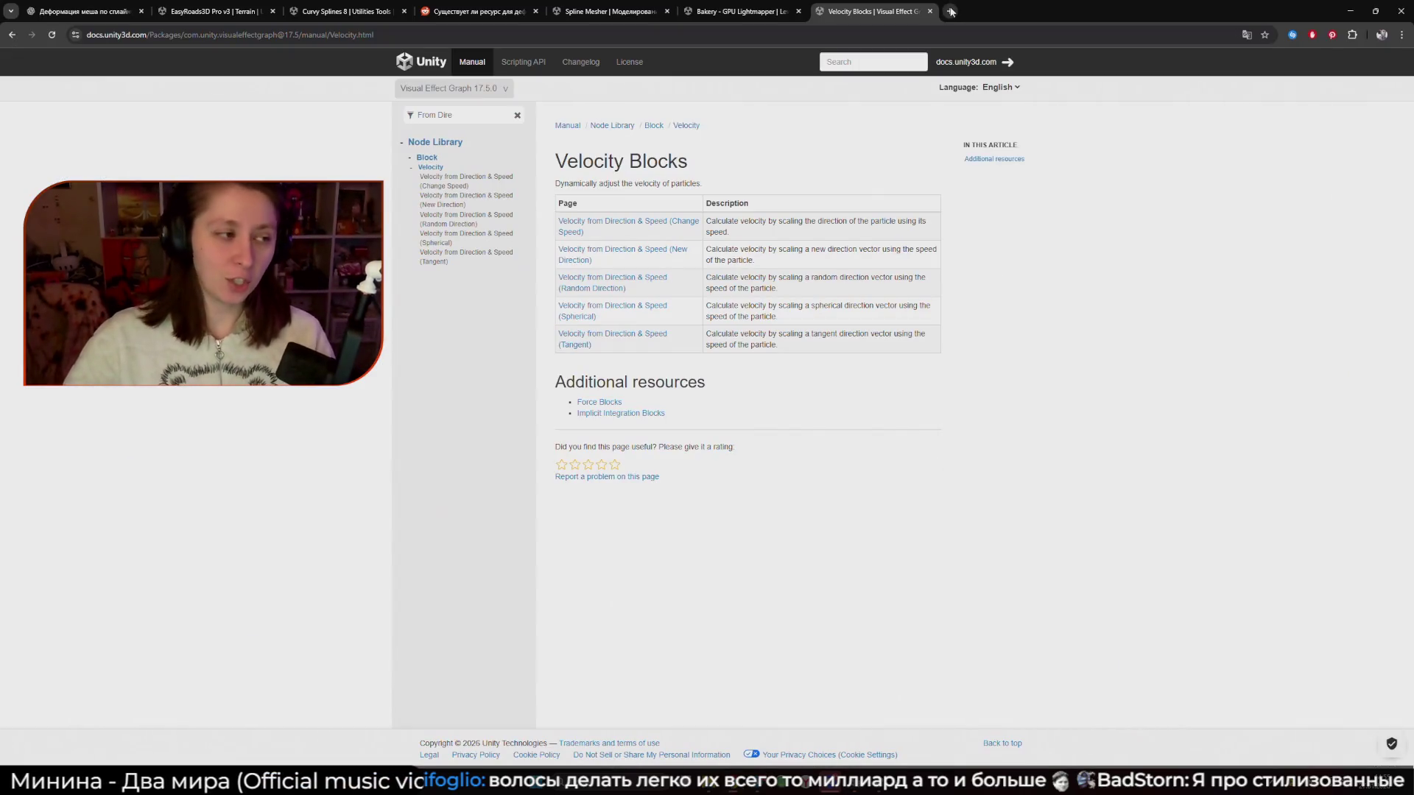
{"action": "key", "text": "alt+Tab"}
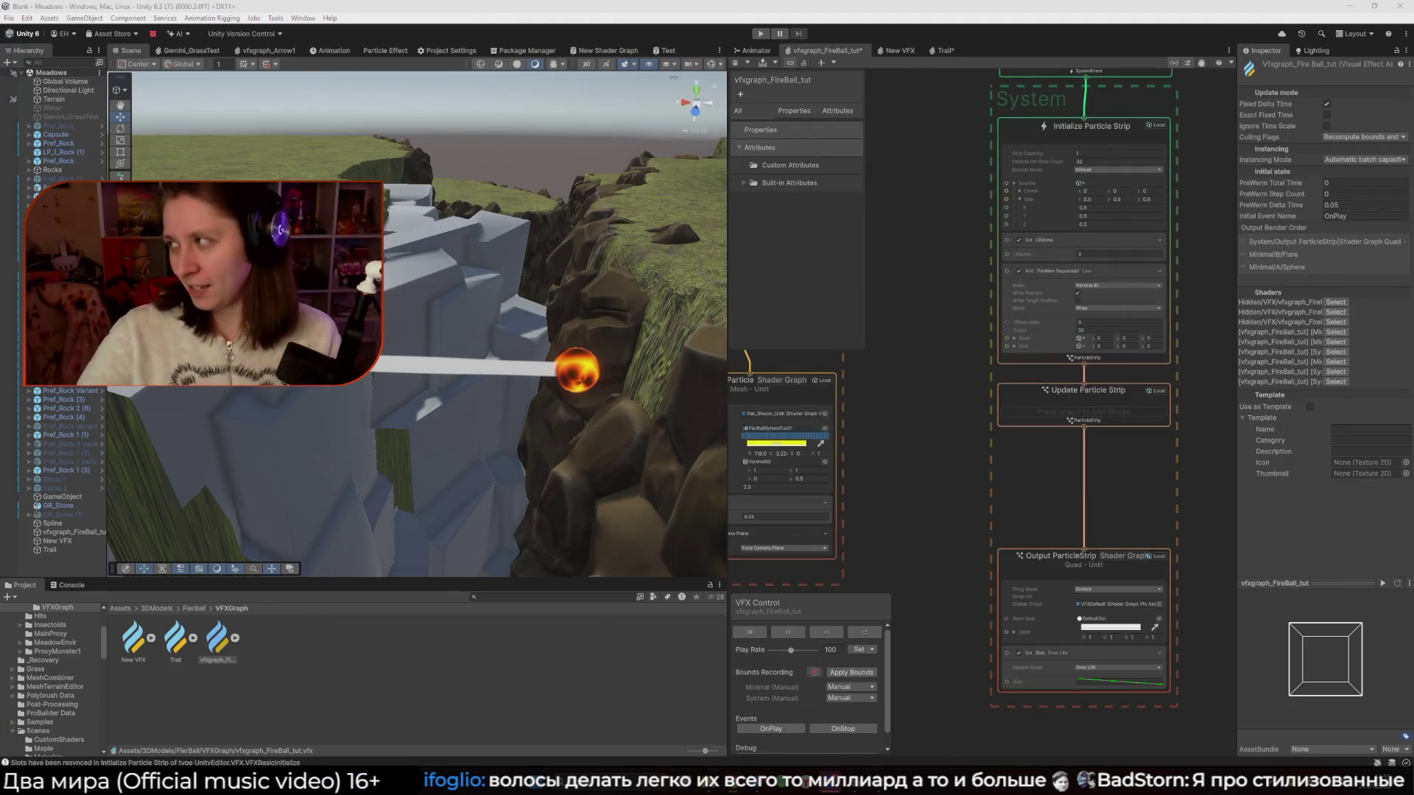
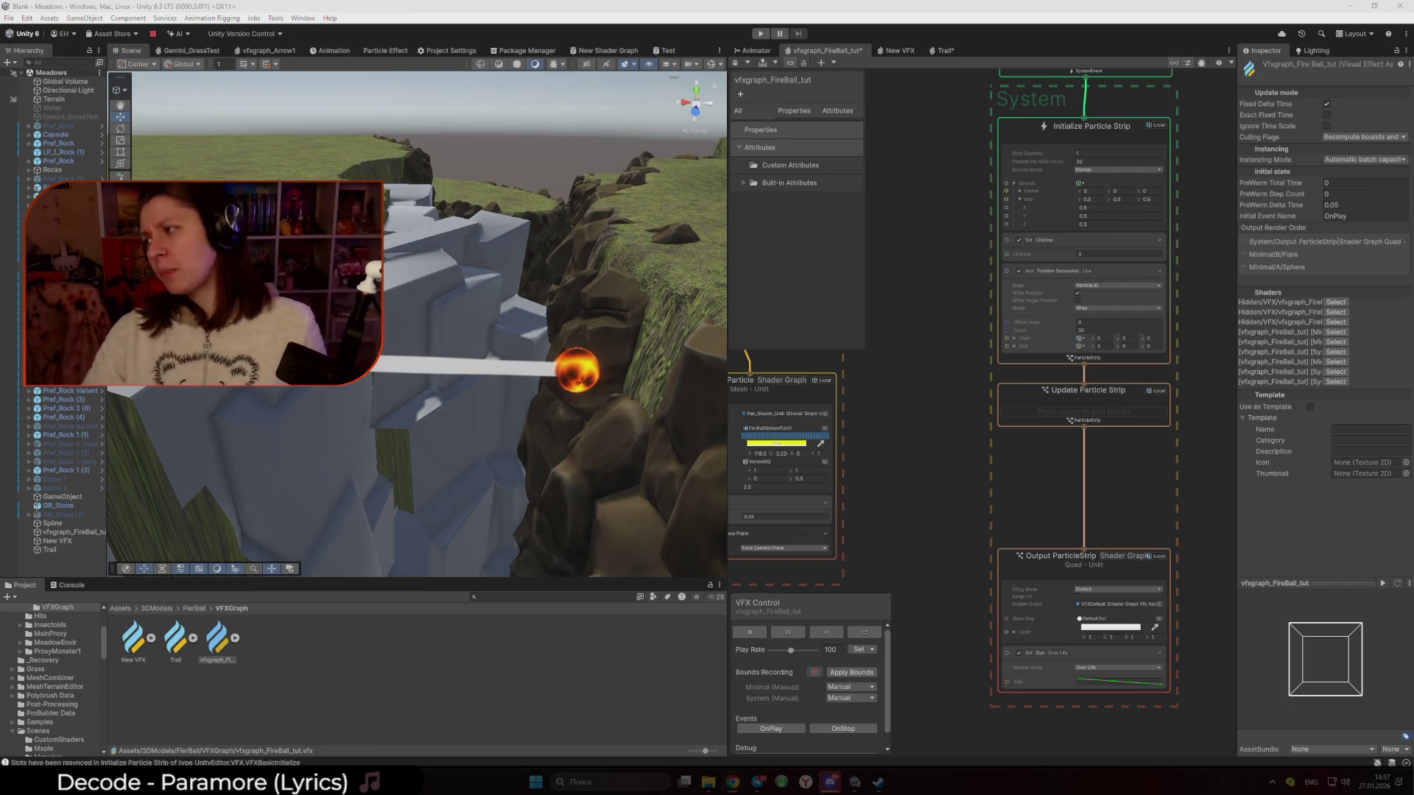
Bring the browser with the hair tutorial in front of Unity, maximize it and reload the video page
{"action": "key", "text": "alt+Tab"}
{"action": "left_click", "coordinate": [916, 246]}
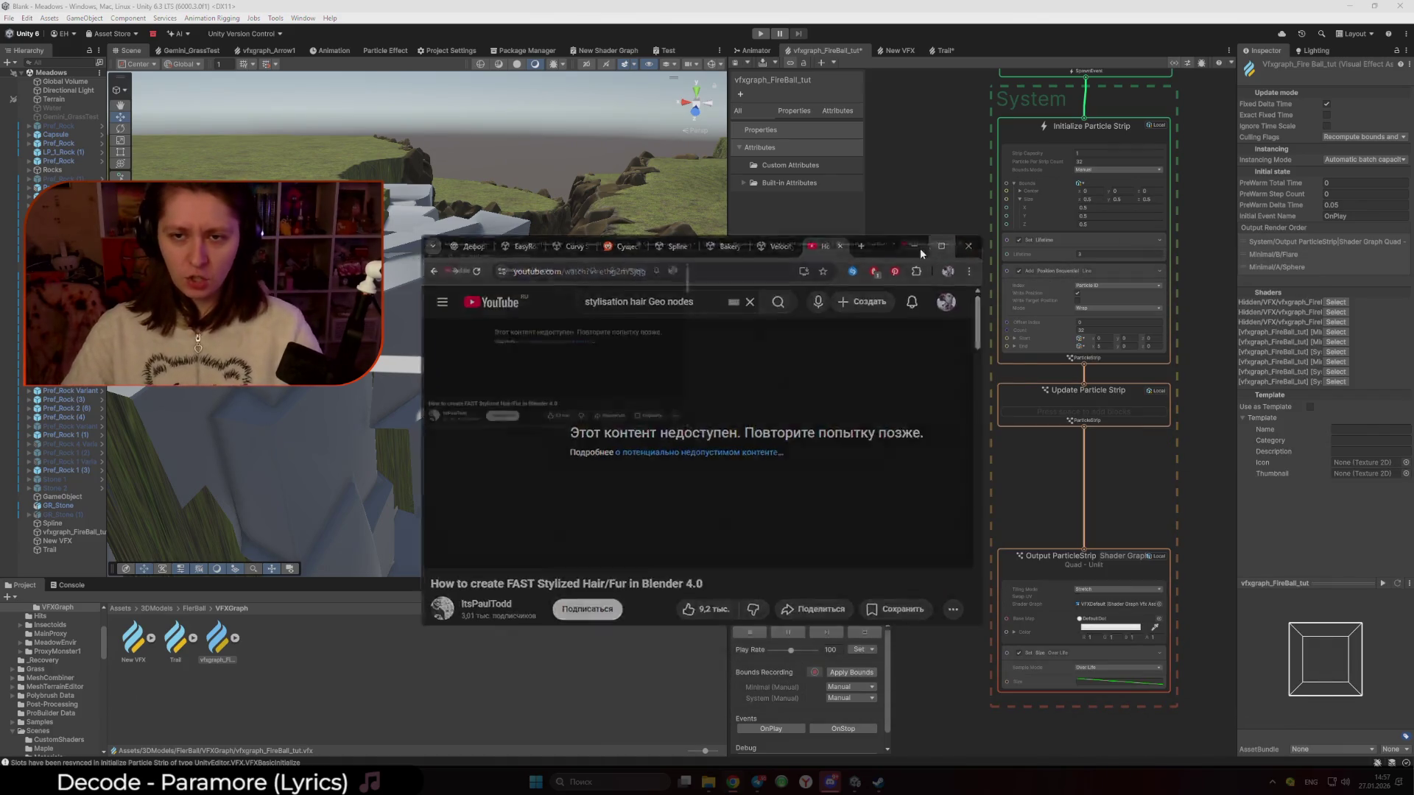
{"action": "key", "text": "F5"}
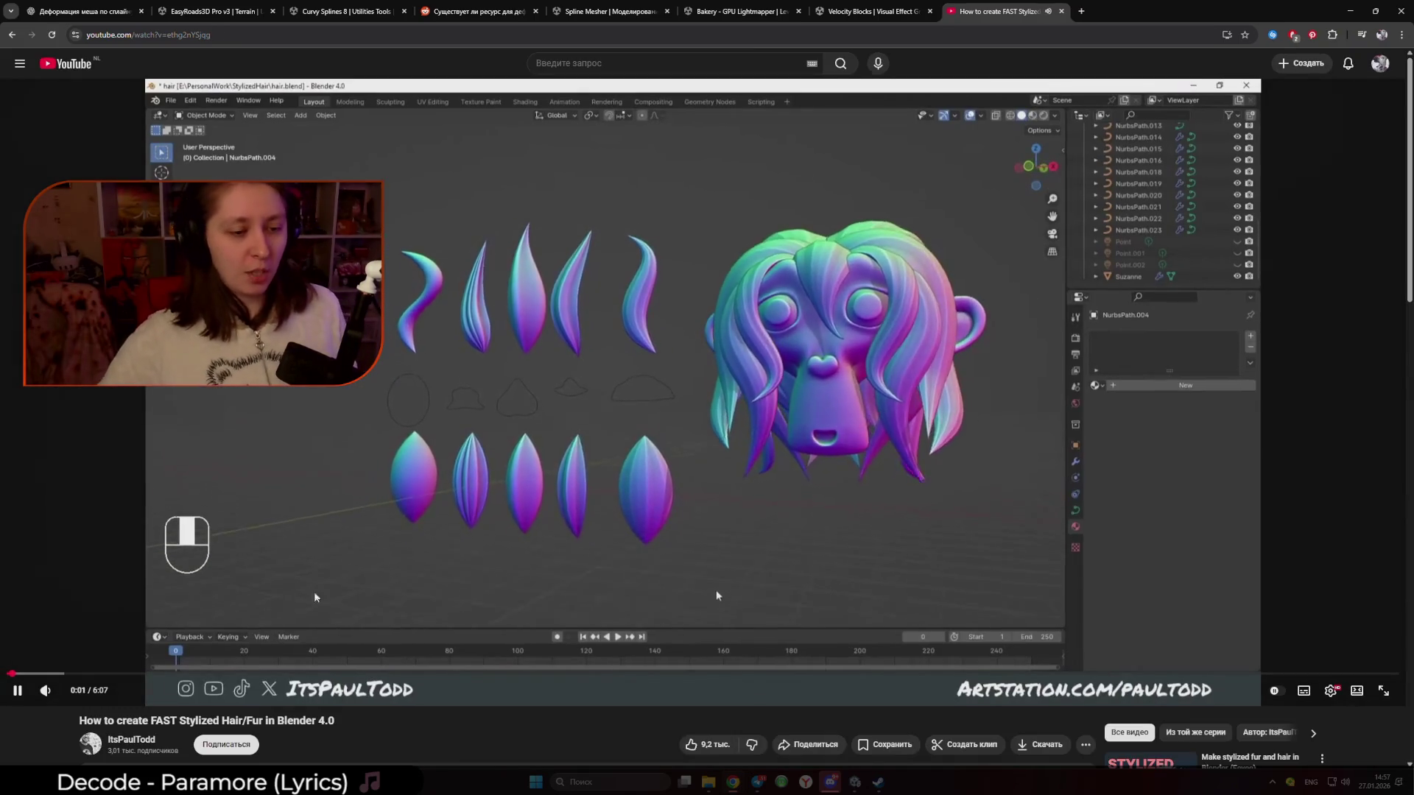
Mute and pause the hair tutorial, skim it through 3:06, 3:46, 4:32 and 5:19 to 5:34, then return to Unity
{"action": "key", "text": "m"}
{"action": "key", "text": "k"}
{"action": "left_click", "coordinate": [713, 673]}
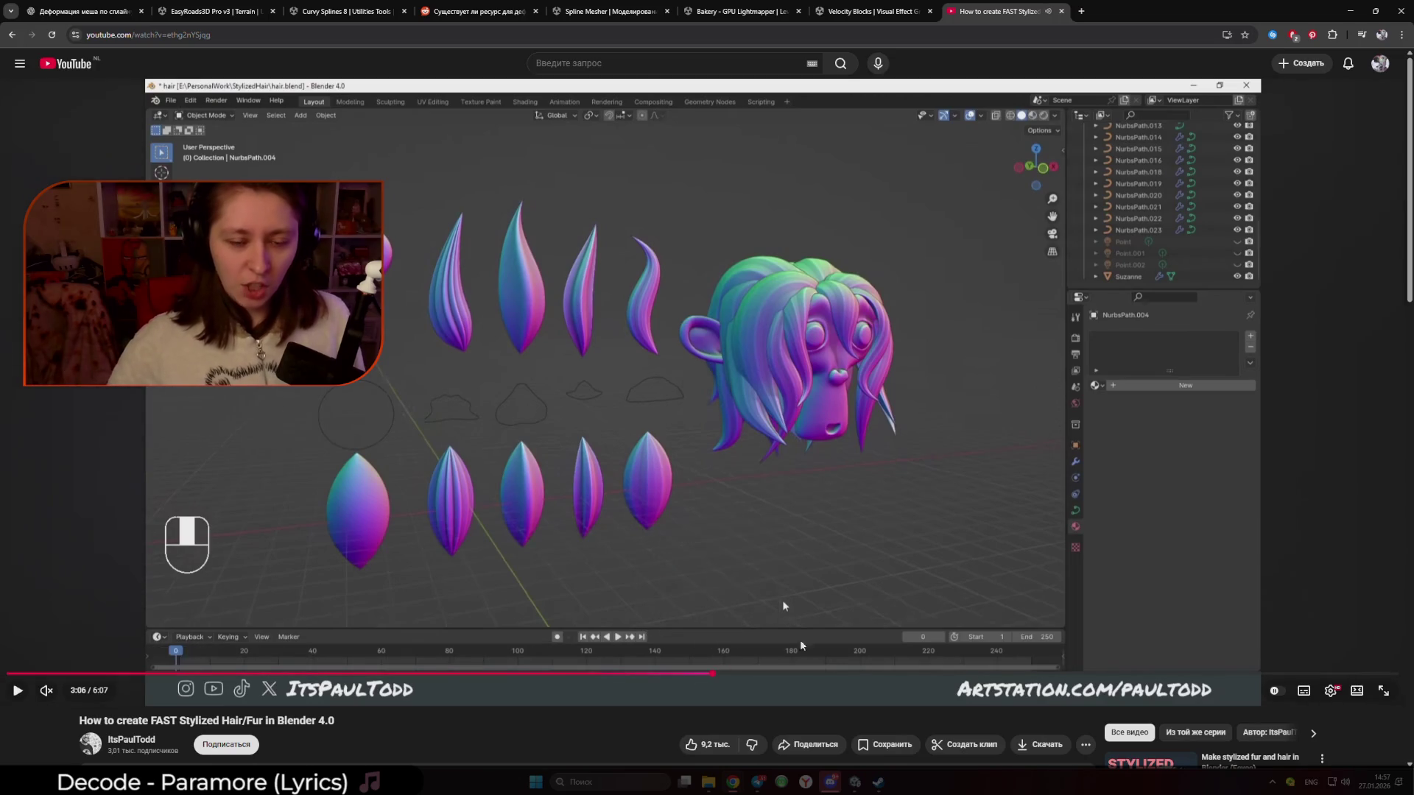
{"action": "left_click", "coordinate": [866, 673]}
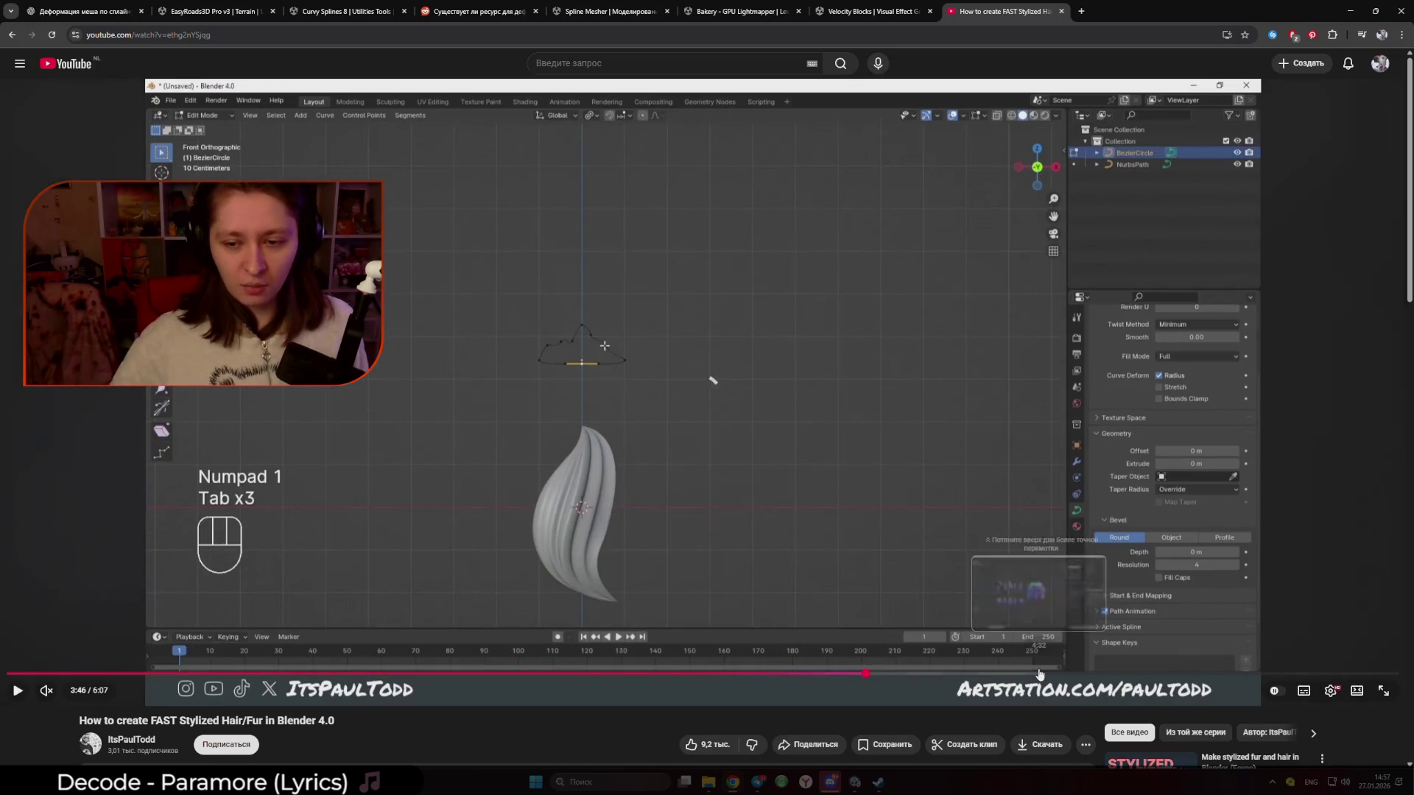
{"action": "left_click", "coordinate": [1039, 673]}
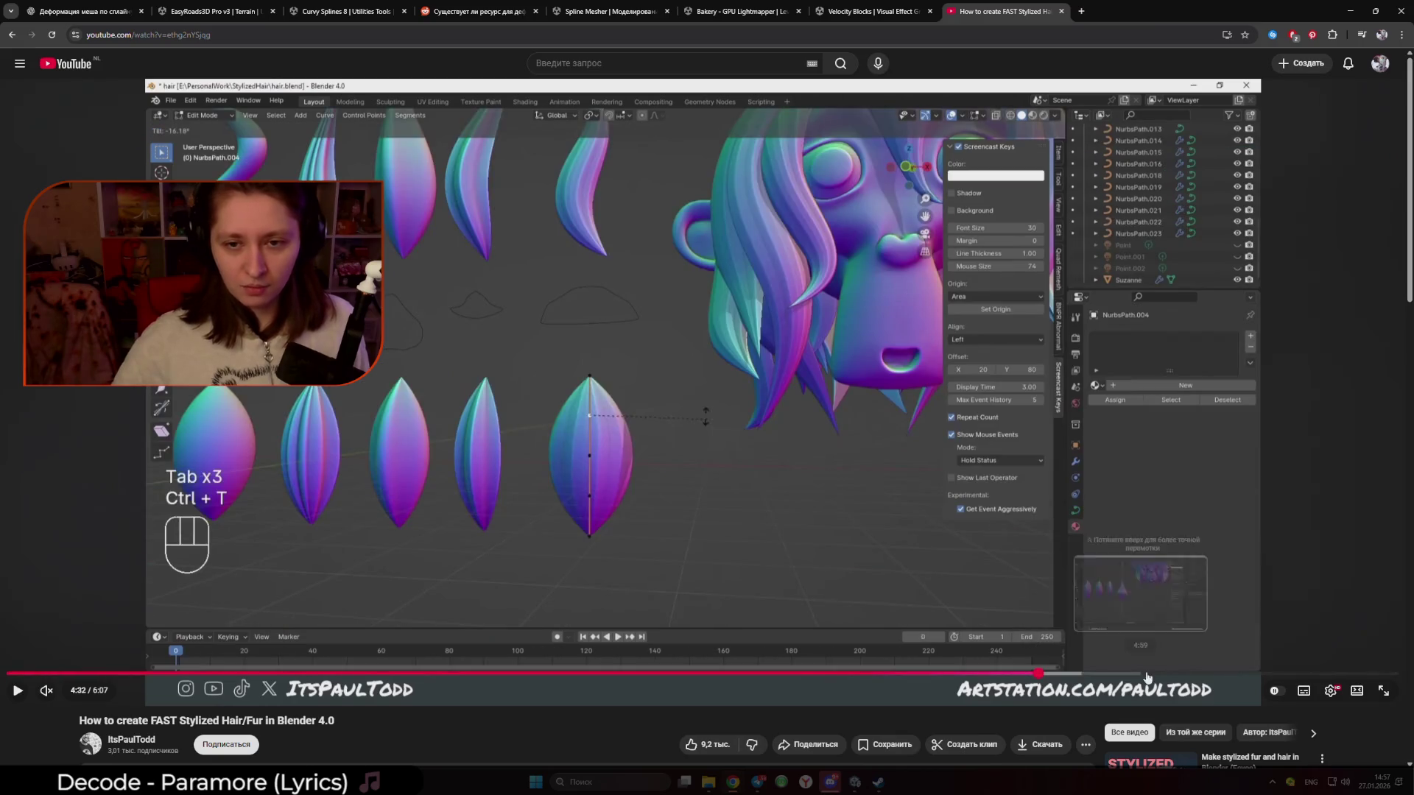
{"action": "left_click", "coordinate": [1219, 673]}
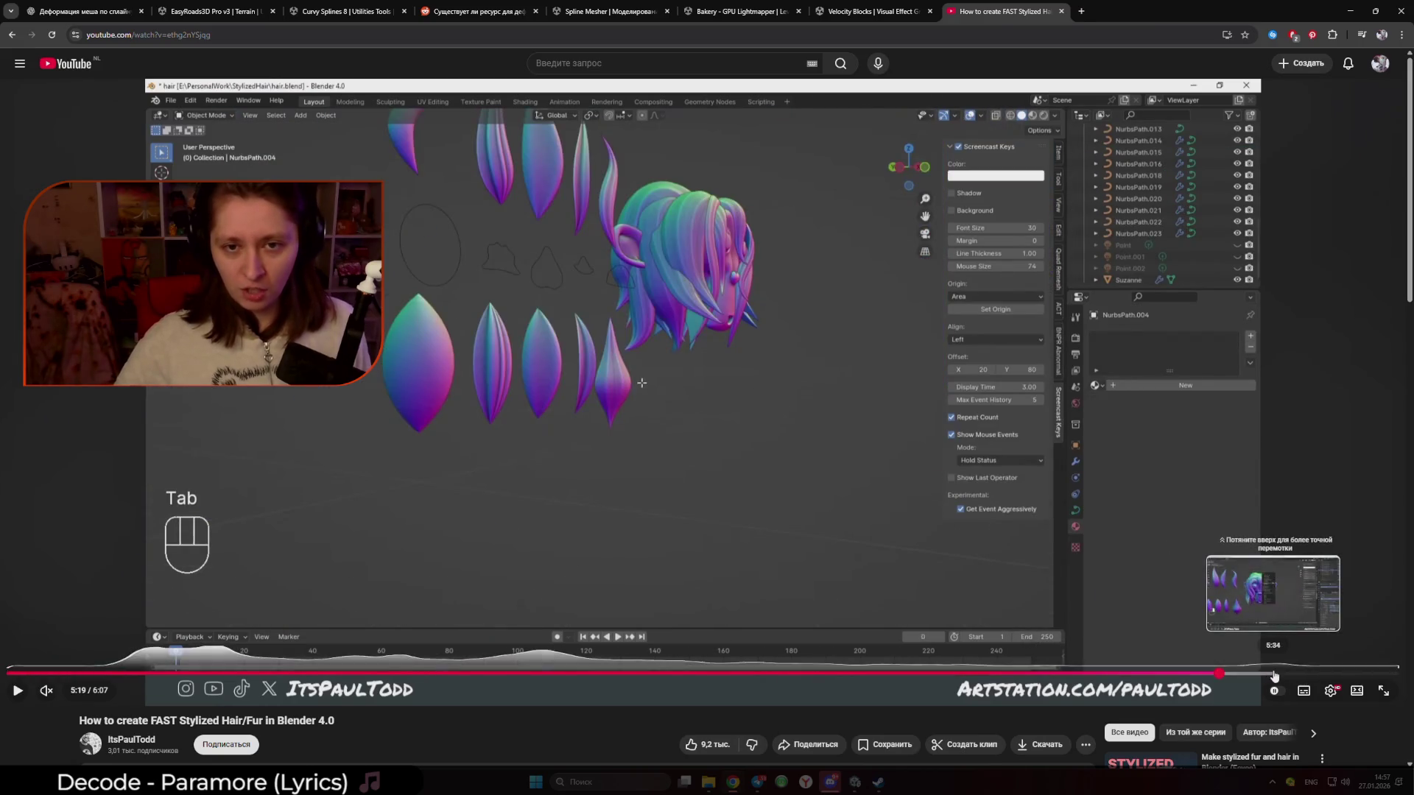
{"action": "left_click", "coordinate": [1275, 673]}
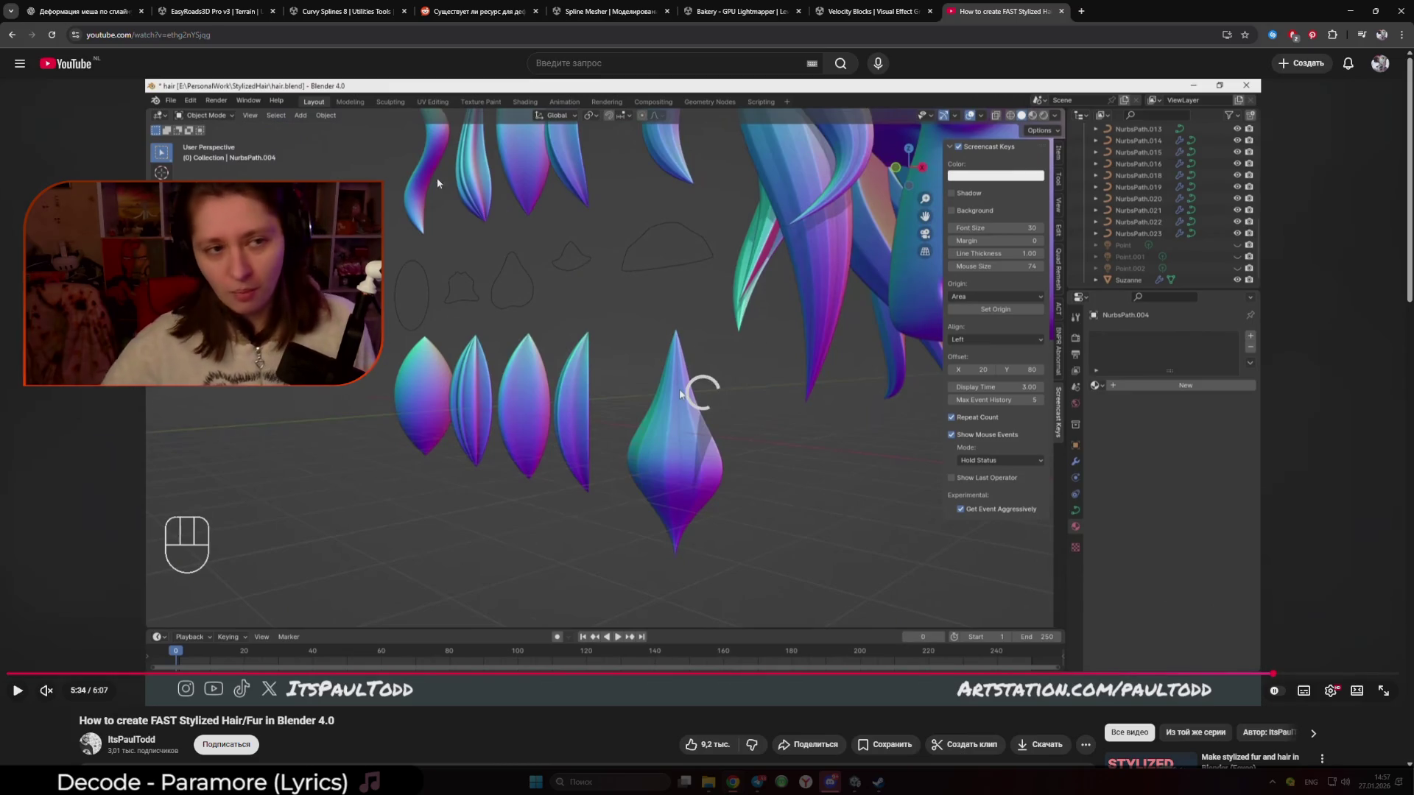
{"action": "key", "text": "alt+Tab"}
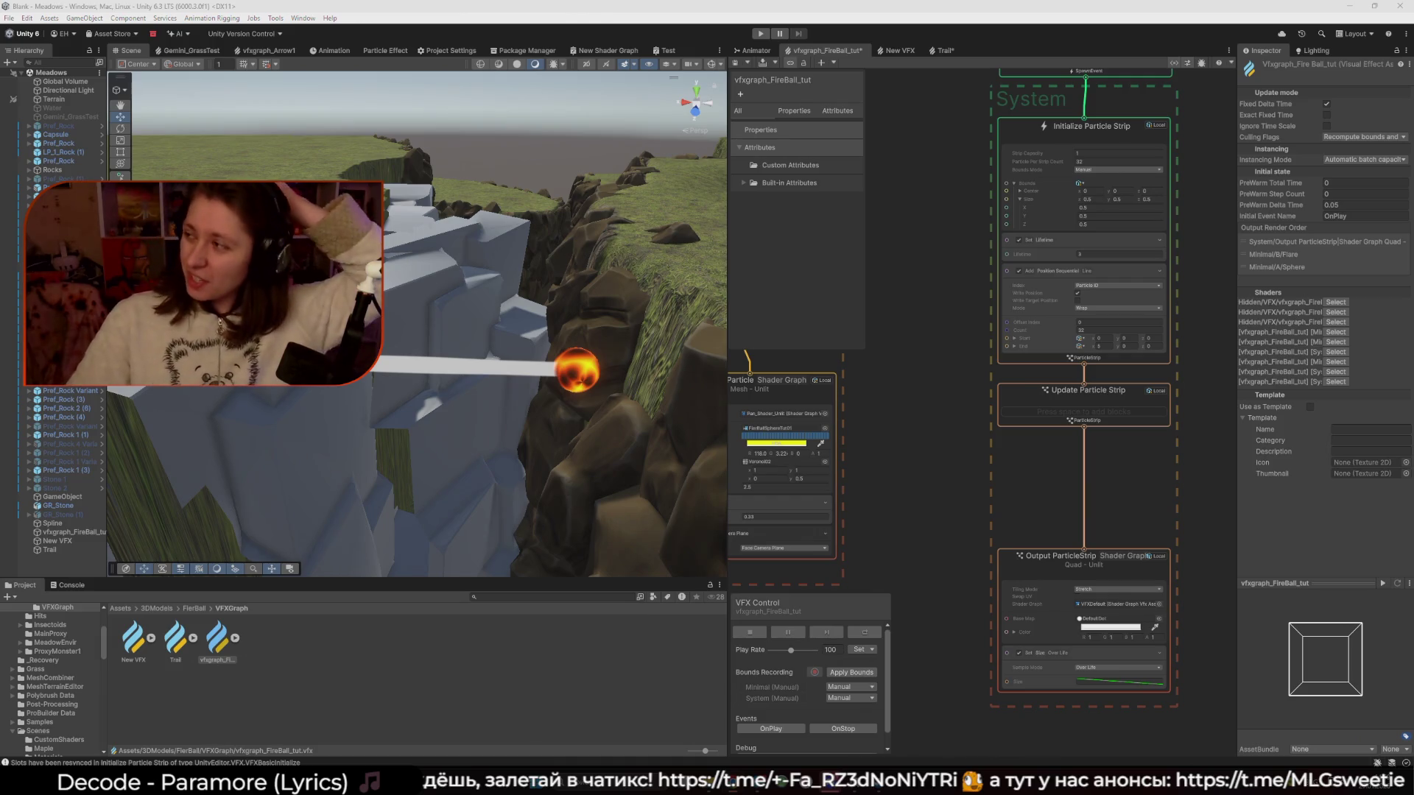
Bring the browser back over Unity and make it fill the screen
{"action": "key", "text": "alt+Tab"}
{"action": "key", "text": "super+Up"}
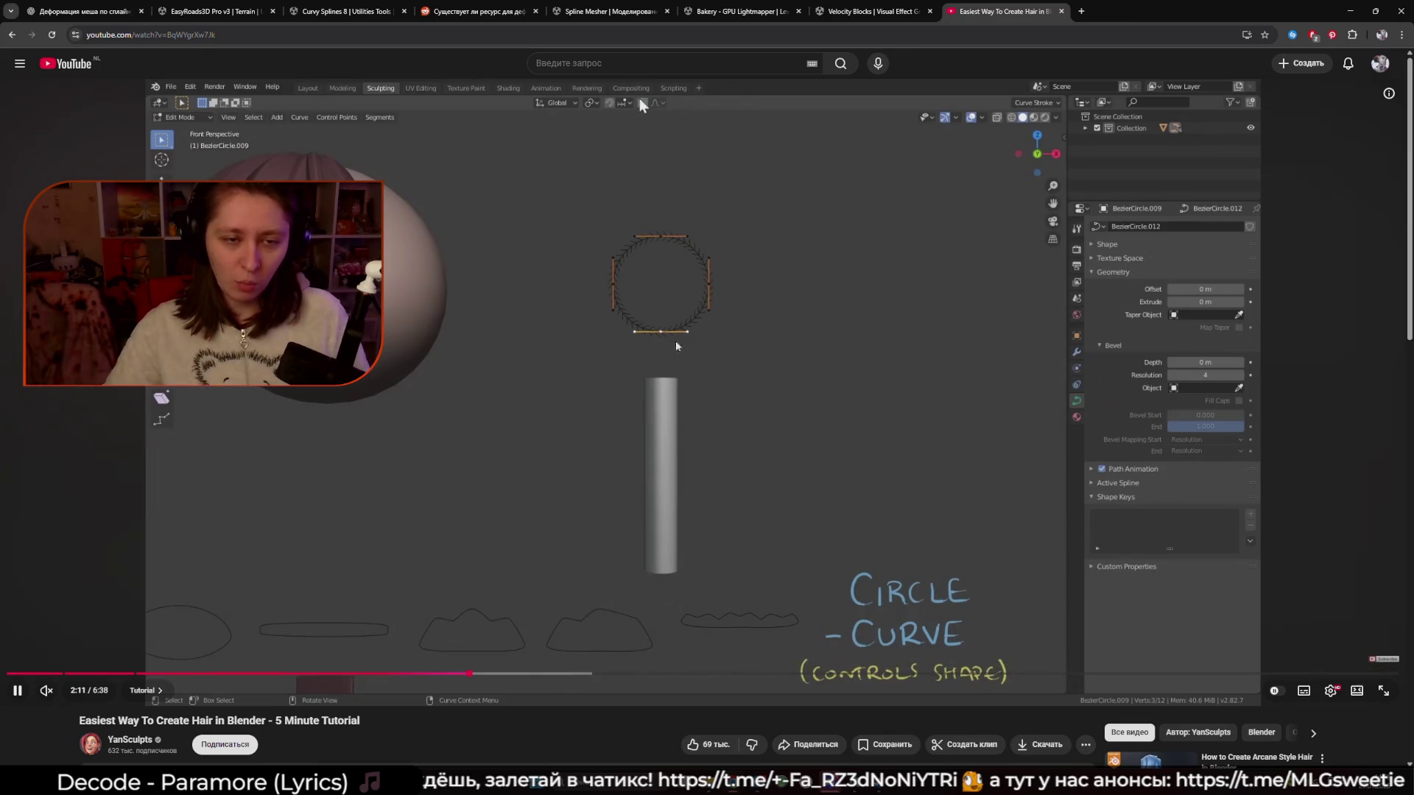
Skim the hair tutorial ahead to about 4:48, step back slightly and pause it
{"action": "left_click_drag", "start_coordinate": [560, 674], "coordinate": [812, 674]}
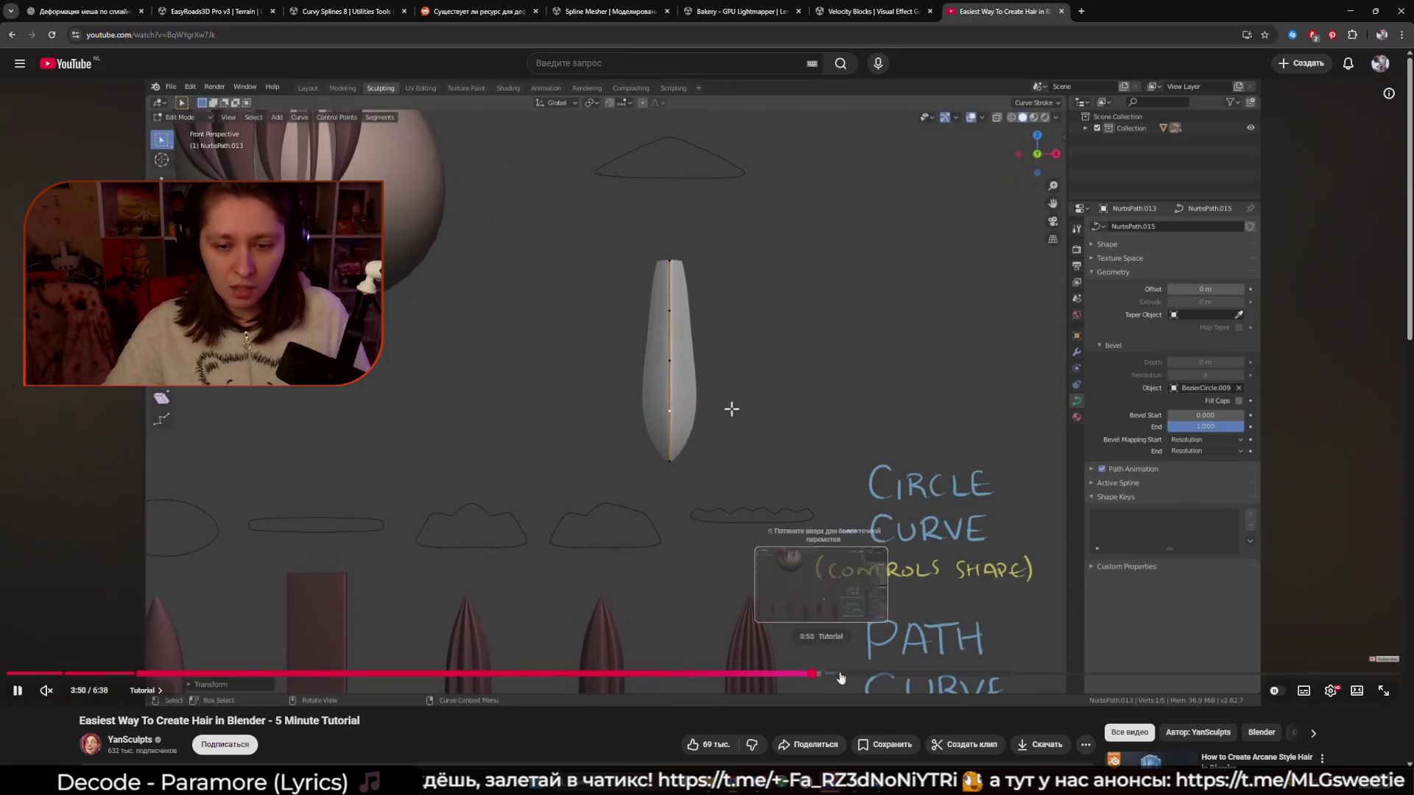
{"action": "left_click_drag", "start_coordinate": [909, 678], "coordinate": [1017, 675]}
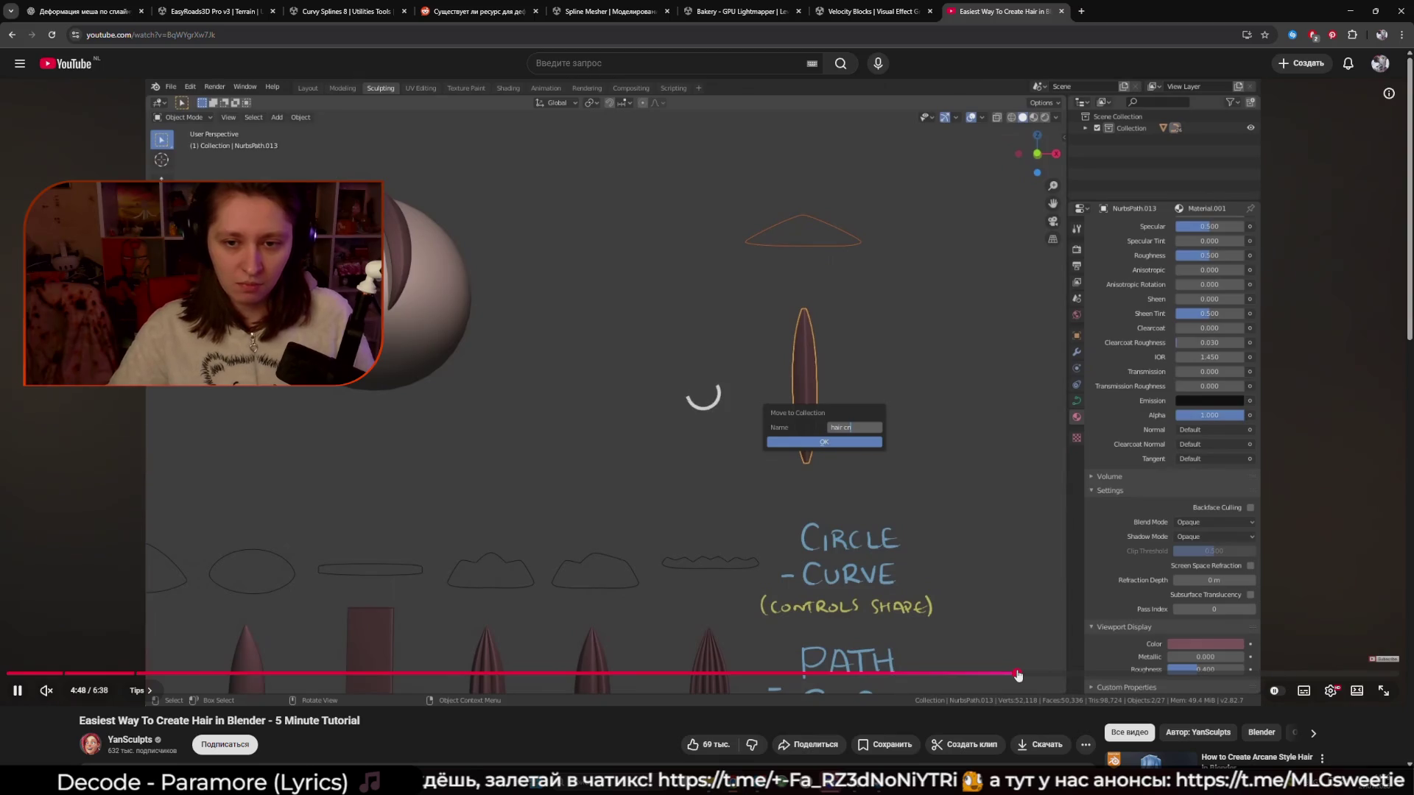
{"action": "left_click", "coordinate": [994, 675]}
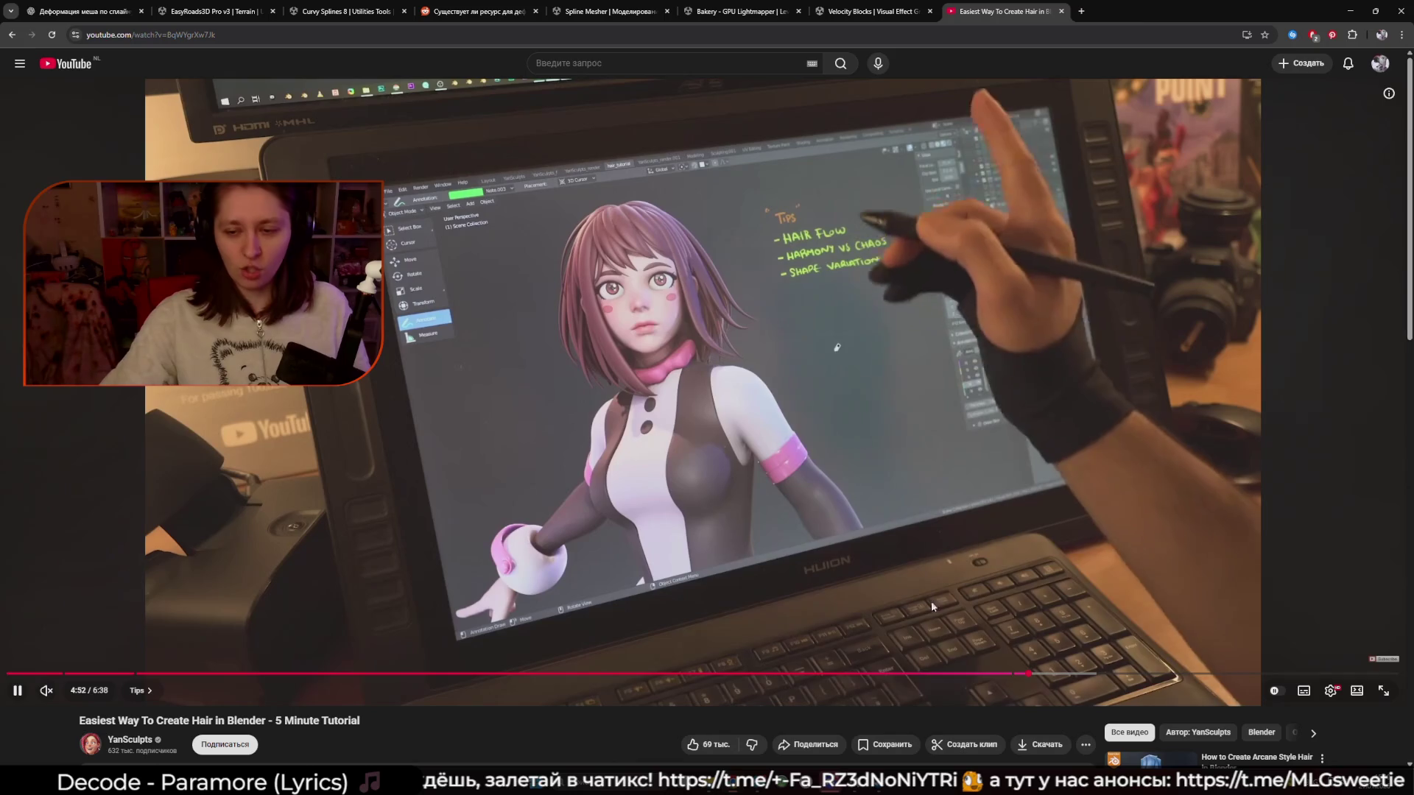
{"action": "left_click", "coordinate": [981, 527]}
Scroll through the video's comments, then go back to the Hair mesh Blender search results
{"action": "scroll", "coordinate": [981, 527], "scroll_direction": "down", "scroll_amount": 4}
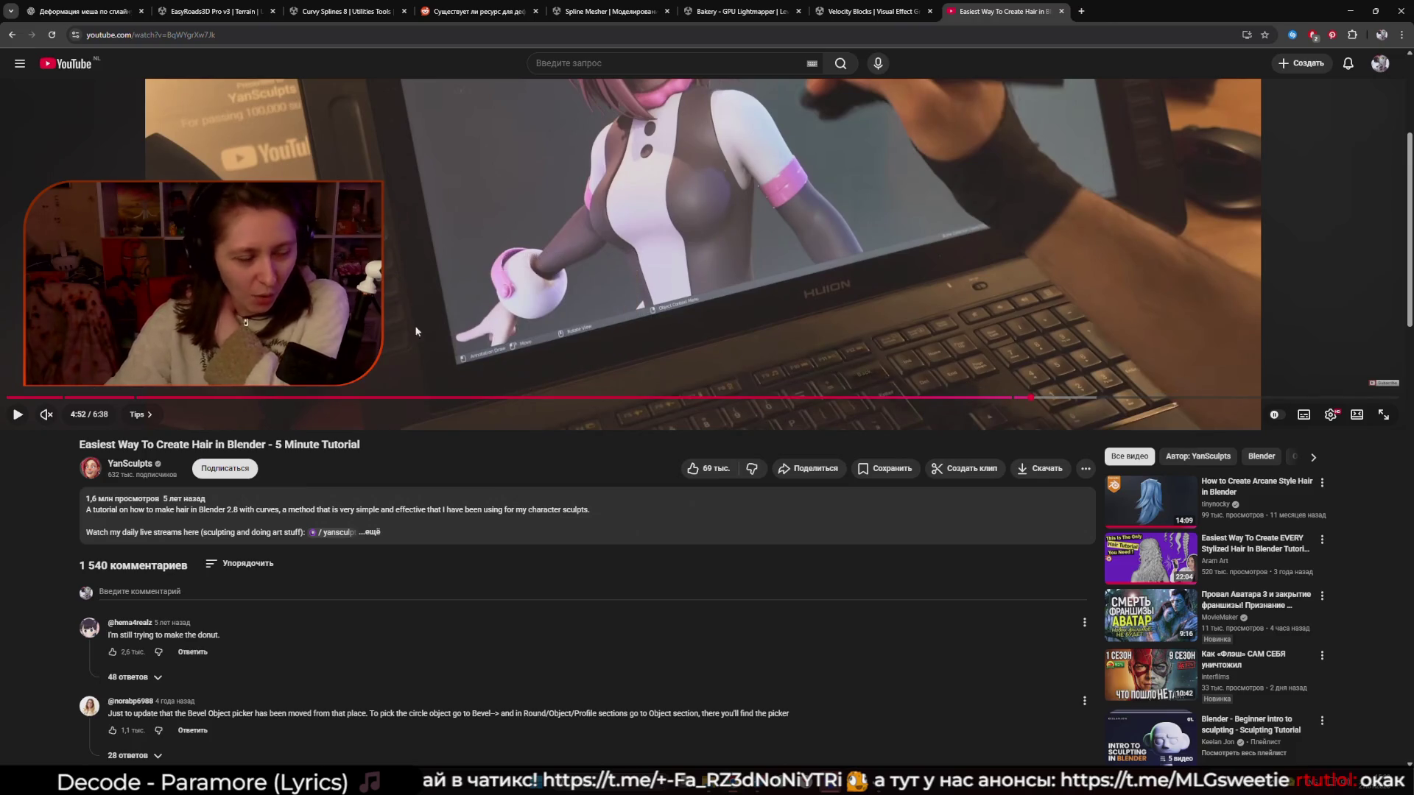
{"action": "scroll", "coordinate": [502, 378], "scroll_direction": "down", "scroll_amount": 4}
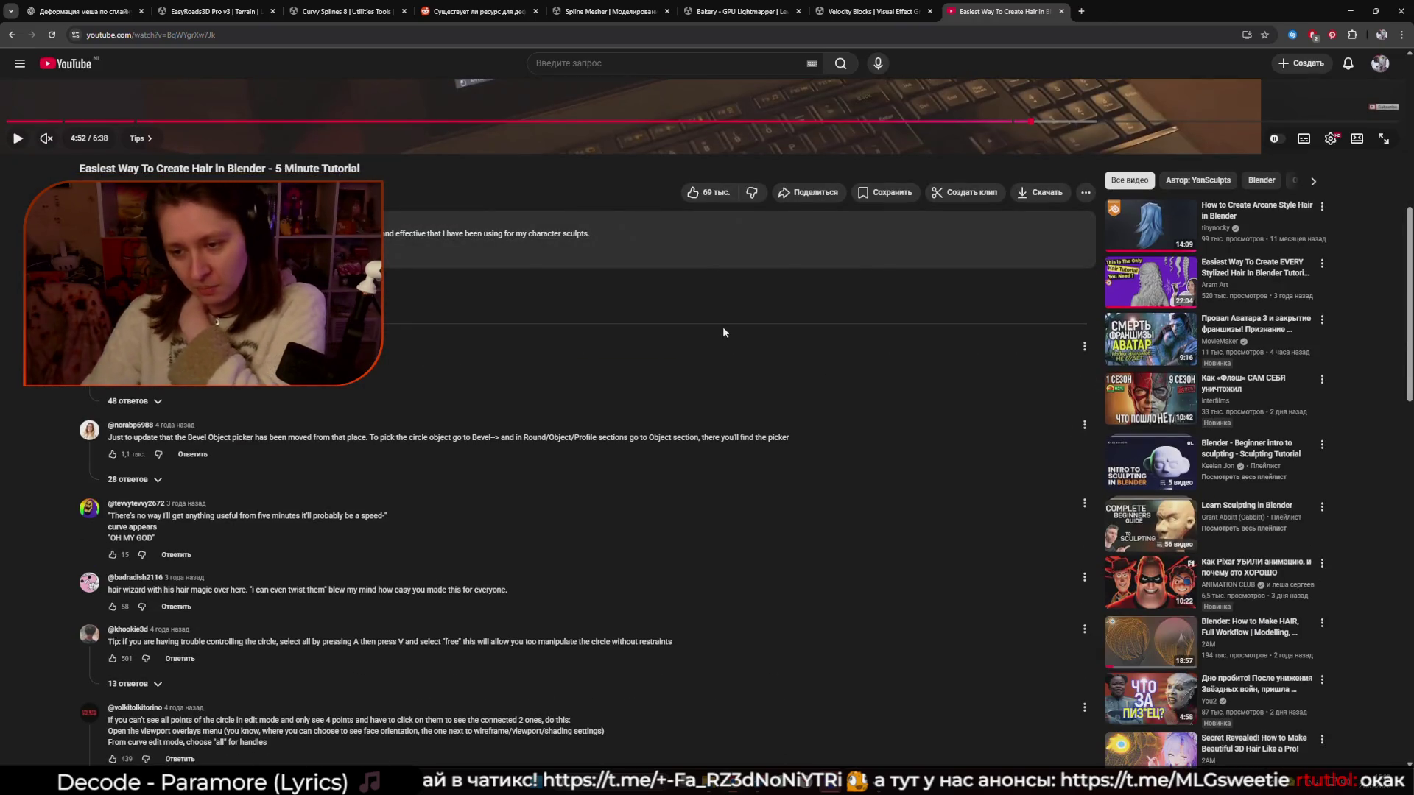
{"action": "scroll", "coordinate": [723, 331], "scroll_direction": "down", "scroll_amount": 3}
{"action": "scroll", "coordinate": [713, 331], "scroll_direction": "up", "scroll_amount": 5}
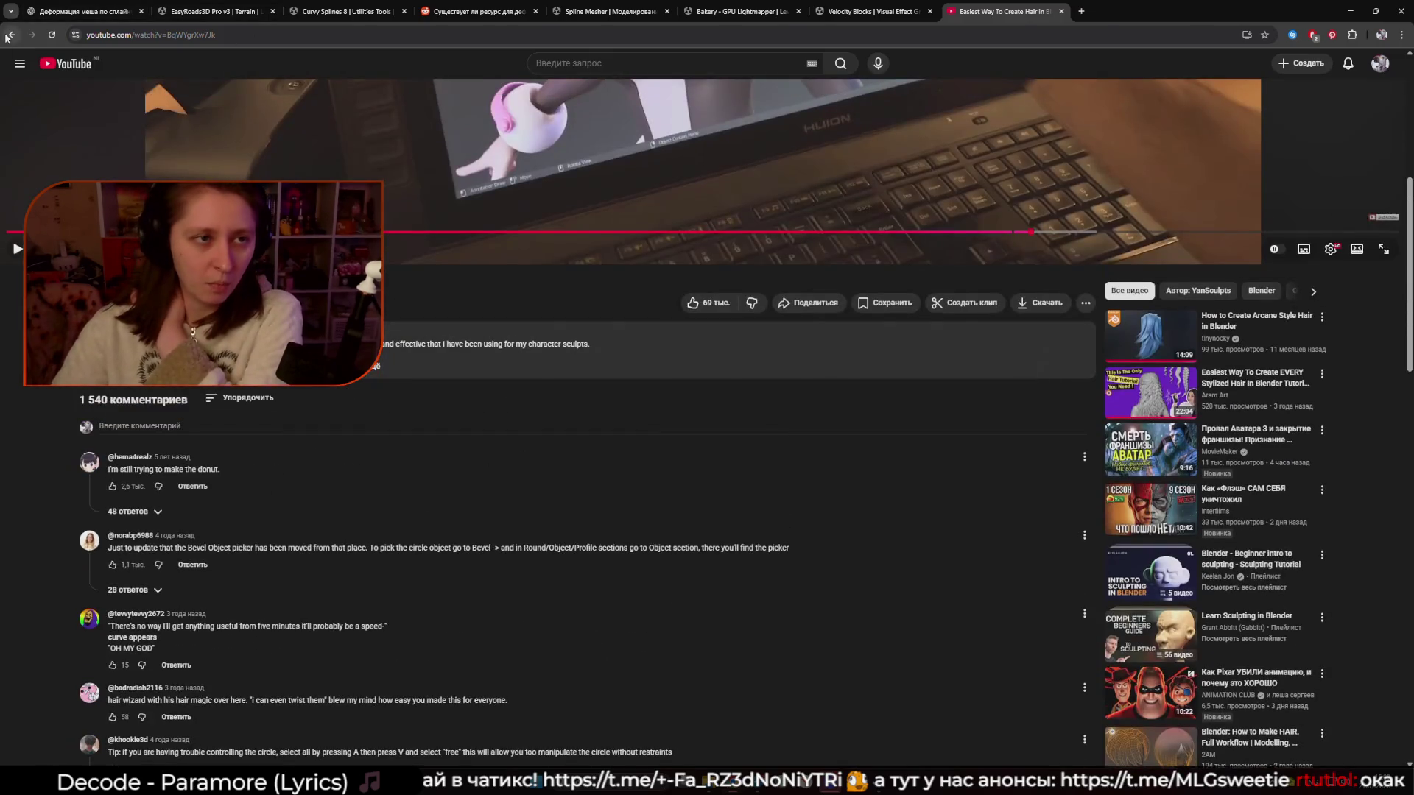
{"action": "left_click", "coordinate": [8, 35]}
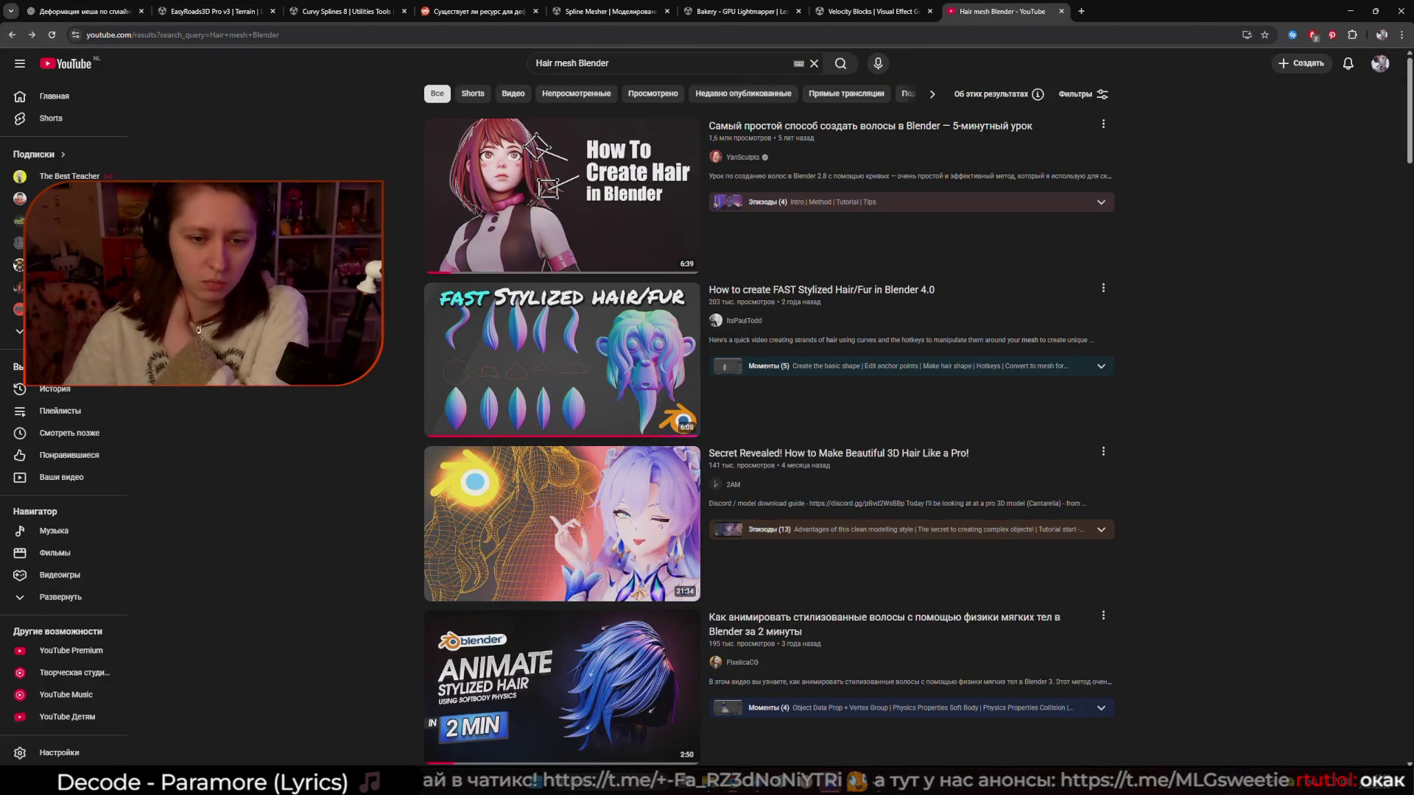
Change the YouTube search to 'hair geo nodes blender' and run it
{"action": "scroll", "coordinate": [768, 423], "scroll_direction": "down", "scroll_amount": 4}
{"action": "scroll", "coordinate": [769, 423], "scroll_direction": "down", "scroll_amount": 5}
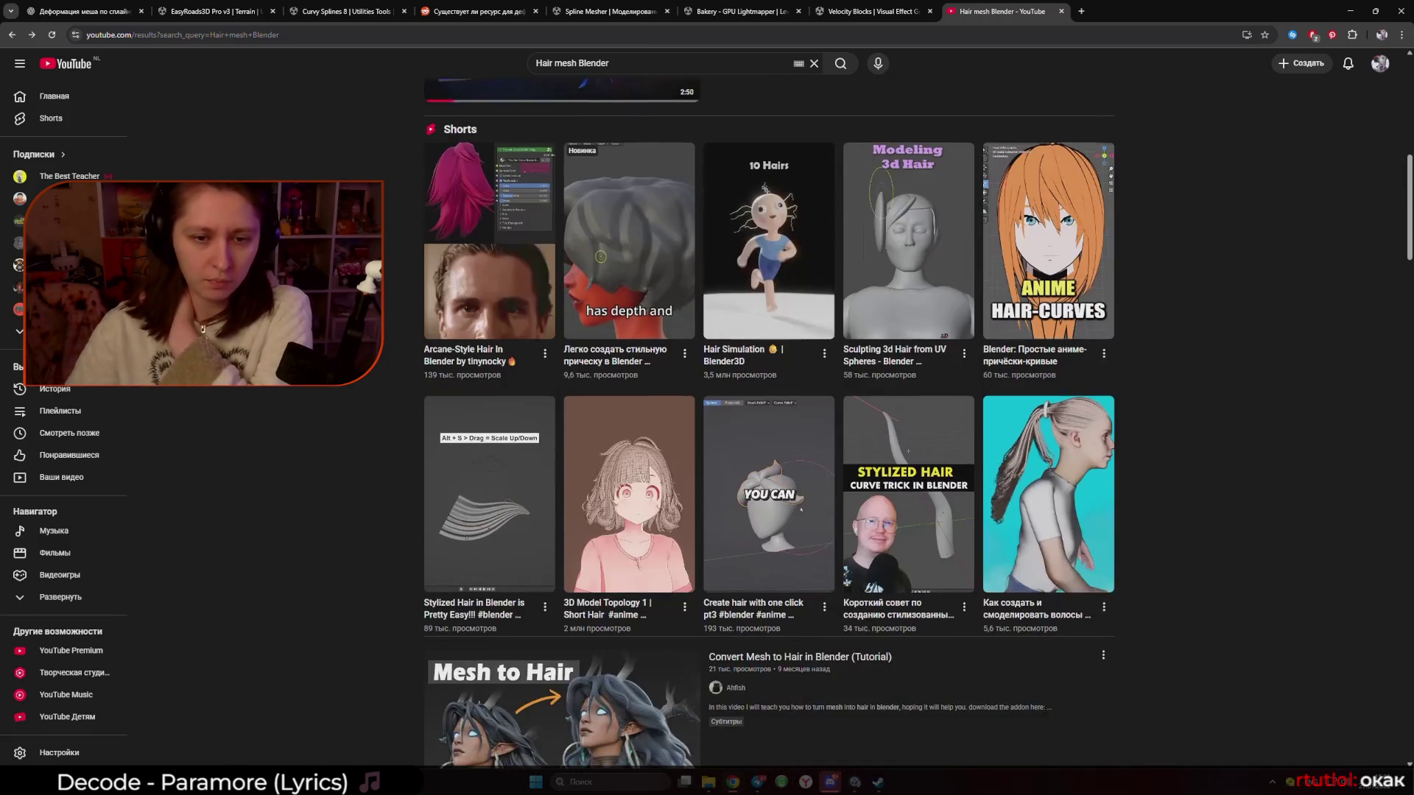
{"action": "key", "text": "slash"}
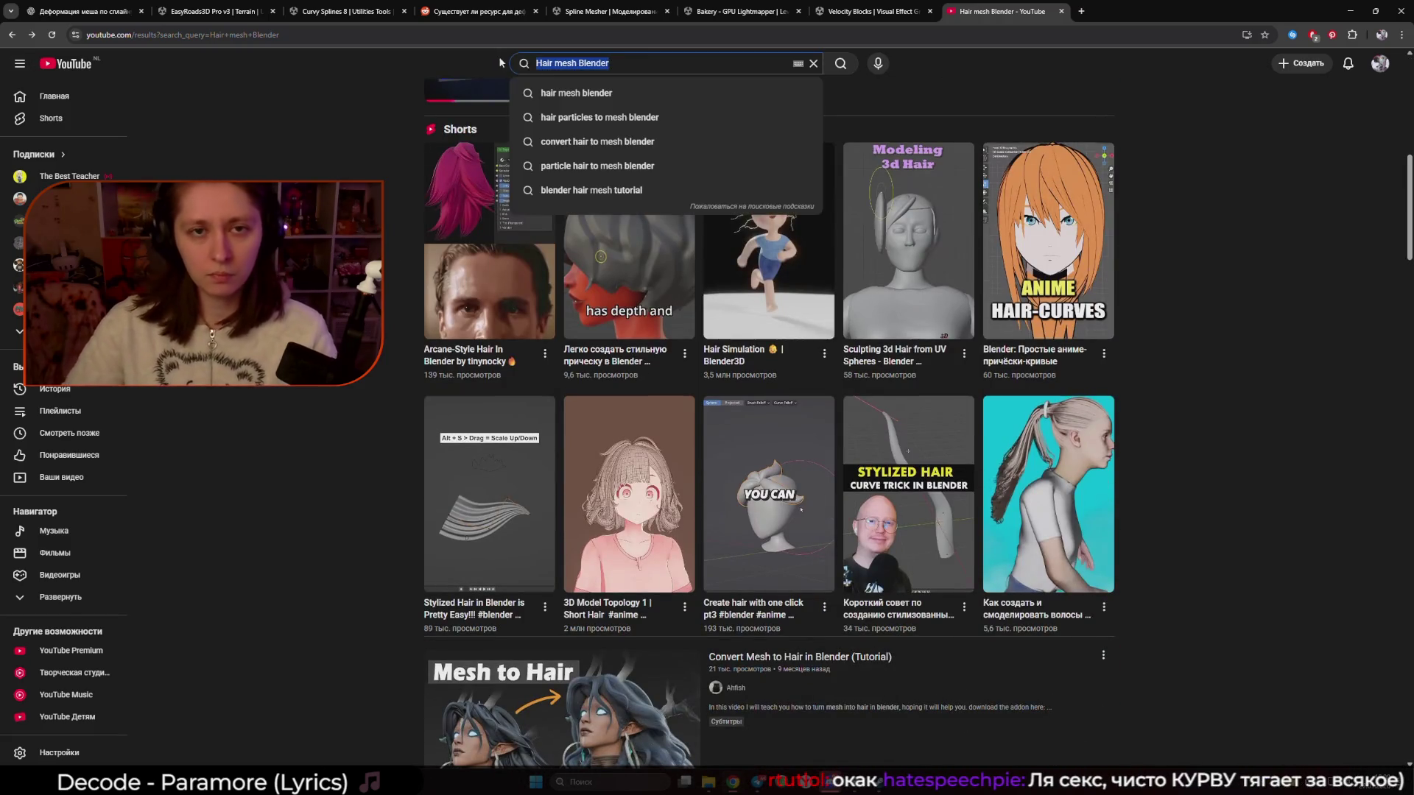
{"action": "type", "text": "geo nodes"}
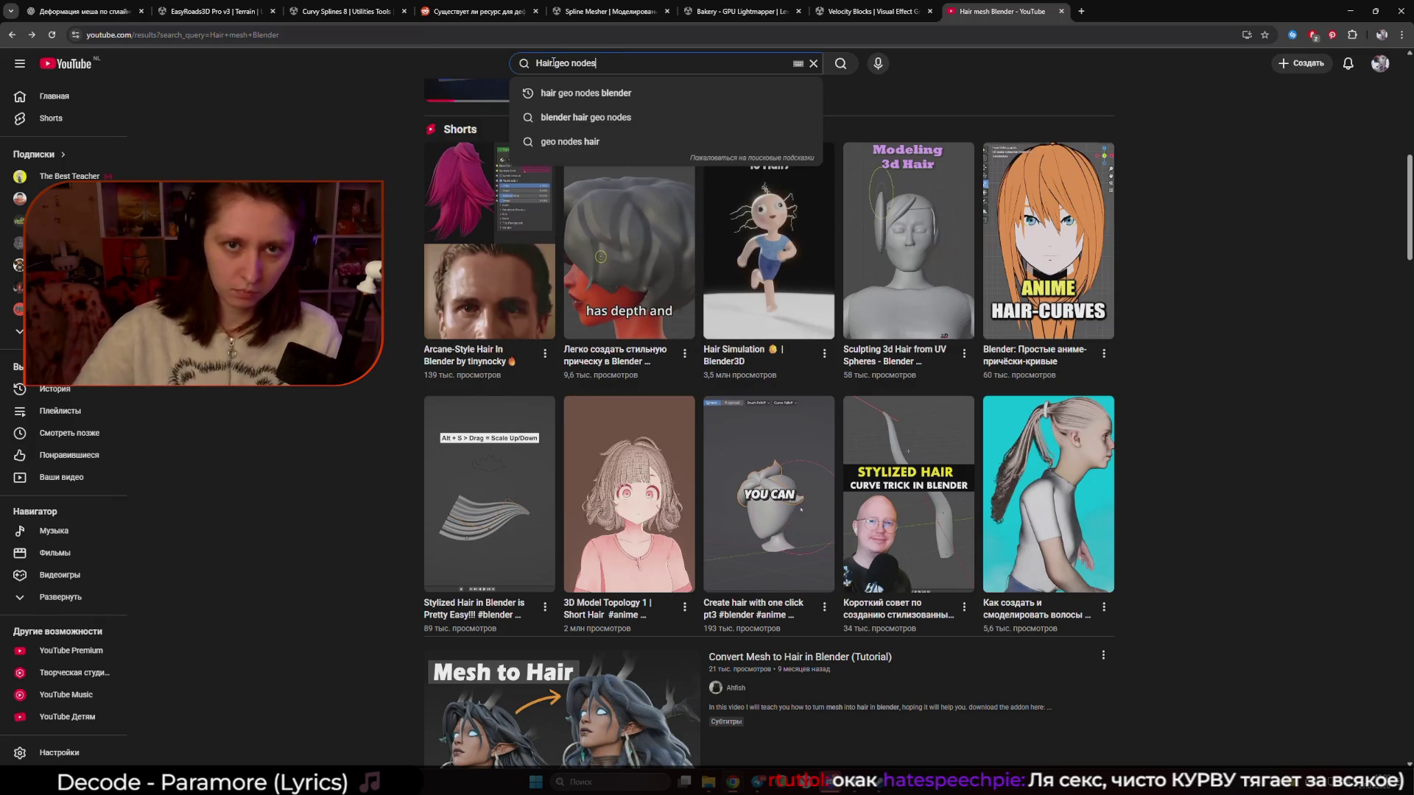
{"action": "key", "text": "Down"}
{"action": "key", "text": "Return"}
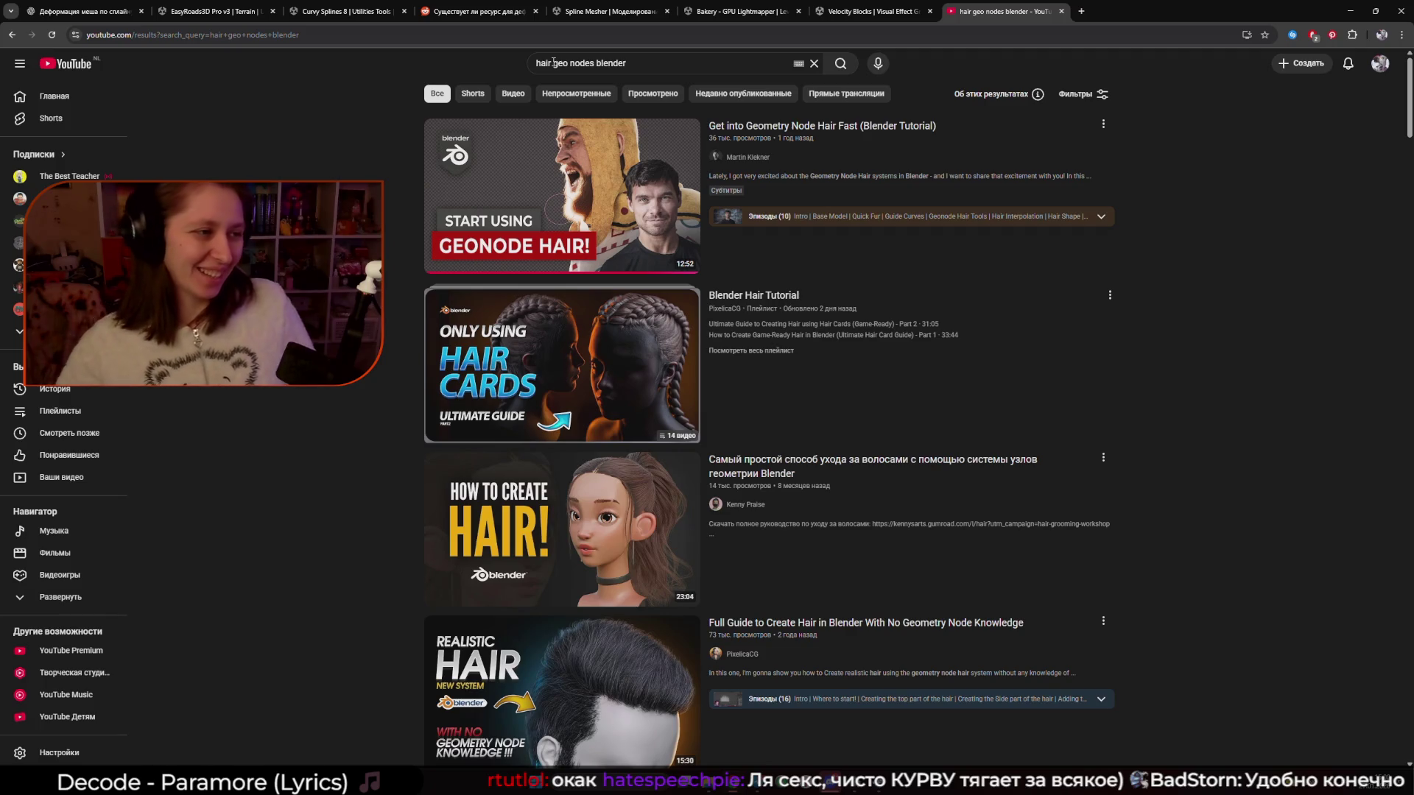
Scroll through the results and open the Stylised Hair in Blender Short
{"action": "scroll", "coordinate": [1311, 422], "scroll_direction": "down", "scroll_amount": 13}
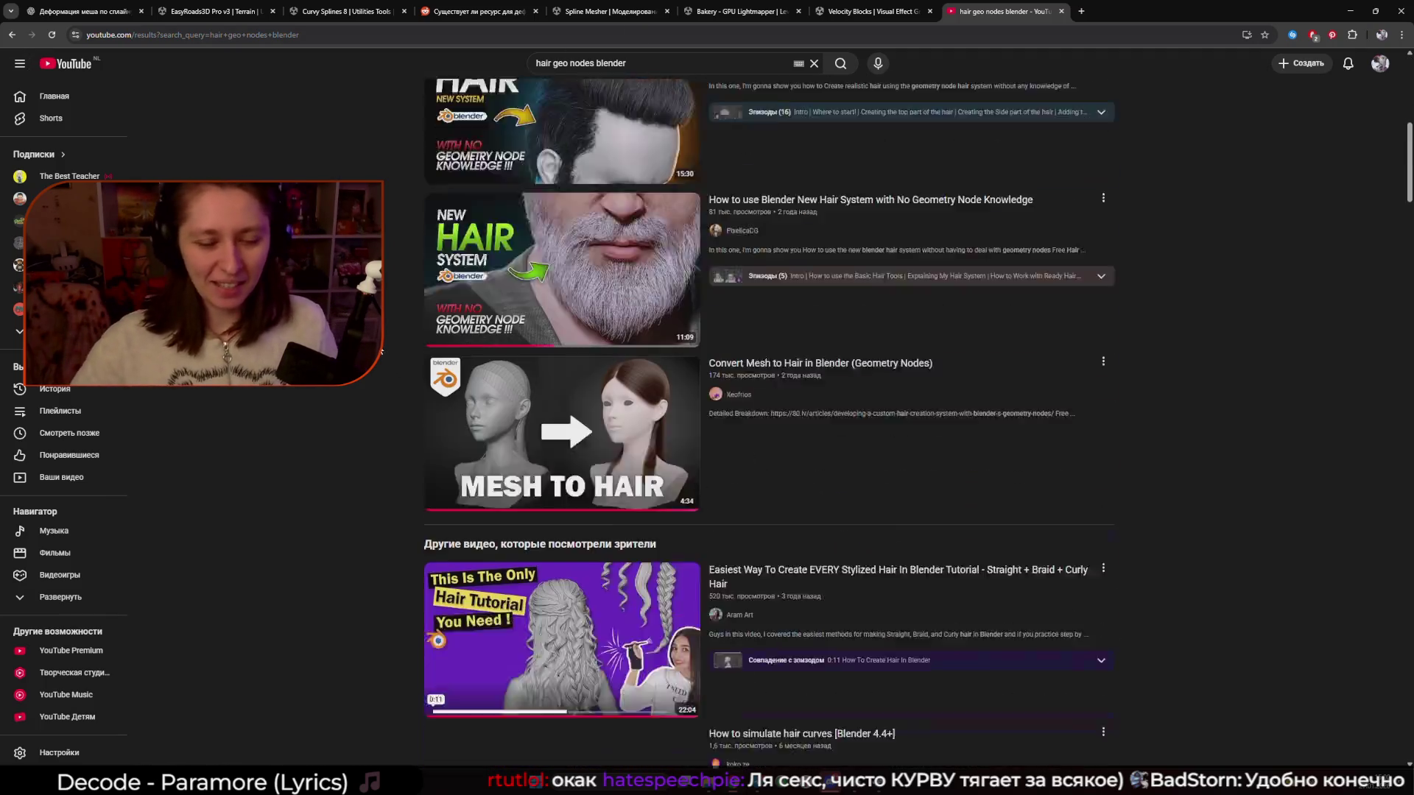
{"action": "scroll", "coordinate": [770, 423], "scroll_direction": "down", "scroll_amount": 10}
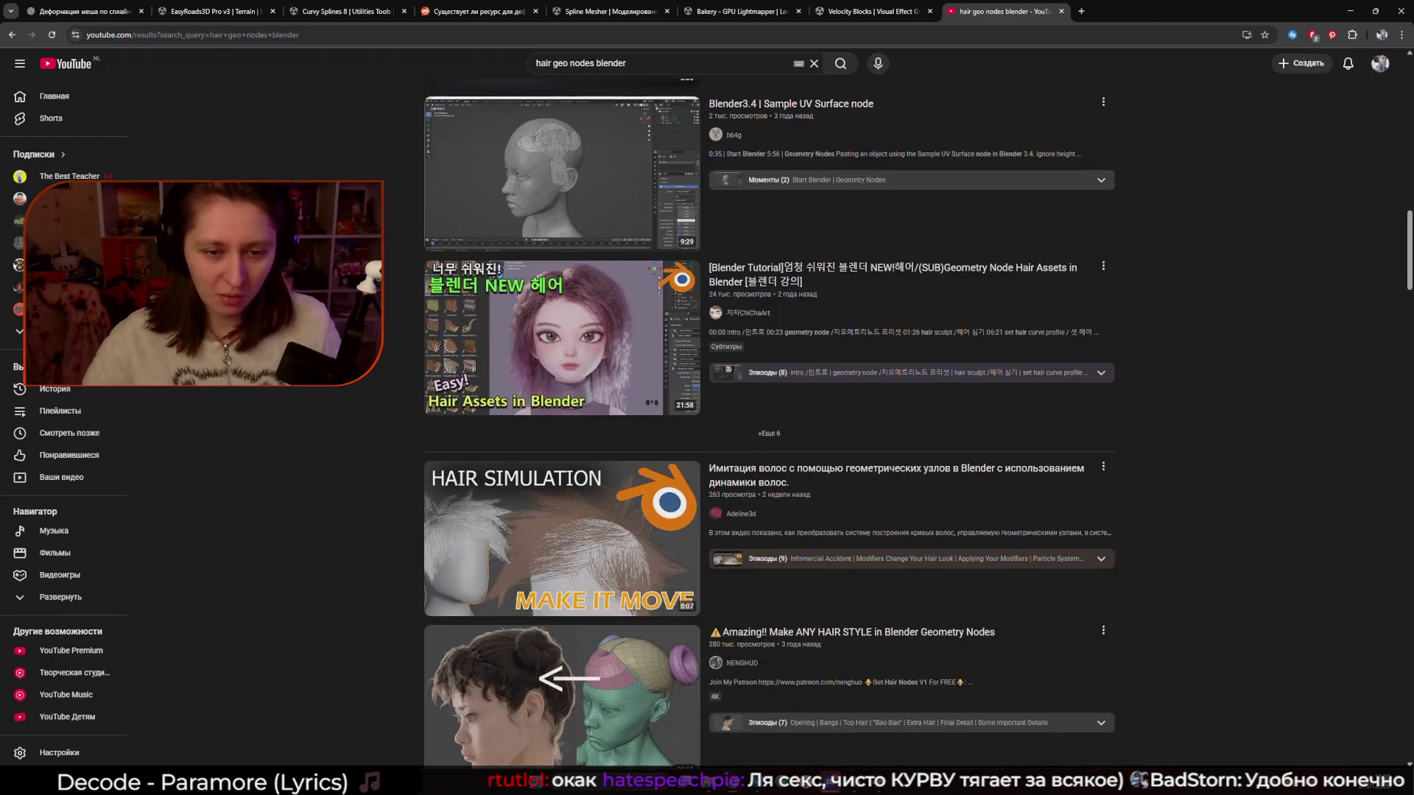
{"action": "scroll", "coordinate": [1020, 580], "scroll_direction": "down", "scroll_amount": 4}
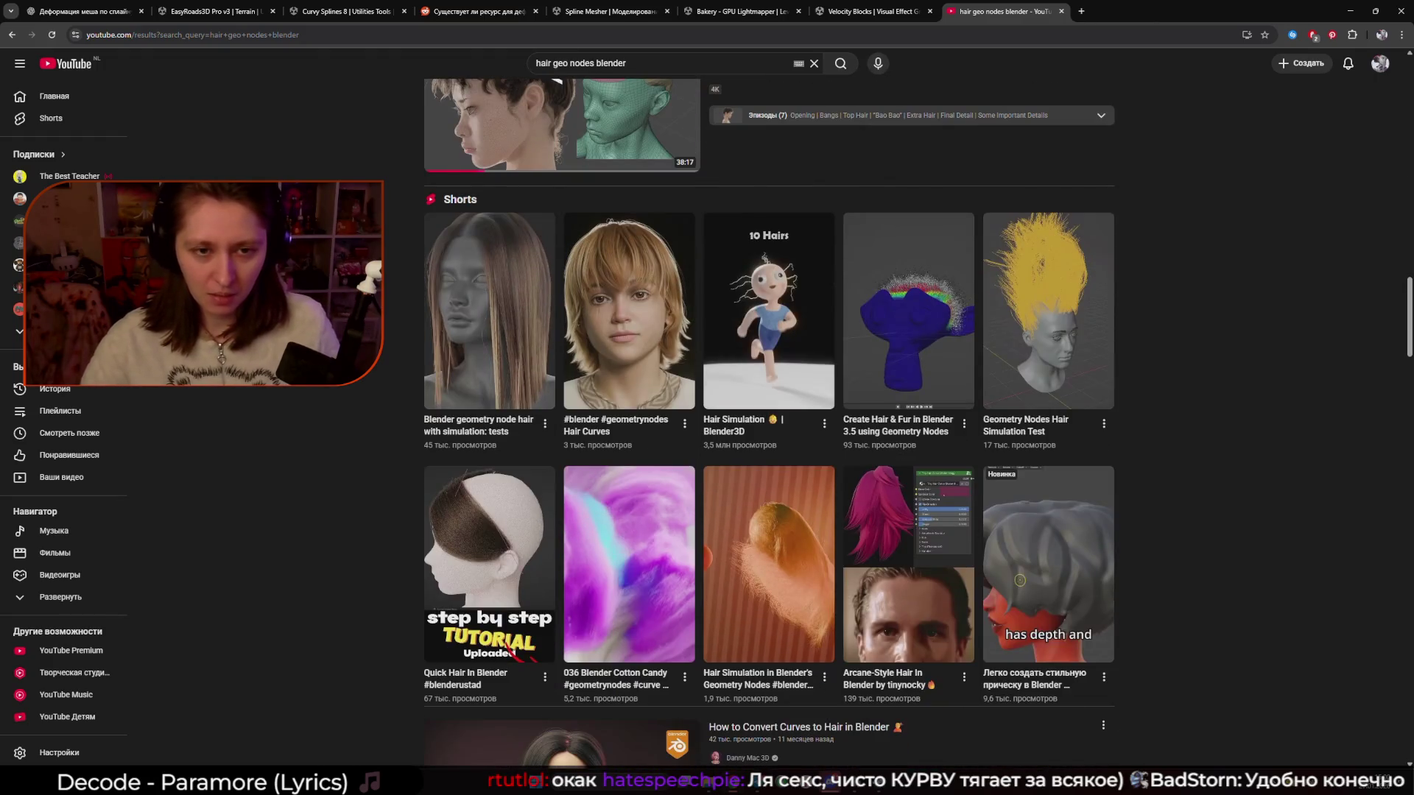
{"action": "scroll", "coordinate": [1020, 580], "scroll_direction": "down", "scroll_amount": 10}
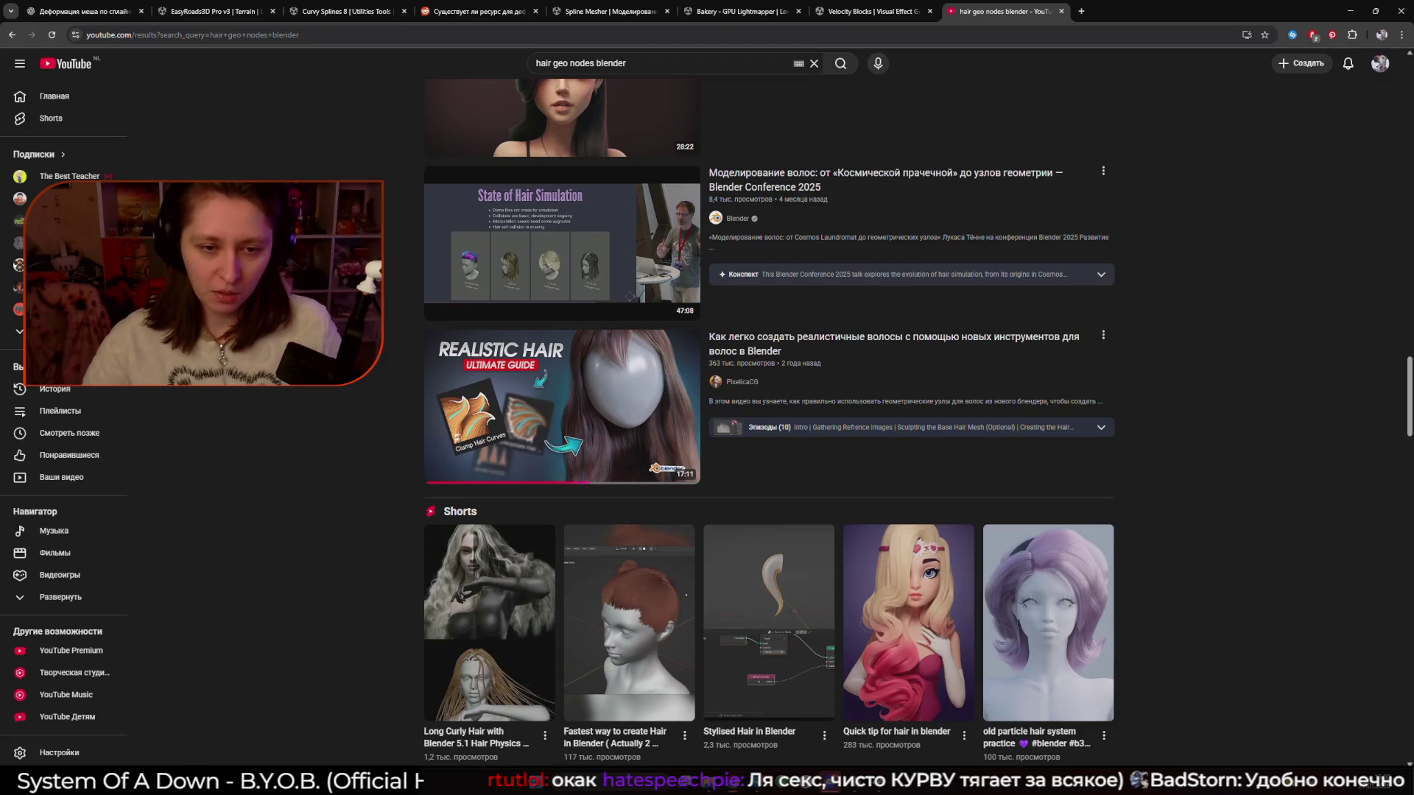
{"action": "scroll", "coordinate": [628, 437], "scroll_direction": "down", "scroll_amount": 5}
{"action": "scroll", "coordinate": [627, 437], "scroll_direction": "up", "scroll_amount": 4}
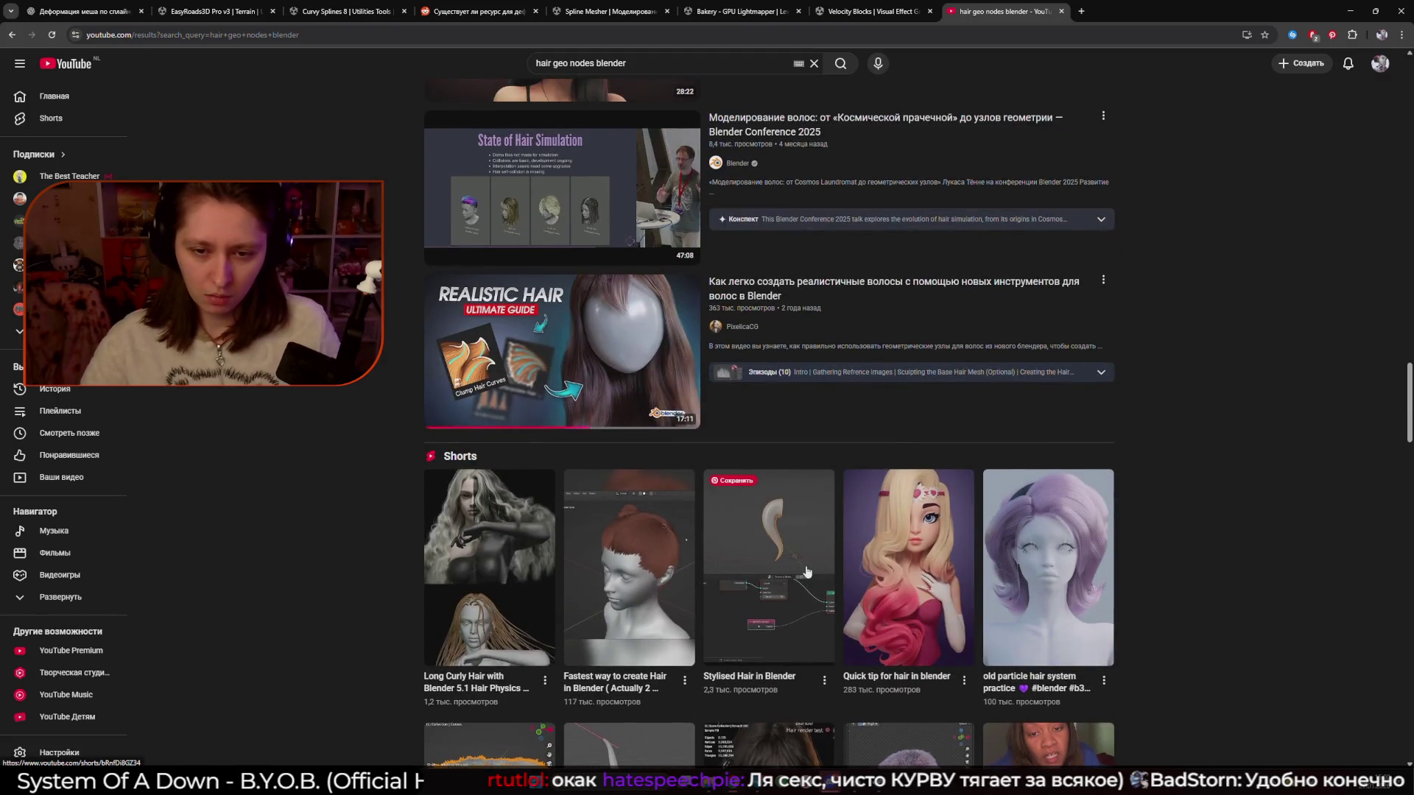
{"action": "left_click", "coordinate": [807, 571]}
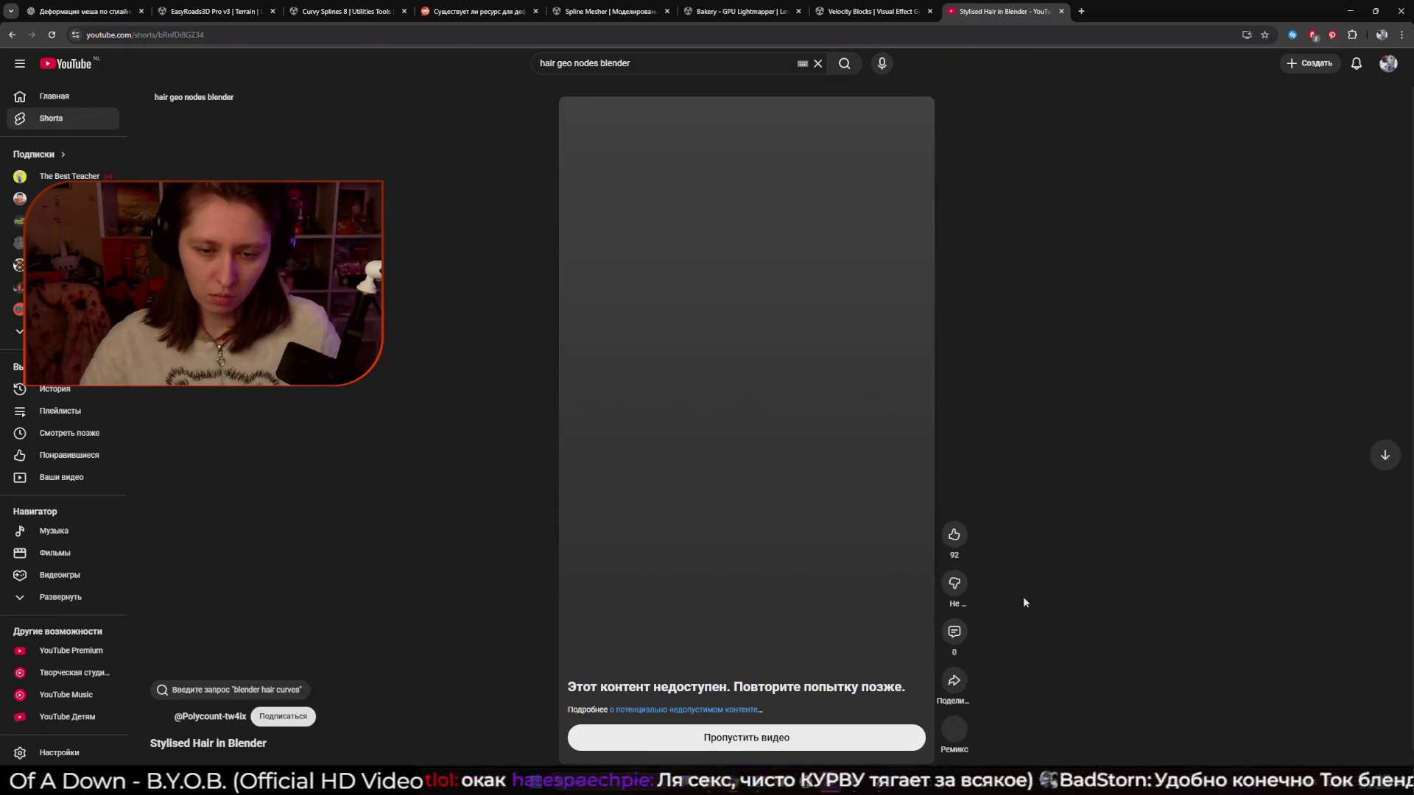
Reload and pause the Short, skim its pink hair render and node-editor parts, then return to the results
{"action": "key", "text": "F5"}
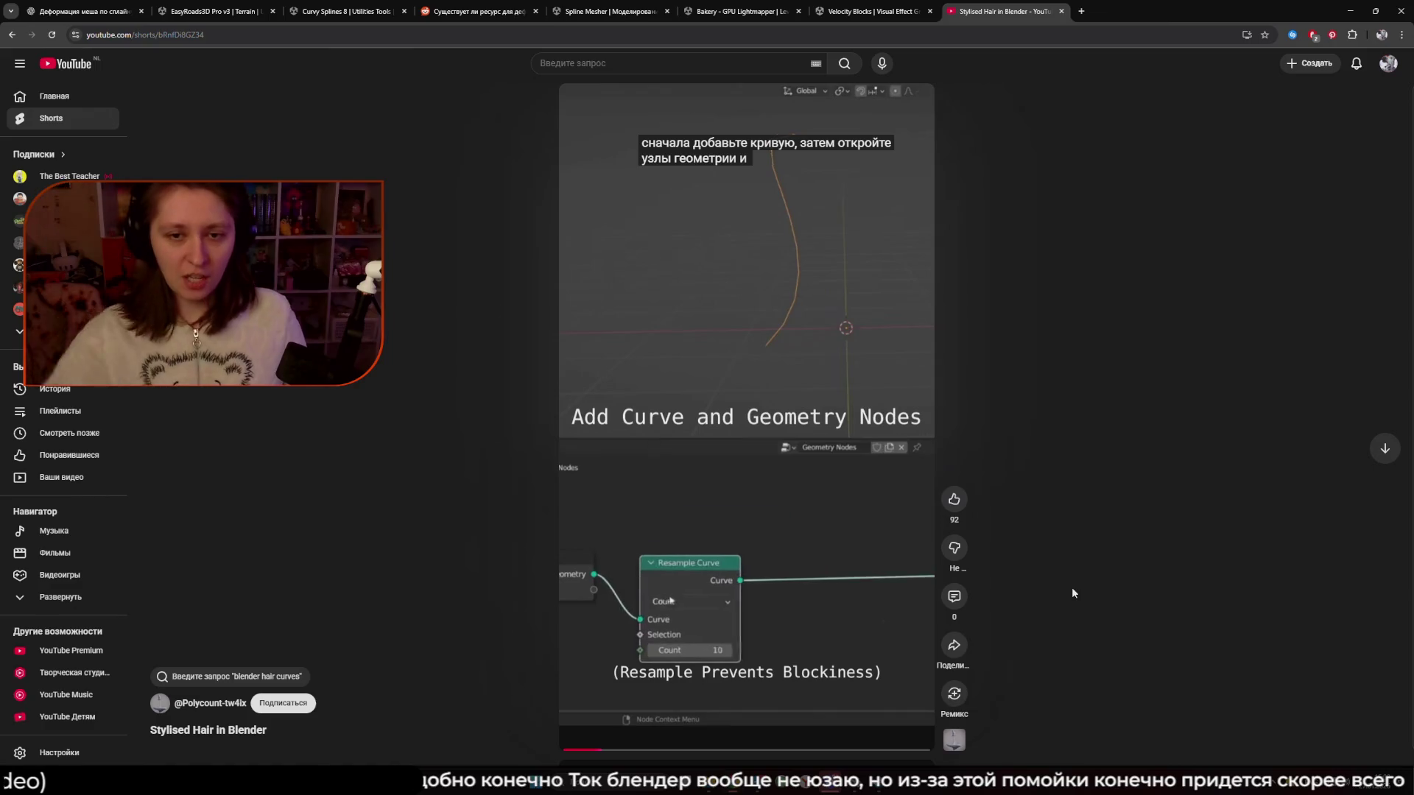
{"action": "left_click", "coordinate": [747, 520]}
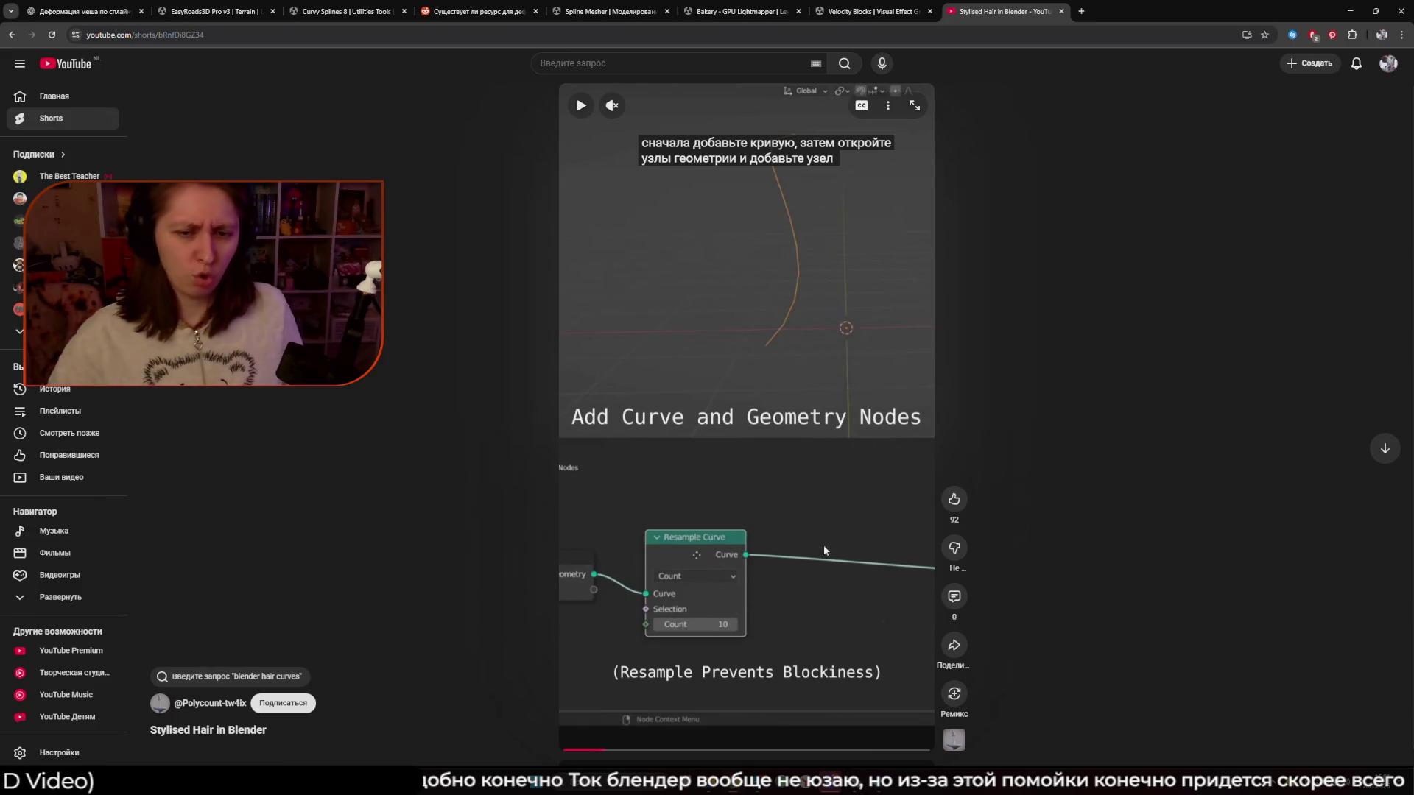
{"action": "left_click", "coordinate": [852, 750]}
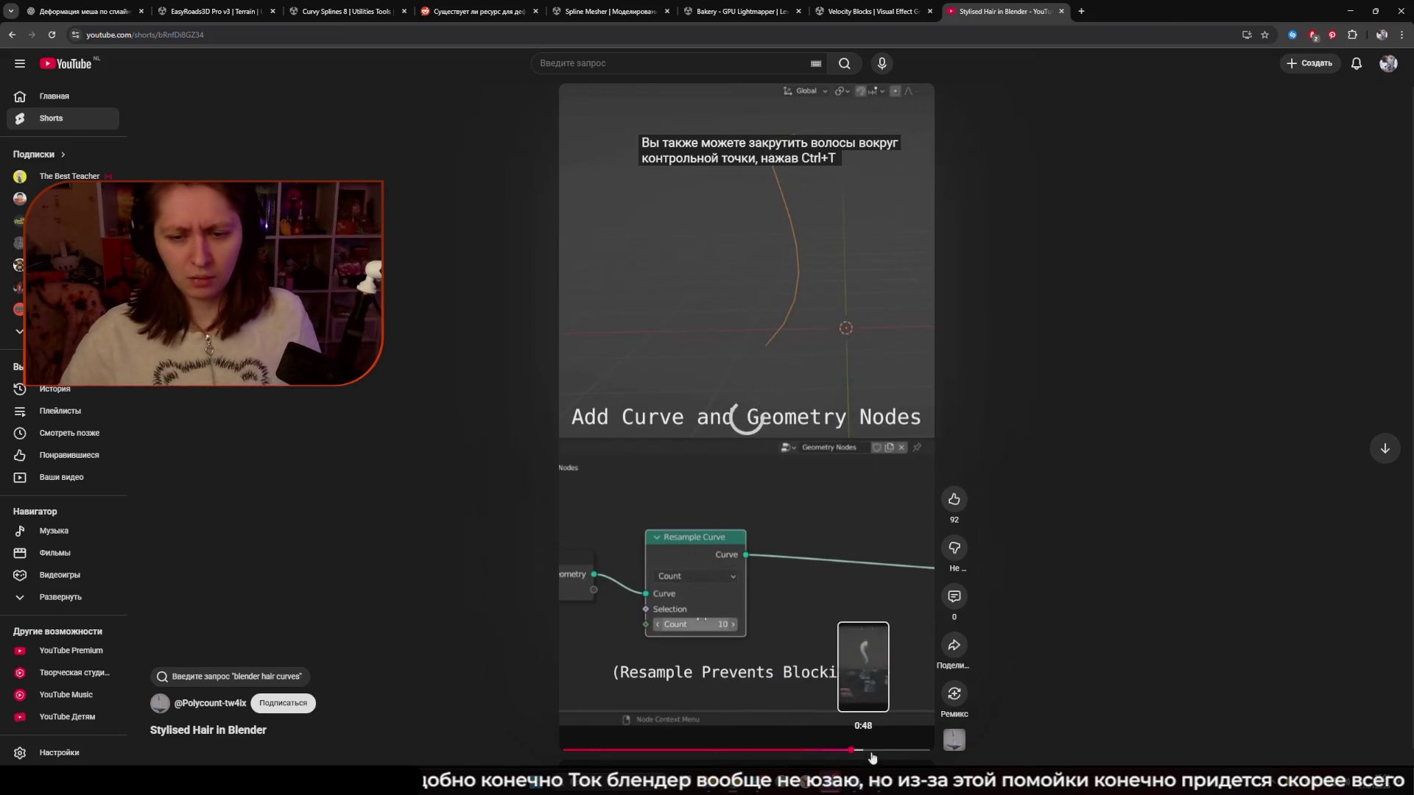
{"action": "left_click", "coordinate": [900, 749]}
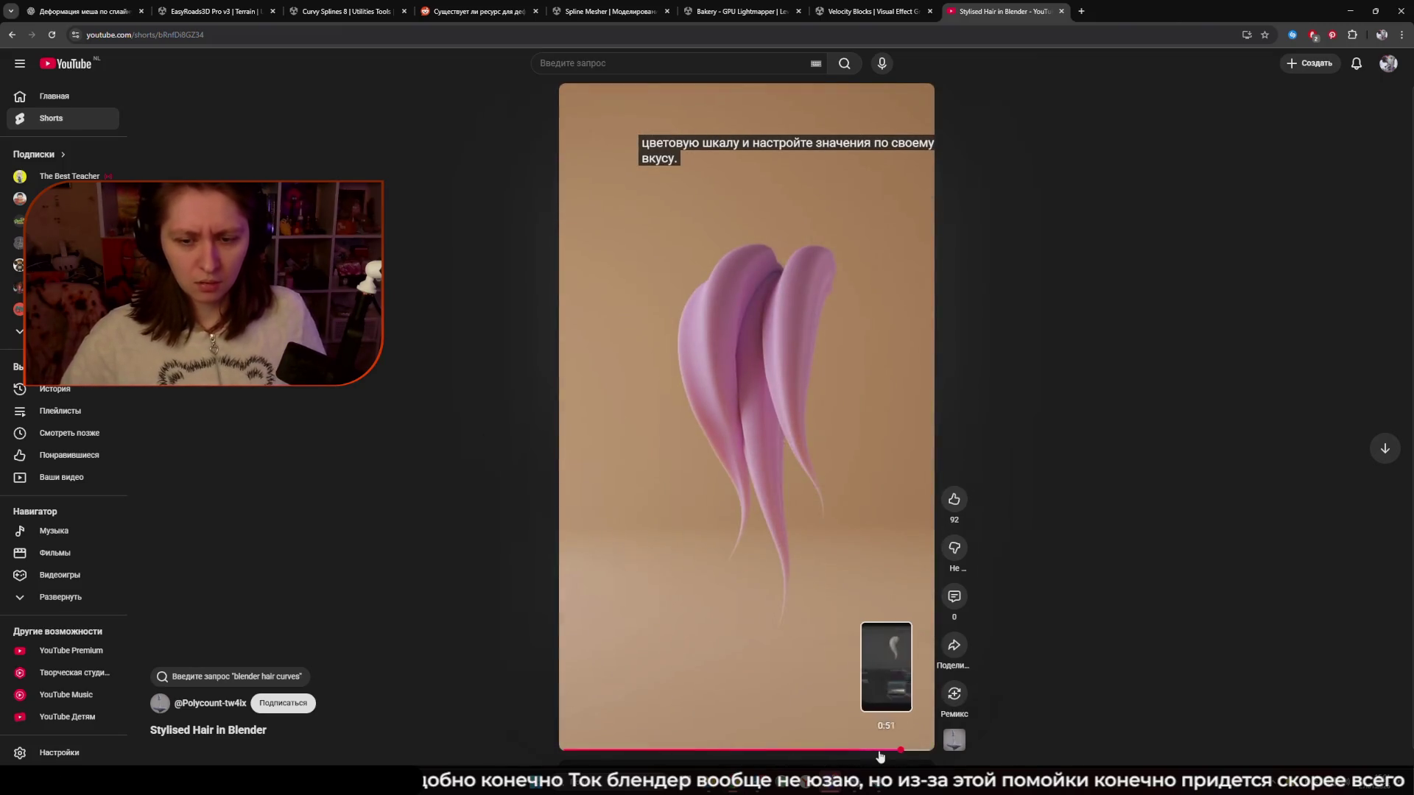
{"action": "left_click", "coordinate": [881, 752]}
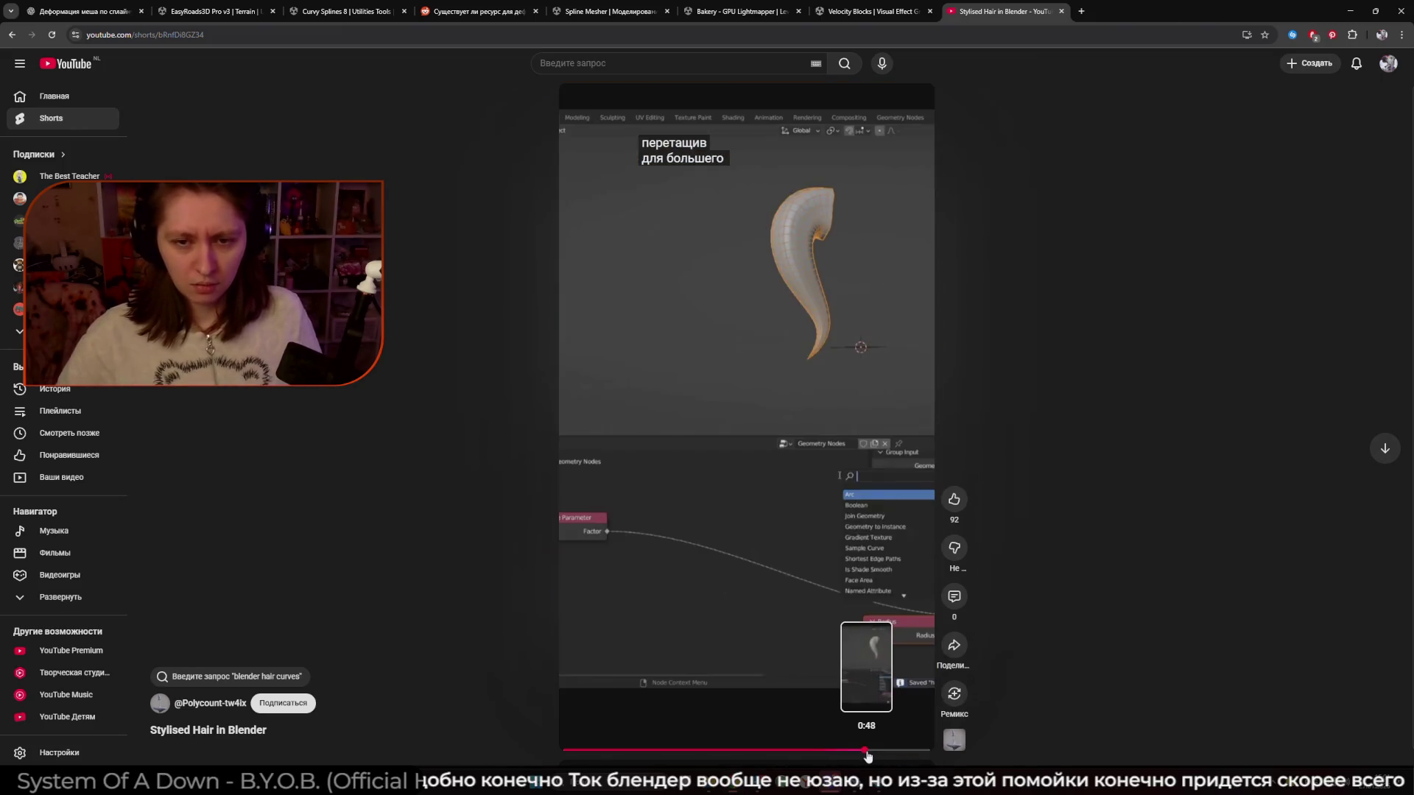
{"action": "left_click", "coordinate": [33, 35]}
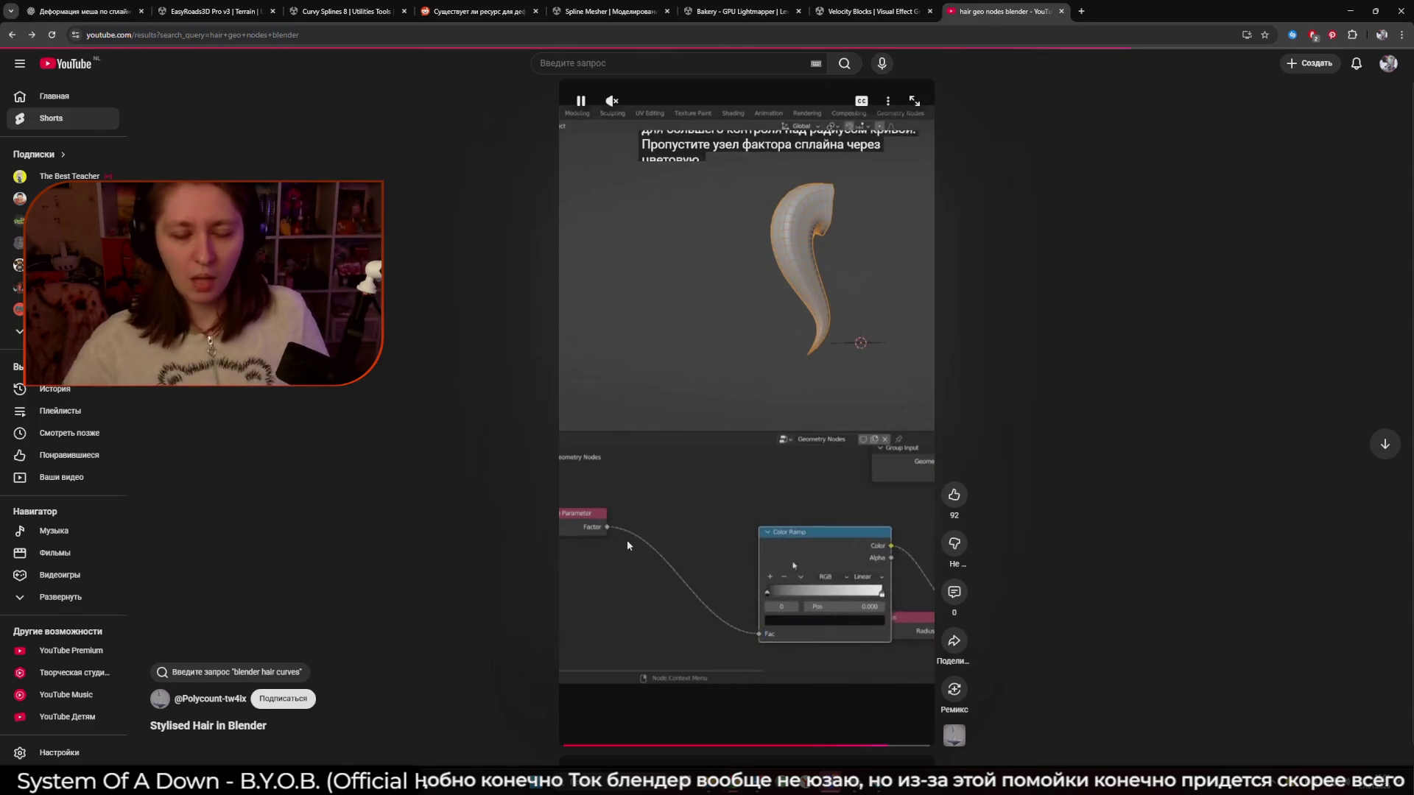
{"action": "scroll", "coordinate": [364, 493], "scroll_direction": "down", "scroll_amount": 5}
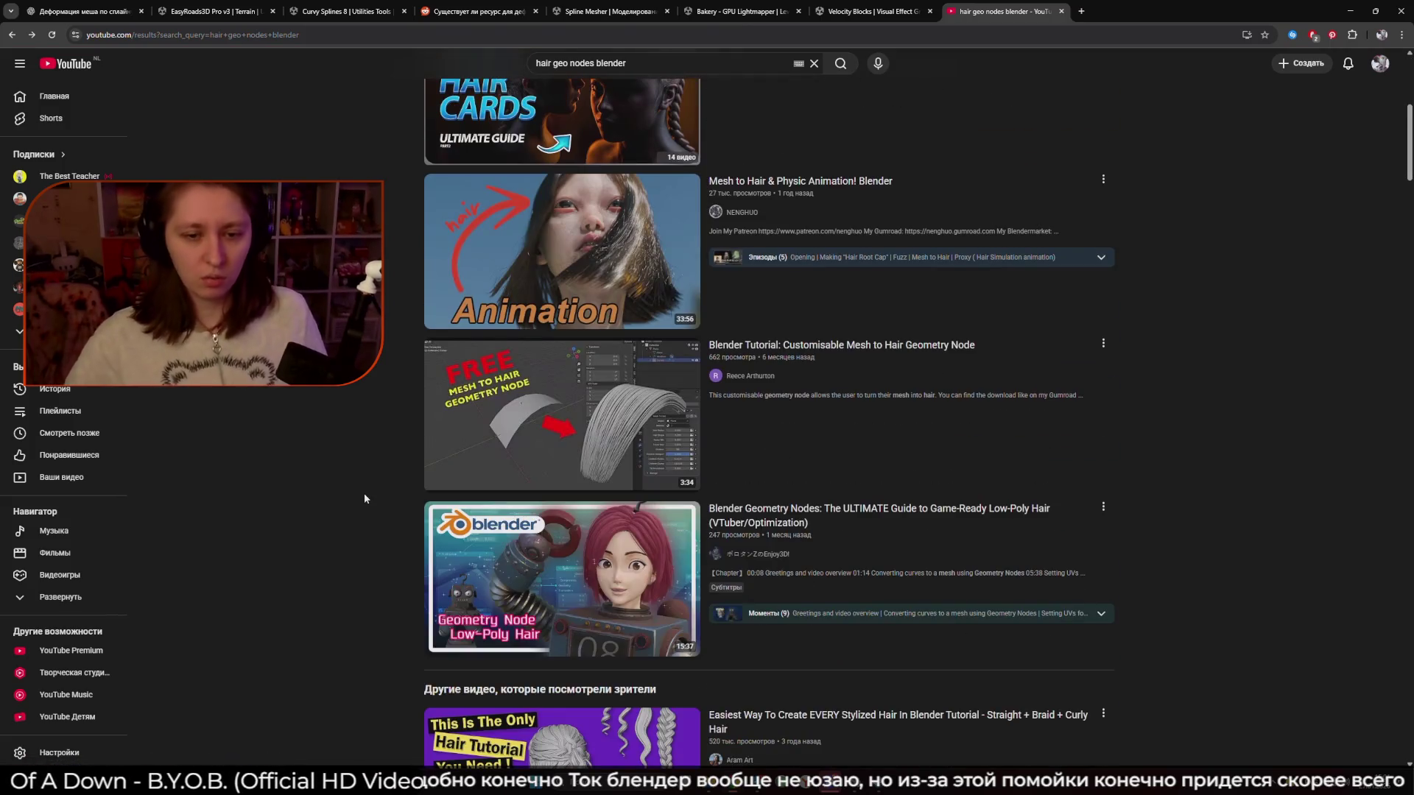
Scroll down the results, open the Blender new hair system tutorial and reload its page
{"action": "scroll", "coordinate": [365, 499], "scroll_direction": "down", "scroll_amount": 6}
{"action": "scroll", "coordinate": [365, 497], "scroll_direction": "down", "scroll_amount": 10}
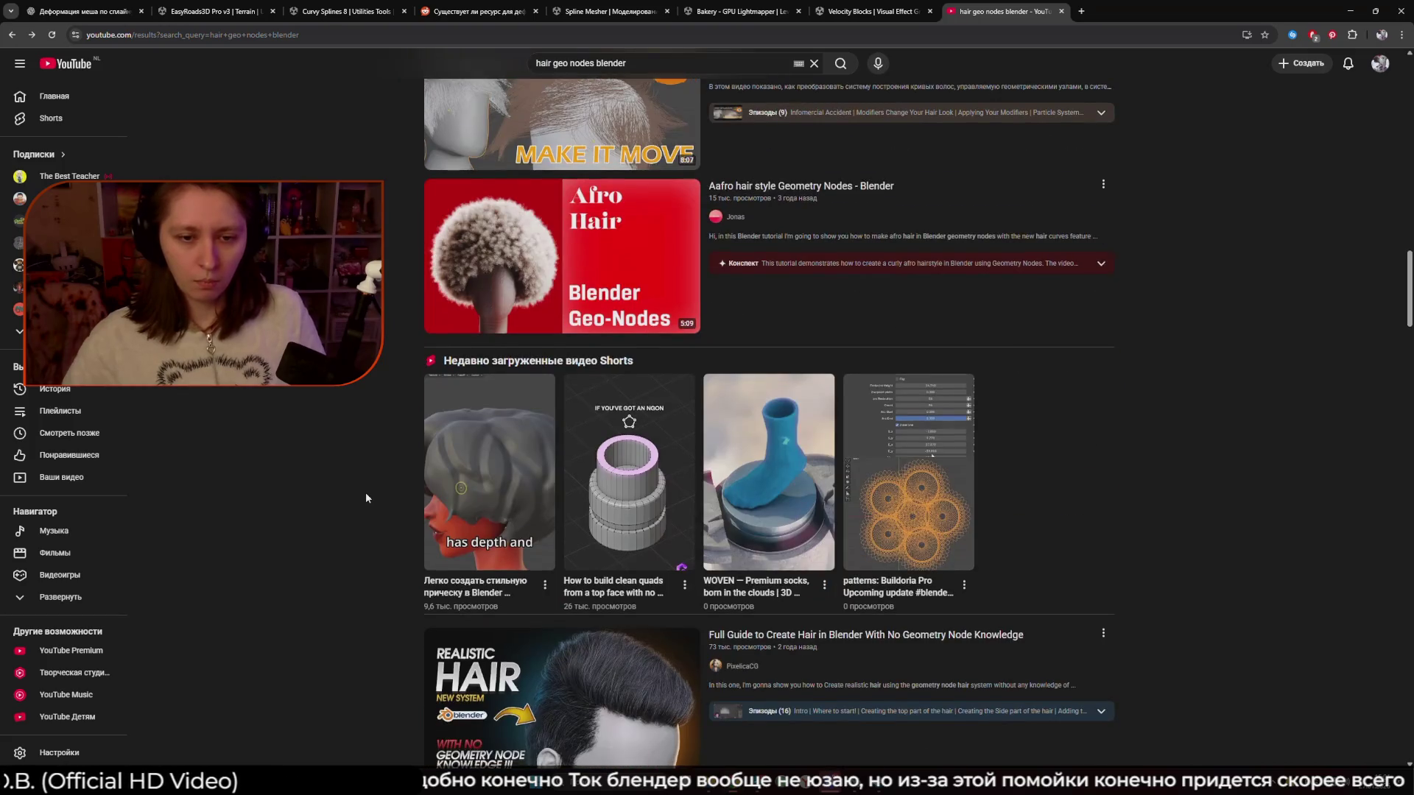
{"action": "scroll", "coordinate": [366, 498], "scroll_direction": "down", "scroll_amount": 4}
{"action": "scroll", "coordinate": [366, 498], "scroll_direction": "down", "scroll_amount": 5}
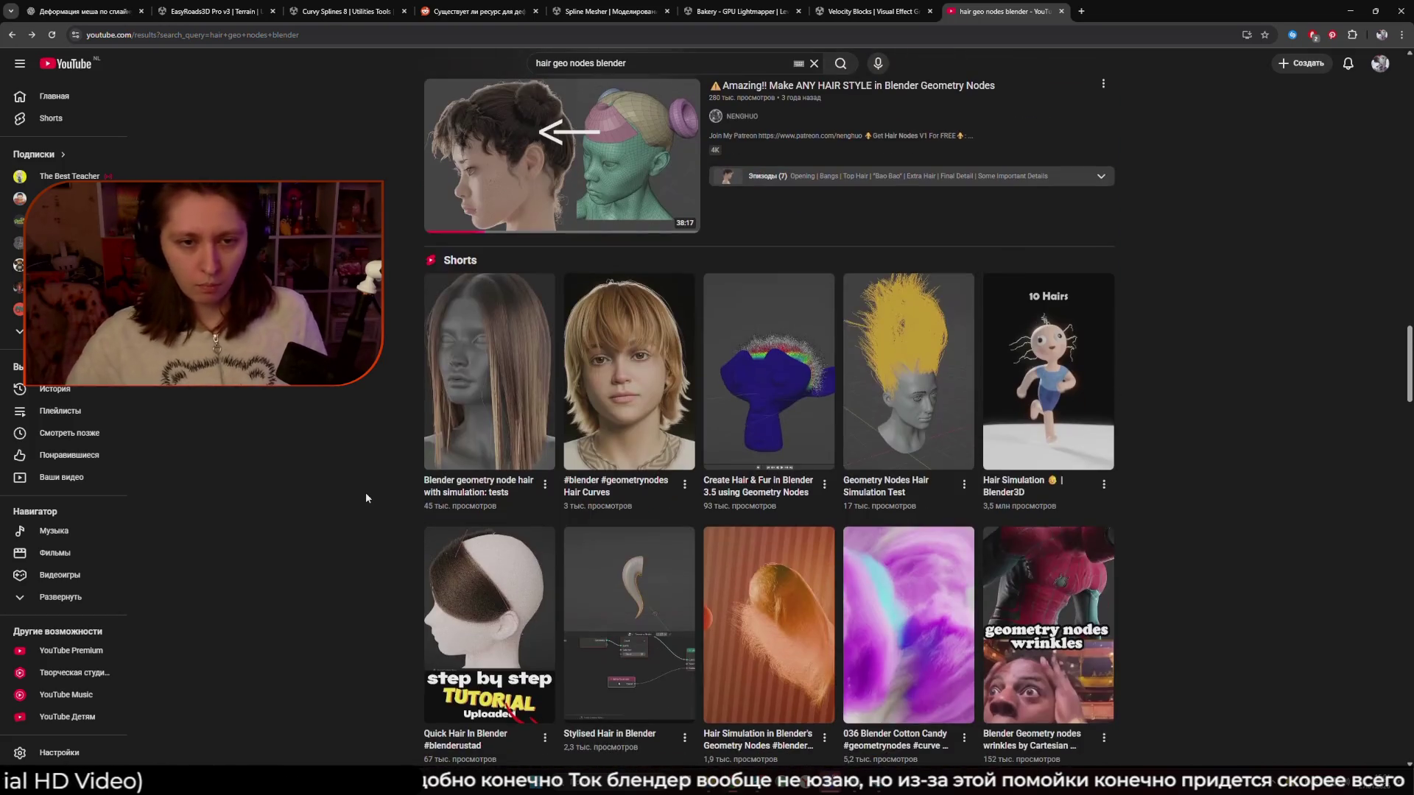
{"action": "scroll", "coordinate": [365, 498], "scroll_direction": "down", "scroll_amount": 4}
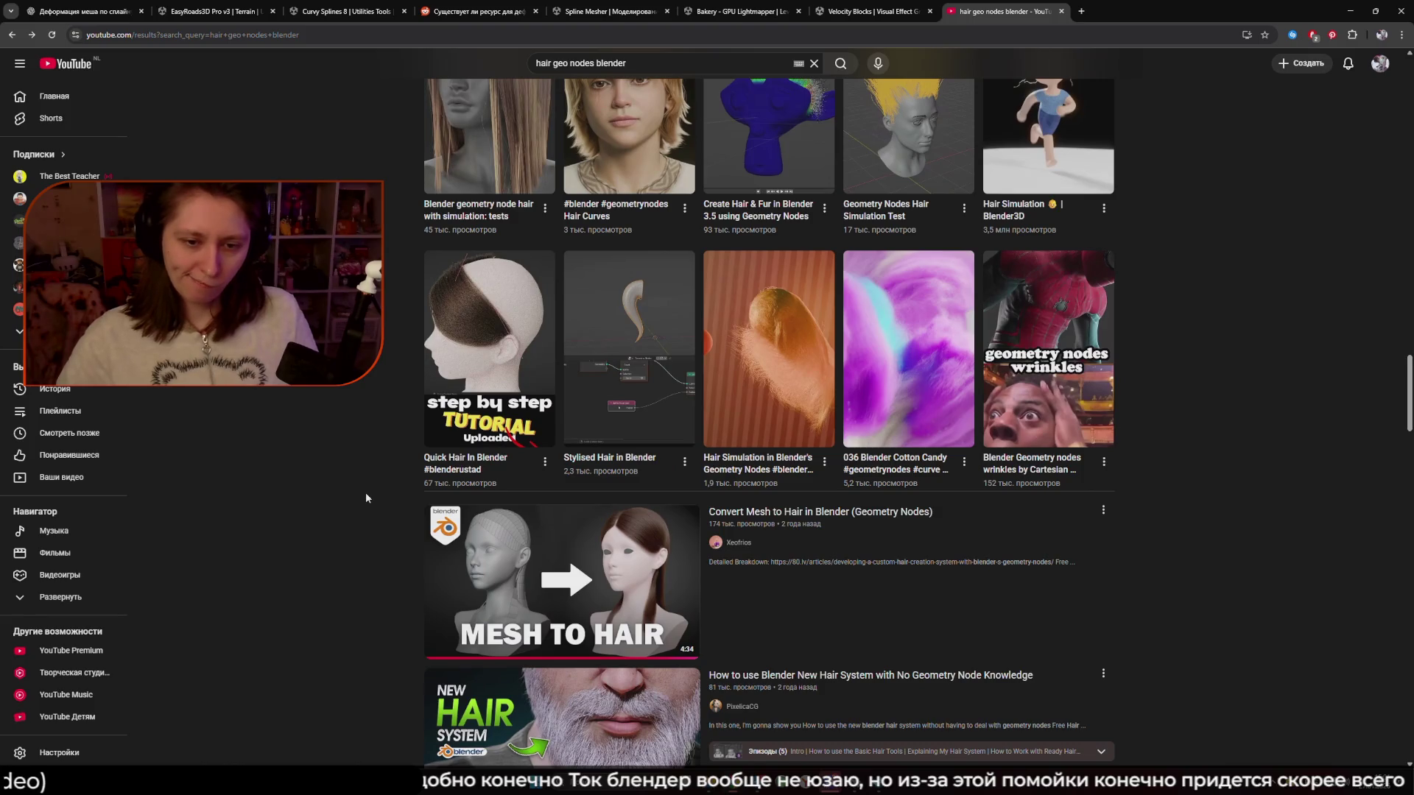
{"action": "scroll", "coordinate": [366, 498], "scroll_direction": "down", "scroll_amount": 4}
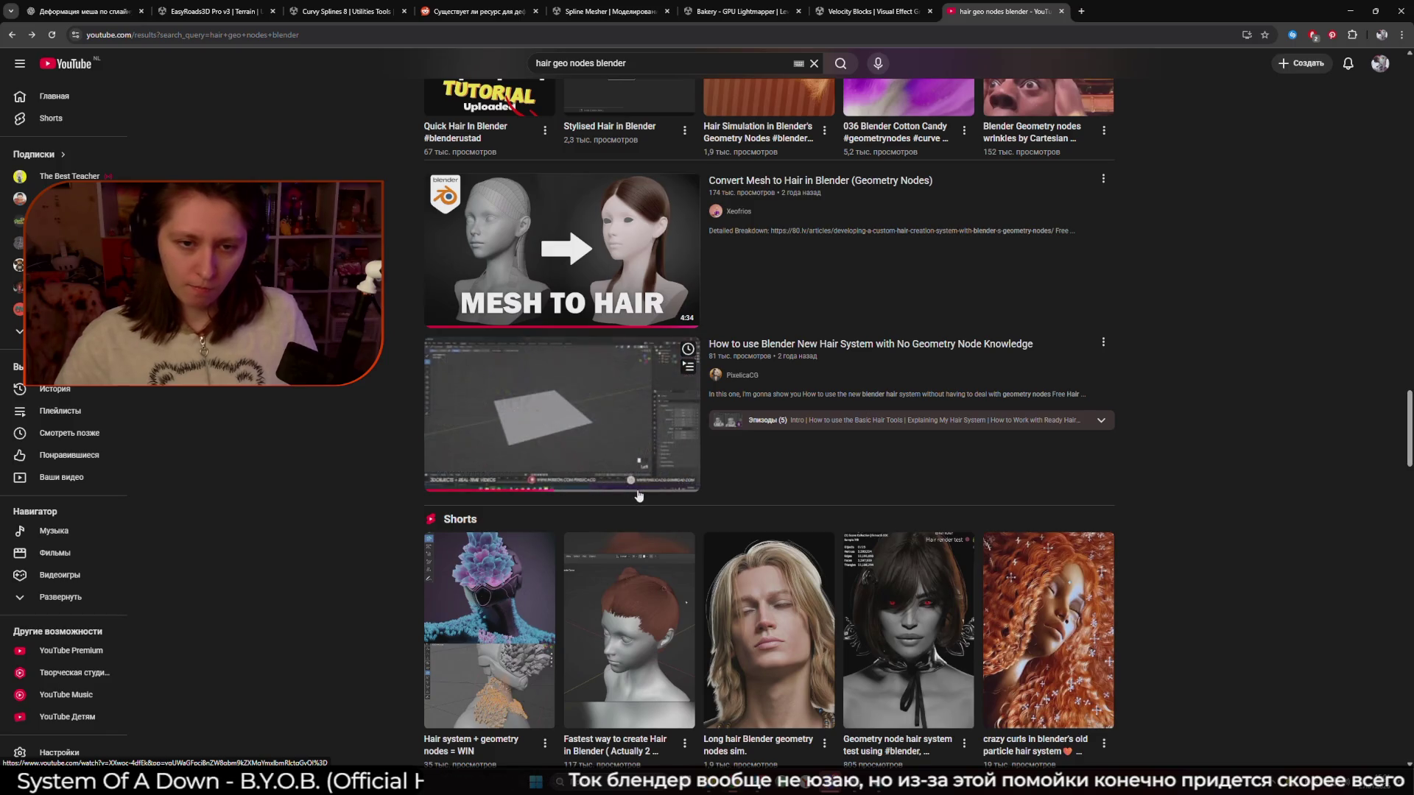
{"action": "left_click", "coordinate": [629, 492]}
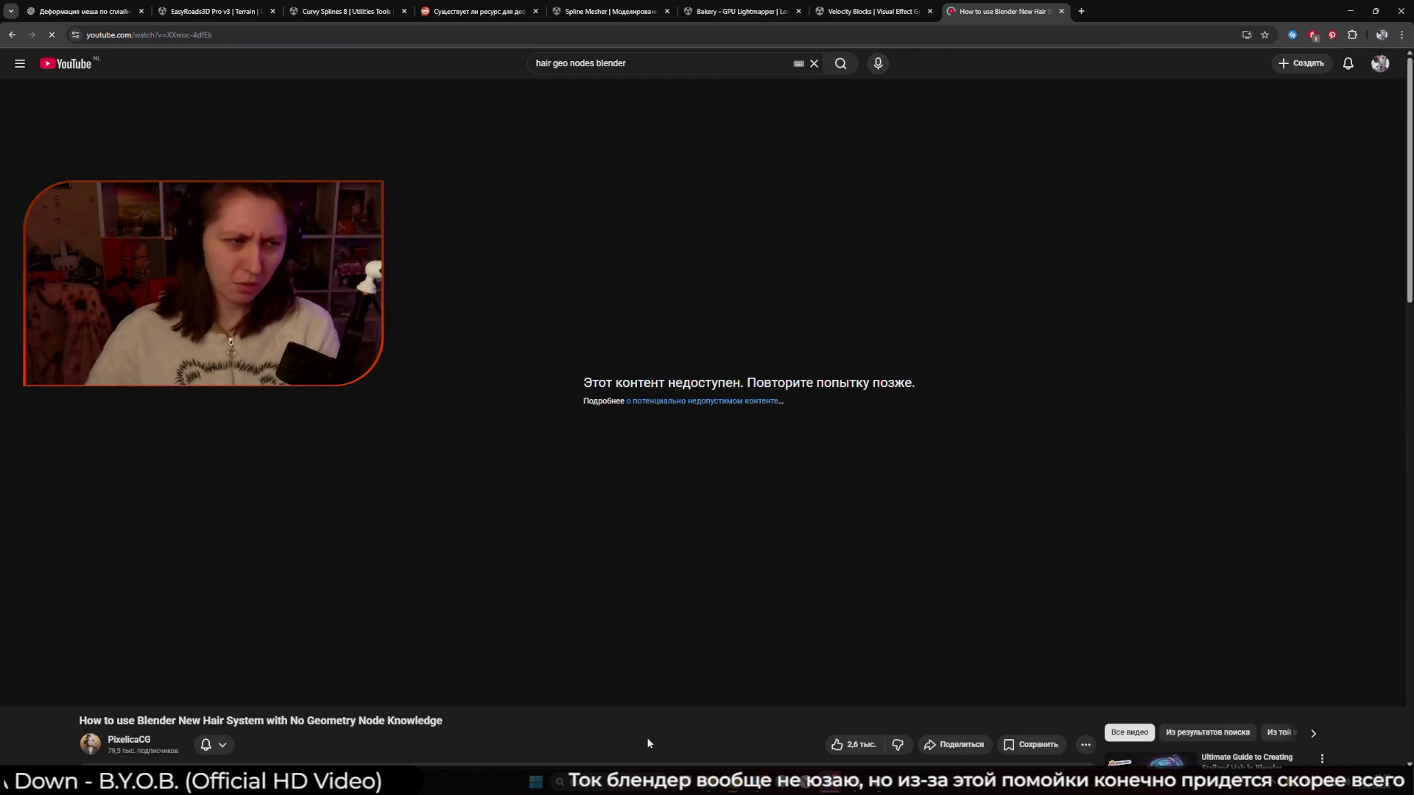
{"action": "key", "text": "F5"}
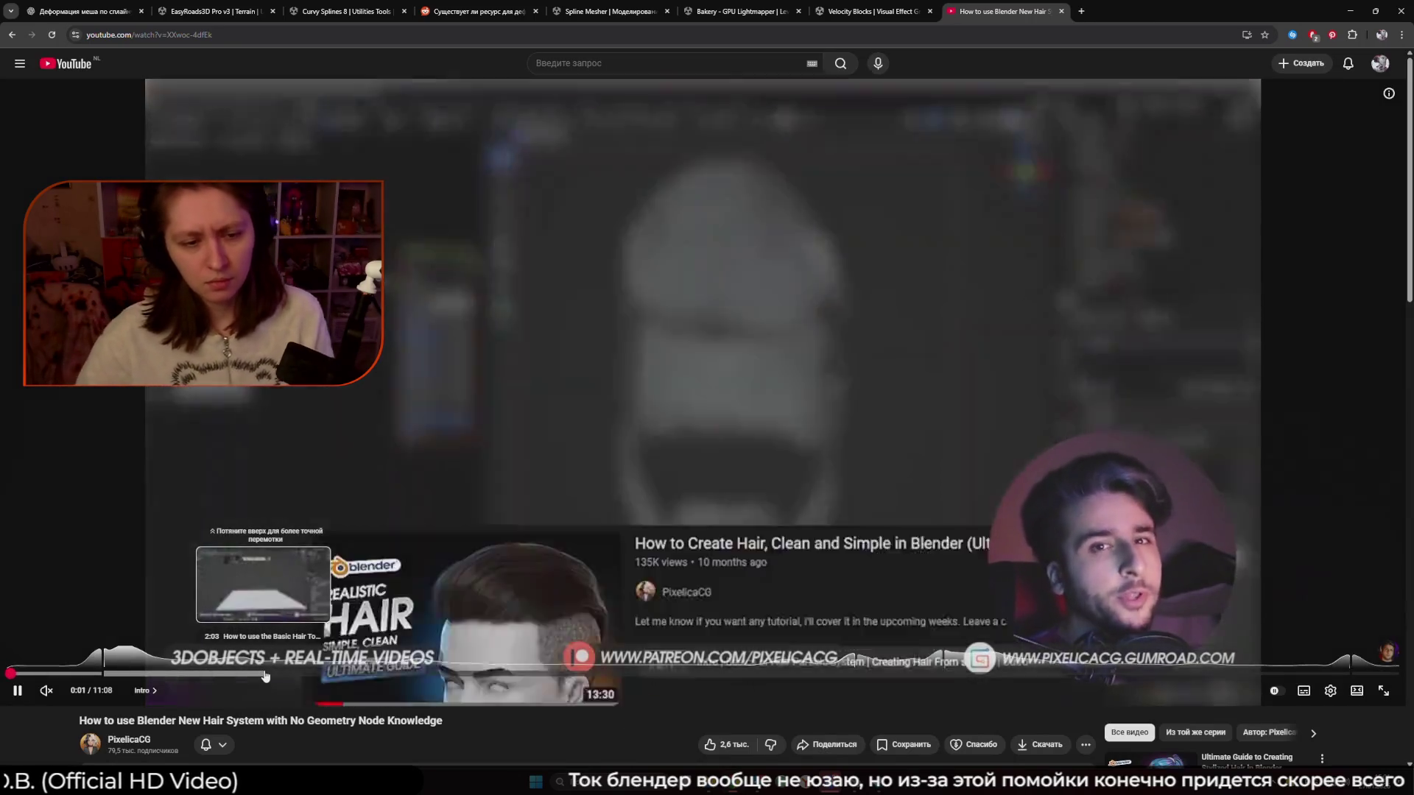
Skim ahead to the basic hair tools and comb brush parts, close the tab and return to Unity
{"action": "left_click", "coordinate": [266, 677]}
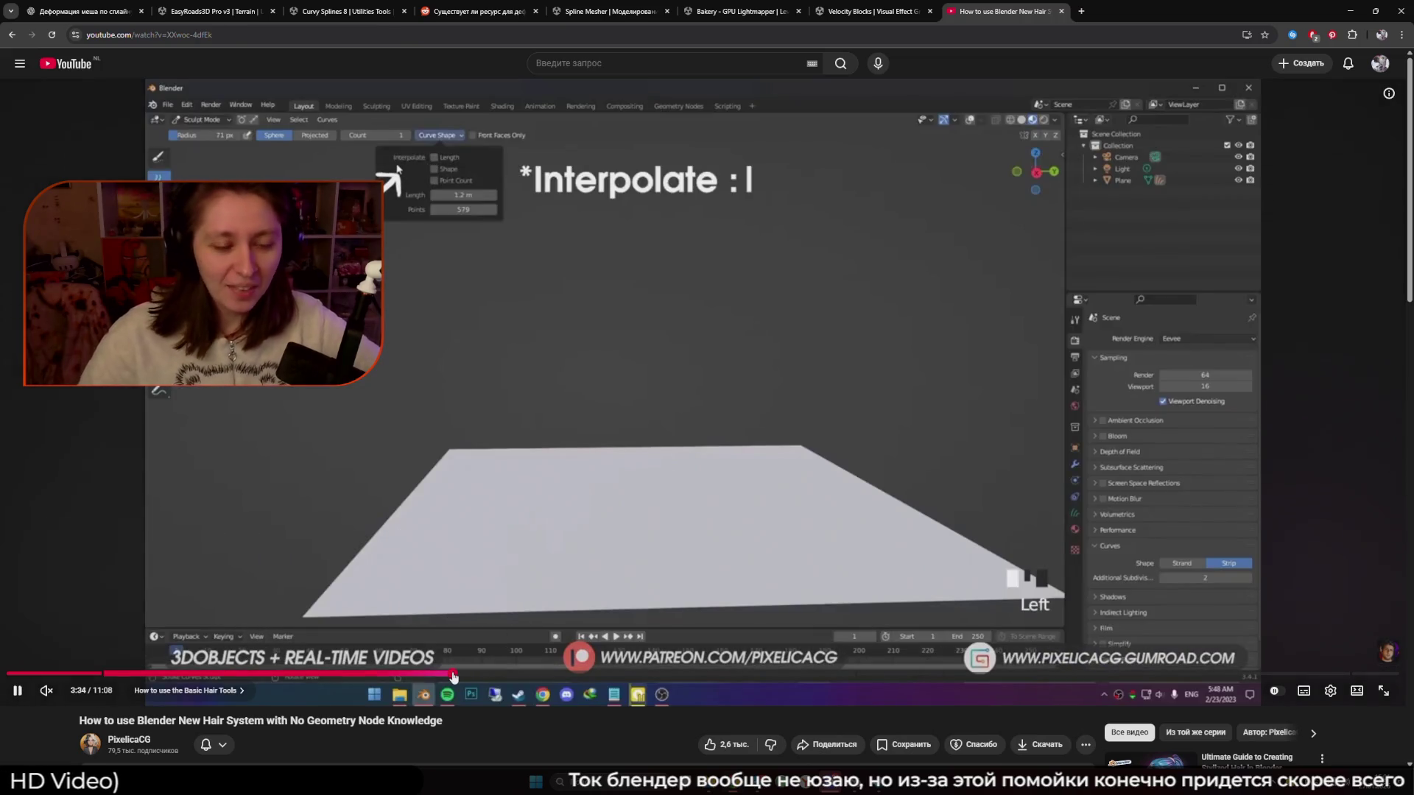
{"action": "left_click", "coordinate": [455, 676]}
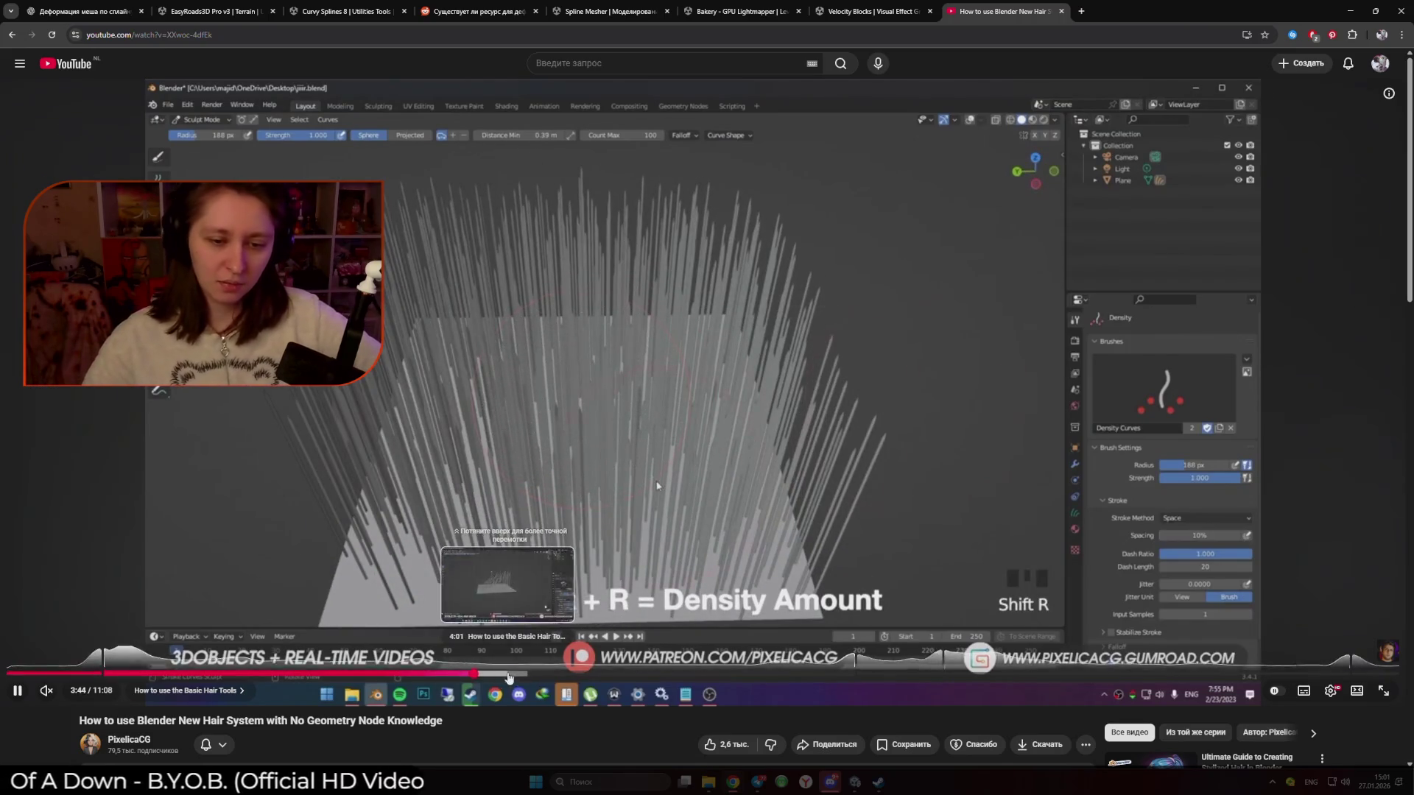
{"action": "left_click", "coordinate": [508, 674]}
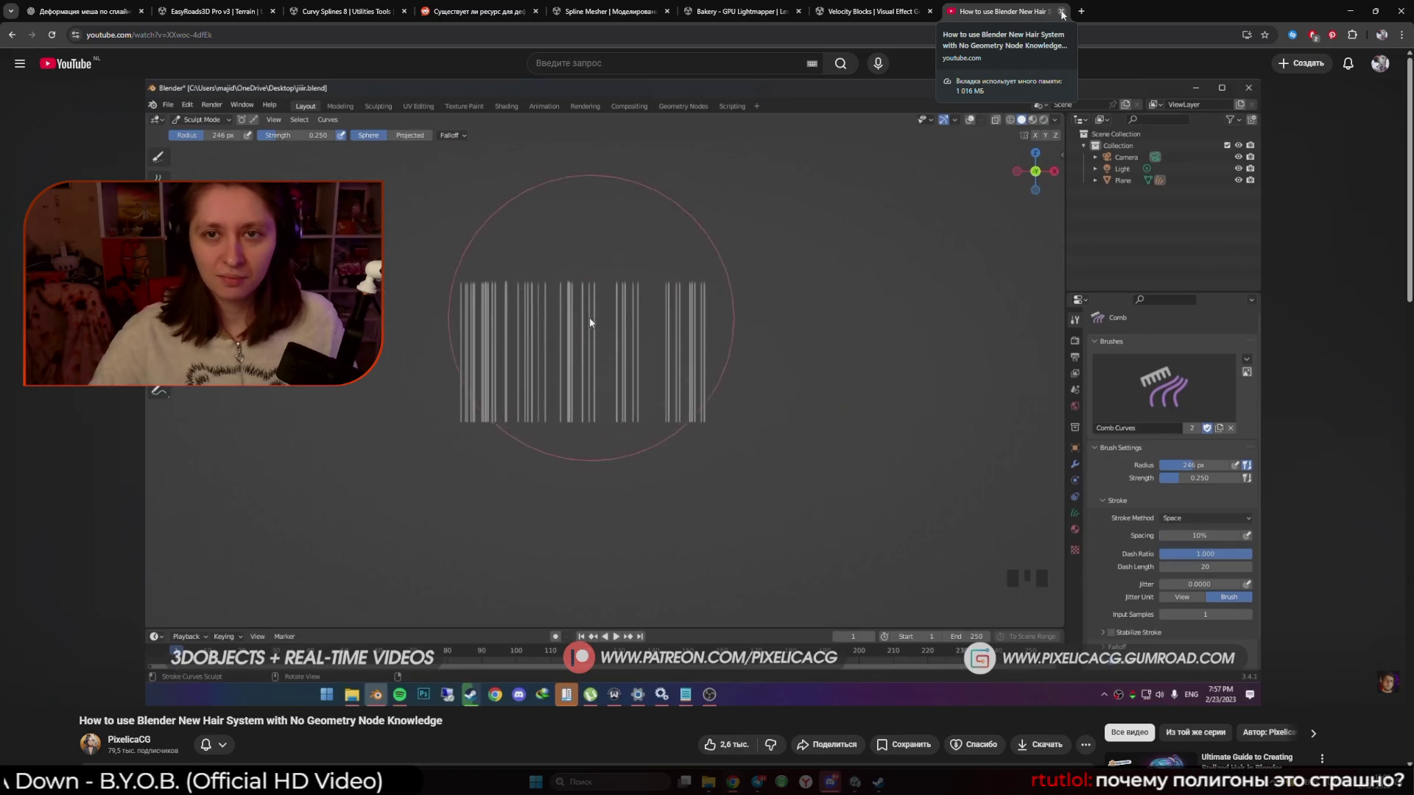
{"action": "left_click", "coordinate": [1062, 11]}
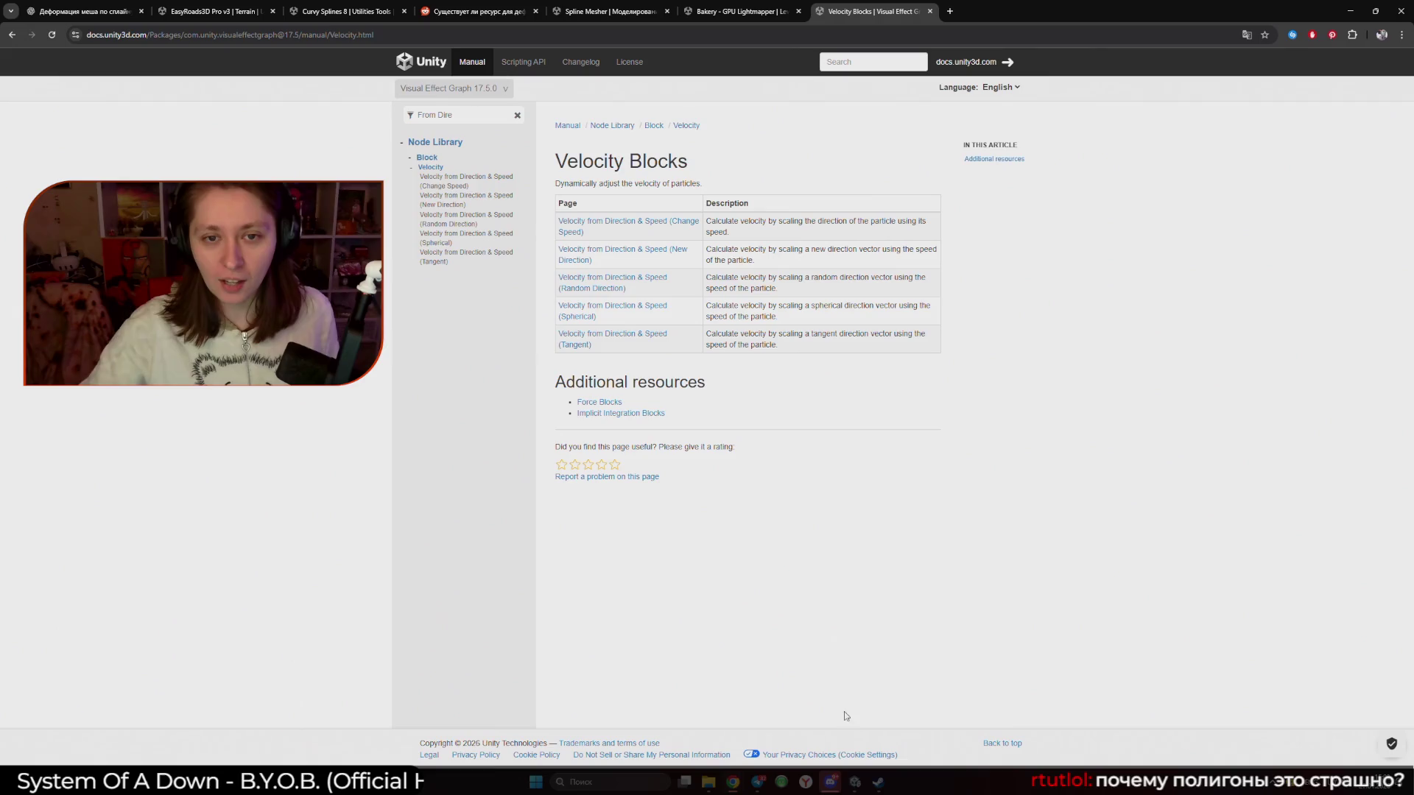
{"action": "left_click", "coordinate": [855, 790]}
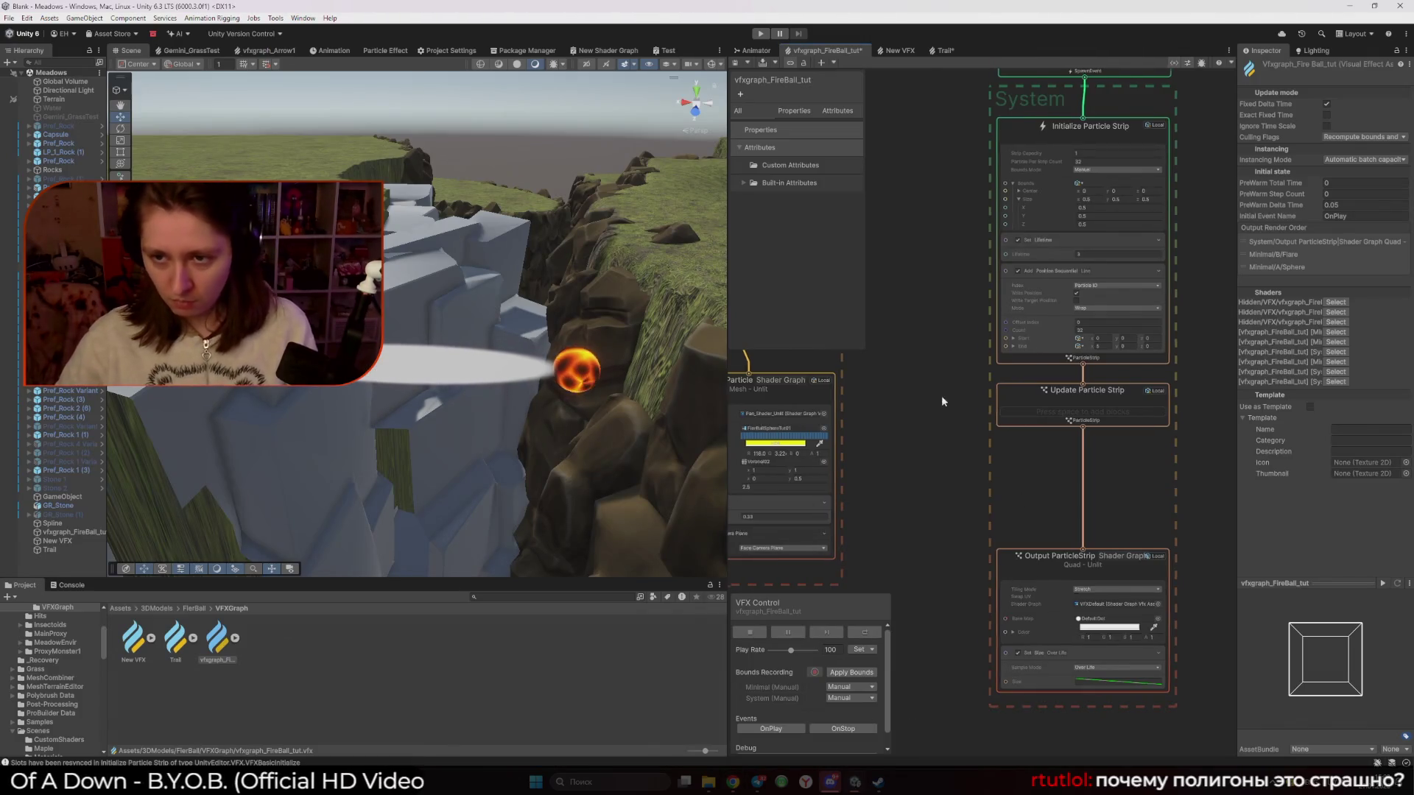
Search the fireball Initialize context's blocks for 'Velocity from', then dismiss without adding one
{"action": "left_click", "coordinate": [941, 52]}
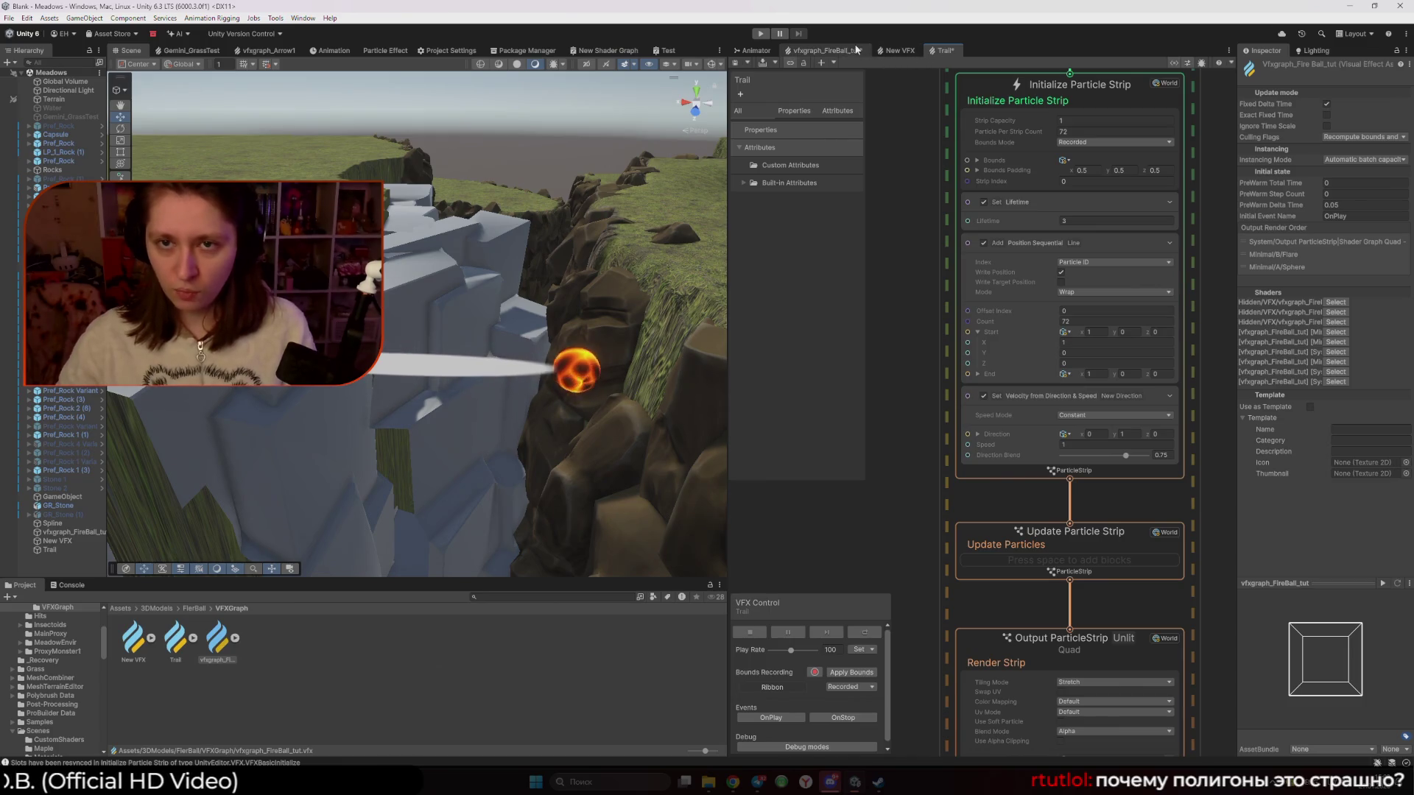
{"action": "left_click", "coordinate": [856, 49]}
{"action": "right_click", "coordinate": [1050, 362]}
{"action": "left_click", "coordinate": [1084, 374]}
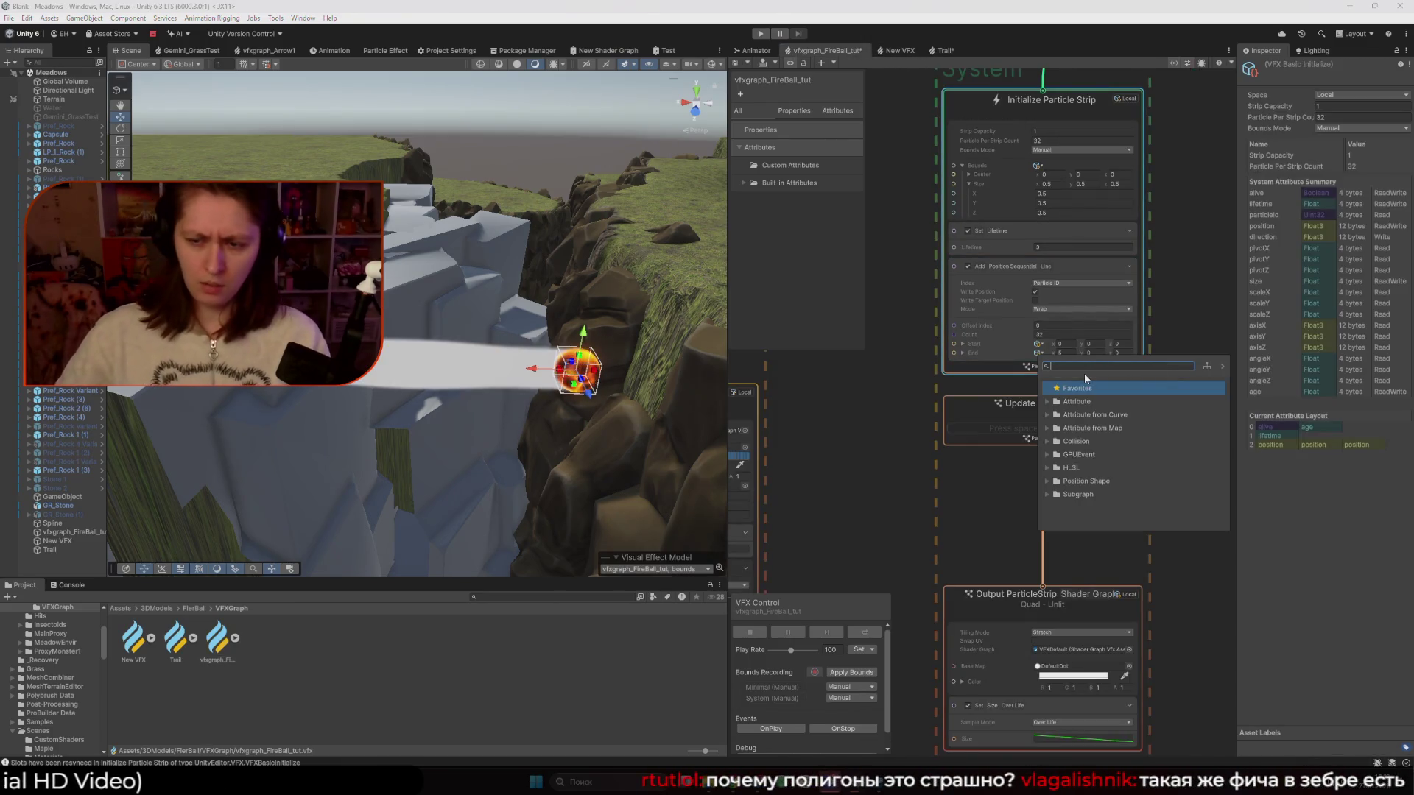
{"action": "type", "text": "Velocity"}
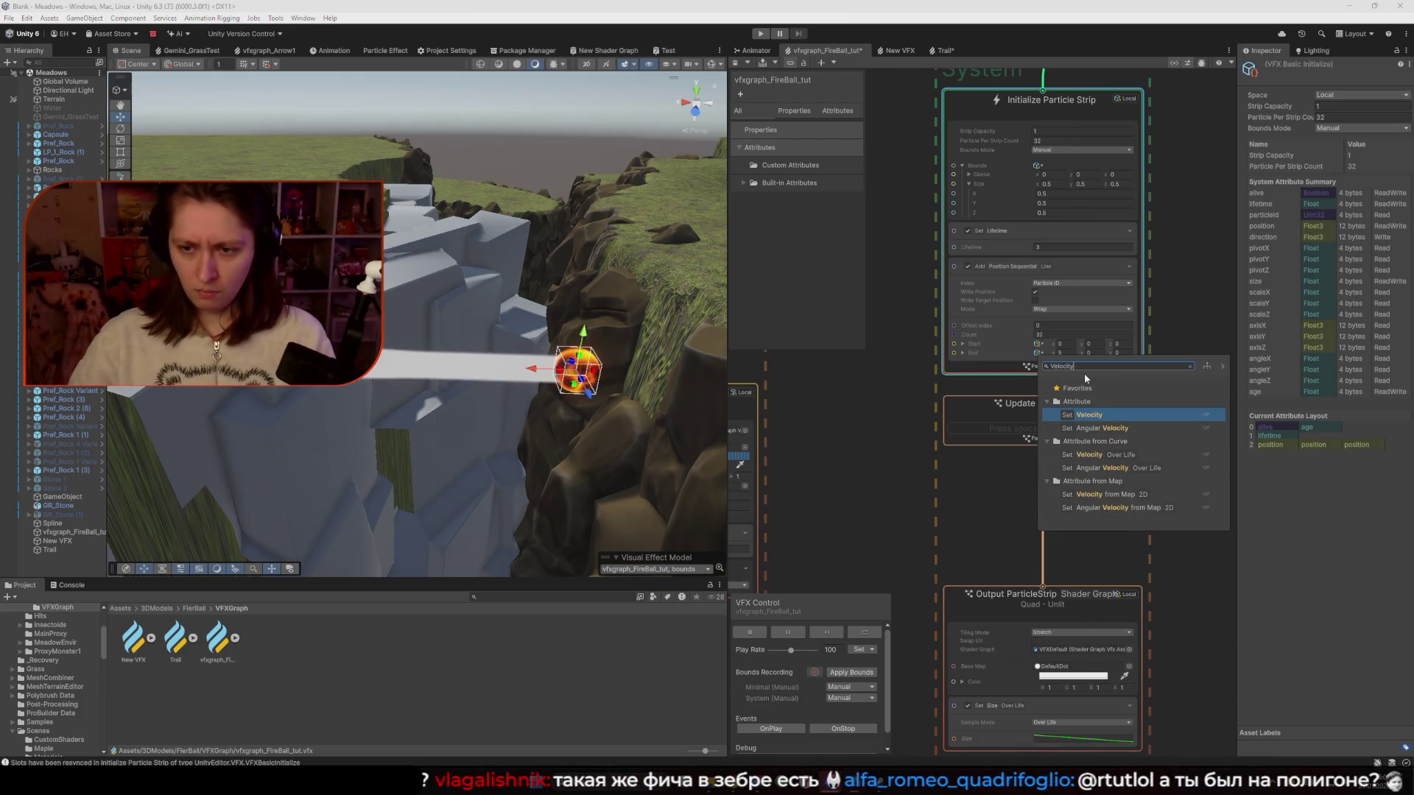
{"action": "type", "text": " from"}
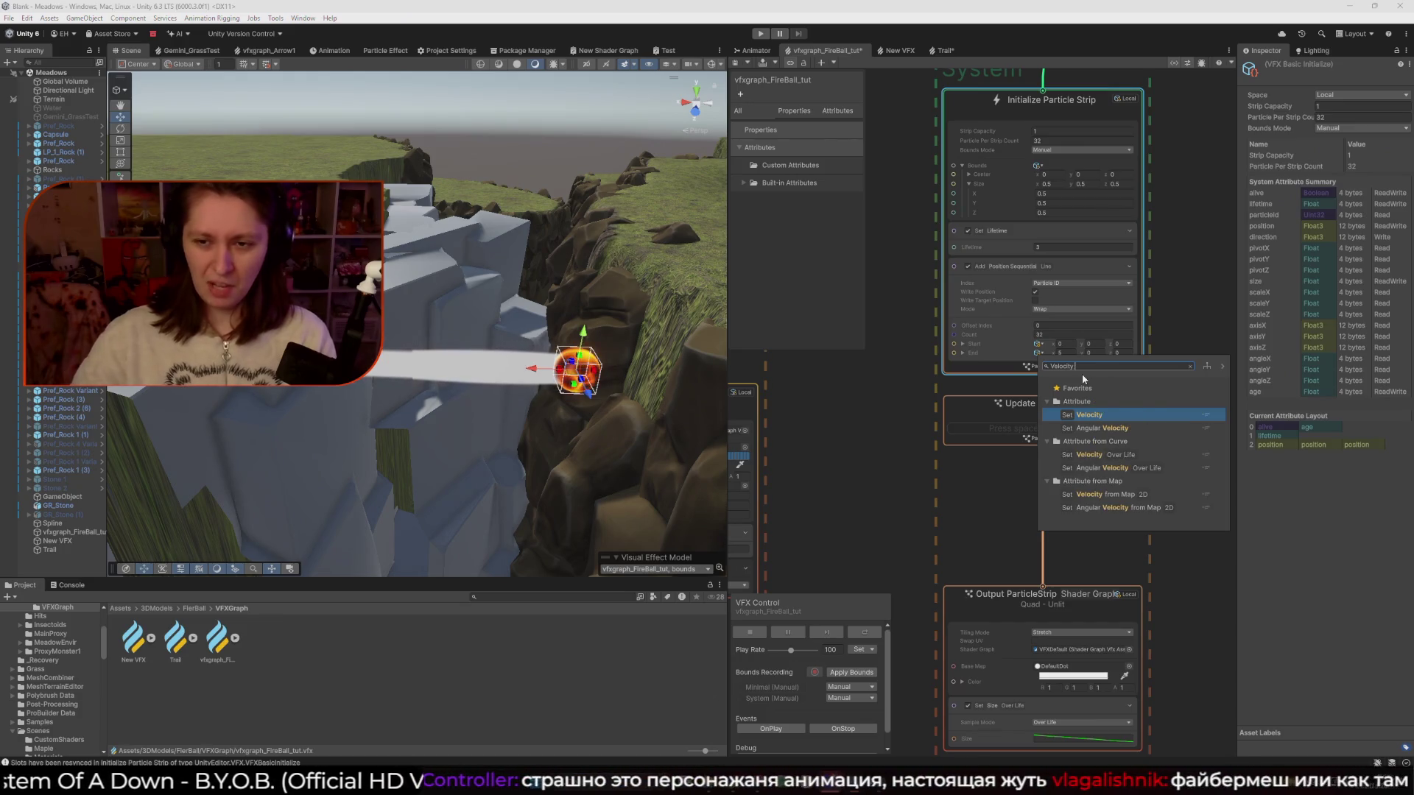
{"action": "left_click", "coordinate": [864, 451]}
Check the Trail graph's Set Velocity from Direction & Speed block, then reopen Initialize's block search
{"action": "left_click", "coordinate": [941, 50]}
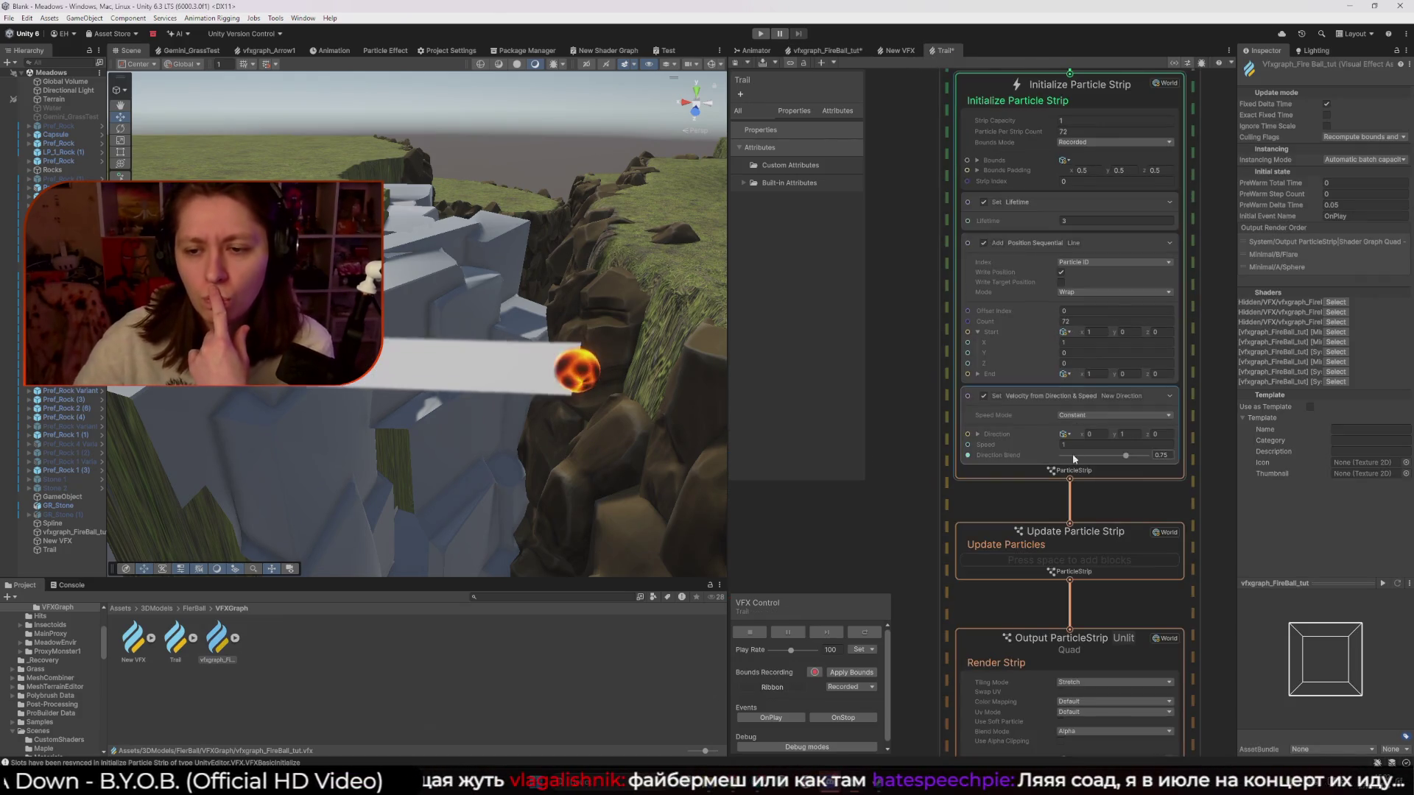
{"action": "left_click", "coordinate": [1040, 408]}
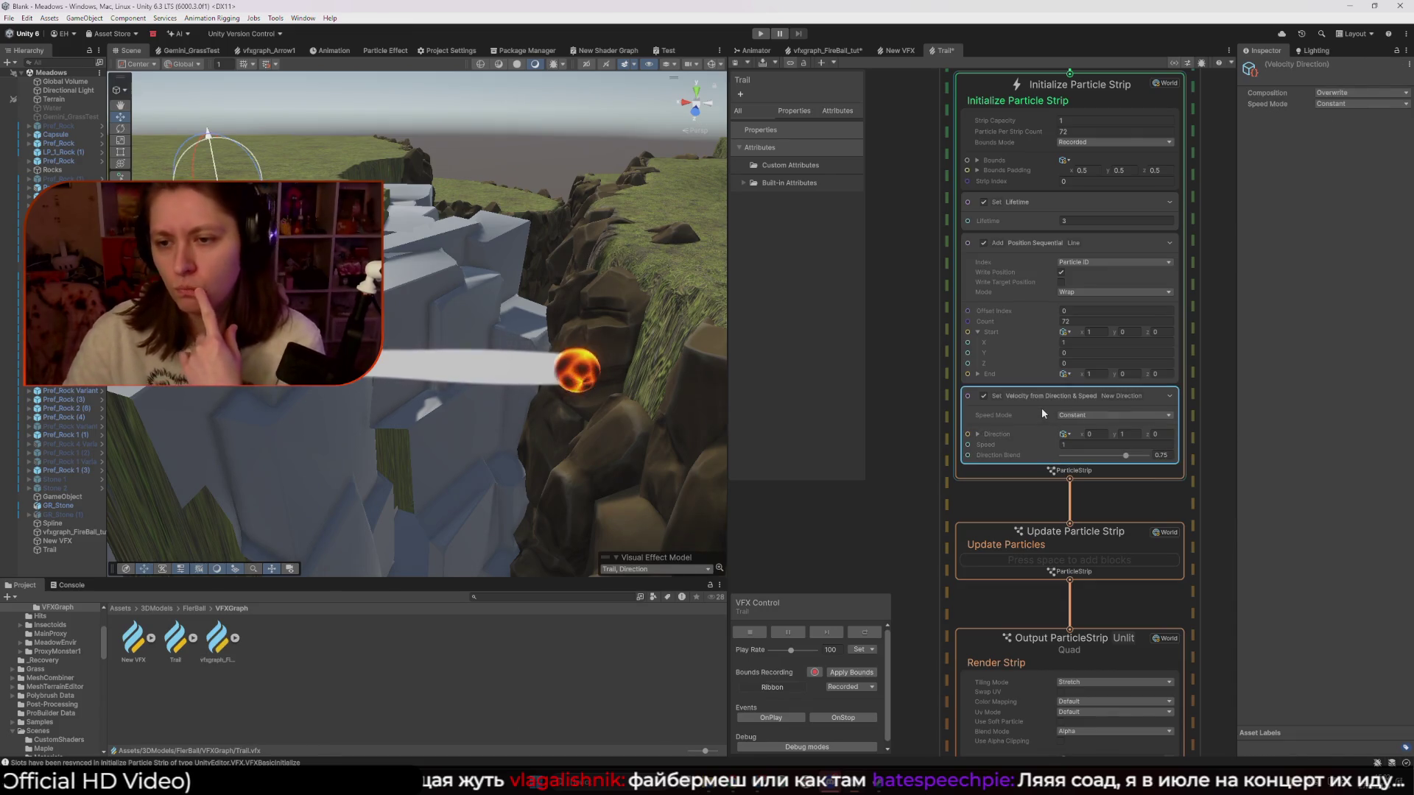
{"action": "left_click", "coordinate": [854, 49]}
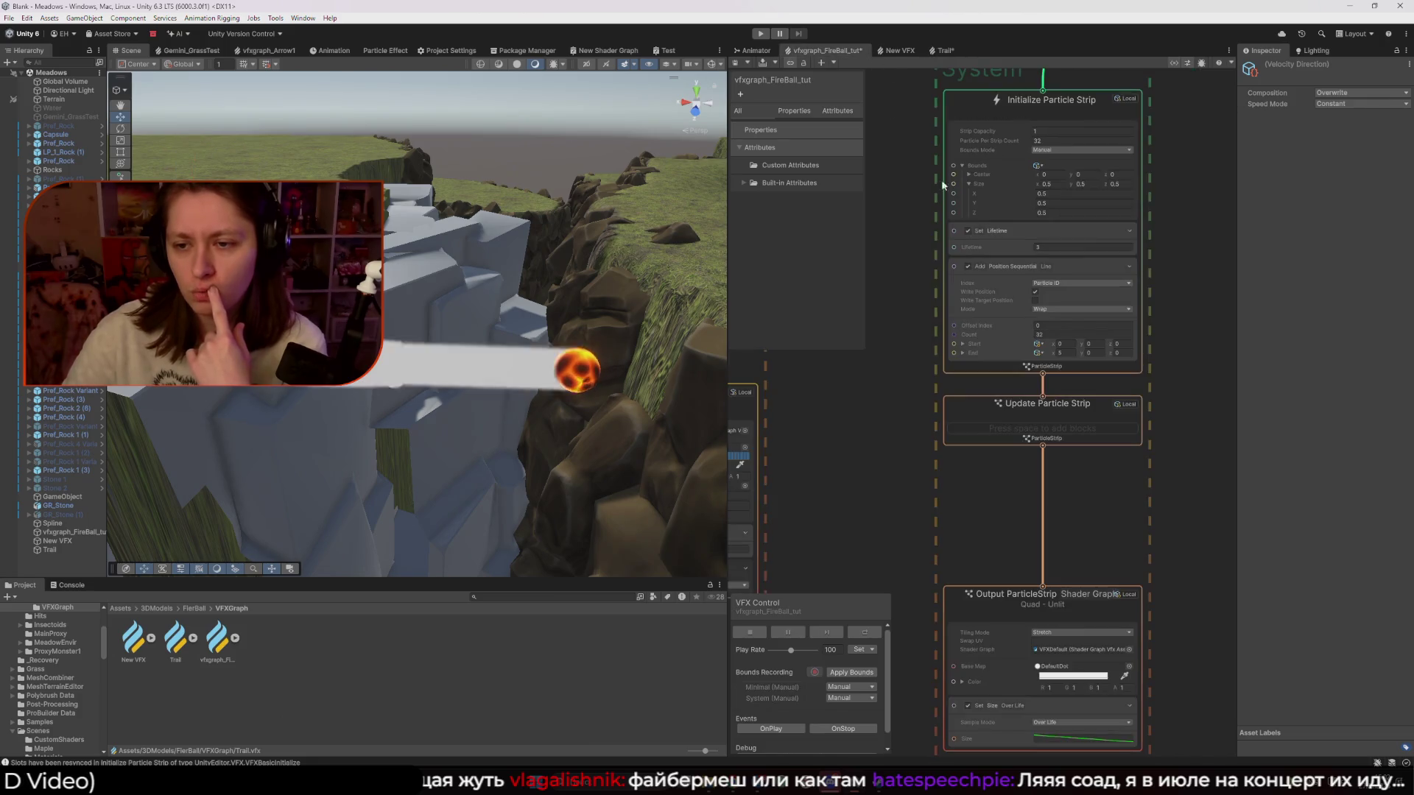
{"action": "right_click", "coordinate": [1043, 368]}
{"action": "left_click", "coordinate": [1096, 374]}
{"action": "type", "text": "New Directi"}
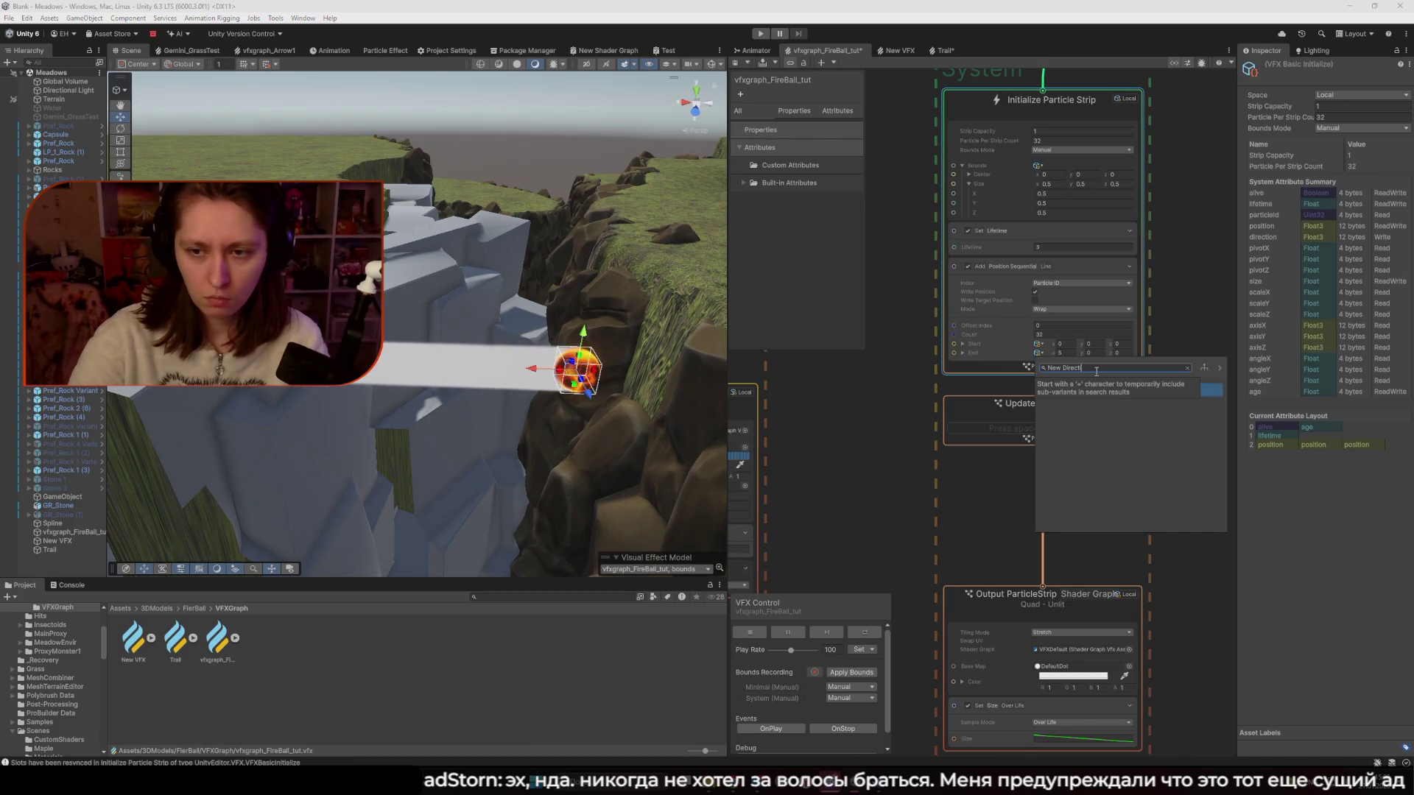
{"action": "key", "text": "BackSpace"}
{"action": "key", "text": "BackSpace"}
{"action": "key", "text": "BackSpace"}
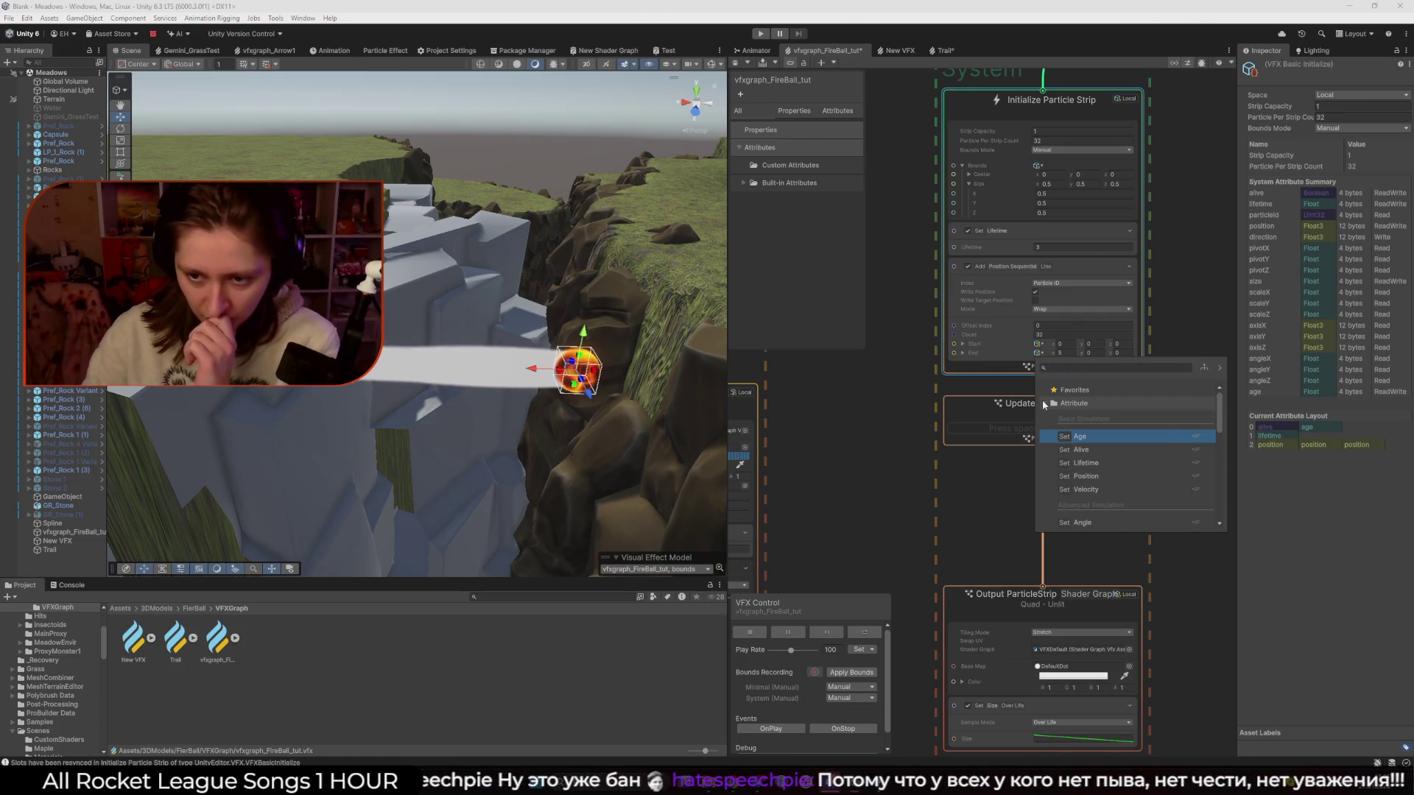
{"action": "left_click", "coordinate": [891, 50]}
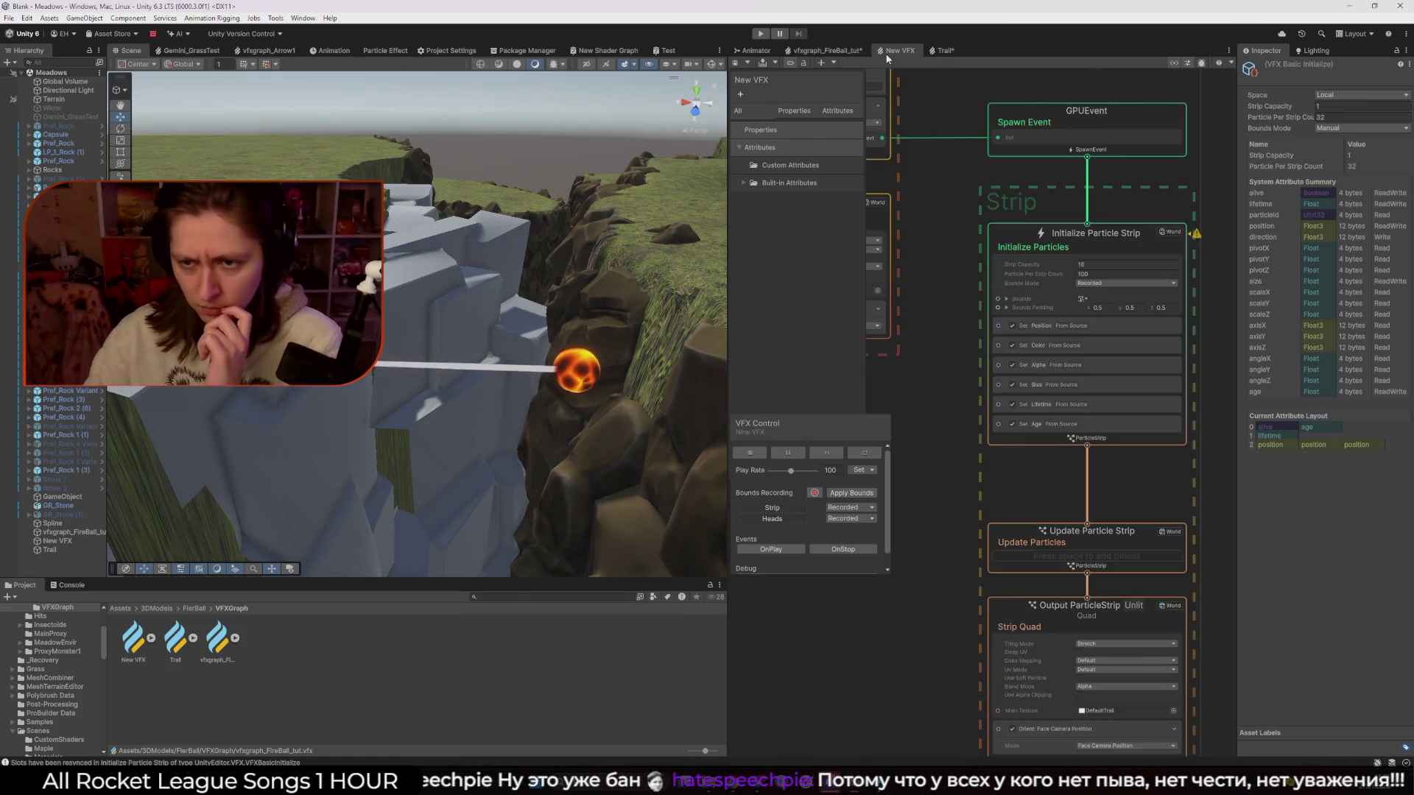
{"action": "left_click", "coordinate": [942, 50]}
{"action": "left_click", "coordinate": [1023, 400]}
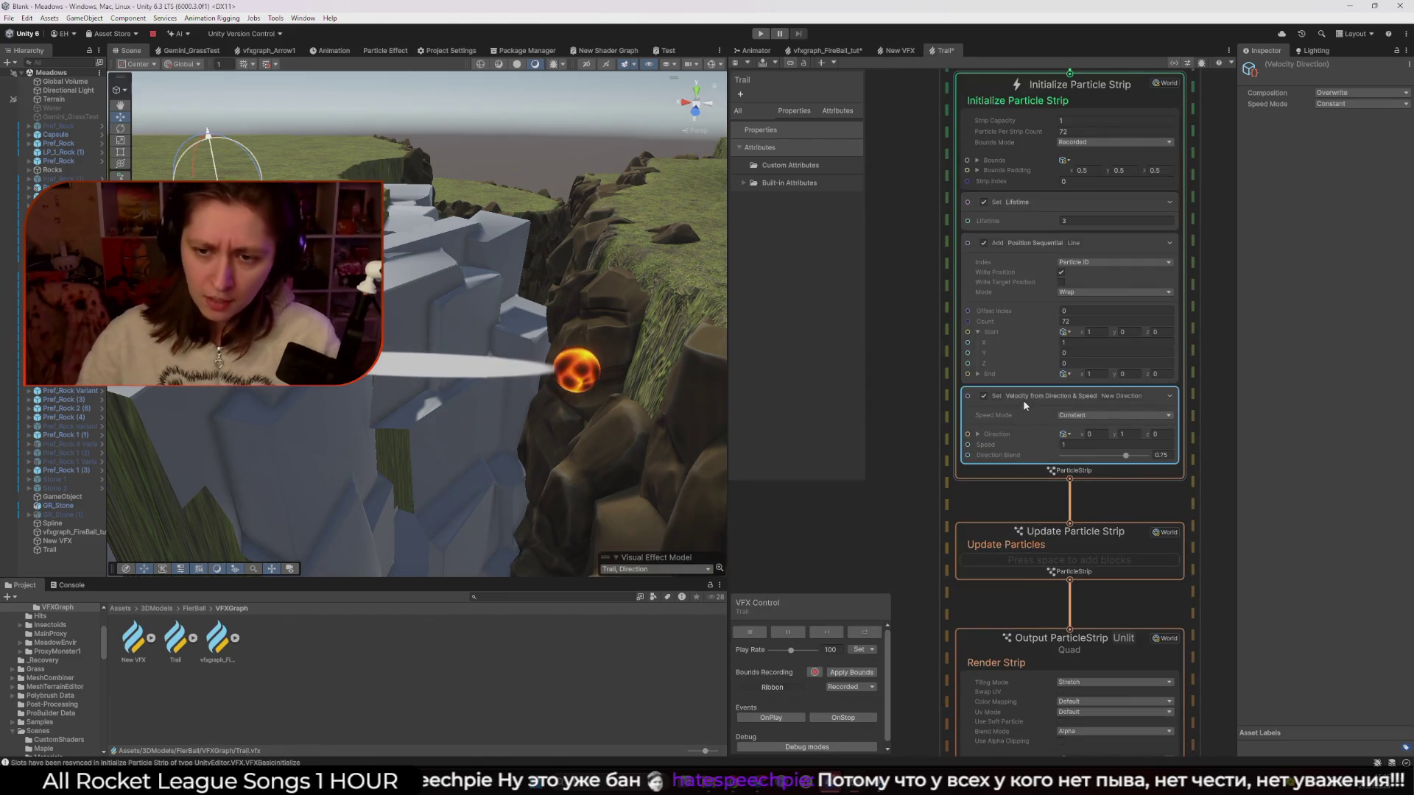
{"action": "left_click", "coordinate": [824, 50]}
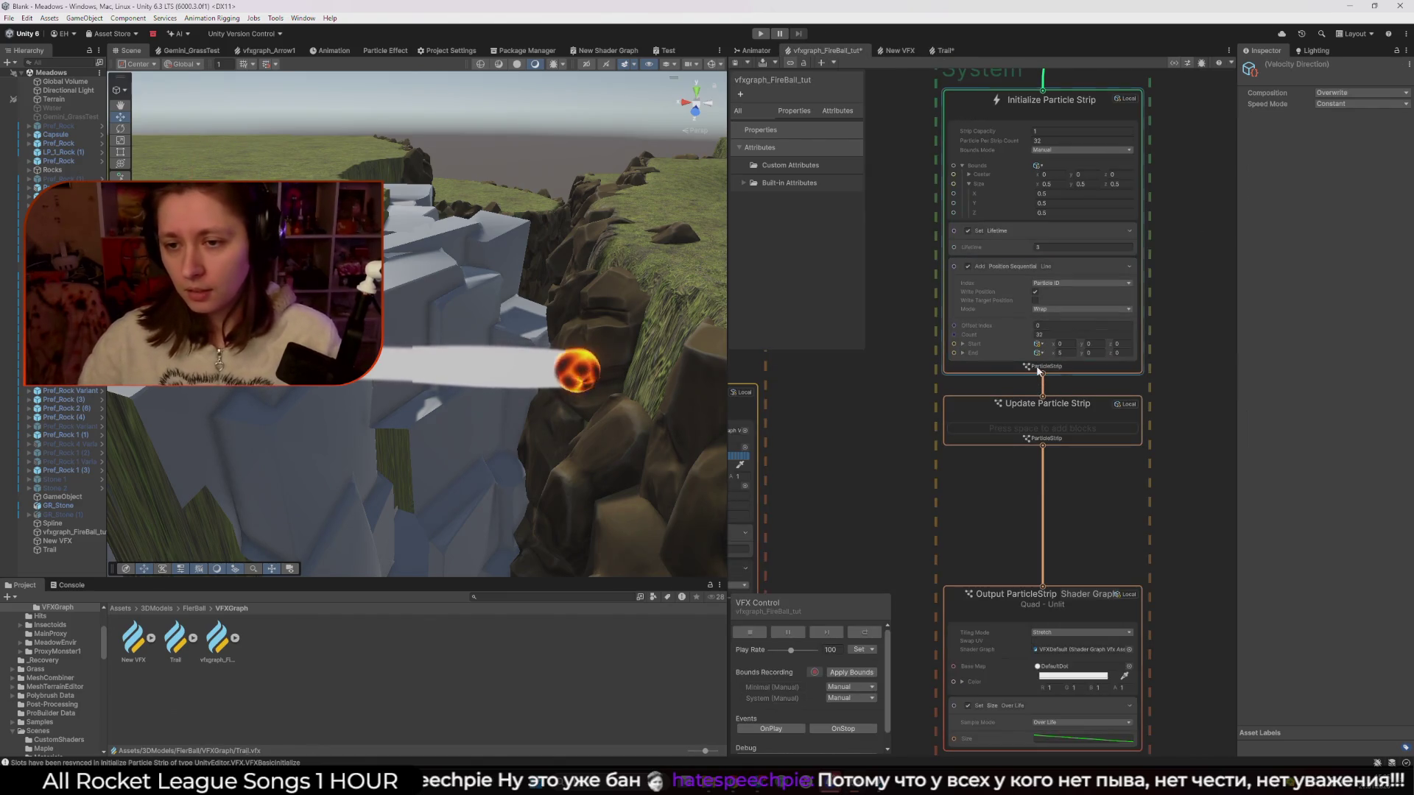
{"action": "left_click", "coordinate": [1038, 371]}
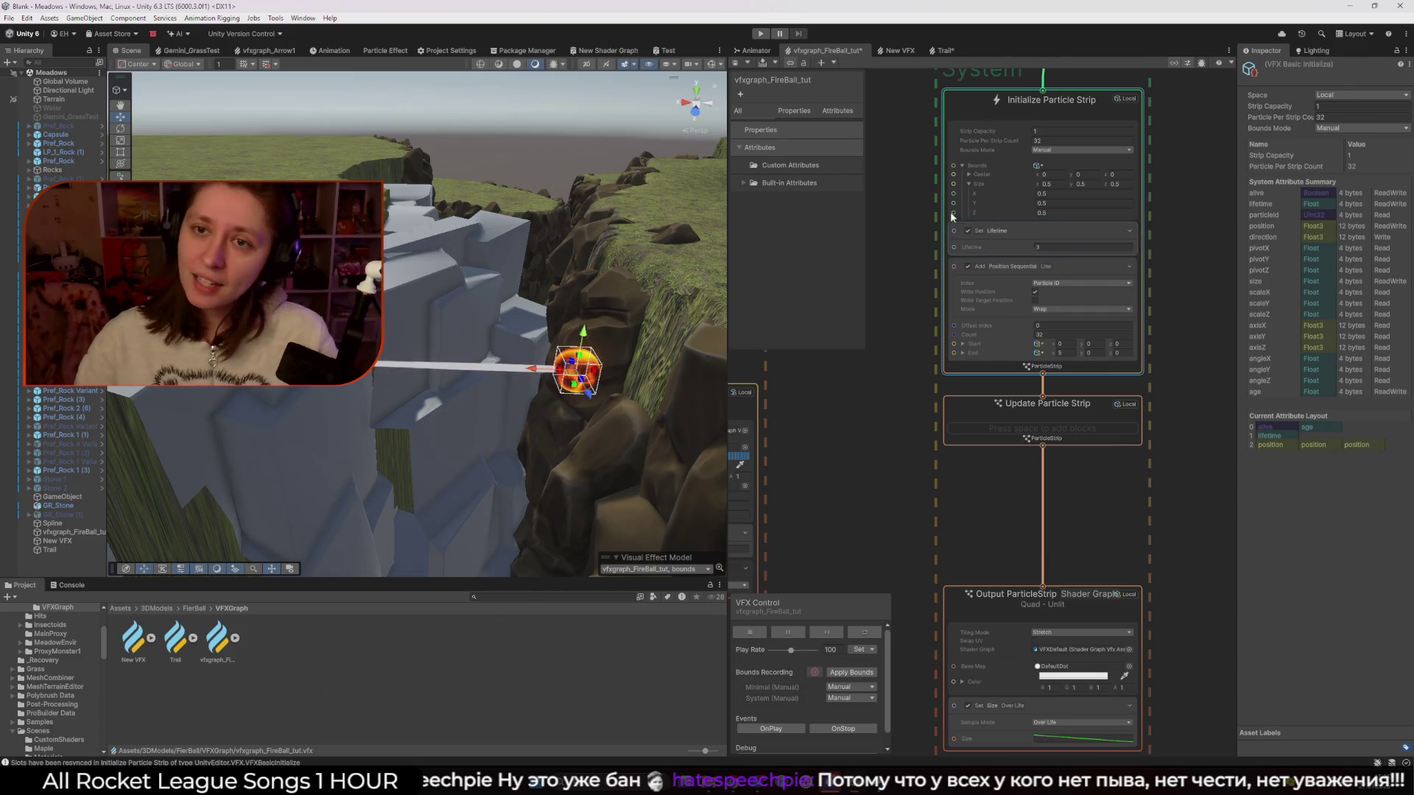
{"action": "left_click", "coordinate": [942, 50]}
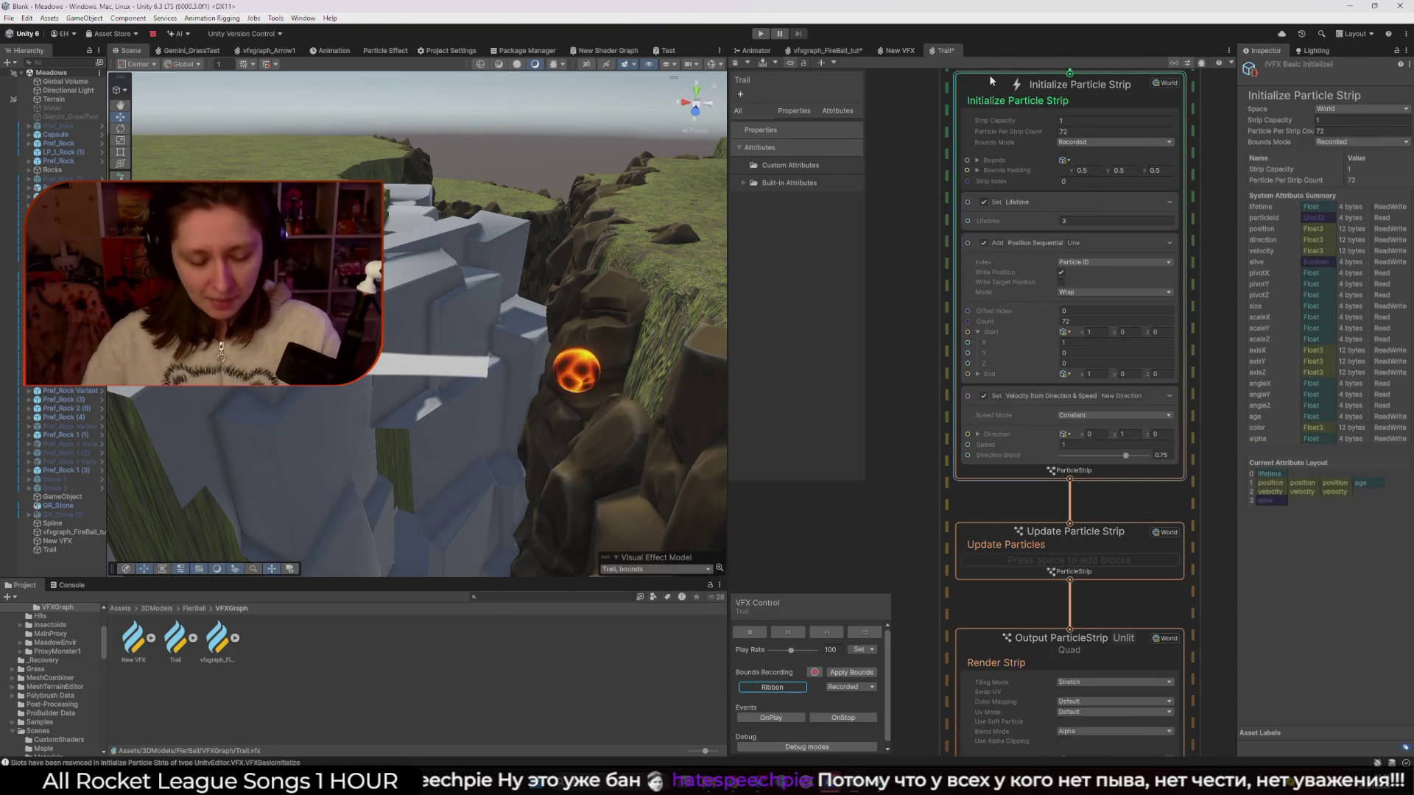
{"action": "left_click", "coordinate": [823, 50]}
{"action": "left_click", "coordinate": [1199, 259]}
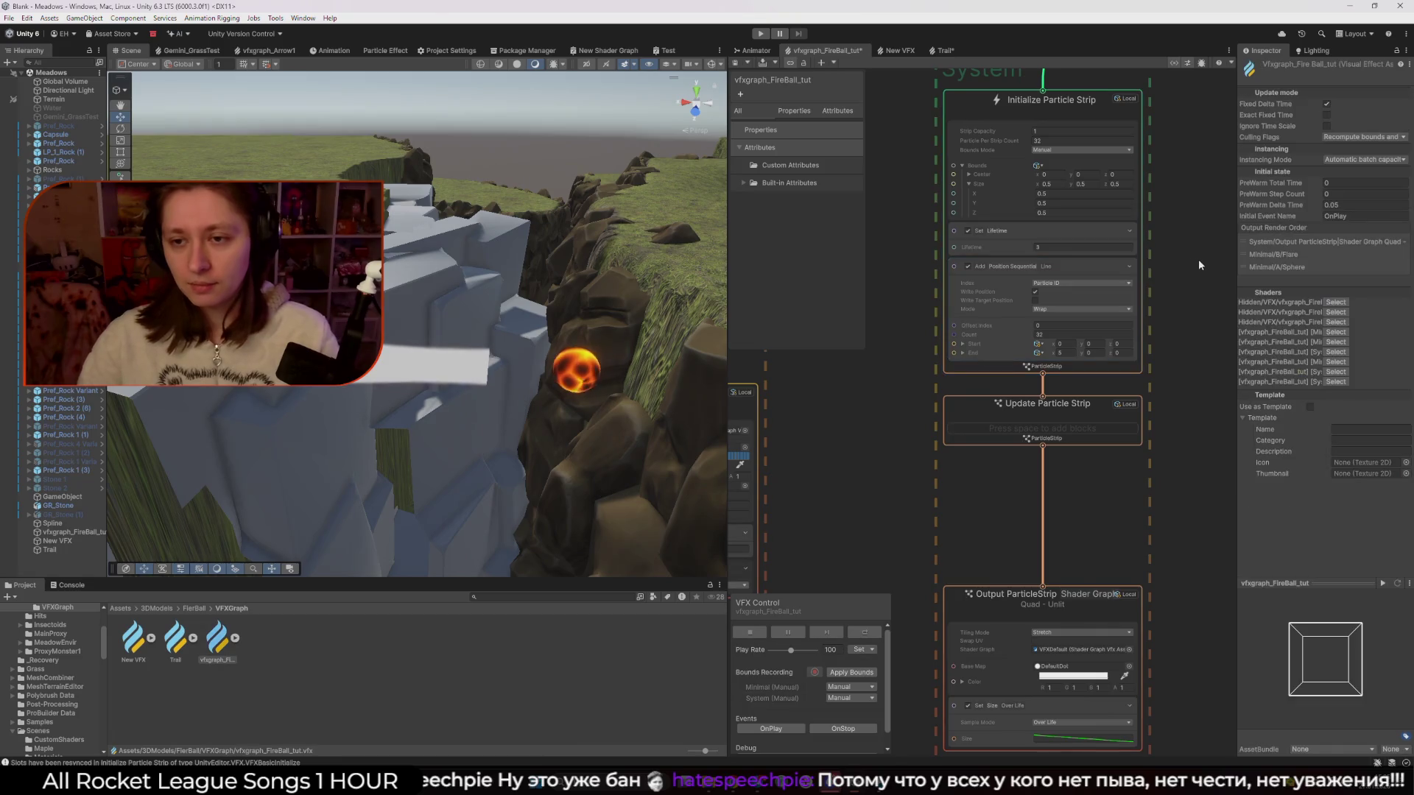
{"action": "key", "text": "f"}
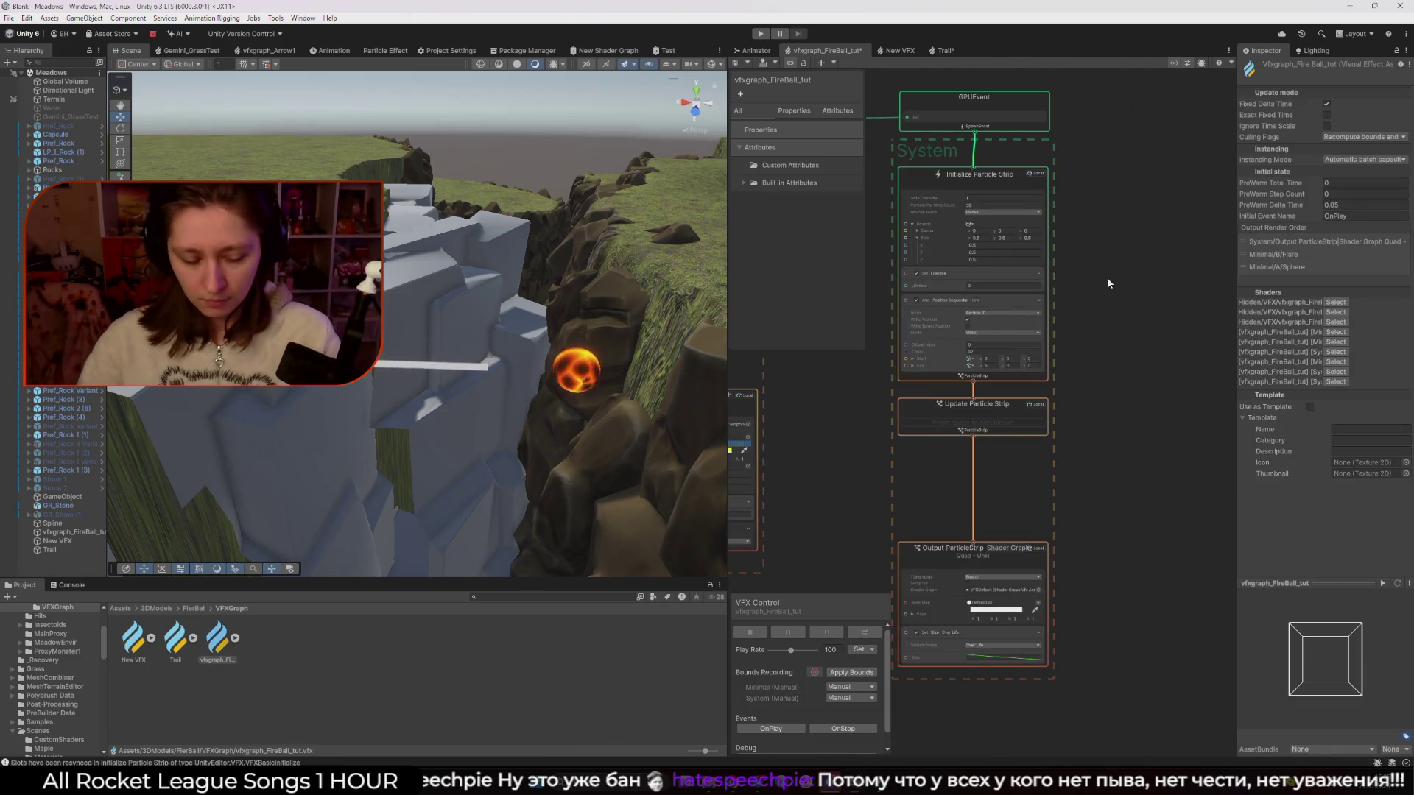
{"action": "scroll", "coordinate": [1109, 278], "scroll_direction": "down", "scroll_amount": 2}
{"action": "scroll", "coordinate": [1107, 277], "scroll_direction": "up", "scroll_amount": 3}
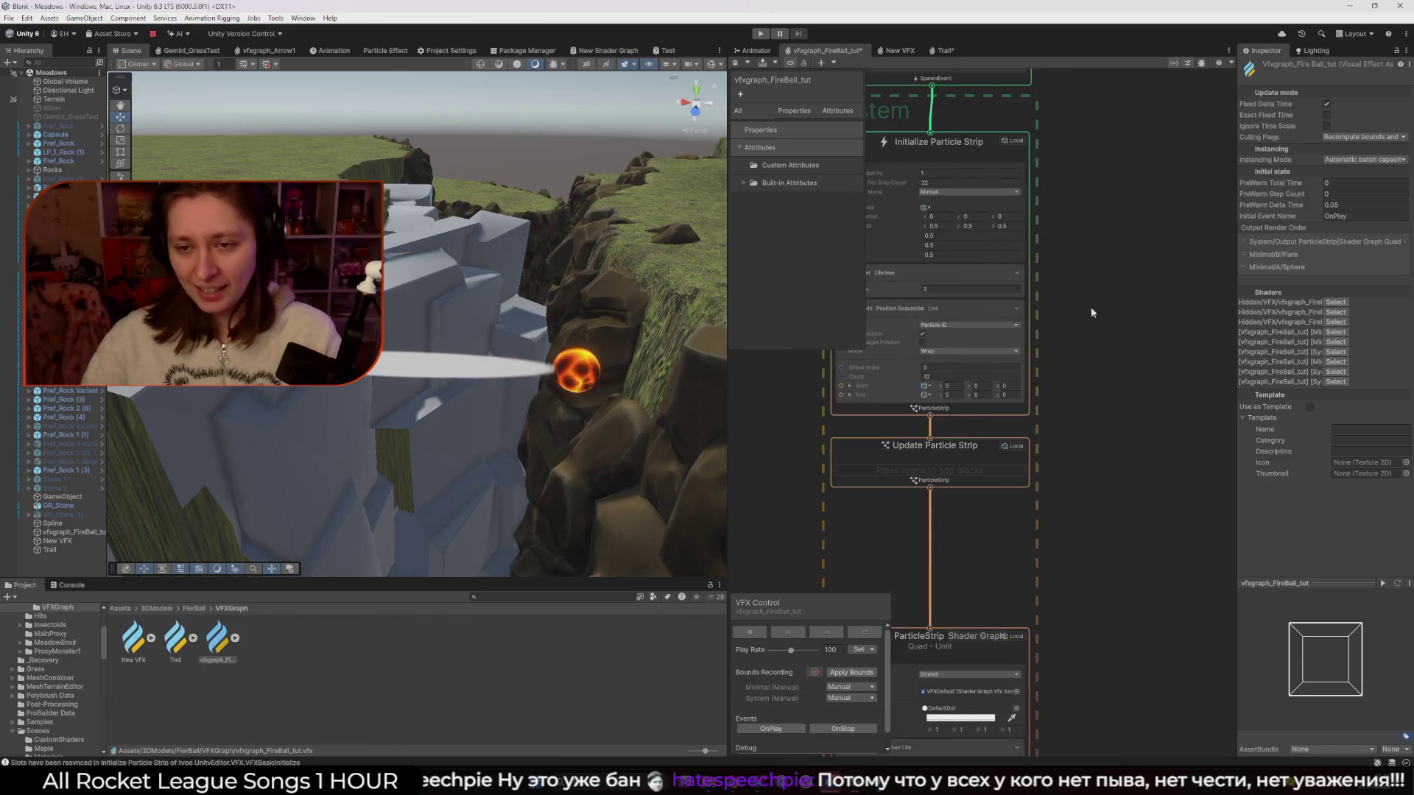
{"action": "left_click", "coordinate": [941, 50]}
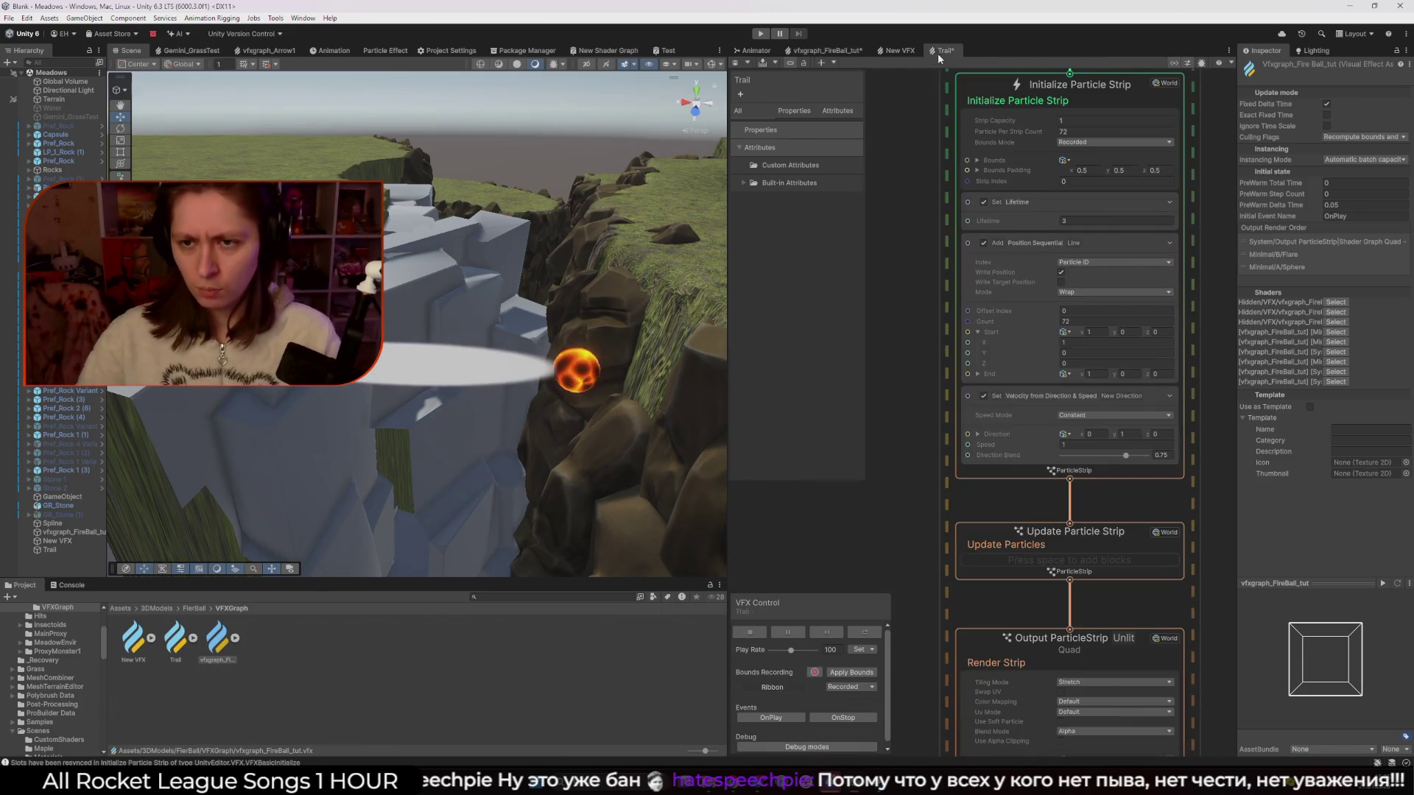
{"action": "scroll", "coordinate": [976, 103], "scroll_direction": "down", "scroll_amount": 3}
{"action": "left_click_drag", "start_coordinate": [926, 131], "coordinate": [1147, 333]}
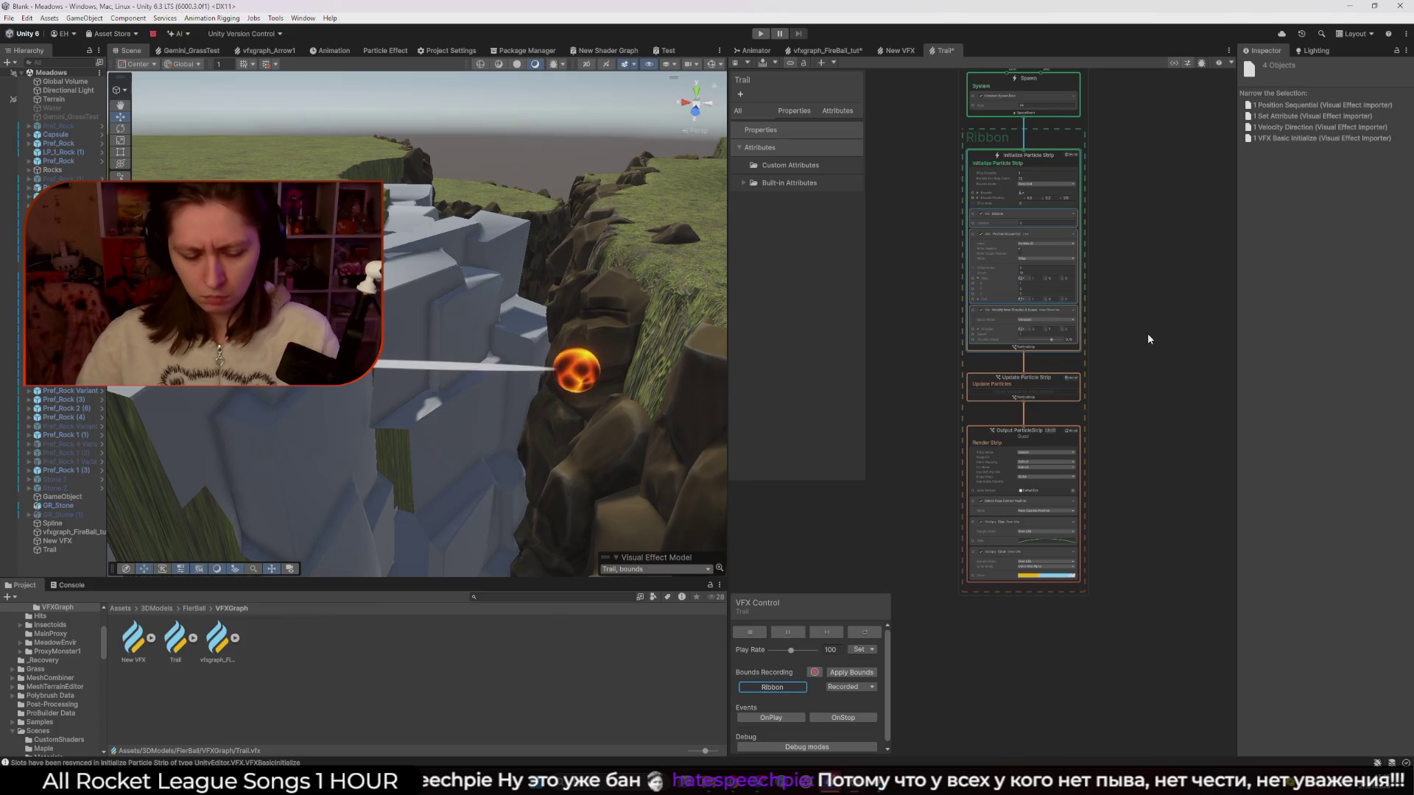
{"action": "left_click", "coordinate": [1161, 188]}
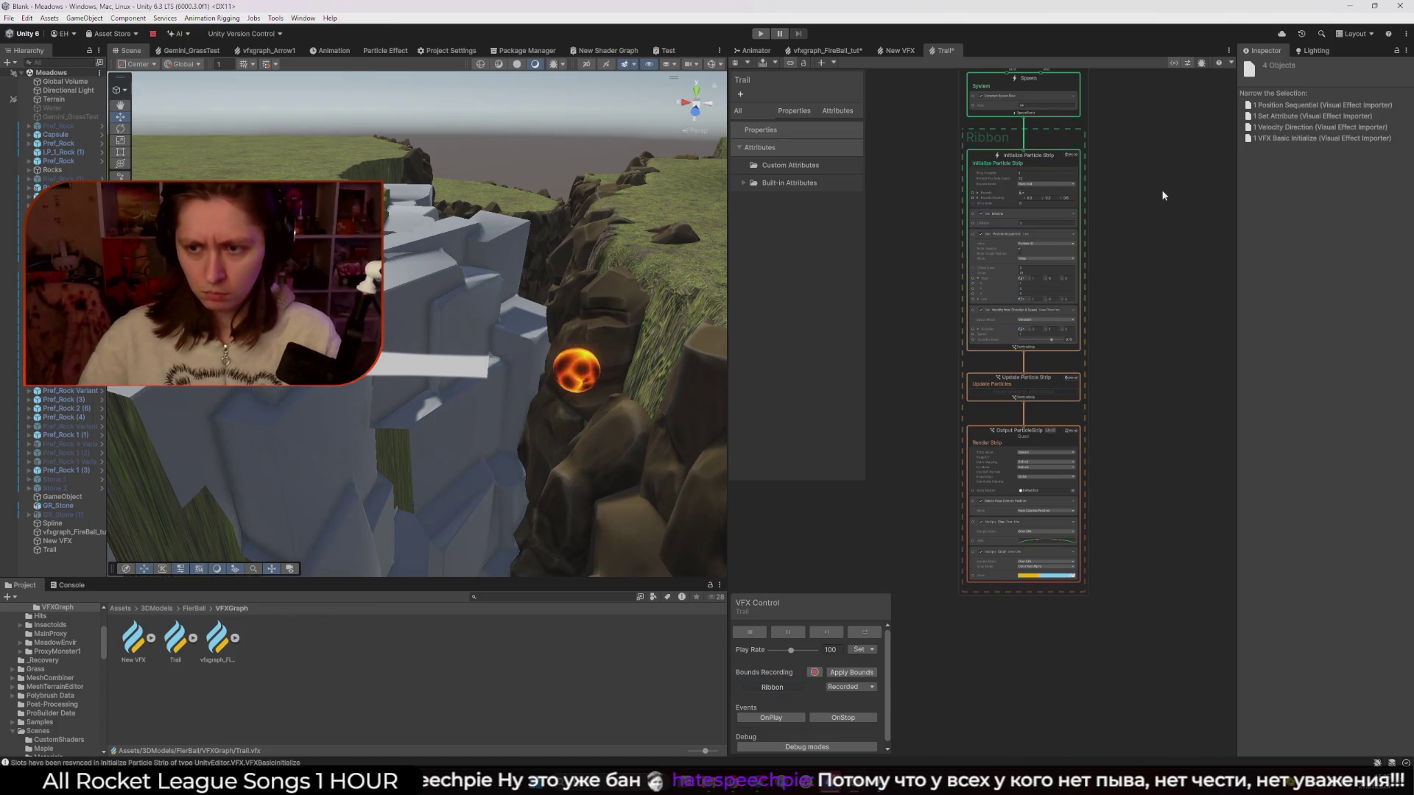
{"action": "key", "text": "f"}
{"action": "key", "text": "ctrl+s"}
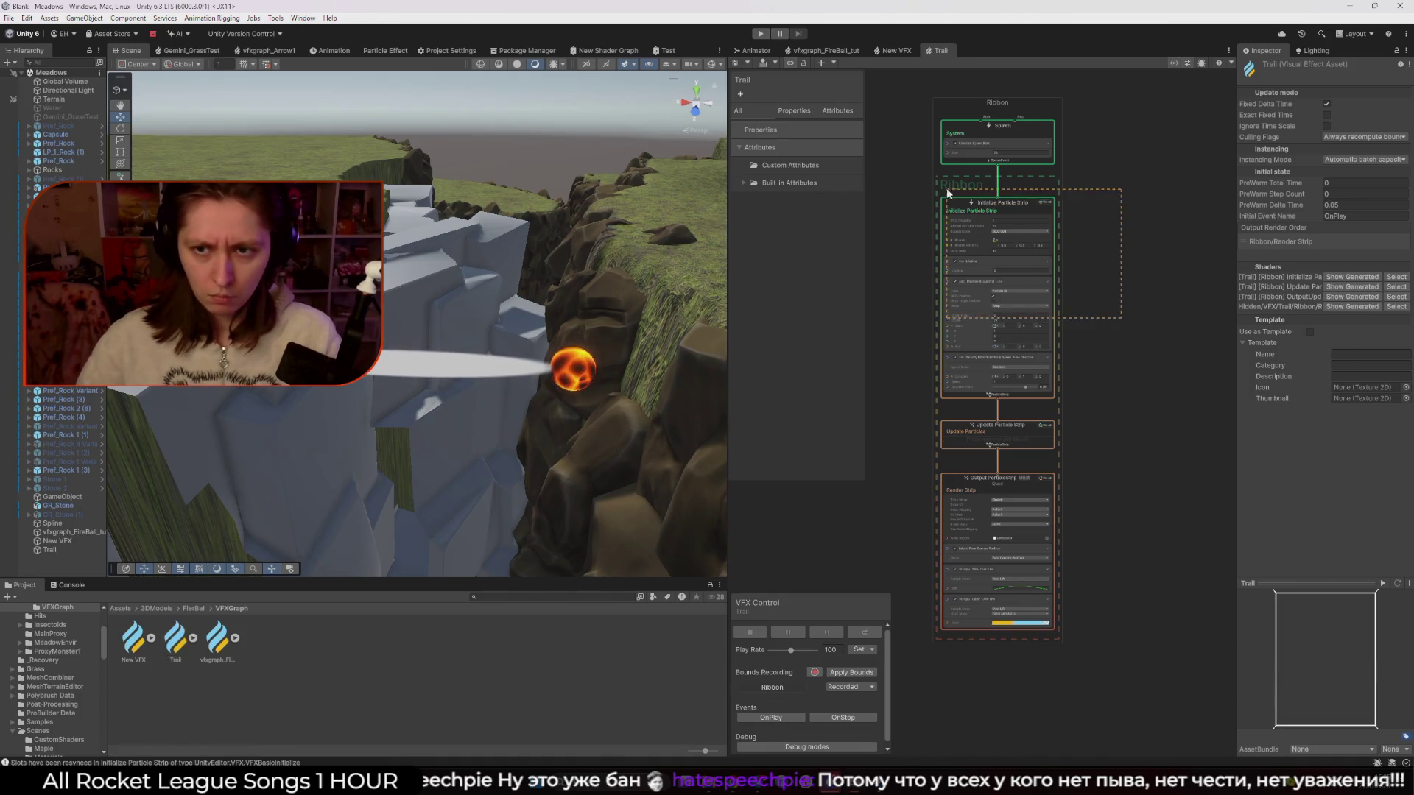
{"action": "left_click_drag", "start_coordinate": [947, 187], "coordinate": [1002, 207]}
{"action": "left_click", "coordinate": [953, 198]}
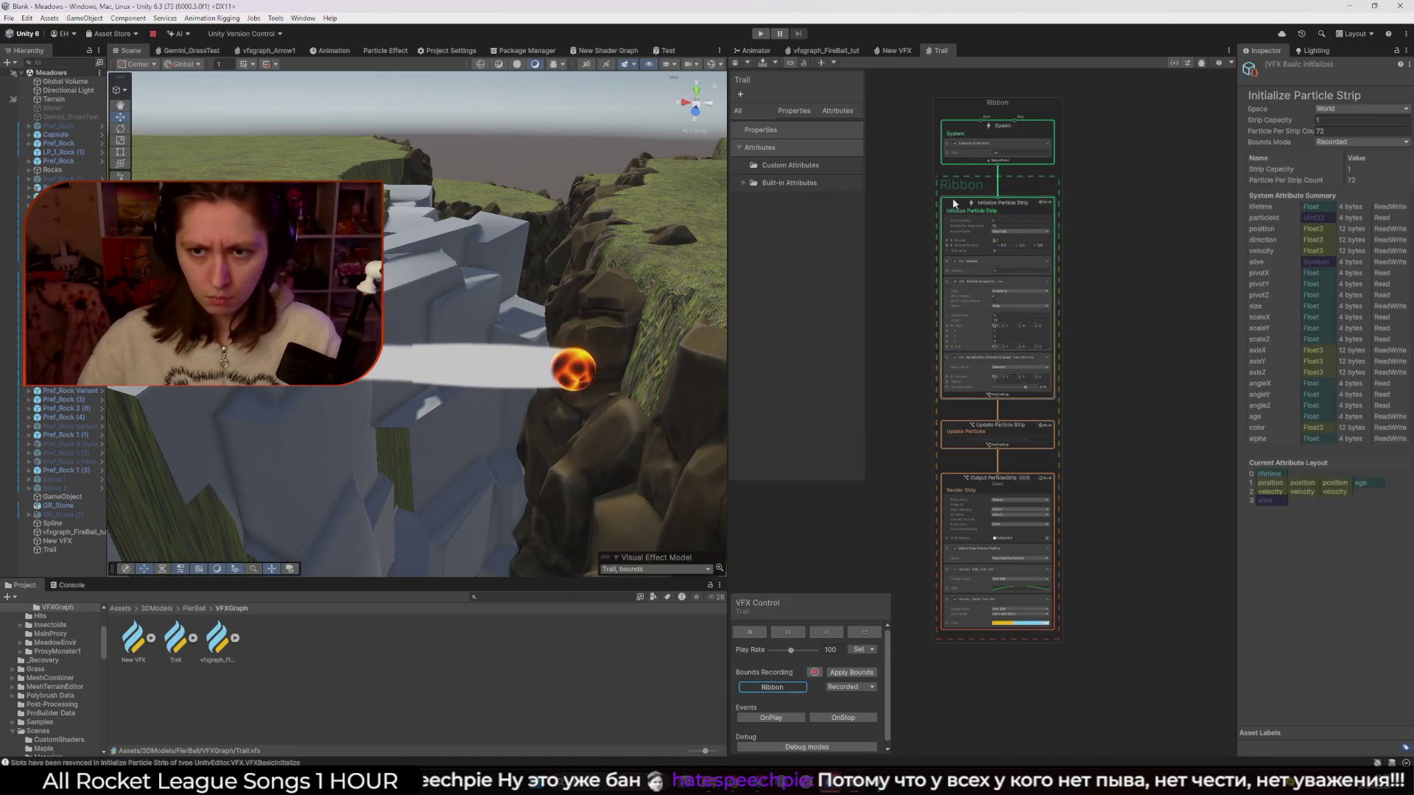
{"action": "left_click", "coordinate": [1176, 241]}
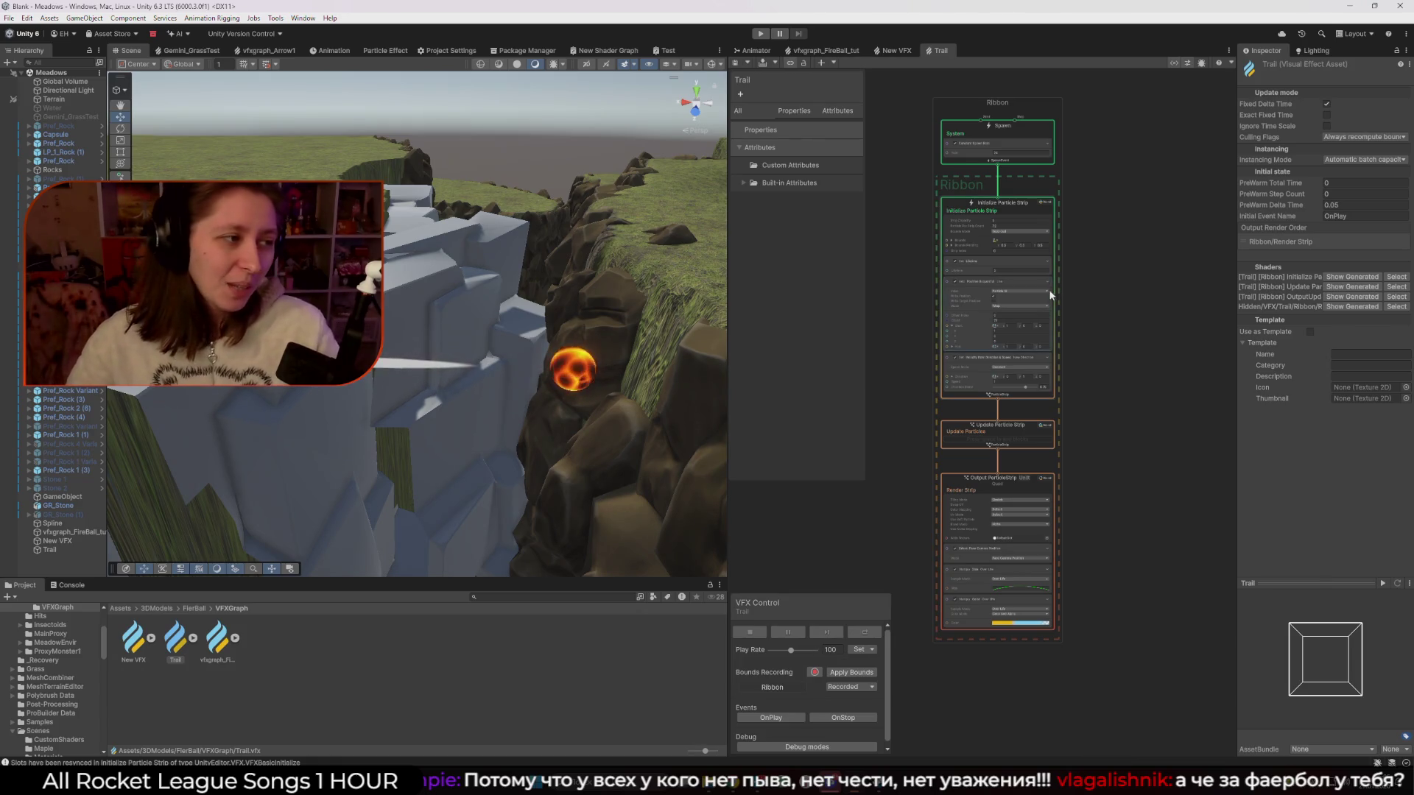
{"action": "scroll", "coordinate": [1030, 342], "scroll_direction": "down", "scroll_amount": 1}
{"action": "mouse_move", "coordinate": [1146, 644]}
{"action": "left_mouse_down"}
{"action": "mouse_move", "coordinate": [972, 148]}
{"action": "mouse_move", "coordinate": [991, 185]}
{"action": "left_mouse_up"}
{"action": "left_click", "coordinate": [1128, 266]}
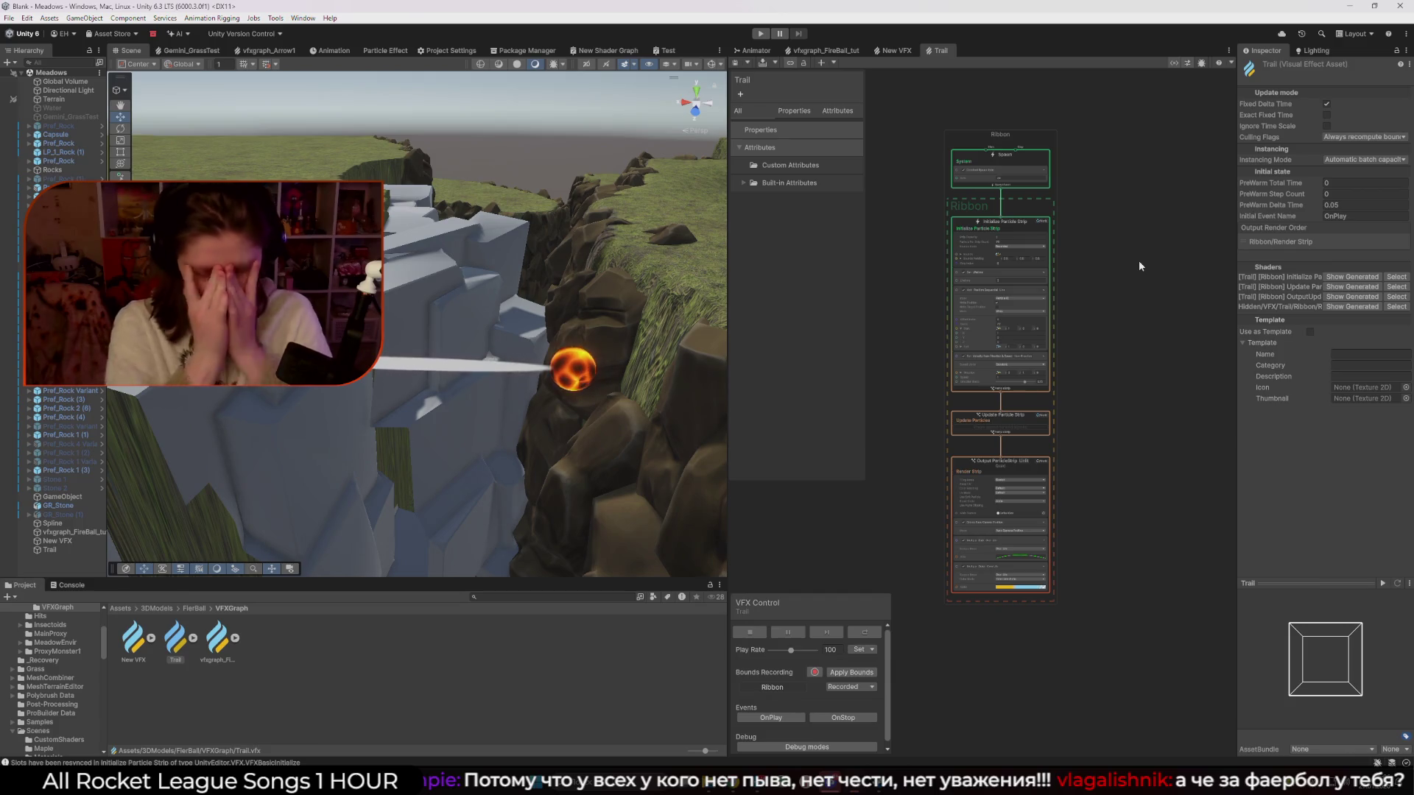
{"action": "scroll", "coordinate": [1079, 402], "scroll_direction": "up", "scroll_amount": 3}
{"action": "left_click", "coordinate": [980, 351]}
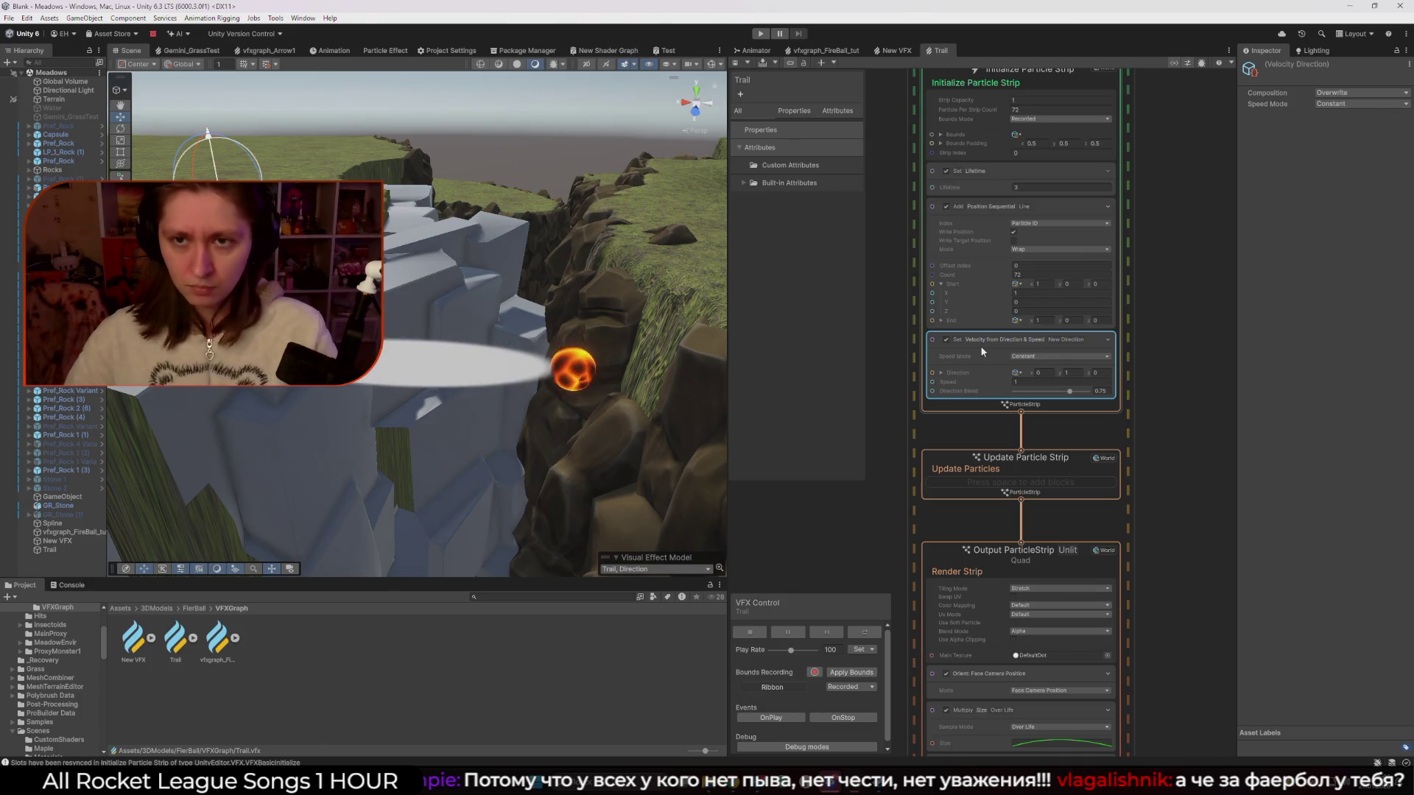
{"action": "scroll", "coordinate": [980, 346], "scroll_direction": "down", "scroll_amount": 3}
{"action": "scroll", "coordinate": [1018, 404], "scroll_direction": "up", "scroll_amount": 3}
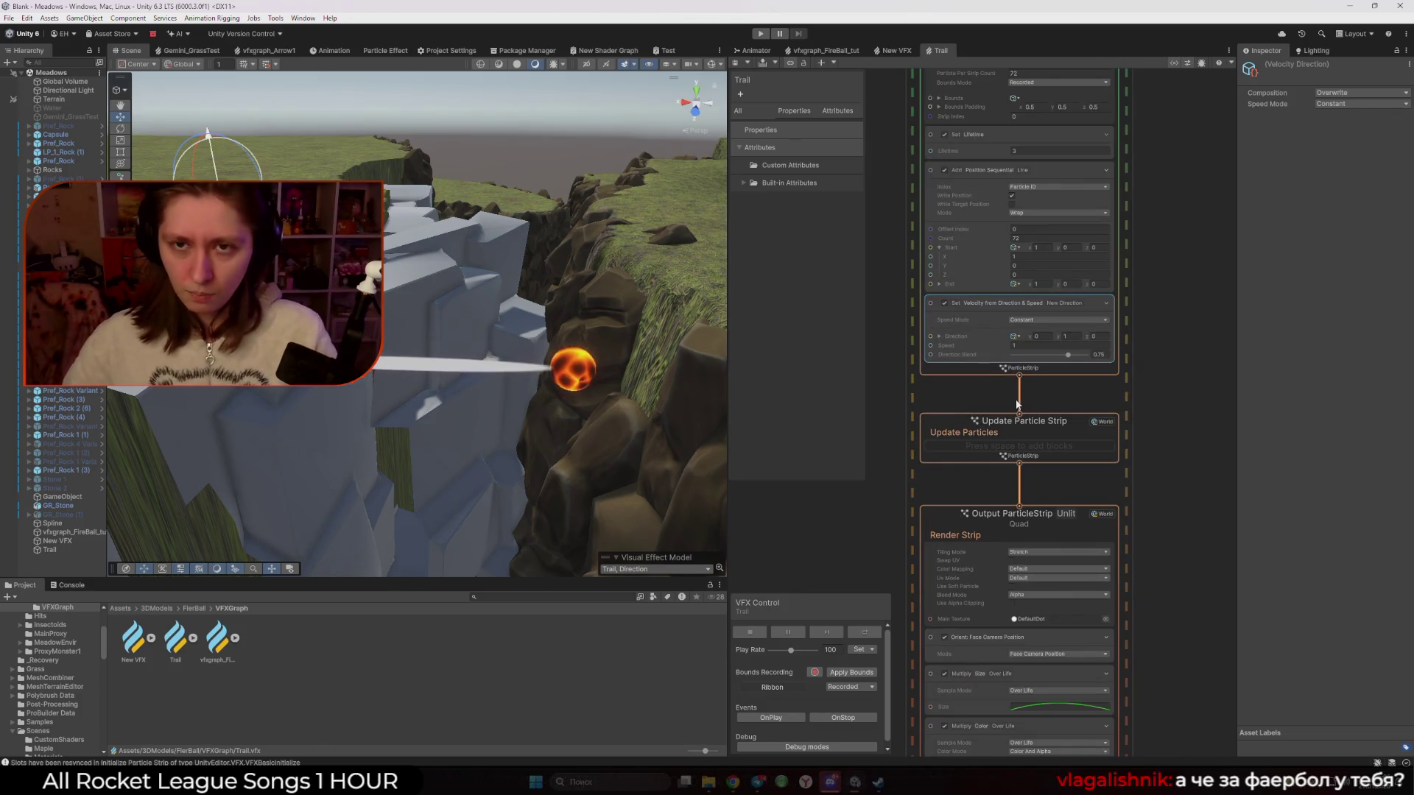
{"action": "left_click", "coordinate": [956, 383]}
{"action": "left_click", "coordinate": [612, 669]}
Close the Unity editor, launch Unity Hub and open the Blank project from the Projects list
{"action": "left_click", "coordinate": [1399, 6]}
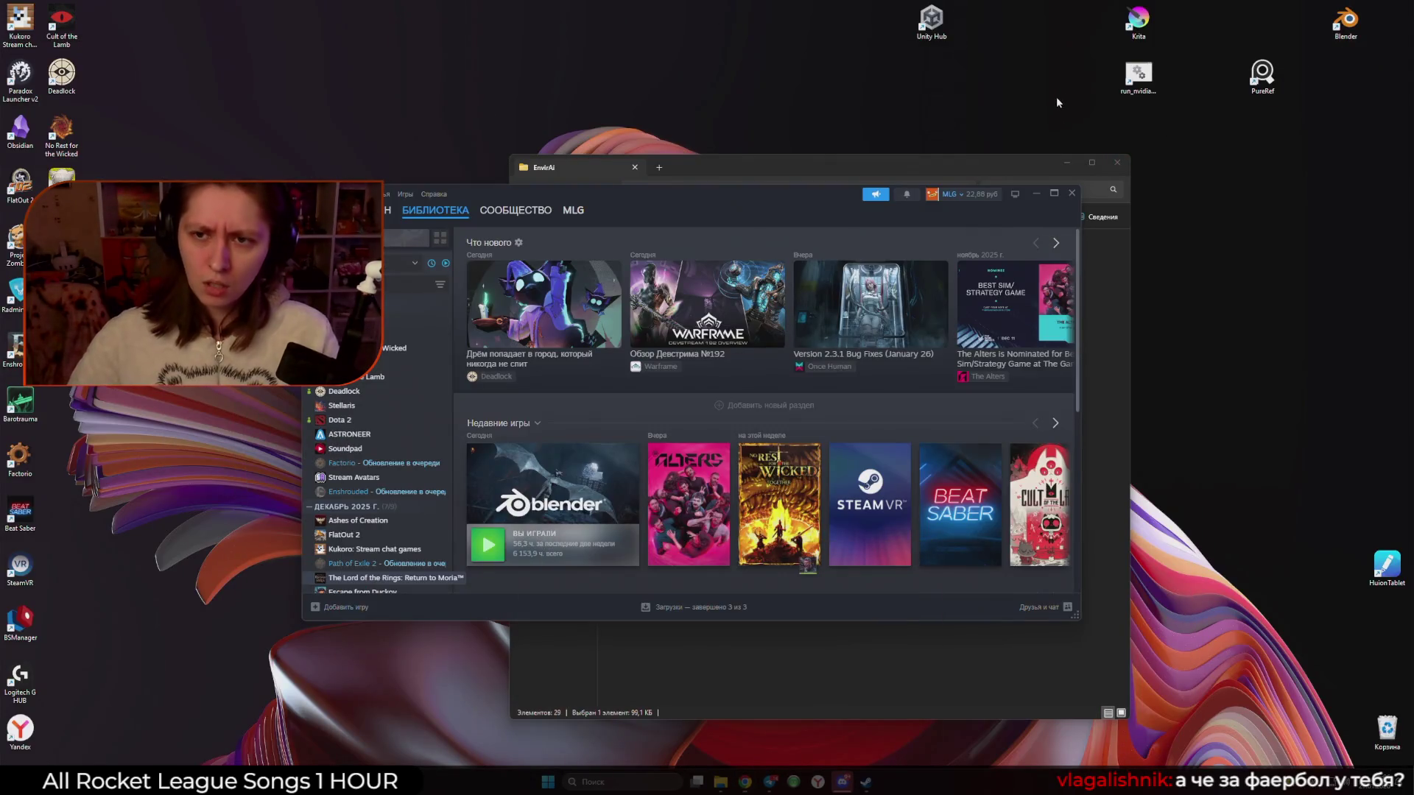
{"action": "left_click", "coordinate": [1005, 169]}
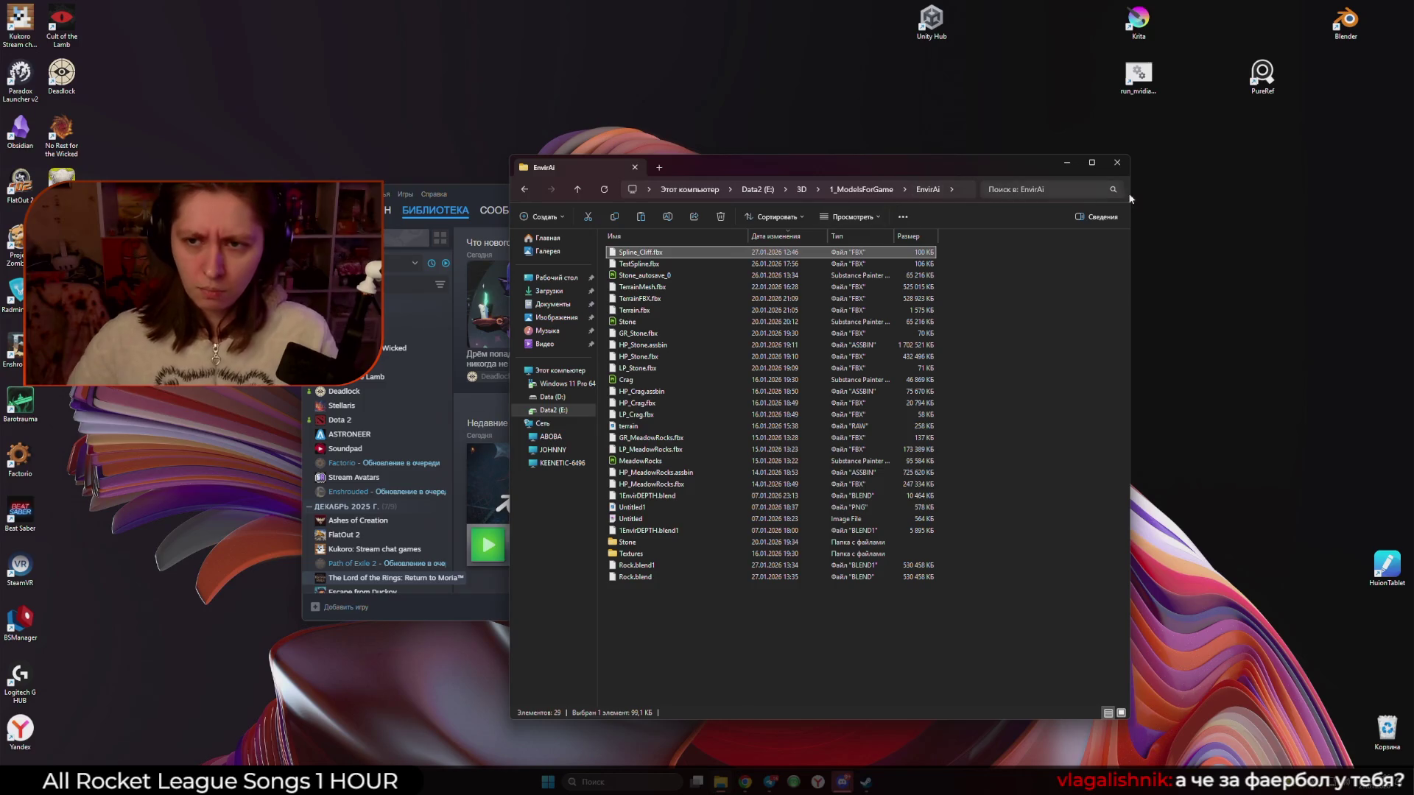
{"action": "left_click", "coordinate": [1102, 154]}
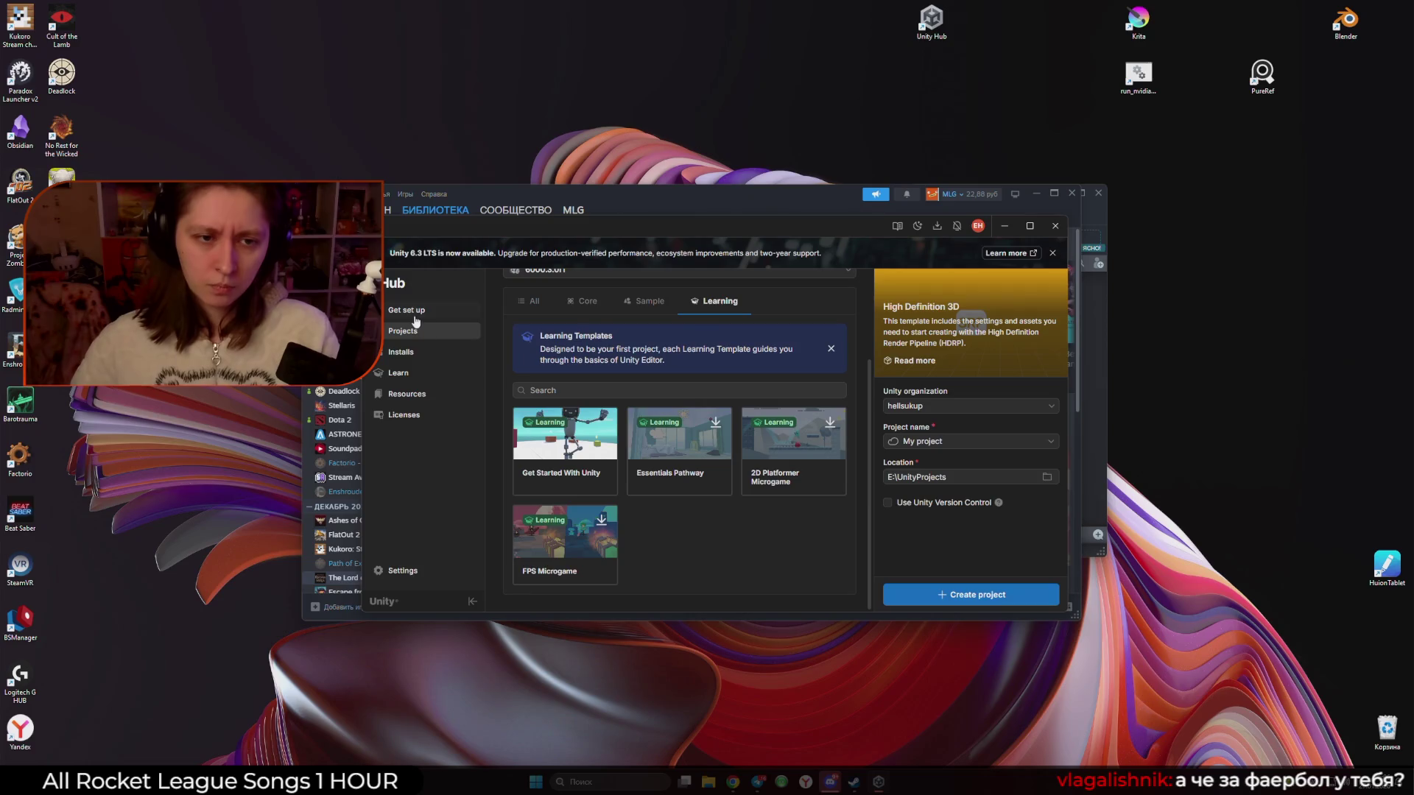
{"action": "left_click", "coordinate": [415, 313]}
{"action": "left_click", "coordinate": [416, 332]}
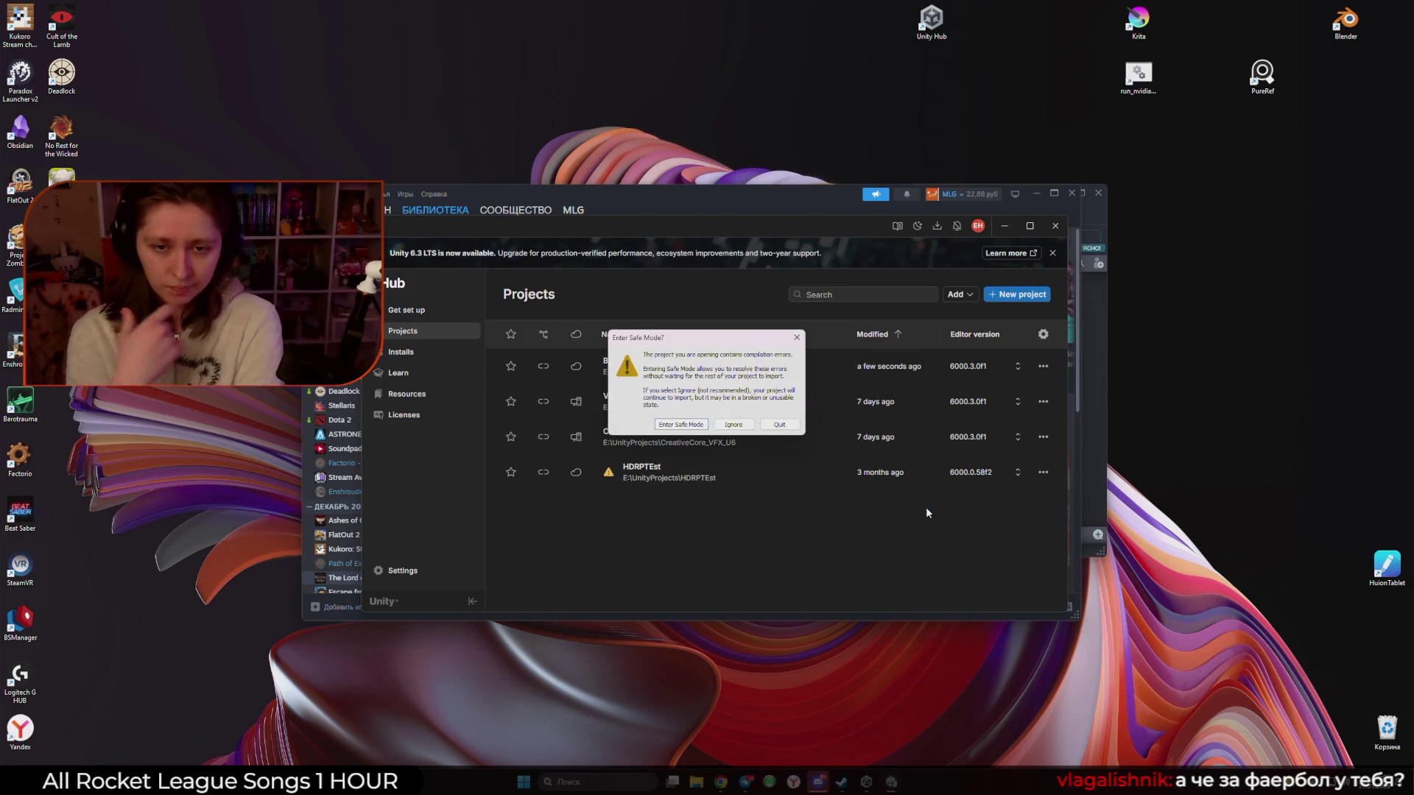
{"action": "left_click", "coordinate": [681, 425]}
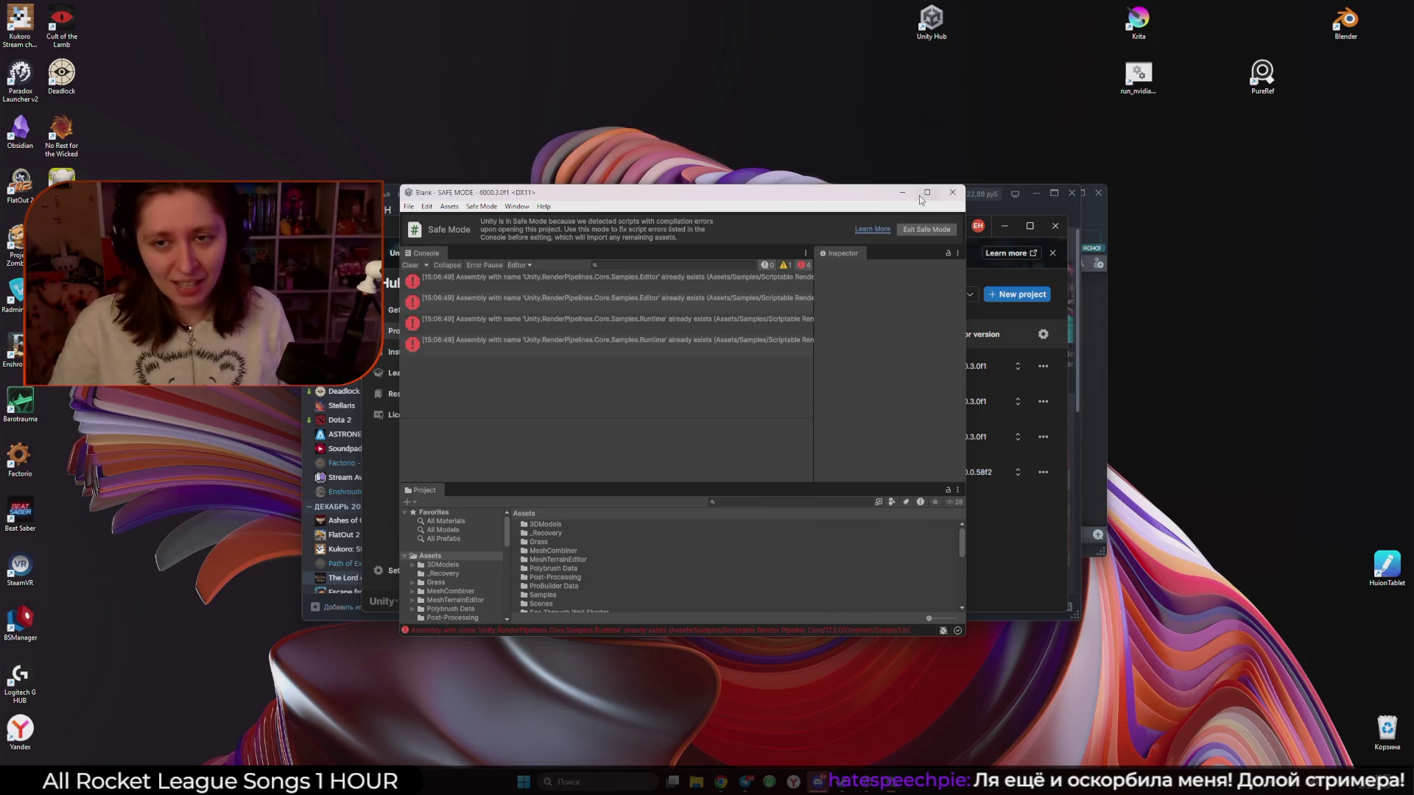
Maximize the Safe Mode editor and open the conflicting asmdef behind the first duplicate-assembly error
{"action": "double_click", "coordinate": [921, 194]}
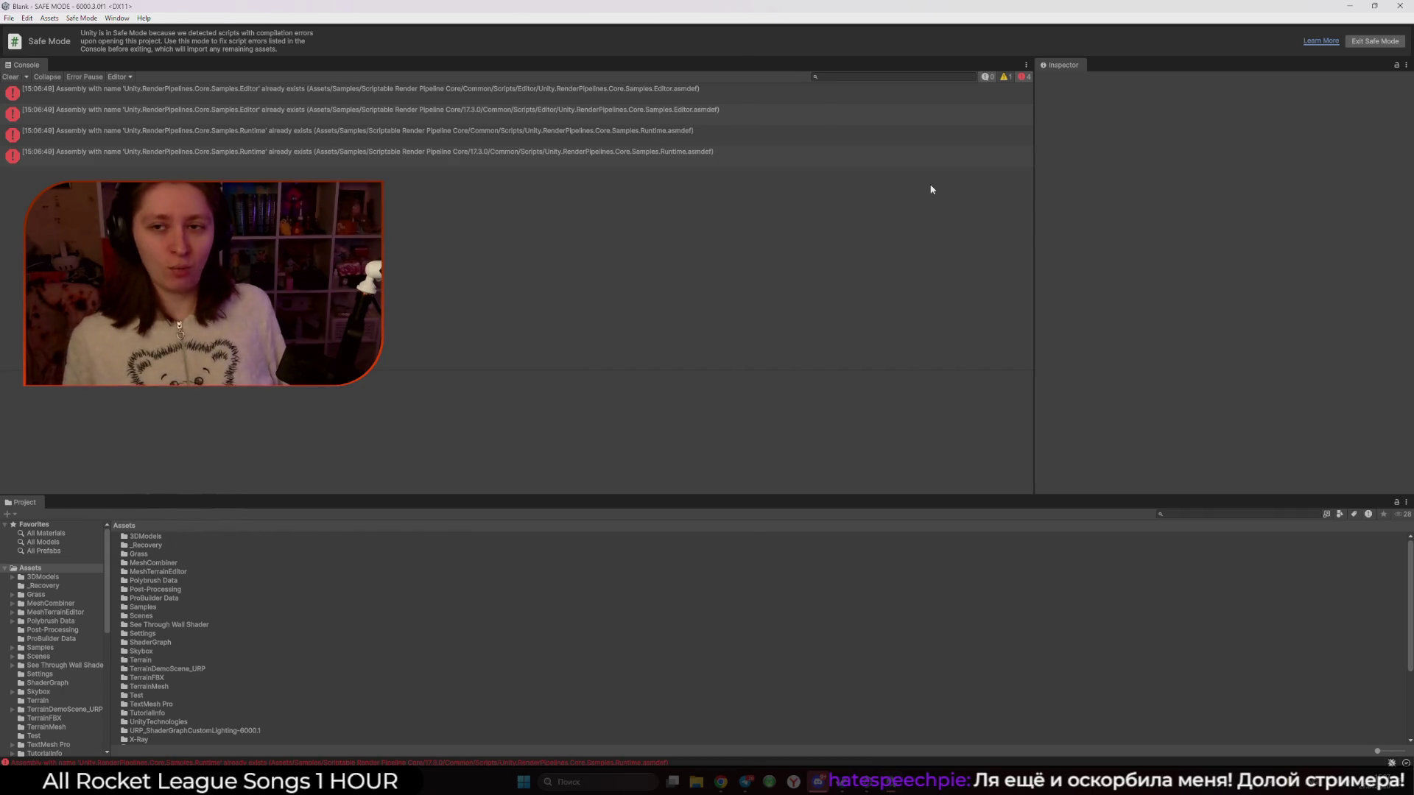
{"action": "left_click", "coordinate": [723, 112]}
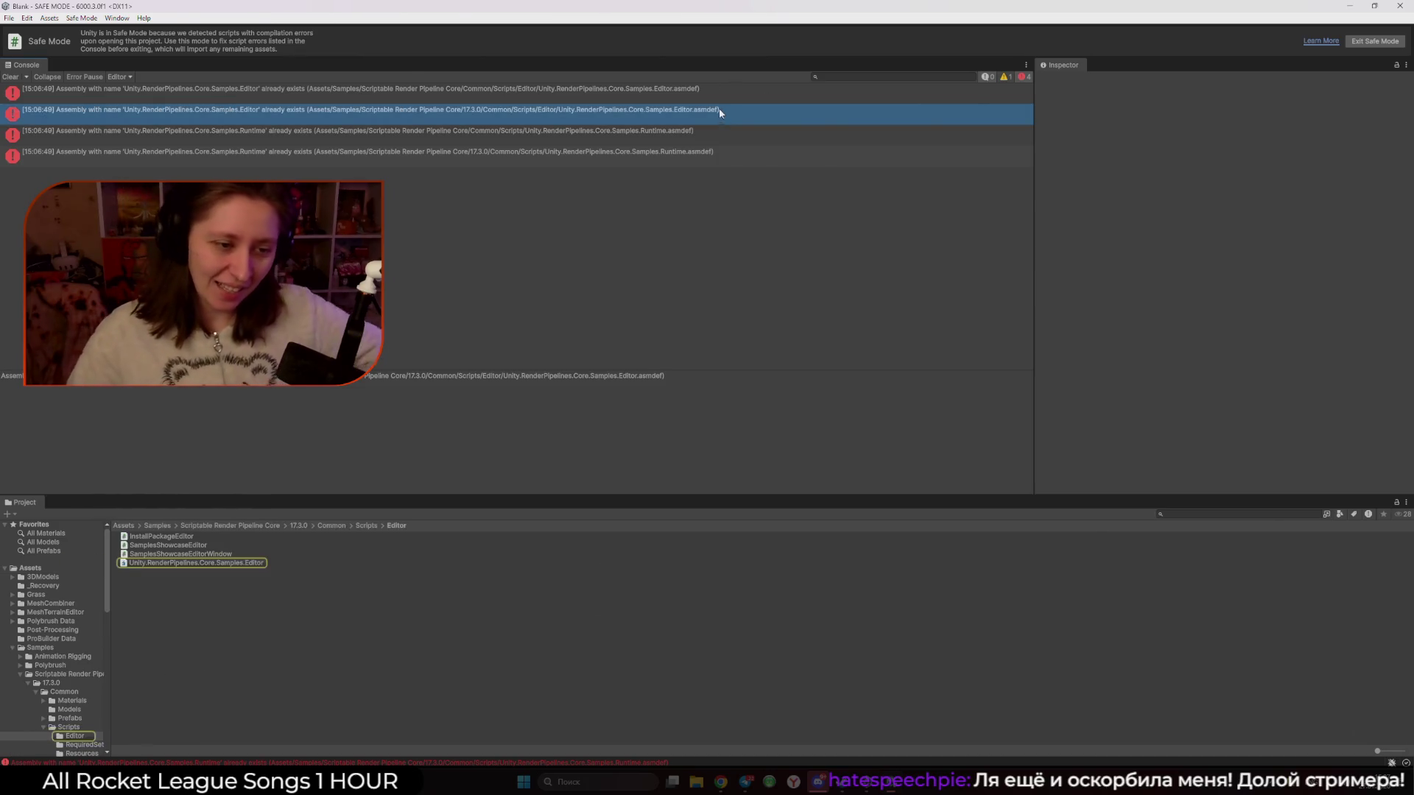
{"action": "left_click", "coordinate": [700, 98]}
{"action": "double_click", "coordinate": [700, 99]}
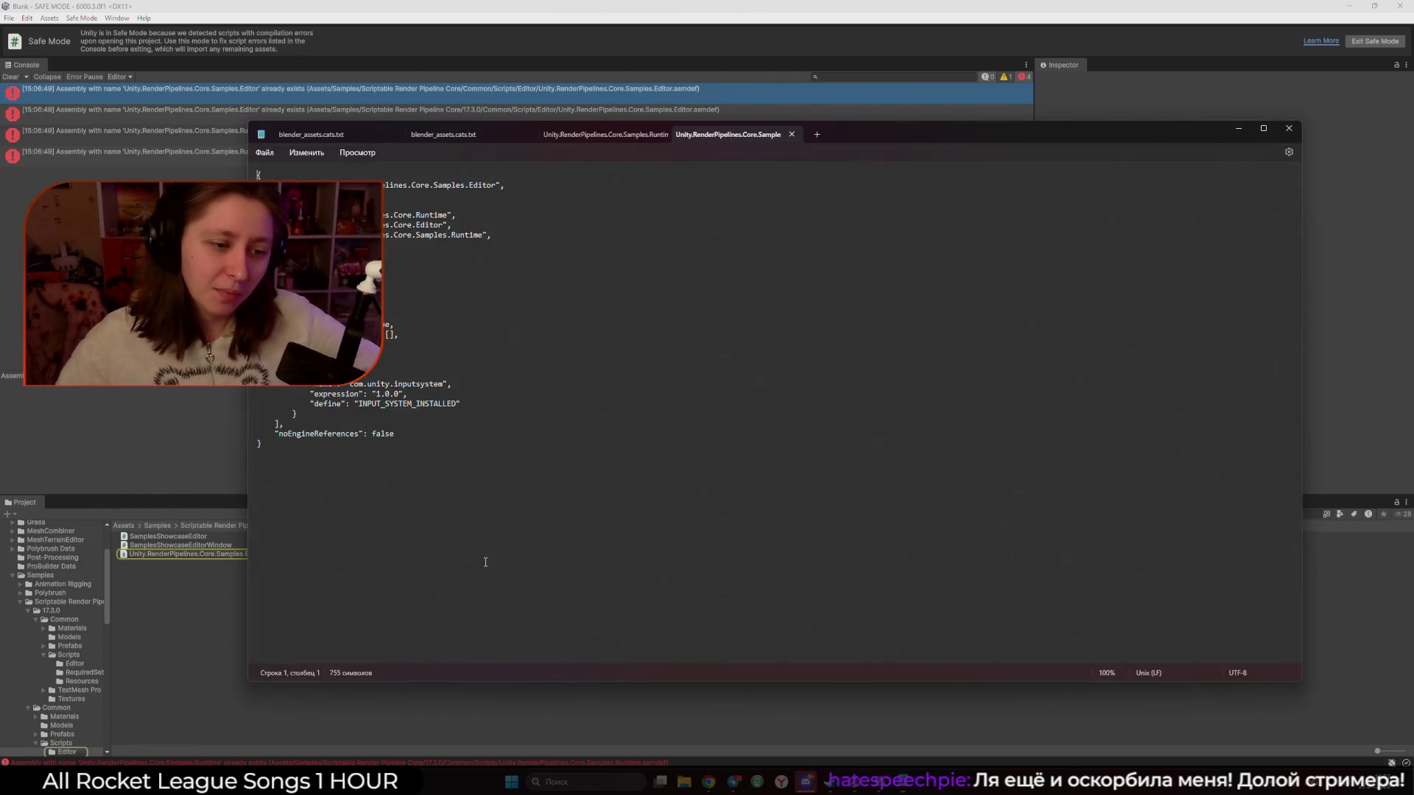
{"action": "left_click", "coordinate": [1239, 130]}
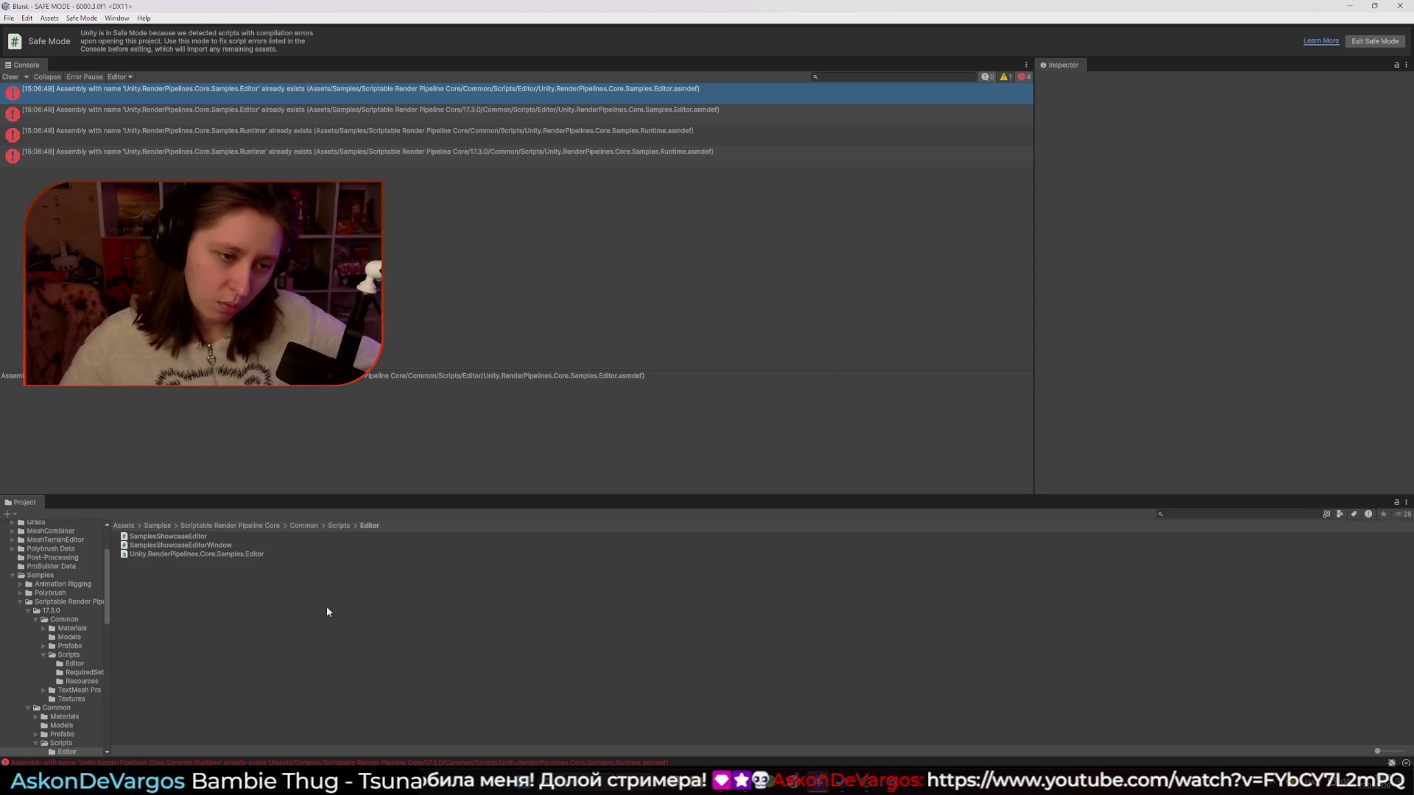
Browse the Samples, Scriptable Render Pipeline Core, 17.3.0 and Common folders for the second duplicate assembly
{"action": "left_click", "coordinate": [335, 120]}
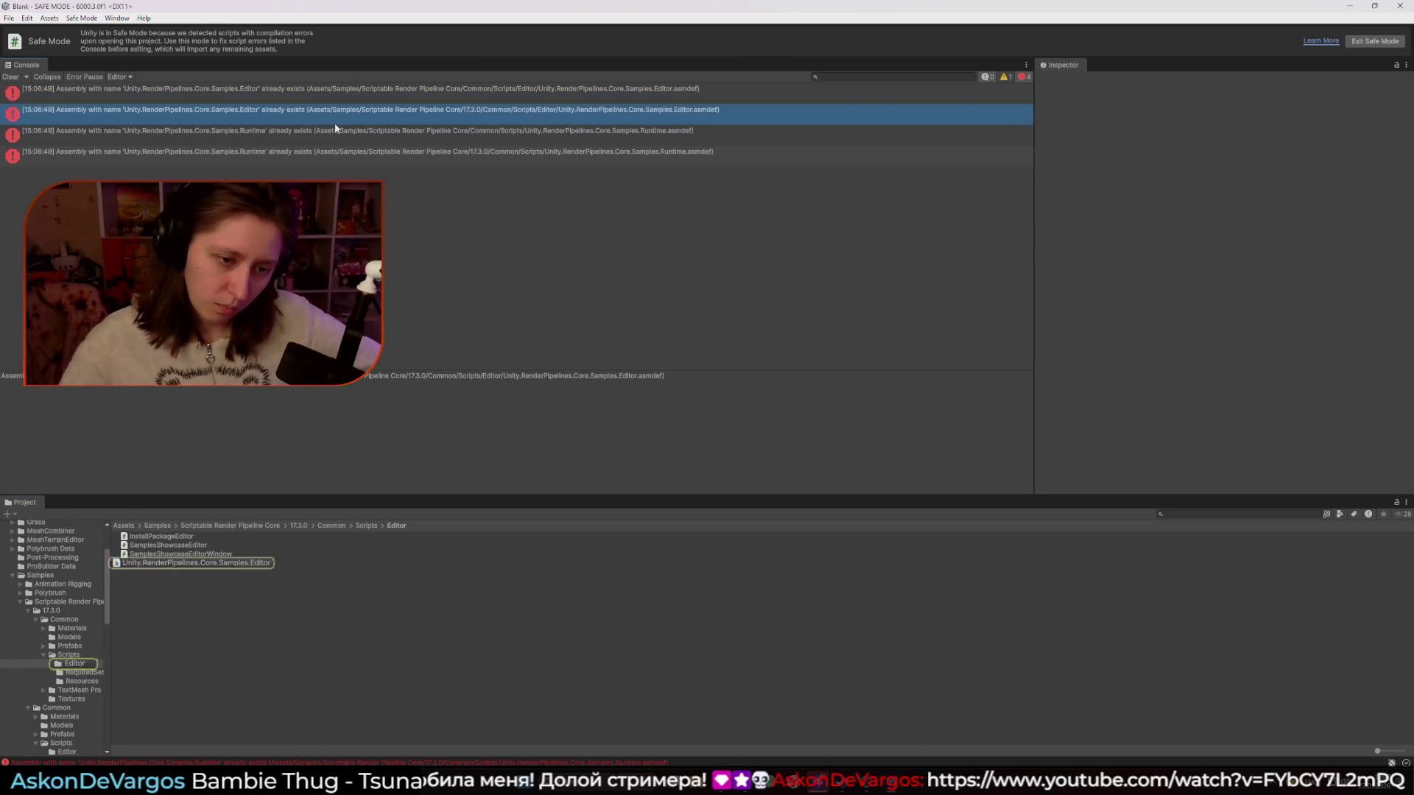
{"action": "left_click", "coordinate": [251, 525]}
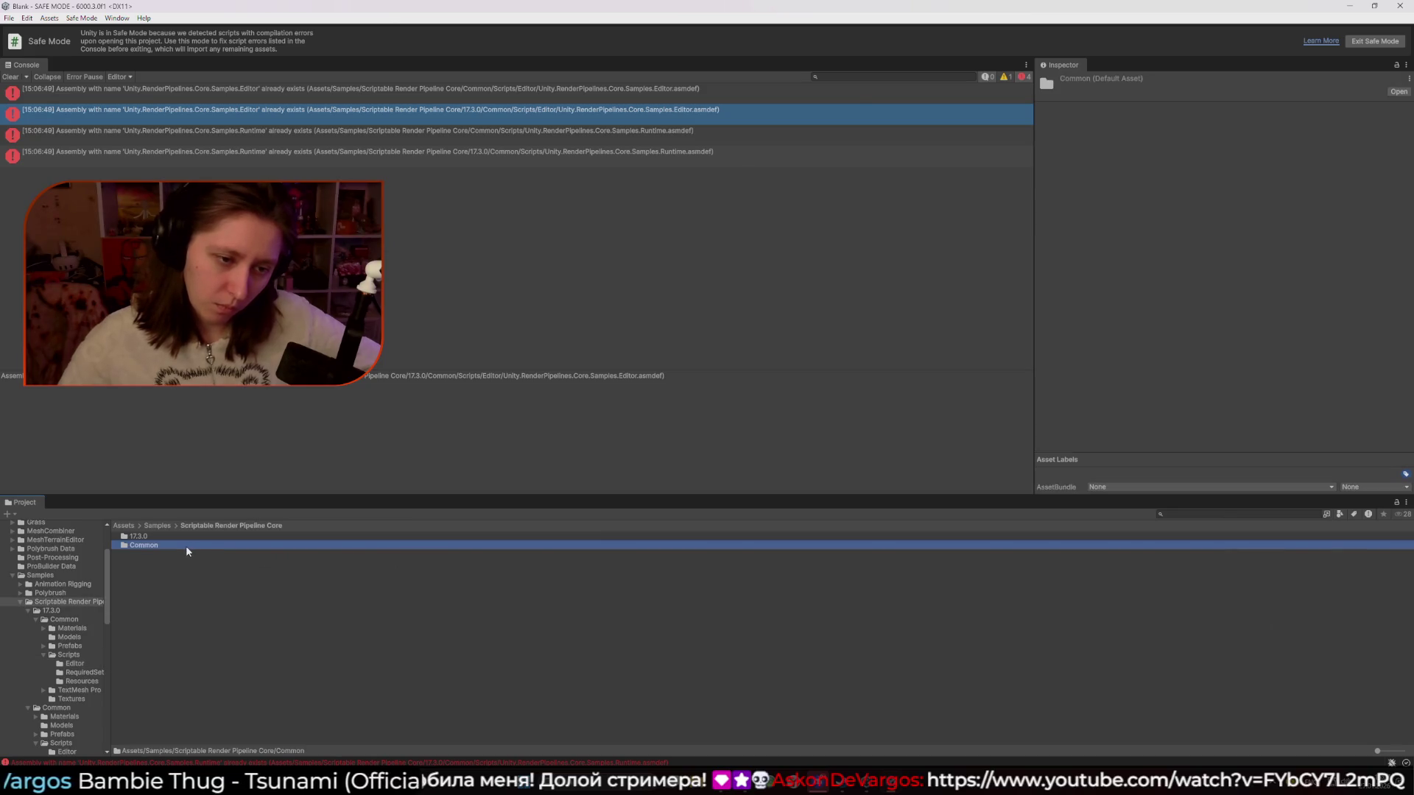
{"action": "double_click", "coordinate": [210, 538]}
{"action": "double_click", "coordinate": [142, 537]}
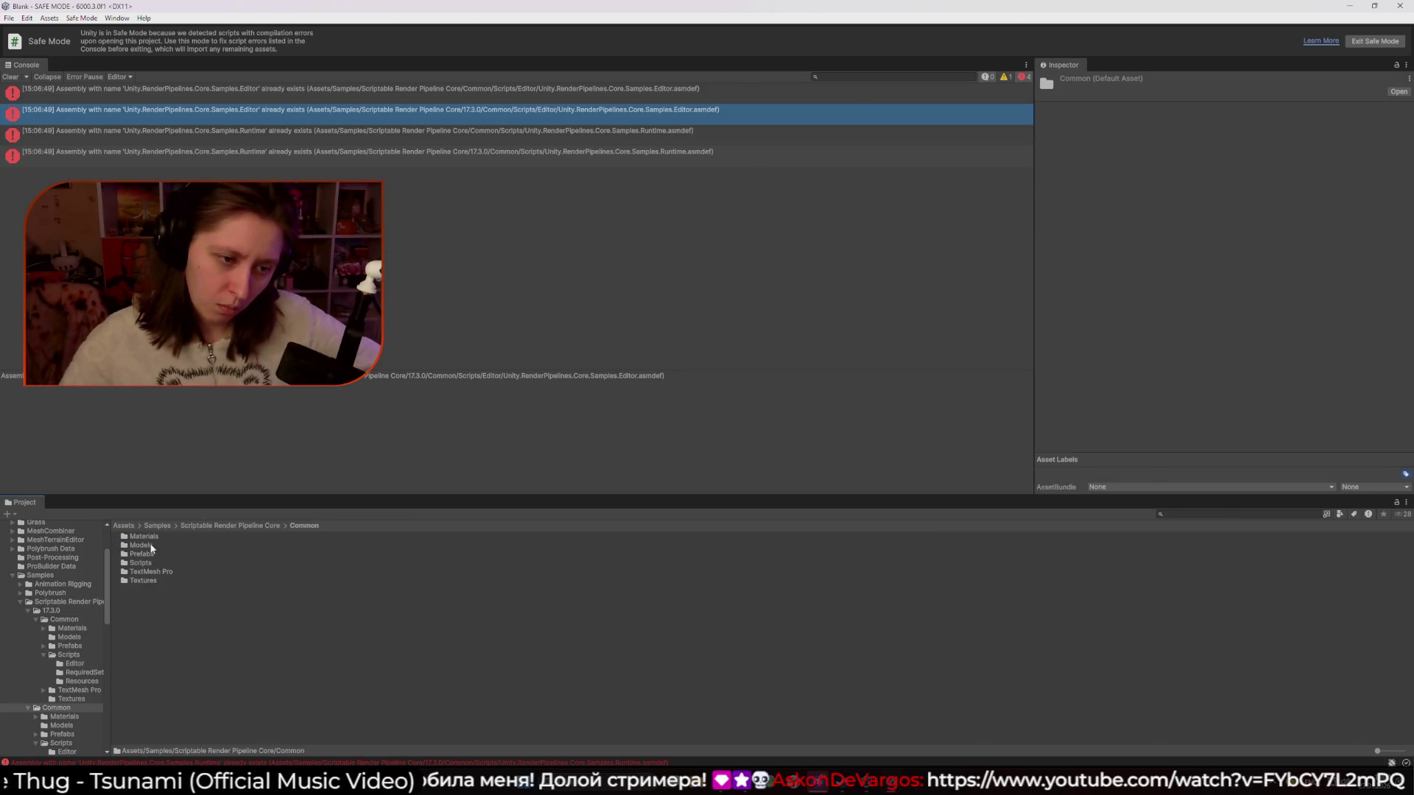
{"action": "left_click", "coordinate": [184, 526]}
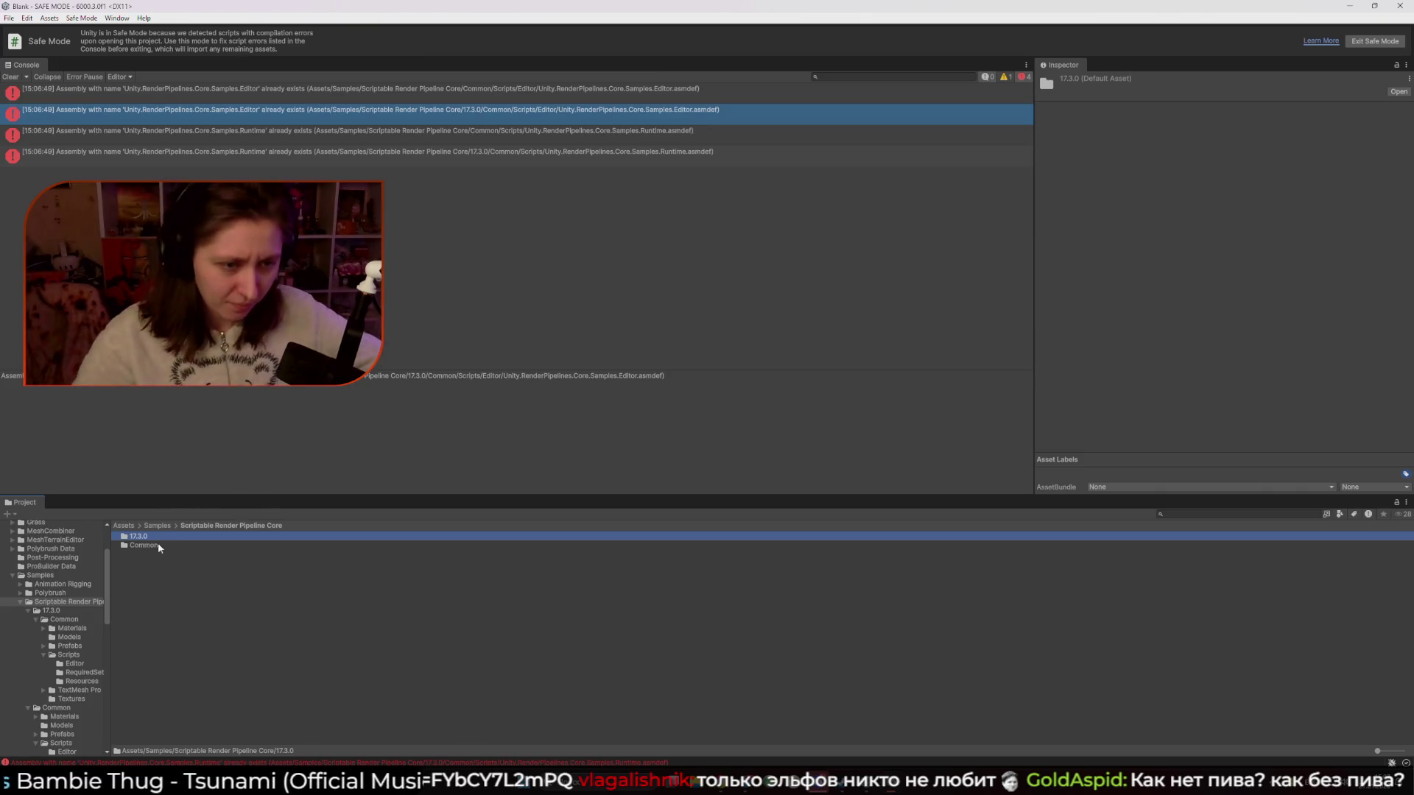
{"action": "left_click", "coordinate": [157, 524]}
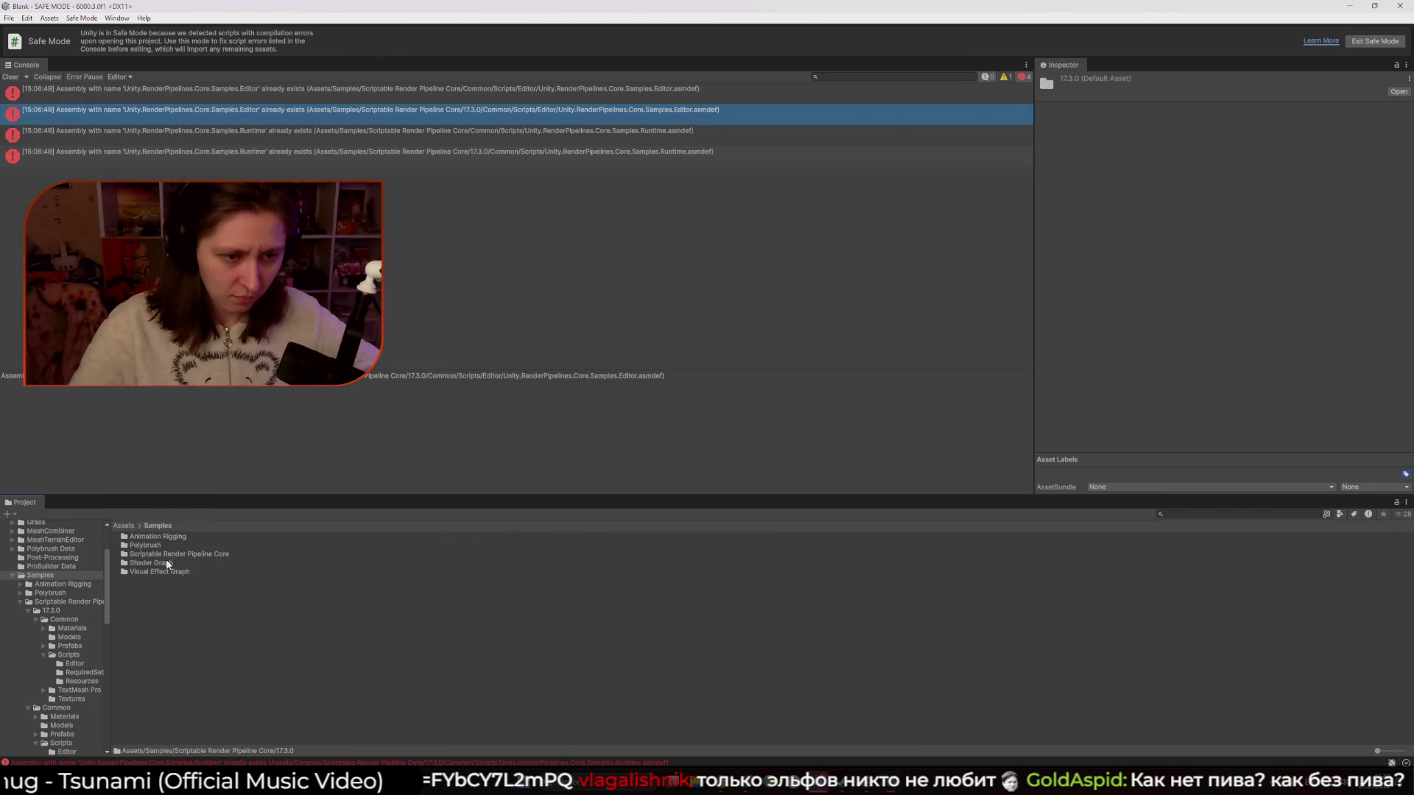
{"action": "double_click", "coordinate": [166, 554]}
{"action": "double_click", "coordinate": [153, 532]}
{"action": "double_click", "coordinate": [153, 532]}
{"action": "left_click", "coordinate": [159, 526]}
{"action": "left_click", "coordinate": [122, 526]}
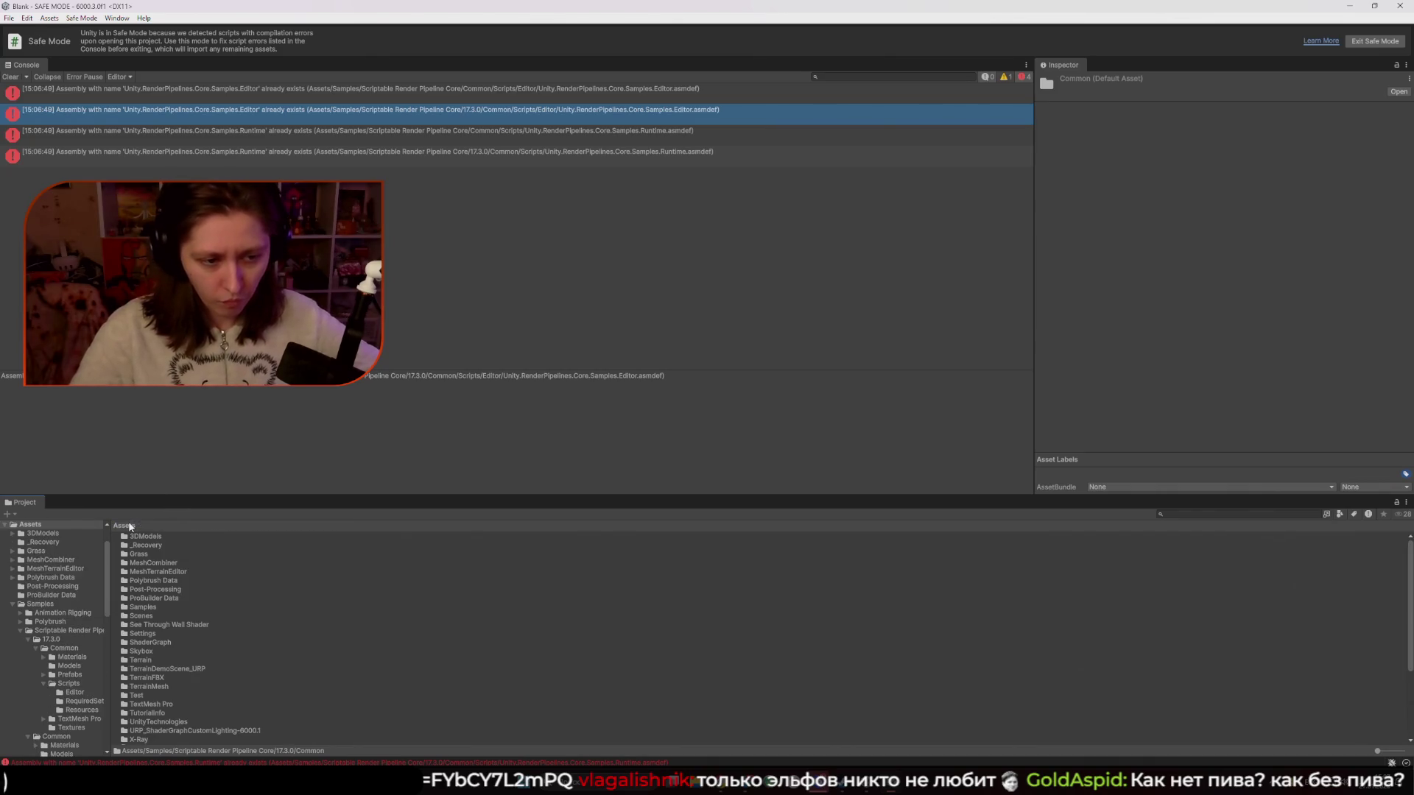
Reveal the 17.3.0 sample folder in File Explorer
{"action": "left_click", "coordinate": [221, 90]}
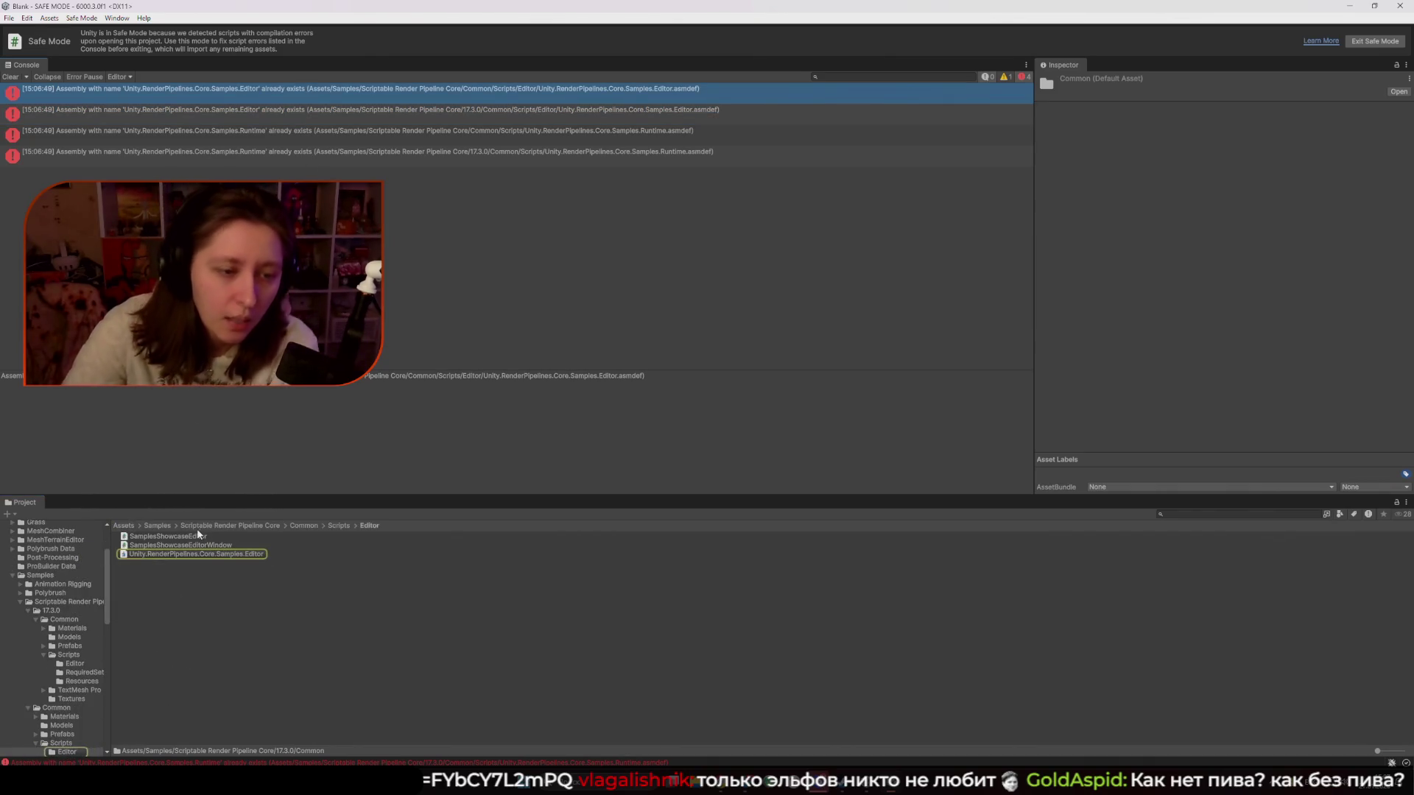
{"action": "left_click", "coordinate": [139, 537]}
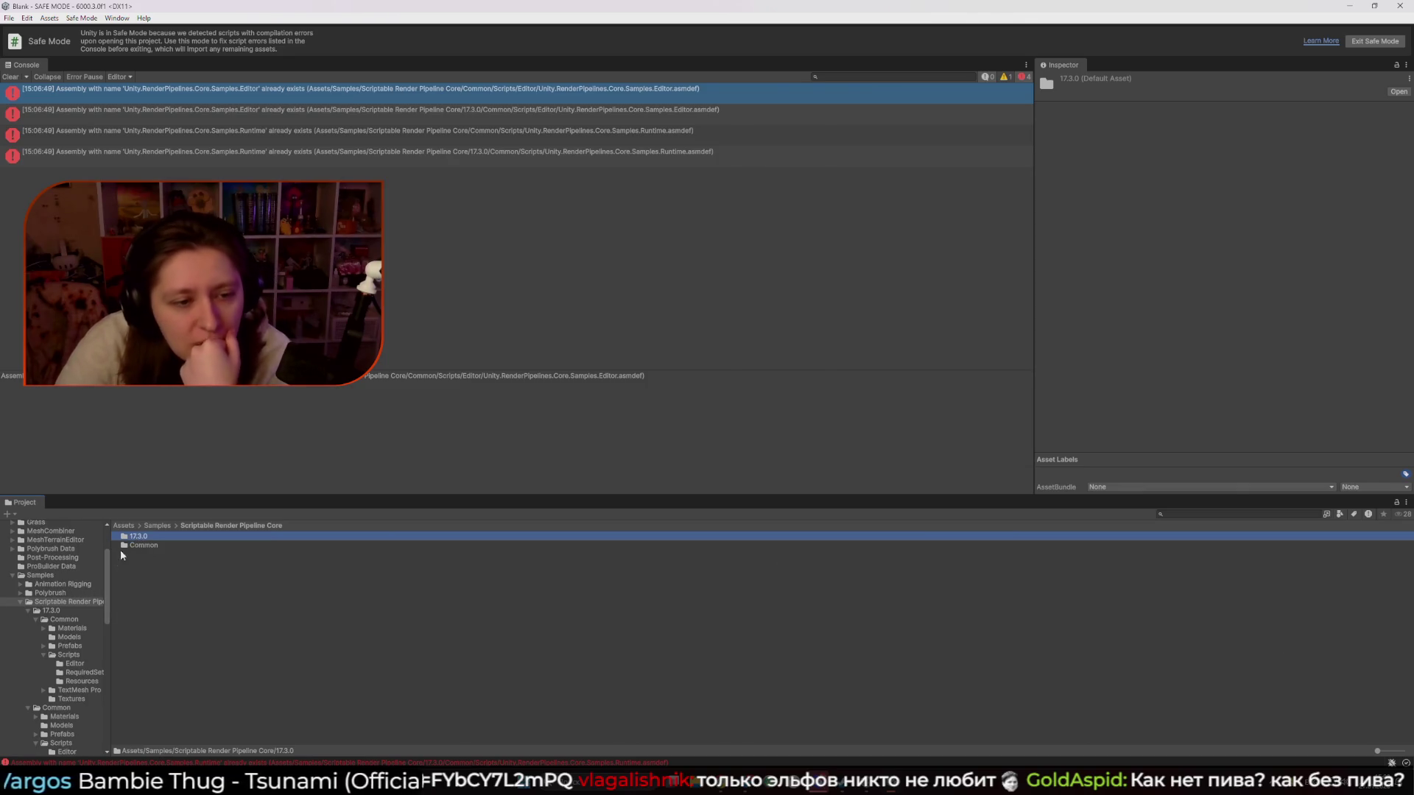
{"action": "right_click", "coordinate": [154, 543]}
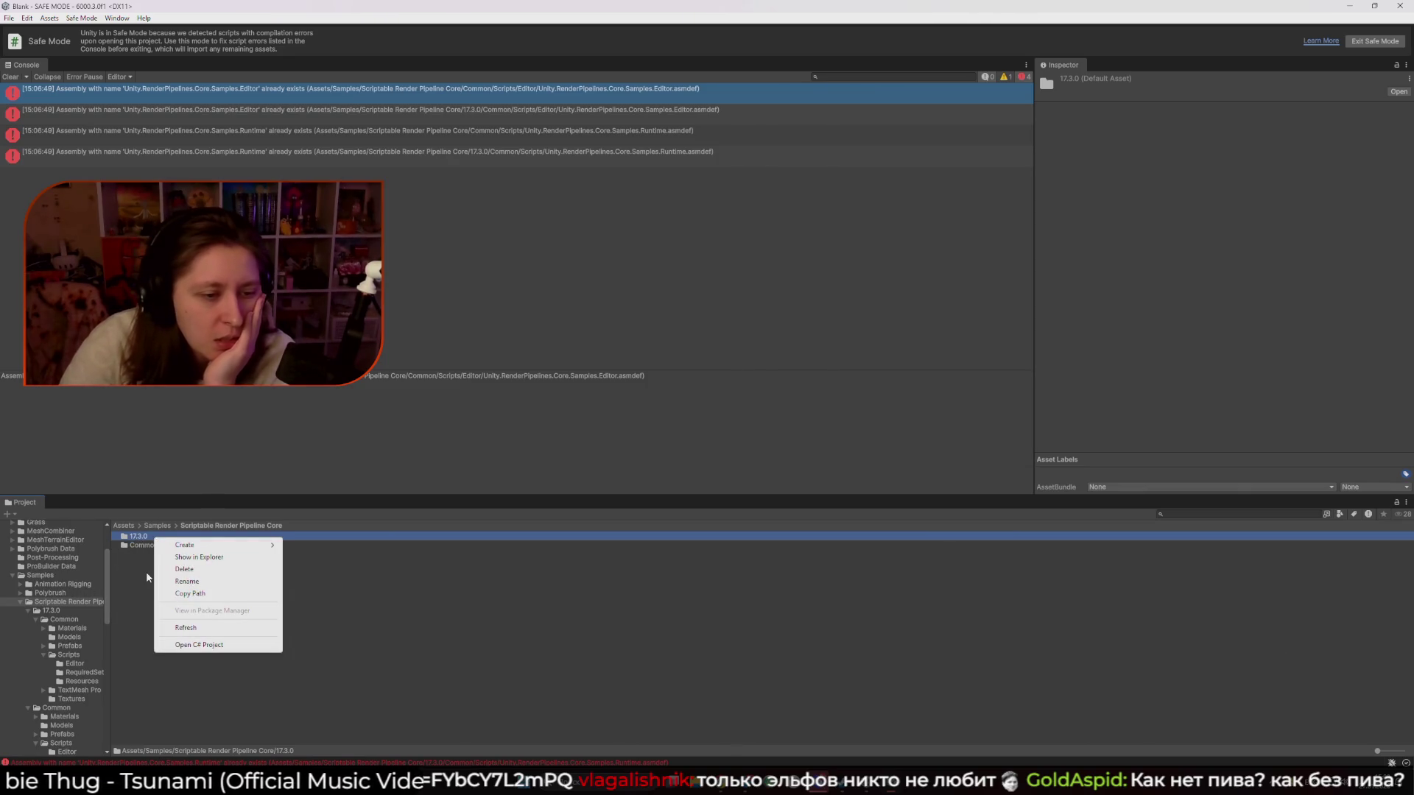
{"action": "left_click", "coordinate": [146, 571]}
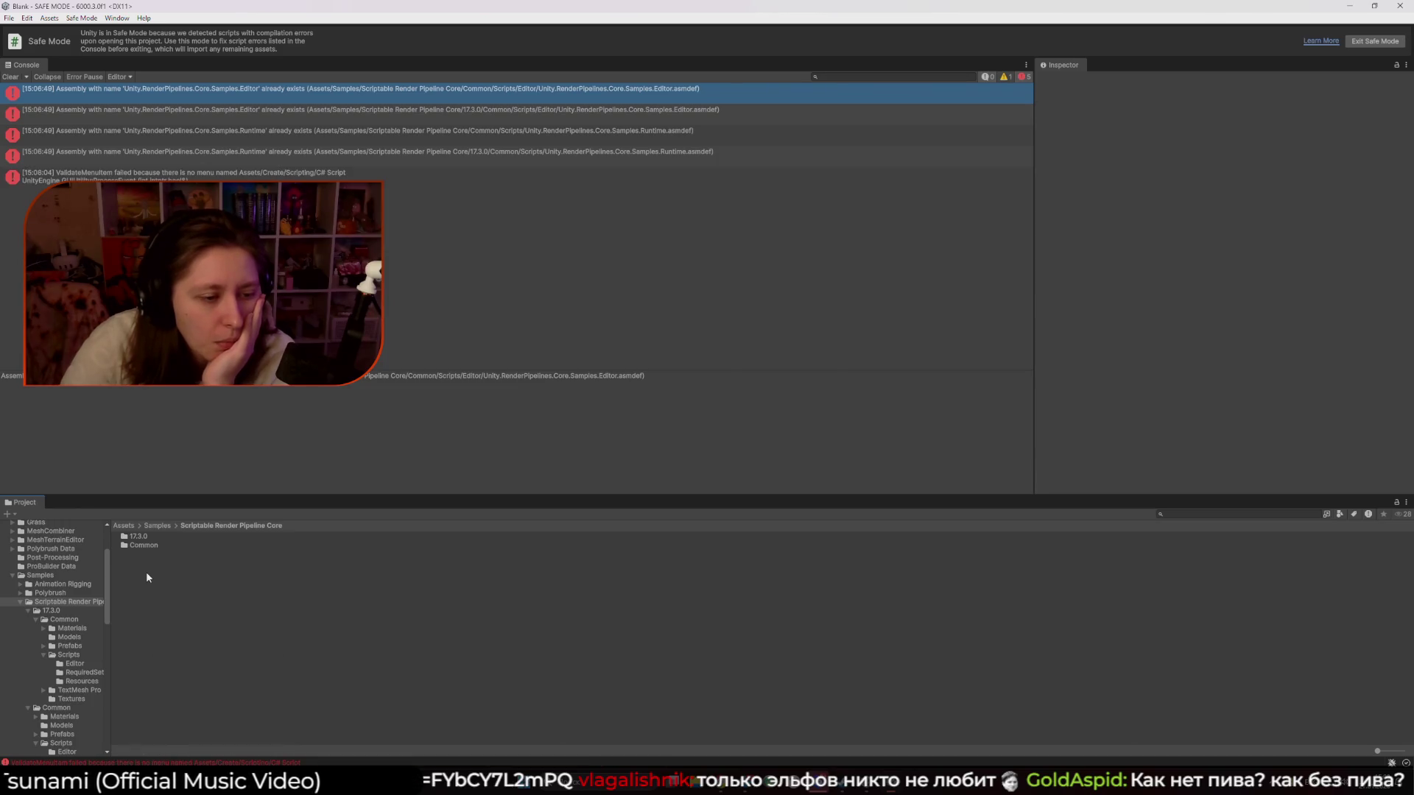
{"action": "right_click", "coordinate": [166, 537]}
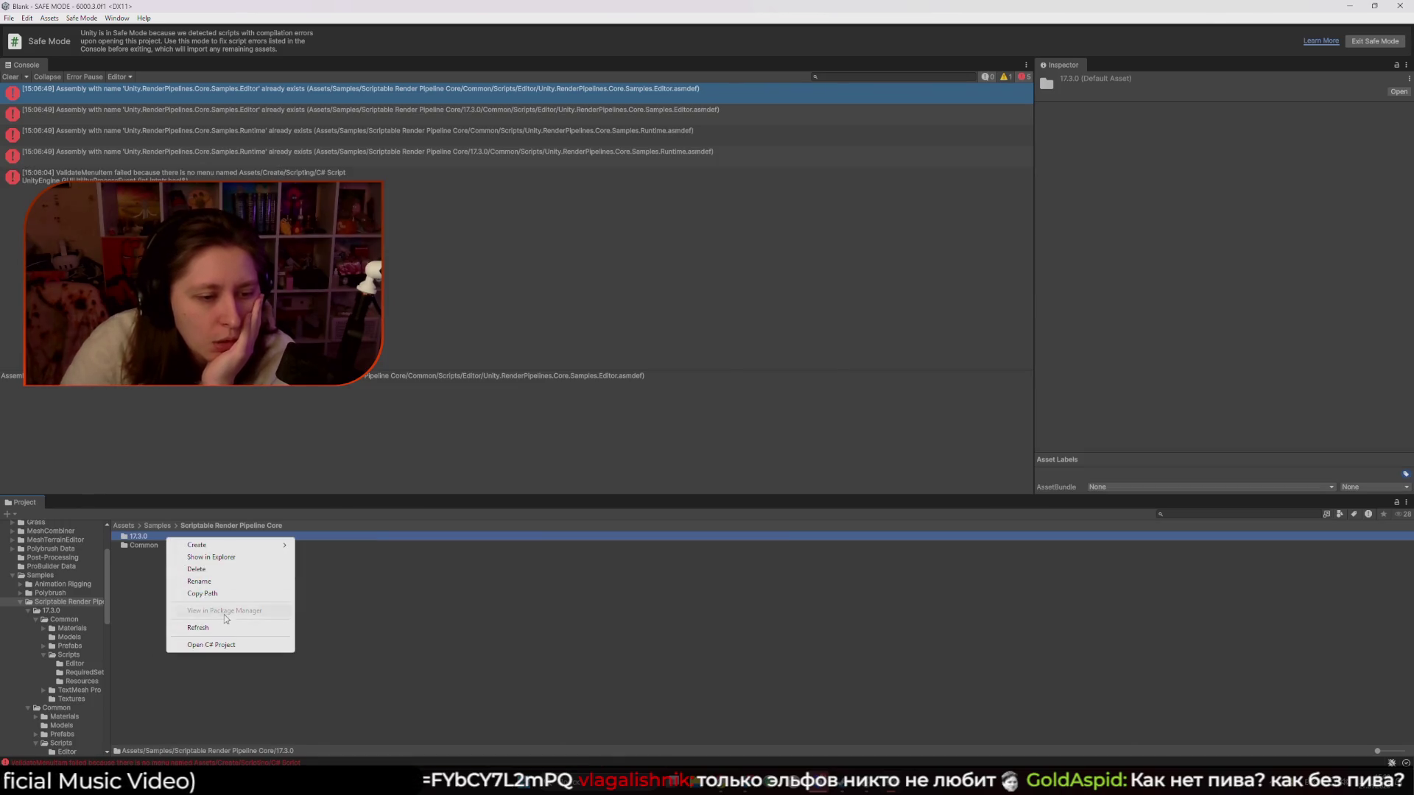
{"action": "left_click", "coordinate": [215, 559]}
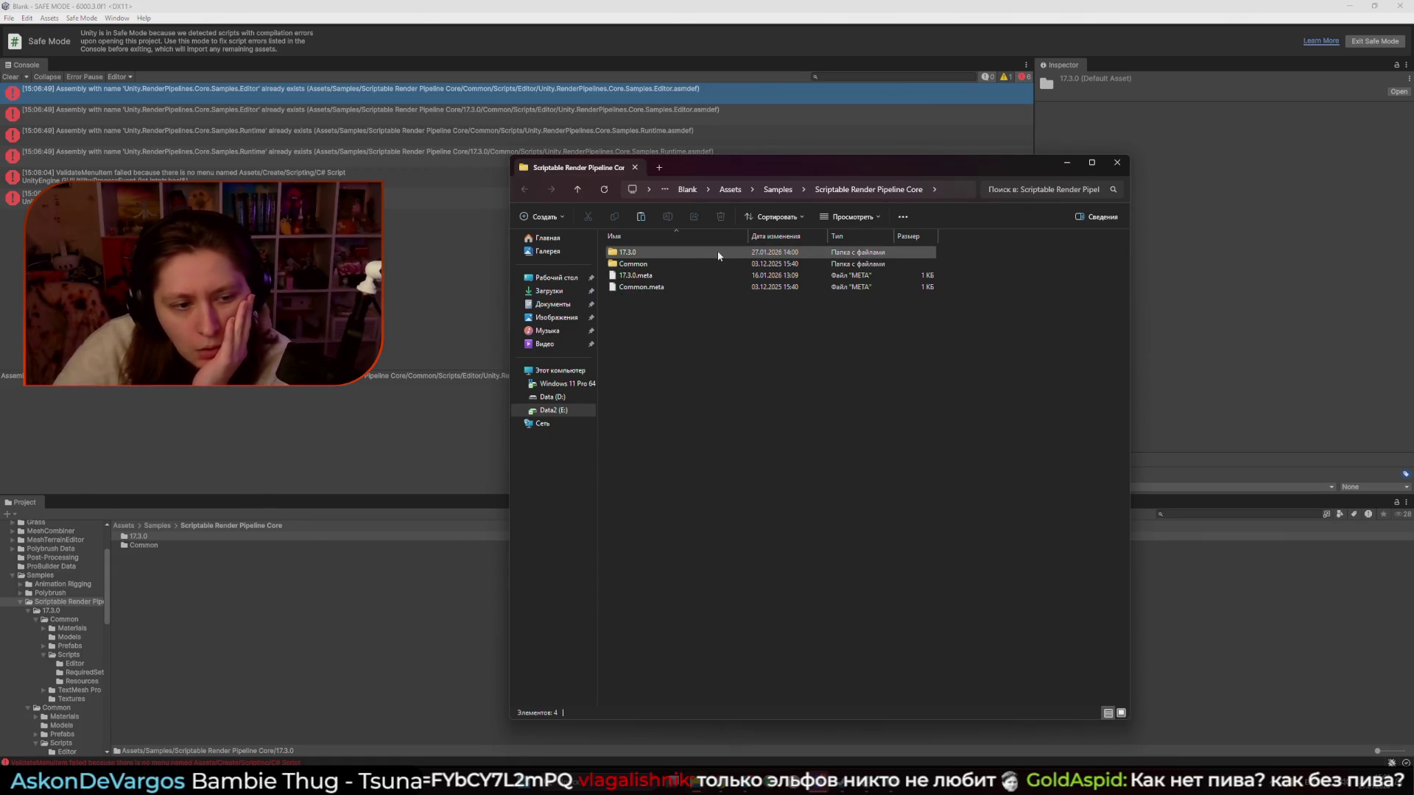
Close File Explorer and delete the duplicate 17.3.0 folder from the Project window
{"action": "left_click", "coordinate": [1117, 162]}
{"action": "left_click", "coordinate": [283, 538]}
{"action": "key", "text": "Delete"}
{"action": "left_click", "coordinate": [723, 408]}
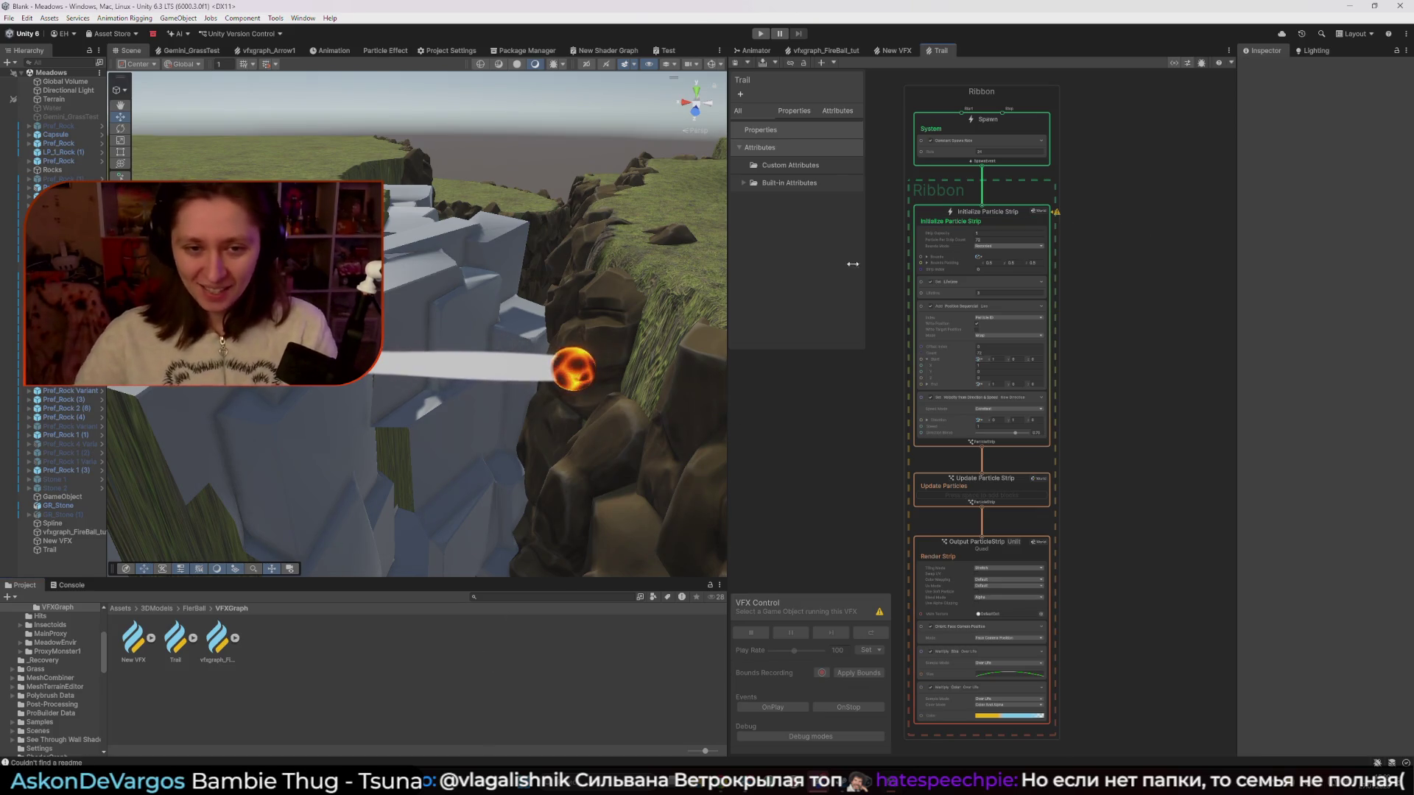
Copy the Set Velocity from Direction & Speed block into the FireBall graph's Initialize Particle Strip
{"action": "right_click", "coordinate": [1105, 242]}
{"action": "left_click", "coordinate": [1137, 361]}
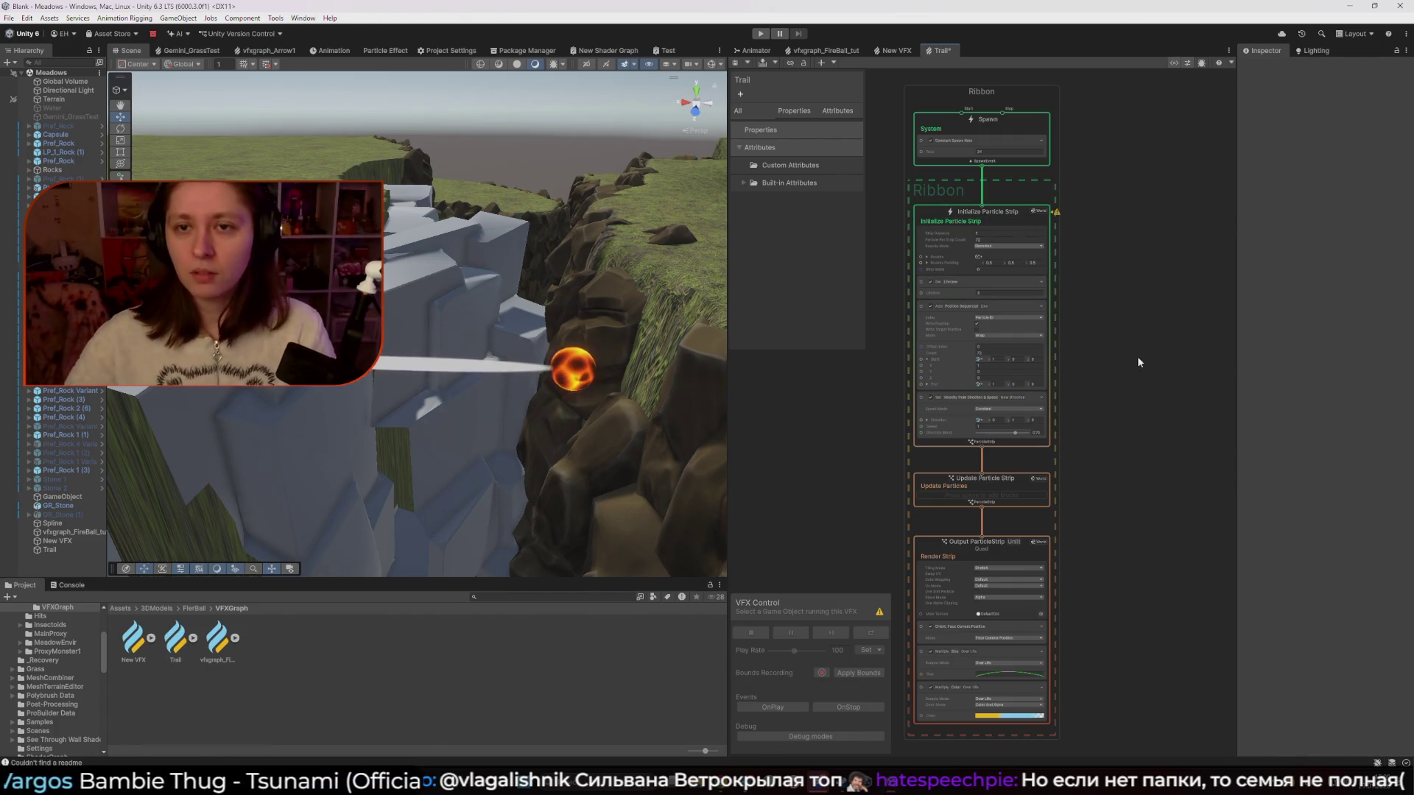
{"action": "left_click", "coordinate": [962, 399]}
{"action": "key", "text": "ctrl+s"}
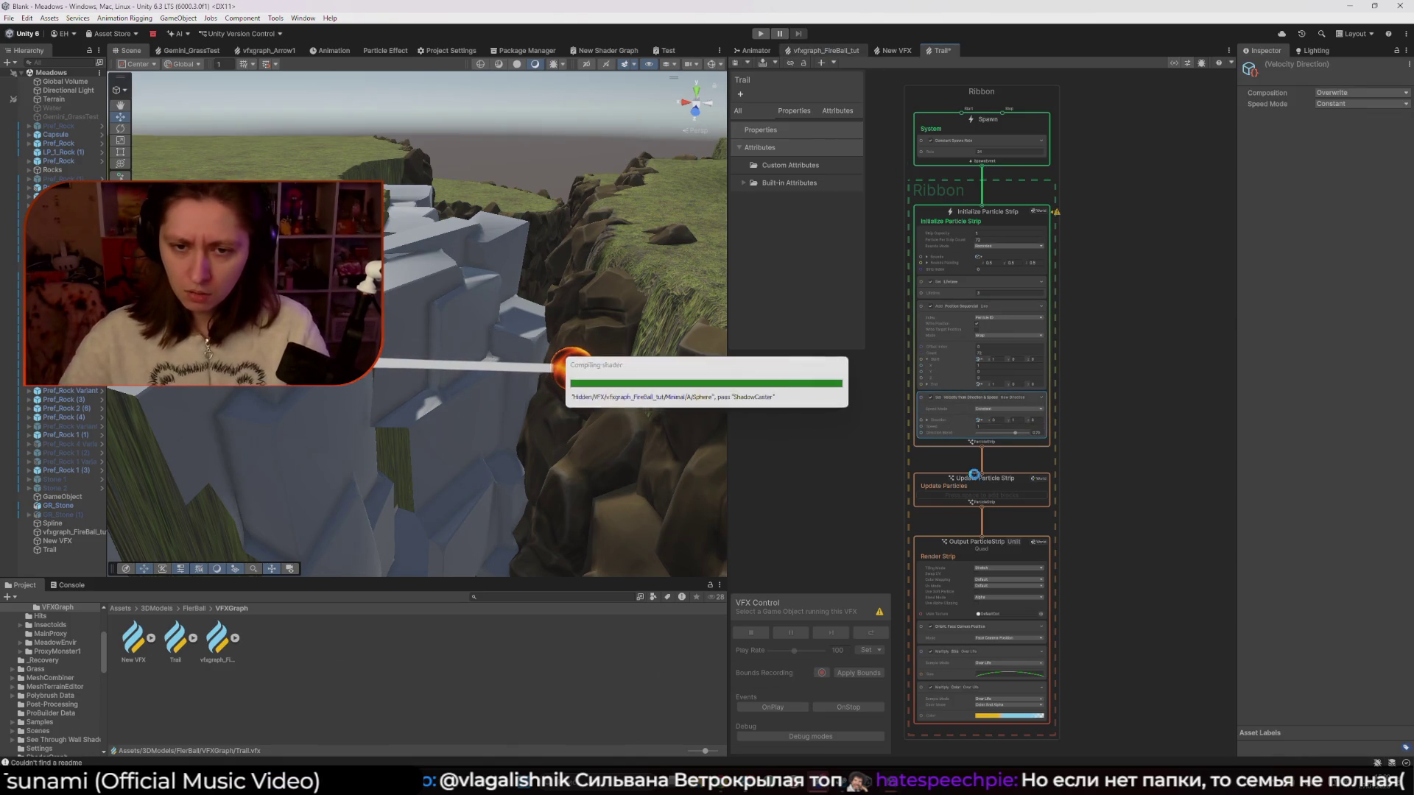
{"action": "scroll", "coordinate": [1066, 427], "scroll_direction": "up", "scroll_amount": 3}
{"action": "left_click", "coordinate": [1128, 455]}
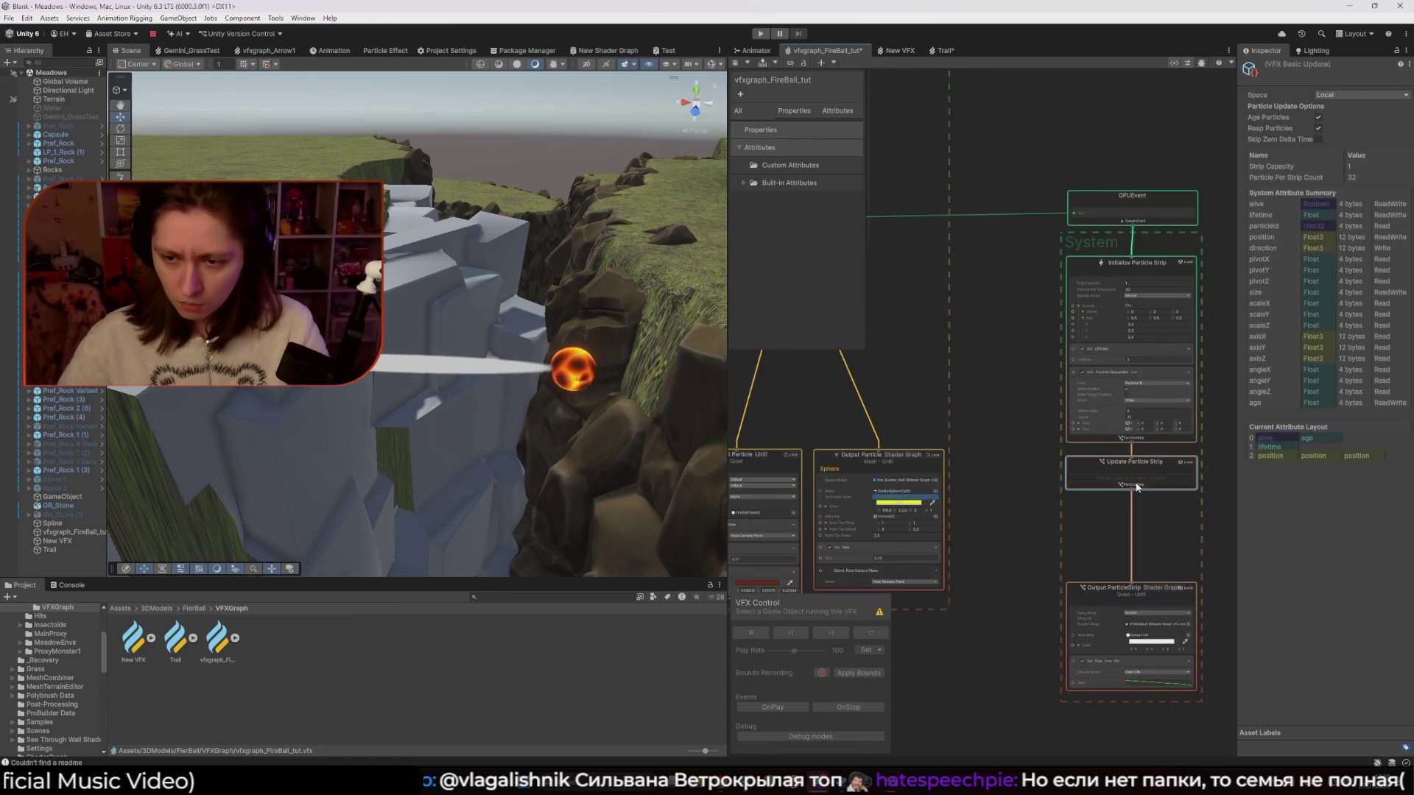
{"action": "key", "text": "ctrl+v"}
{"action": "left_click_drag", "start_coordinate": [1105, 480], "coordinate": [1127, 433]}
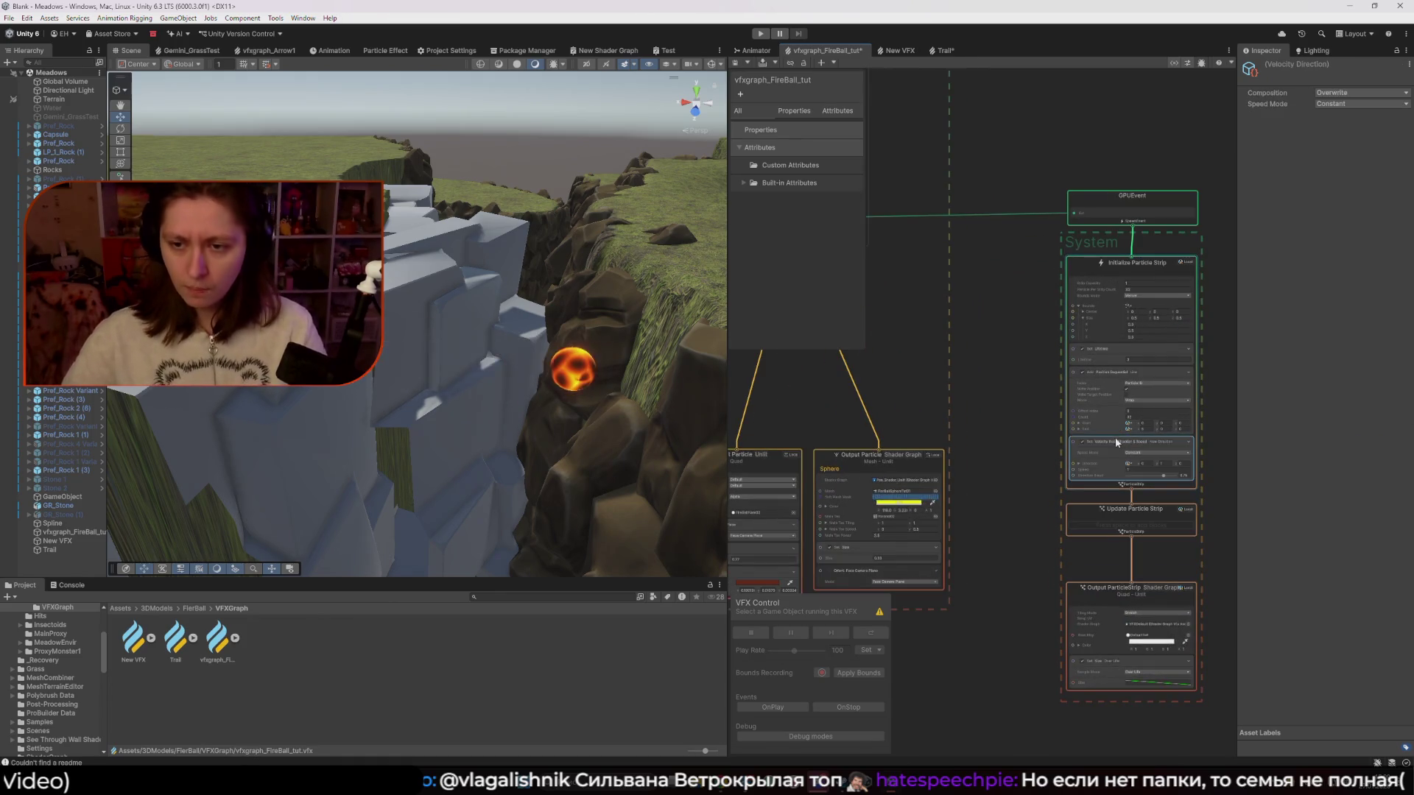
{"action": "scroll", "coordinate": [1028, 446], "scroll_direction": "up", "scroll_amount": 3}
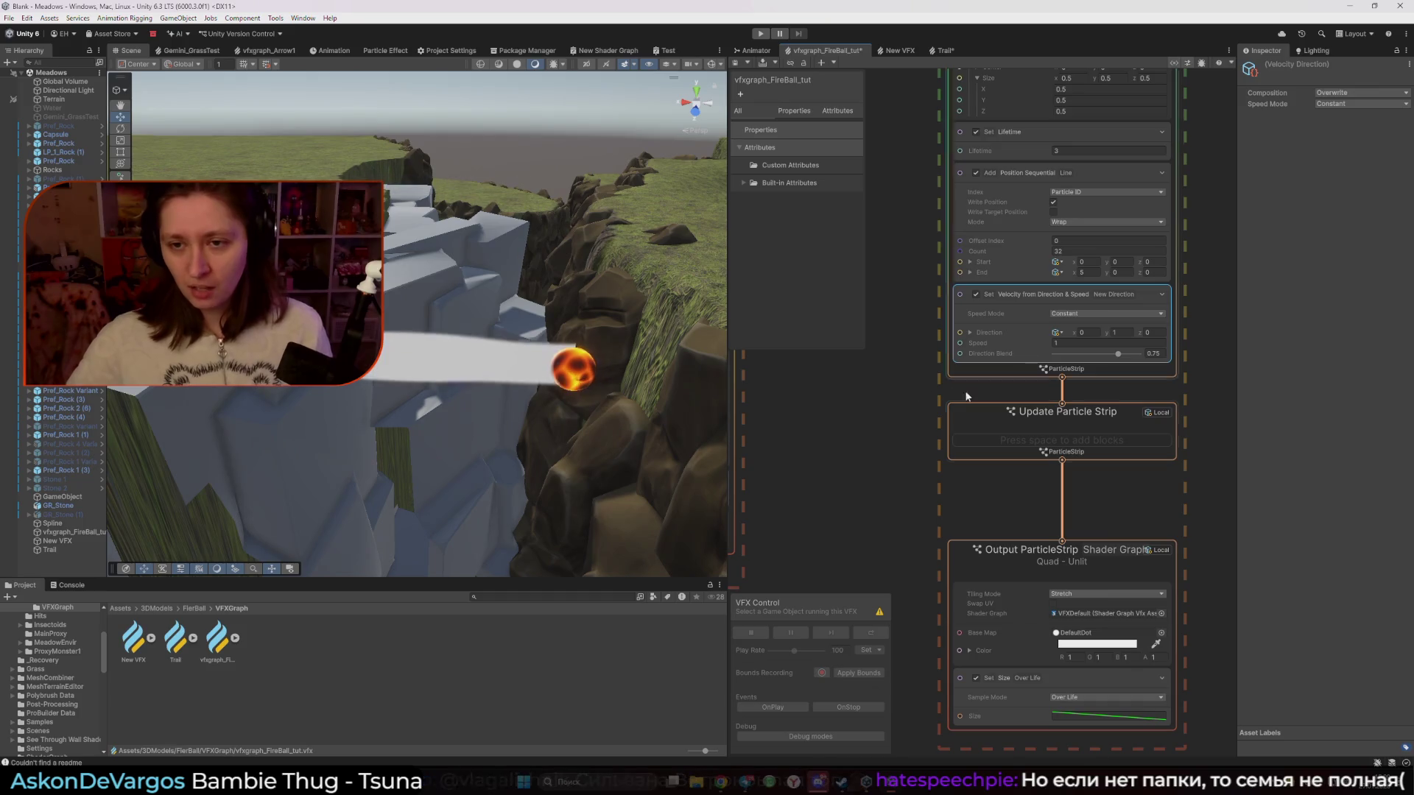
Set the velocity Direction to x 1 and y 0, leaving Direction Blend unchanged
{"action": "left_click_drag", "start_coordinate": [1118, 353], "coordinate": [1156, 359]}
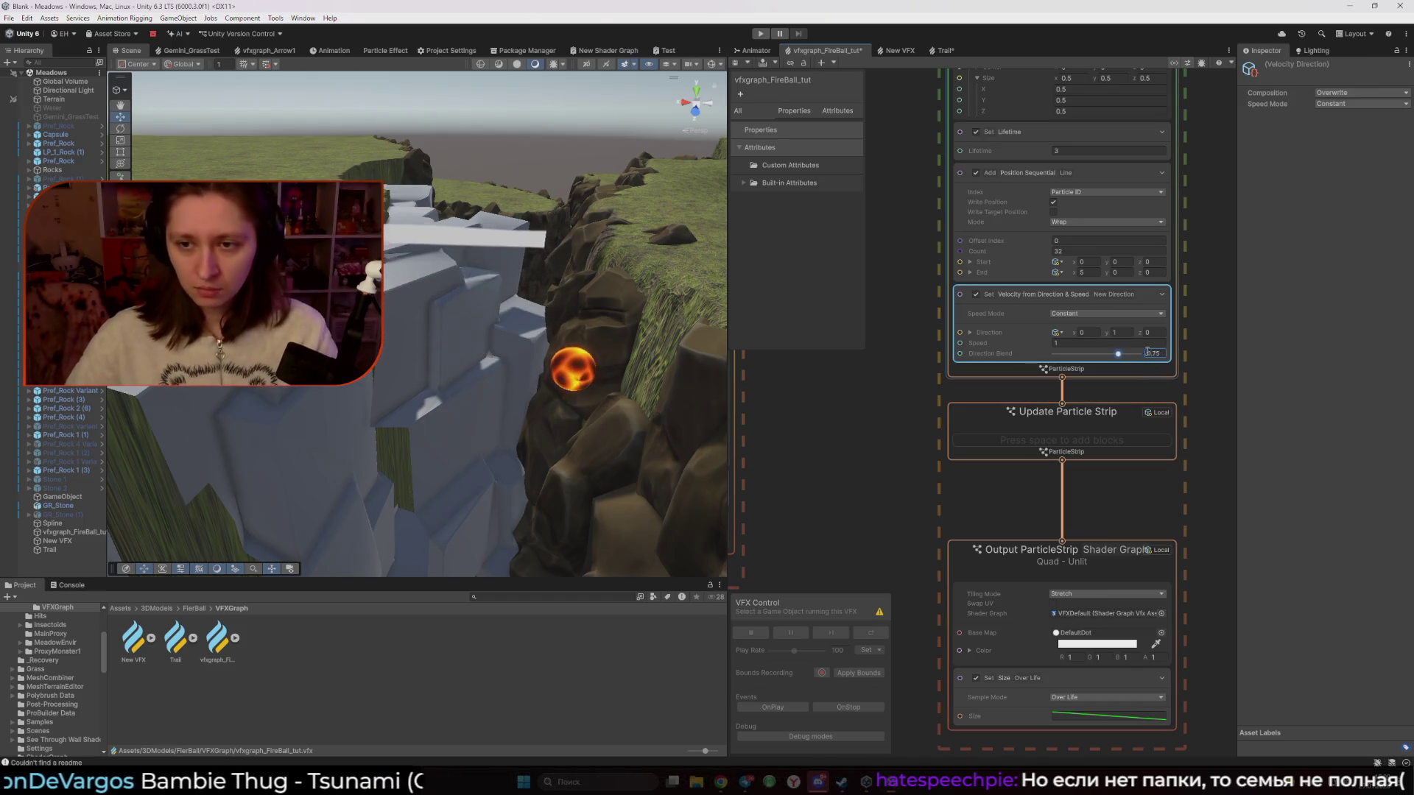
{"action": "key", "text": "ctrl+z"}
{"action": "left_click", "coordinate": [1121, 333]}
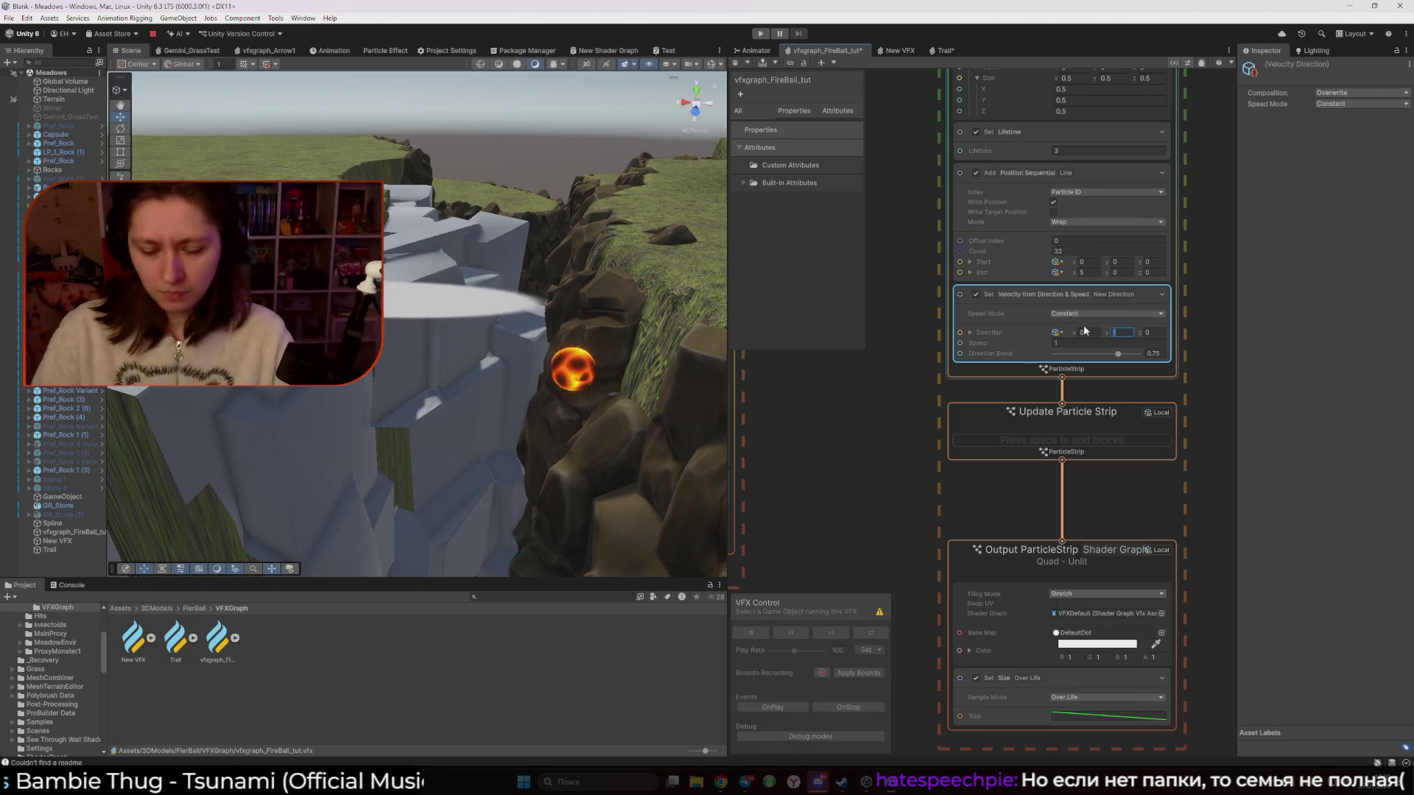
{"action": "left_click", "coordinate": [1179, 353]}
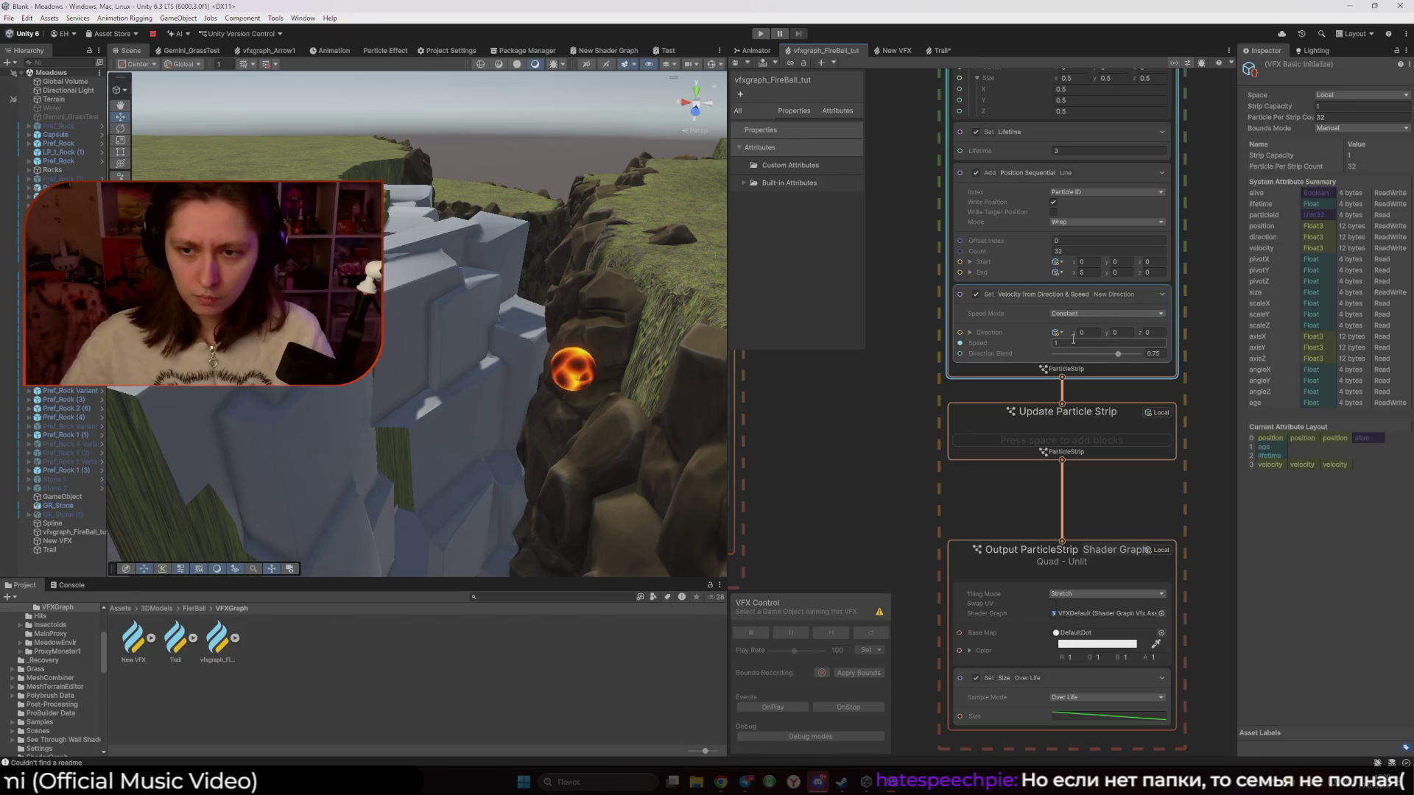
{"action": "left_click_drag", "start_coordinate": [1072, 336], "coordinate": [1101, 336]}
{"action": "left_click", "coordinate": [1186, 356]}
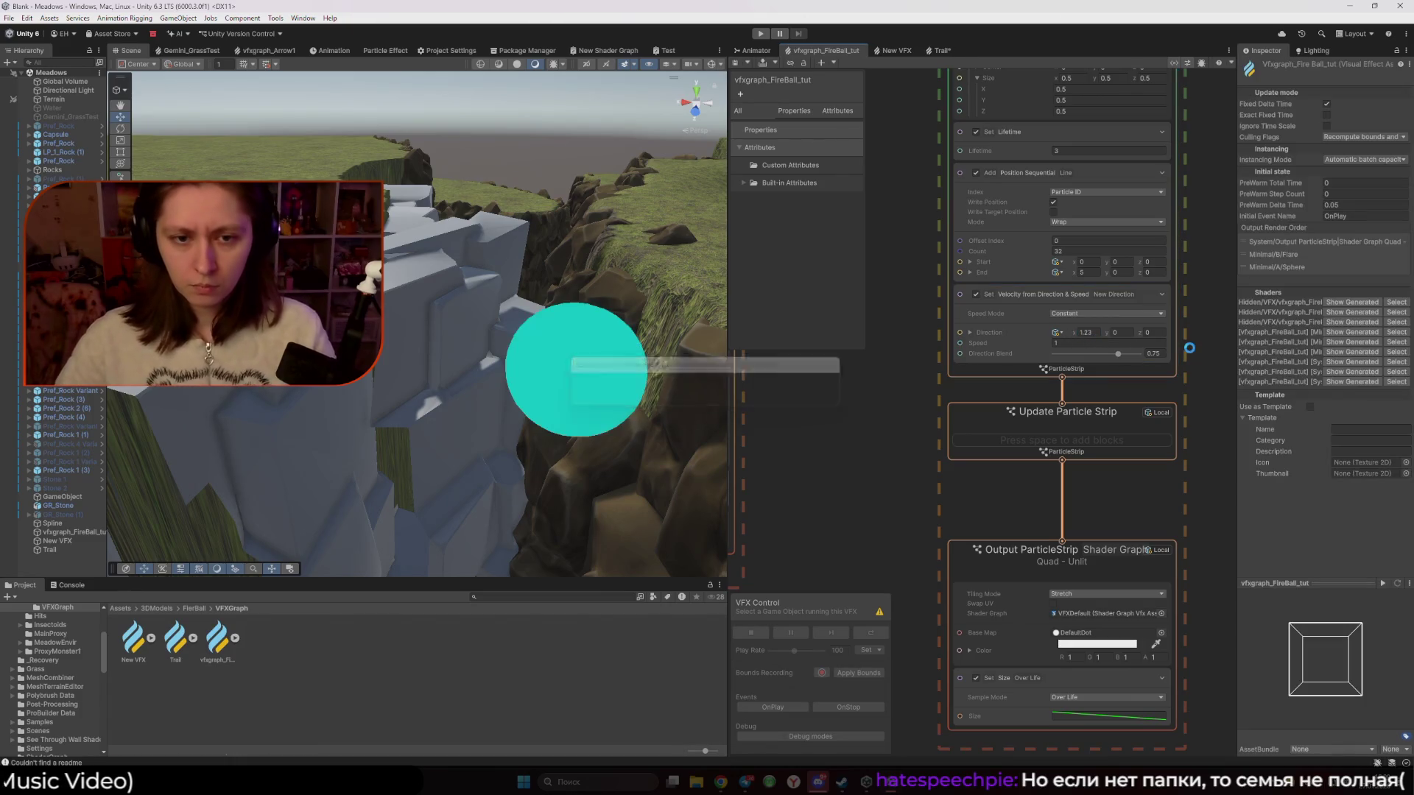
{"action": "double_click", "coordinate": [1087, 332]}
{"action": "type", "text": "1"}
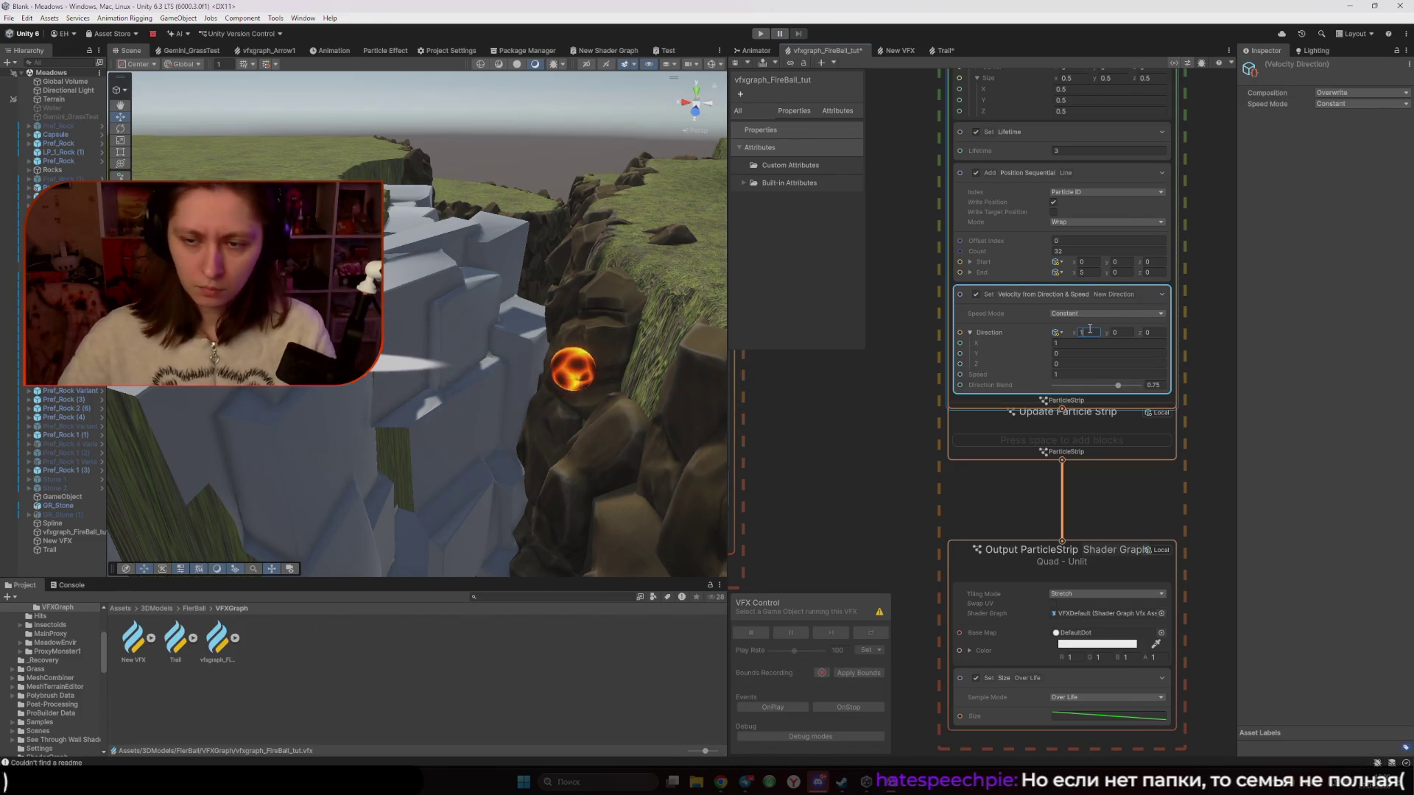
{"action": "left_click", "coordinate": [1200, 476]}
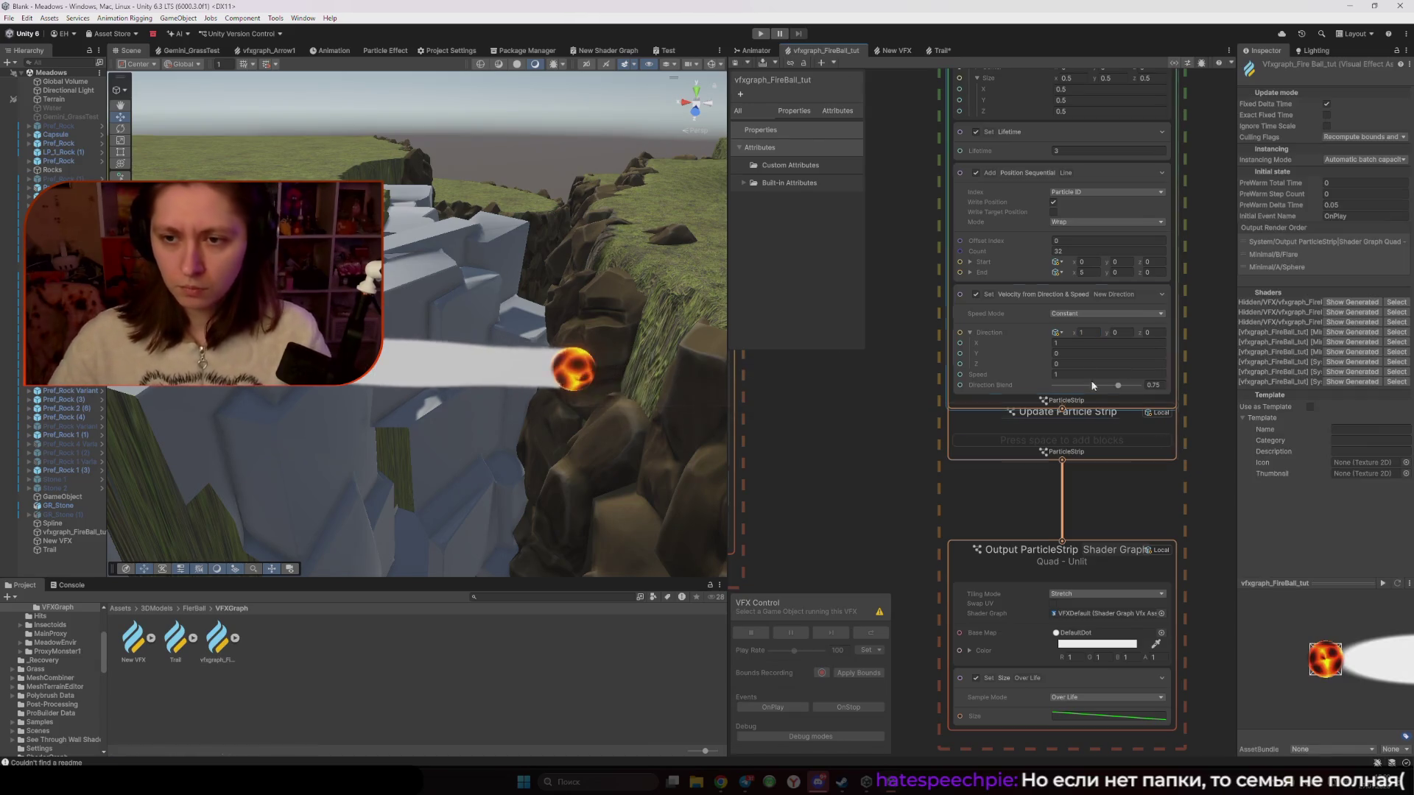
Switch the velocity block's Speed Mode from Constant to Random
{"action": "left_click", "coordinate": [1000, 333]}
{"action": "left_click", "coordinate": [1078, 315]}
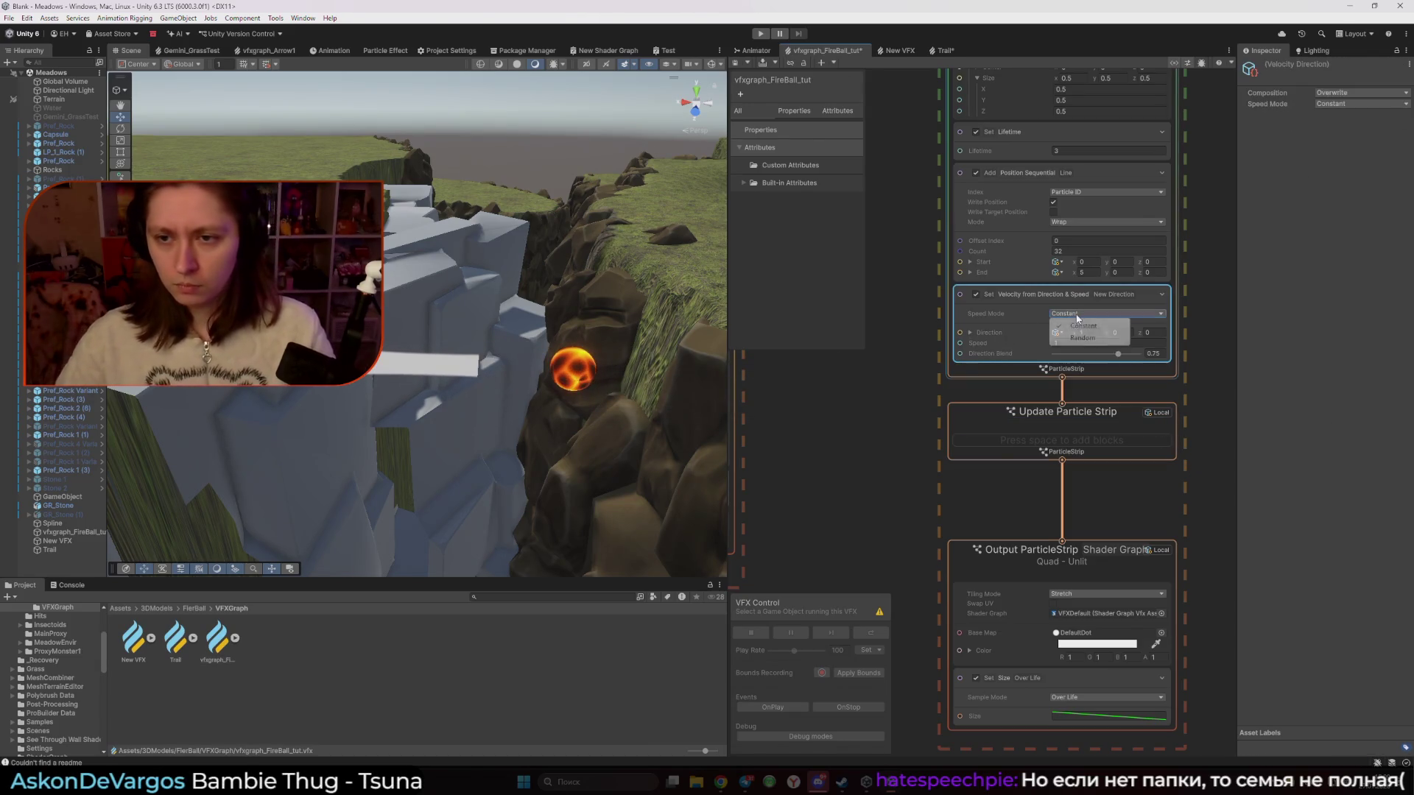
{"action": "left_click", "coordinate": [1083, 338]}
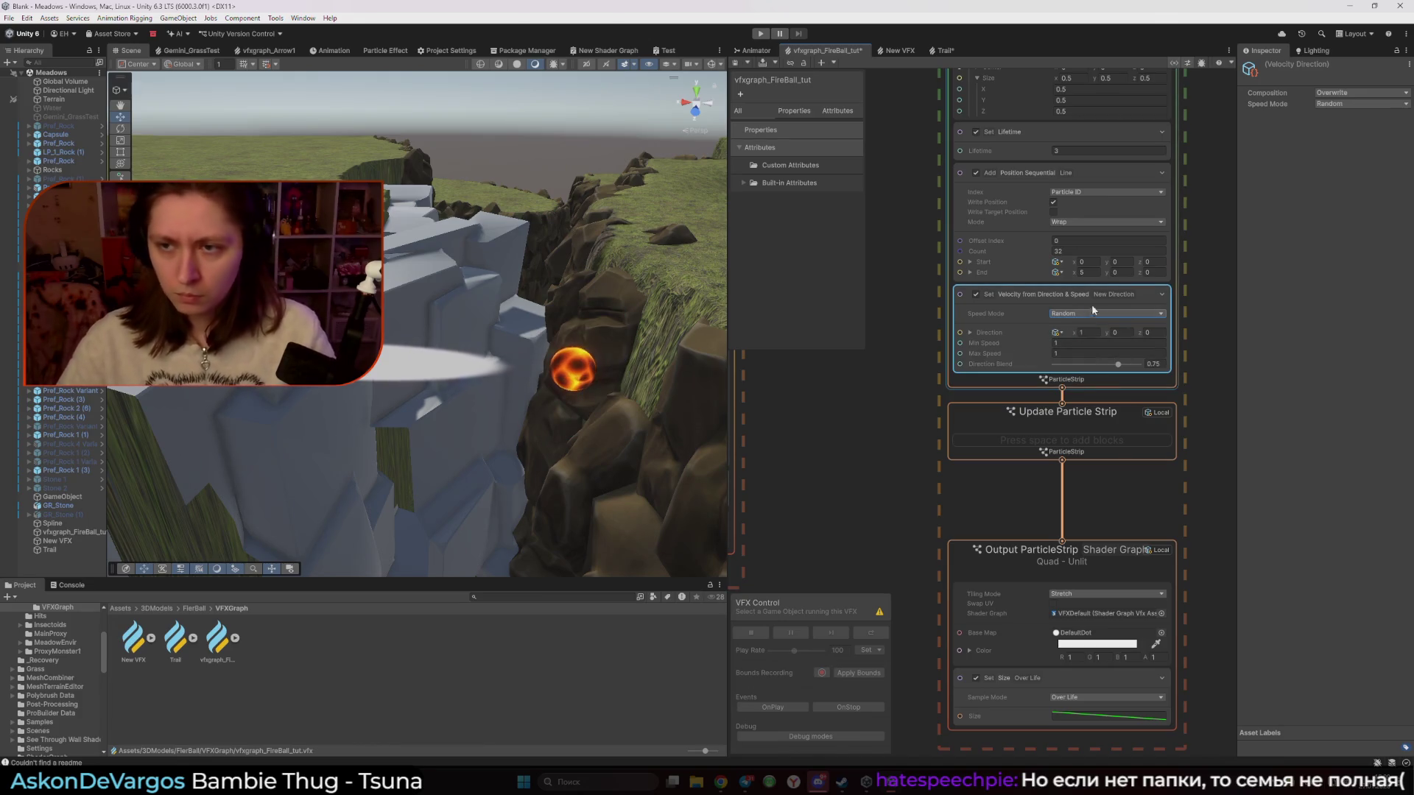
{"action": "left_click", "coordinate": [1340, 94]}
{"action": "left_click", "coordinate": [1273, 275]}
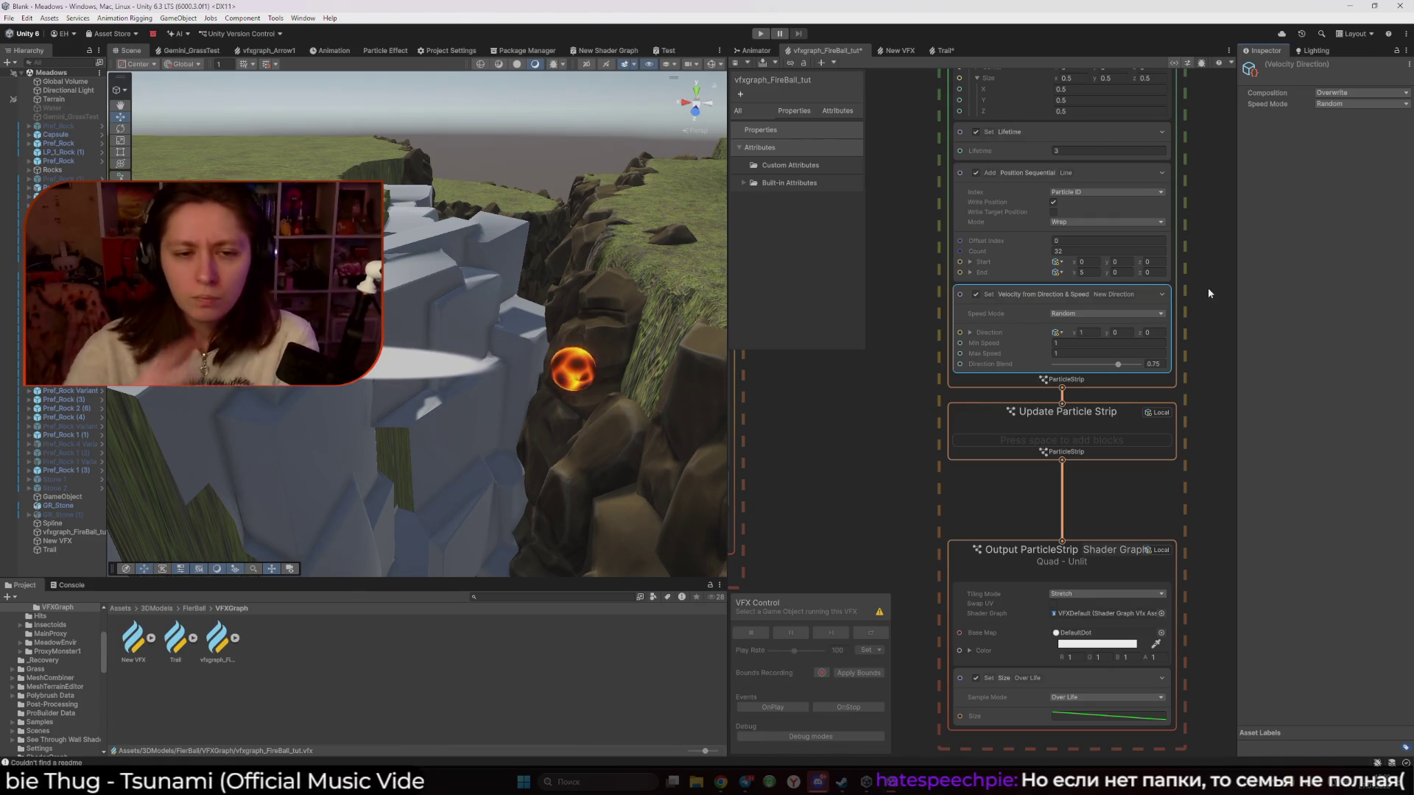
Try moving the fireball in the scene, then undo the move
{"action": "left_click", "coordinate": [569, 375]}
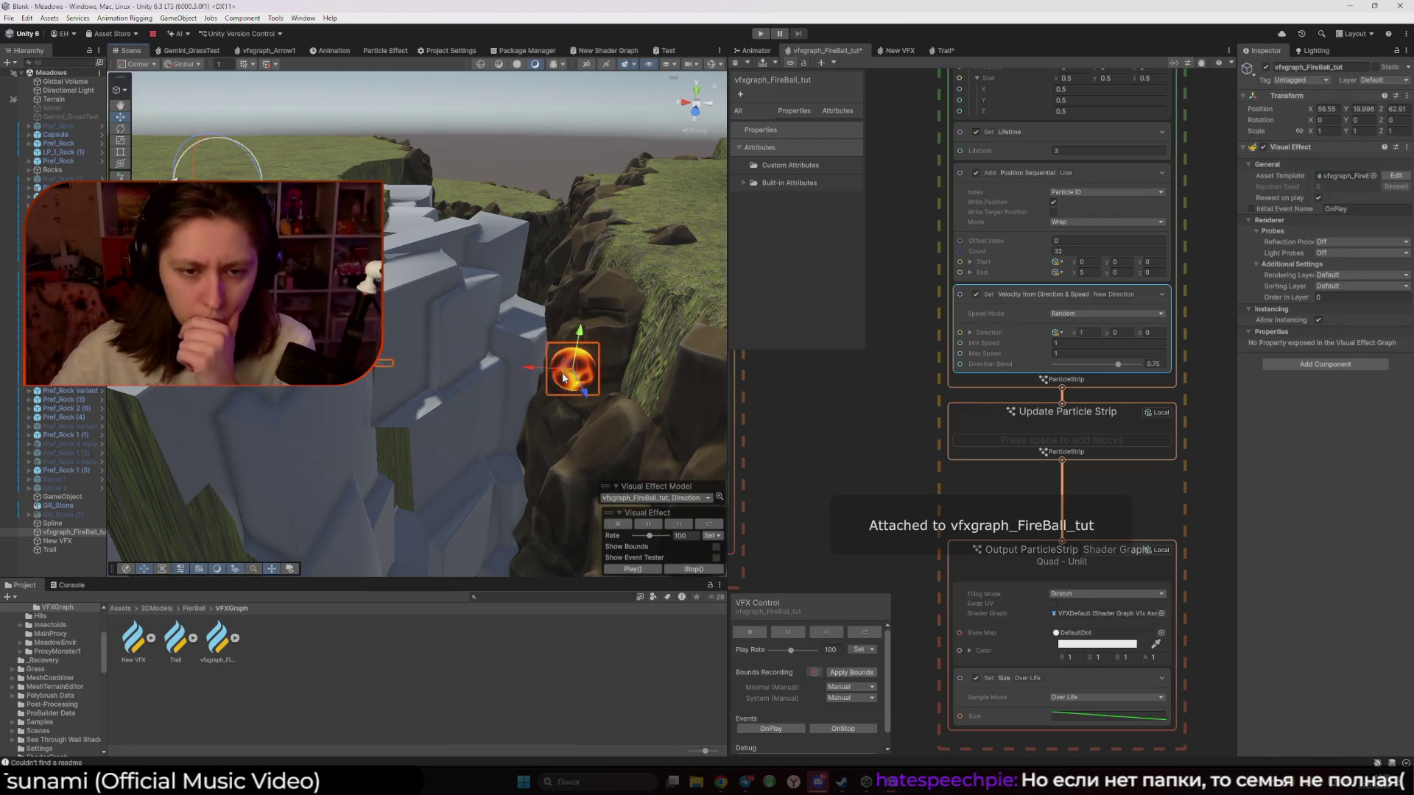
{"action": "mouse_move", "coordinate": [568, 378]}
{"action": "left_mouse_down"}
{"action": "mouse_move", "coordinate": [618, 452]}
{"action": "mouse_move", "coordinate": [558, 297]}
{"action": "mouse_move", "coordinate": [536, 389]}
{"action": "mouse_move", "coordinate": [556, 435]}
{"action": "left_mouse_up"}
{"action": "key", "text": "ctrl+z"}
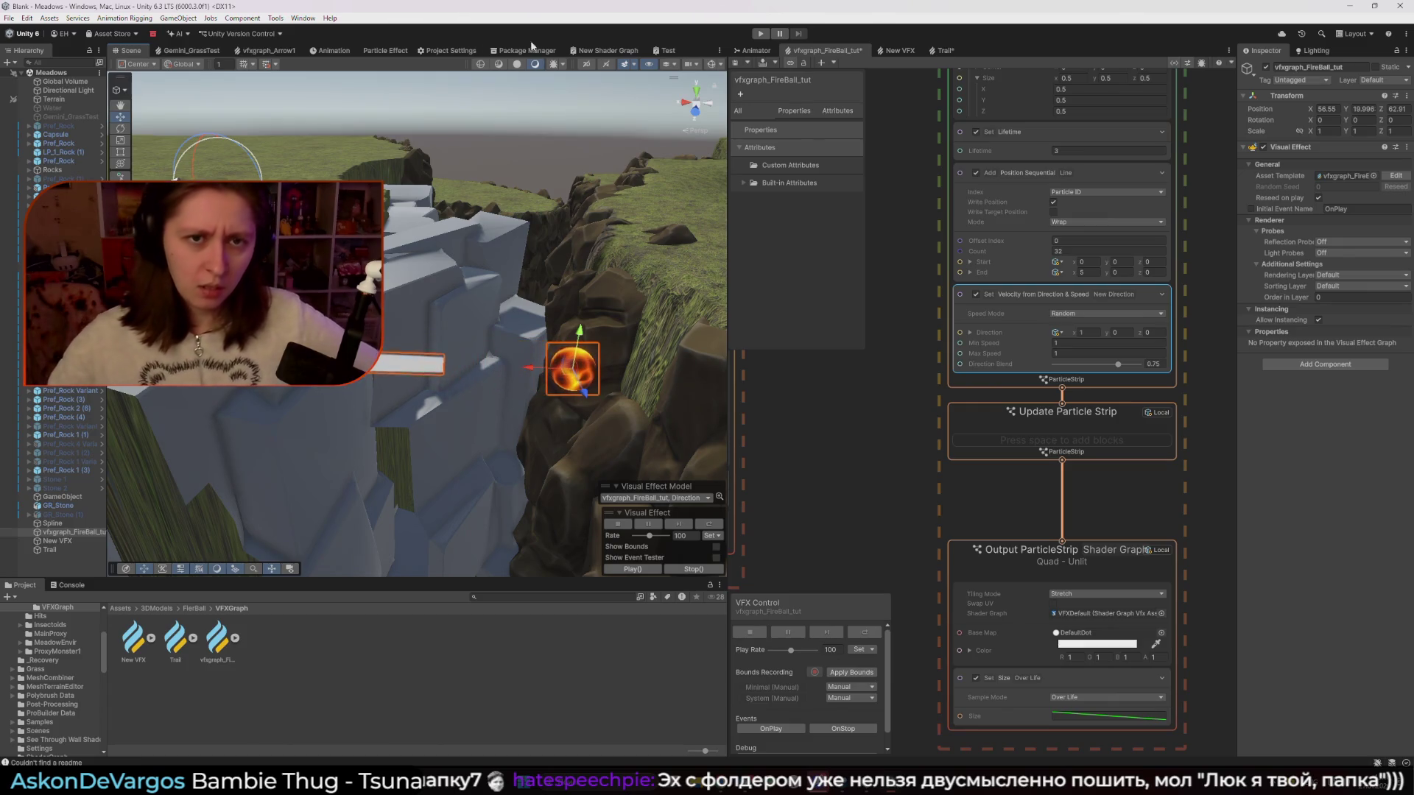
Show the Scene in Shaded Wireframe and bring up the Trail graph with its Ribbon system
{"action": "left_click", "coordinate": [515, 65]}
{"action": "left_click", "coordinate": [499, 64]}
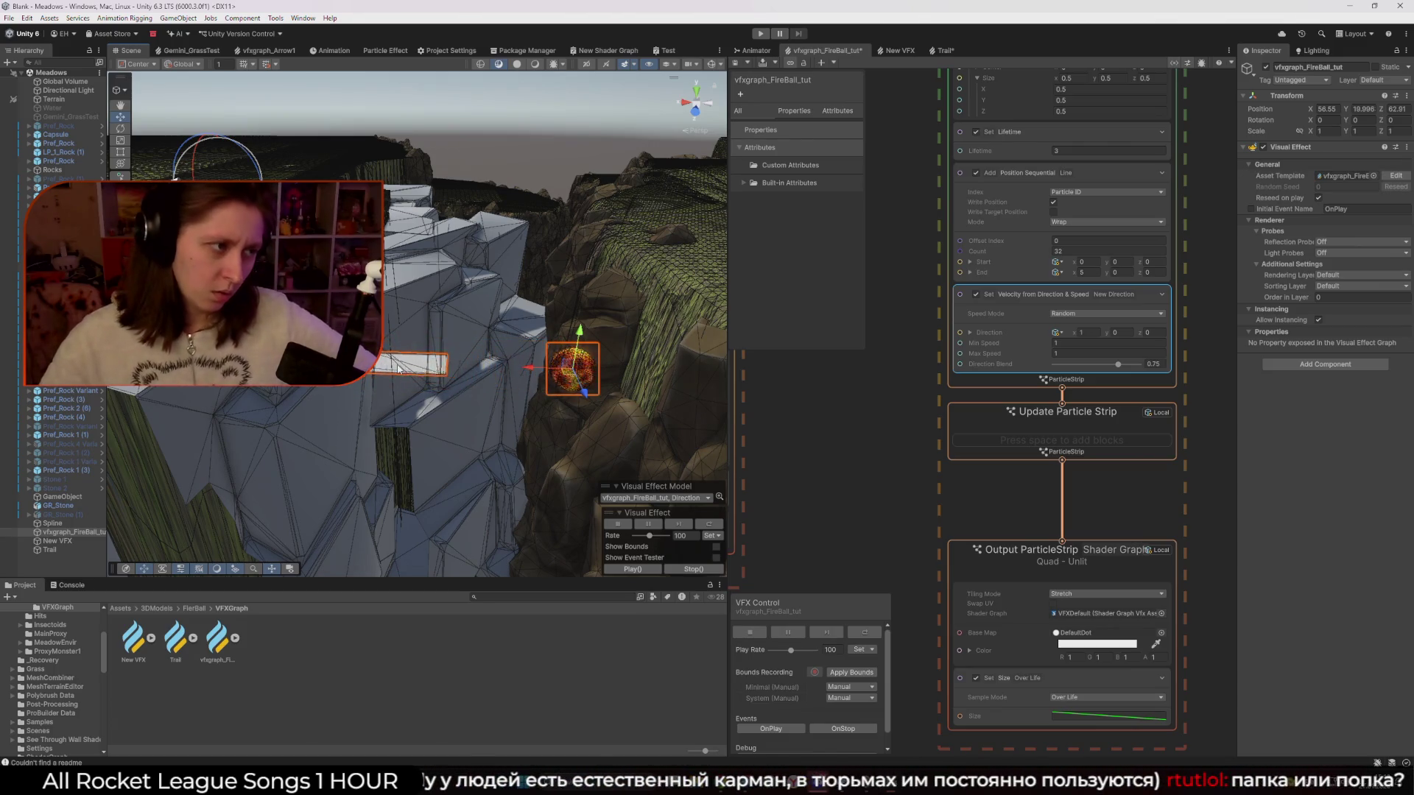
{"action": "mouse_move", "coordinate": [824, 449]}
{"action": "left_mouse_down"}
{"action": "mouse_move", "coordinate": [979, 449]}
{"action": "mouse_move", "coordinate": [887, 436]}
{"action": "left_mouse_up"}
{"action": "scroll", "coordinate": [1023, 413], "scroll_direction": "down", "scroll_amount": 2}
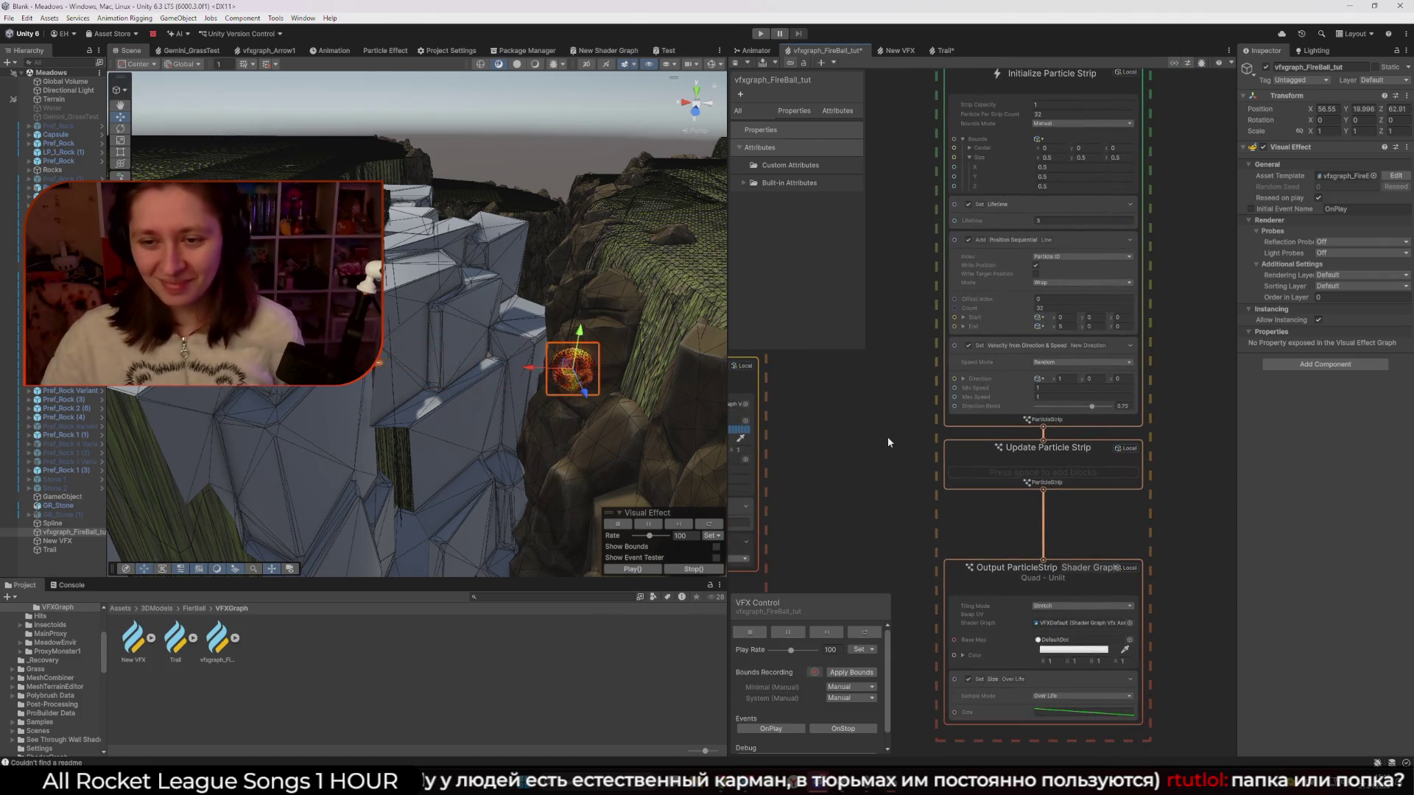
{"action": "left_click_drag", "start_coordinate": [908, 373], "coordinate": [881, 480]}
{"action": "scroll", "coordinate": [862, 528], "scroll_direction": "down", "scroll_amount": 2}
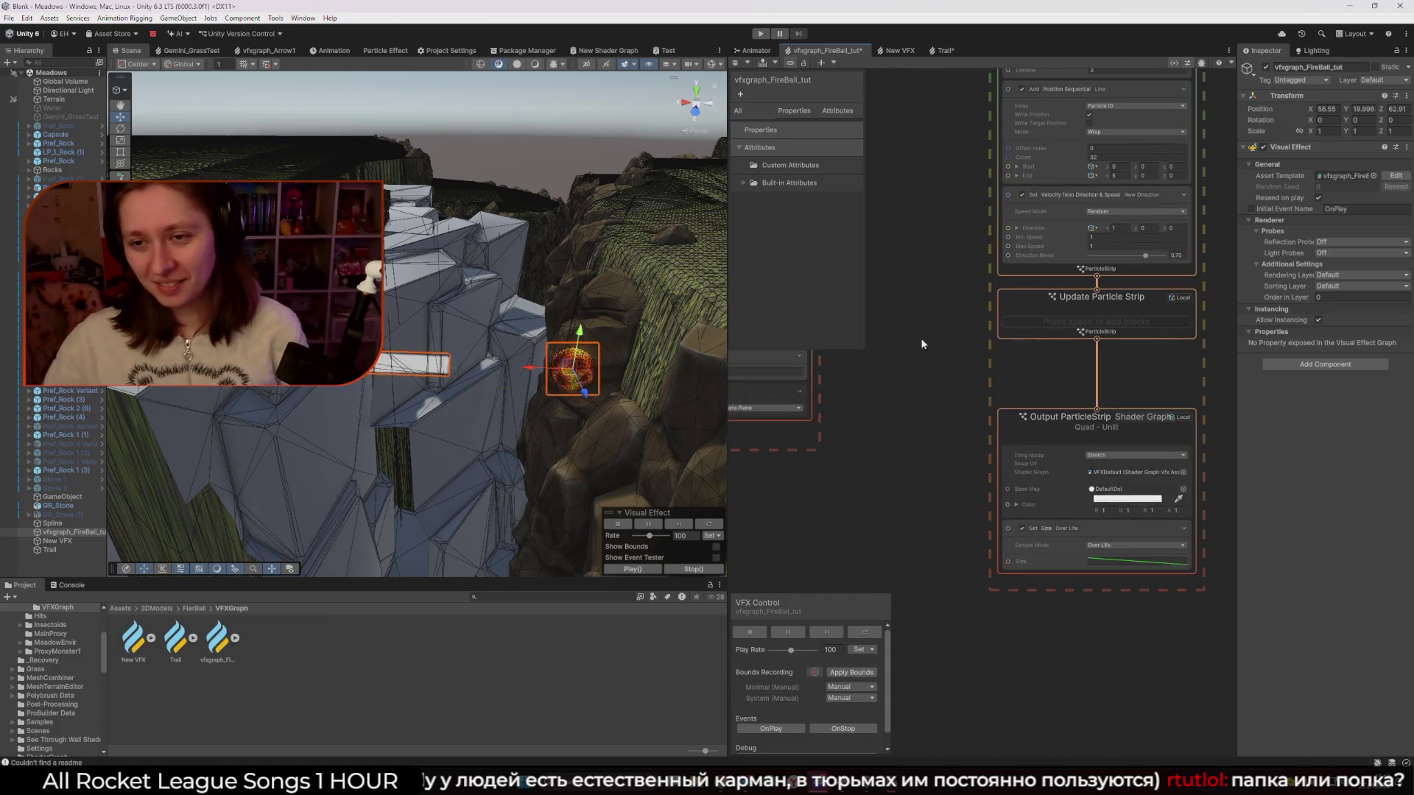
{"action": "scroll", "coordinate": [886, 404], "scroll_direction": "up", "scroll_amount": 2}
{"action": "scroll", "coordinate": [858, 555], "scroll_direction": "down", "scroll_amount": 2}
{"action": "scroll", "coordinate": [892, 419], "scroll_direction": "up", "scroll_amount": 2}
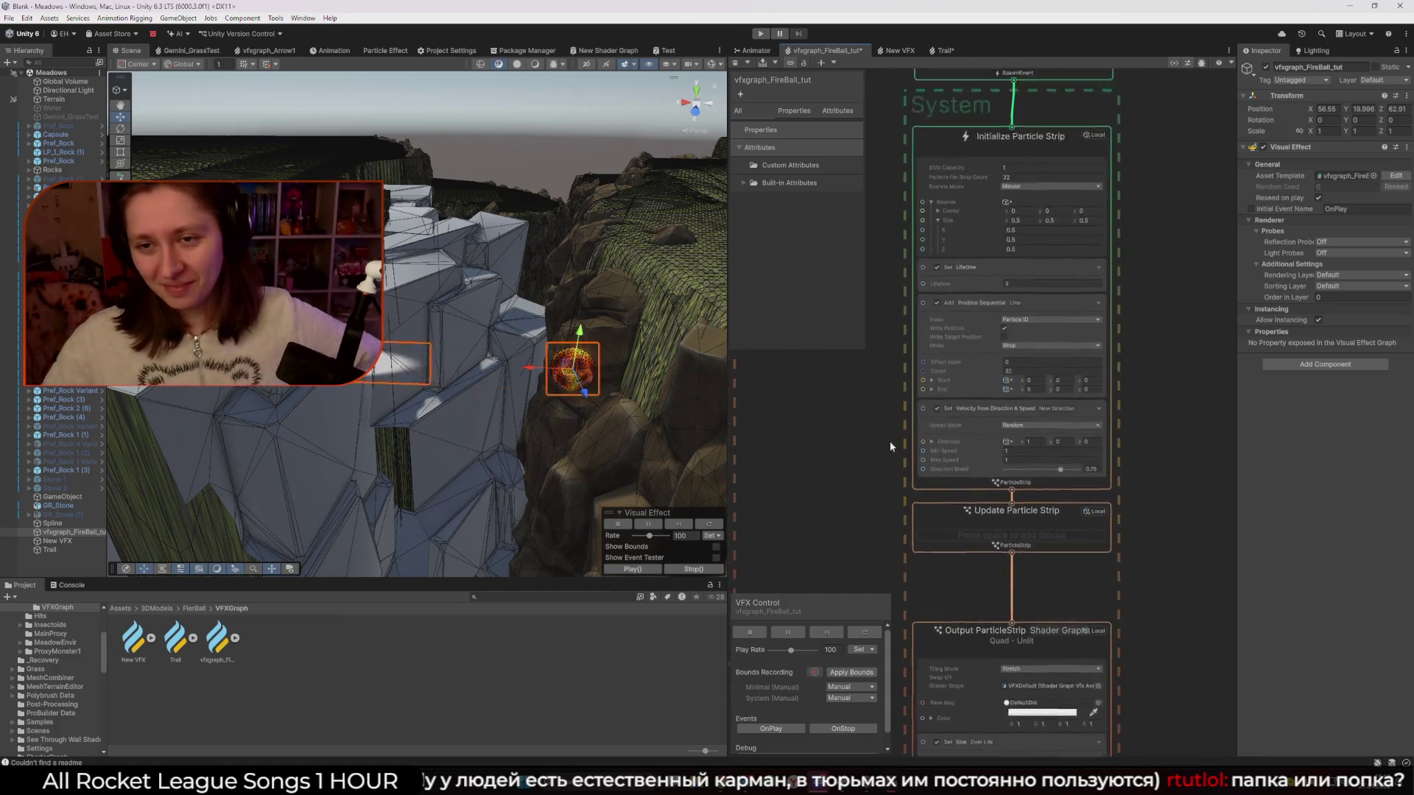
{"action": "scroll", "coordinate": [975, 330], "scroll_direction": "down", "scroll_amount": 3}
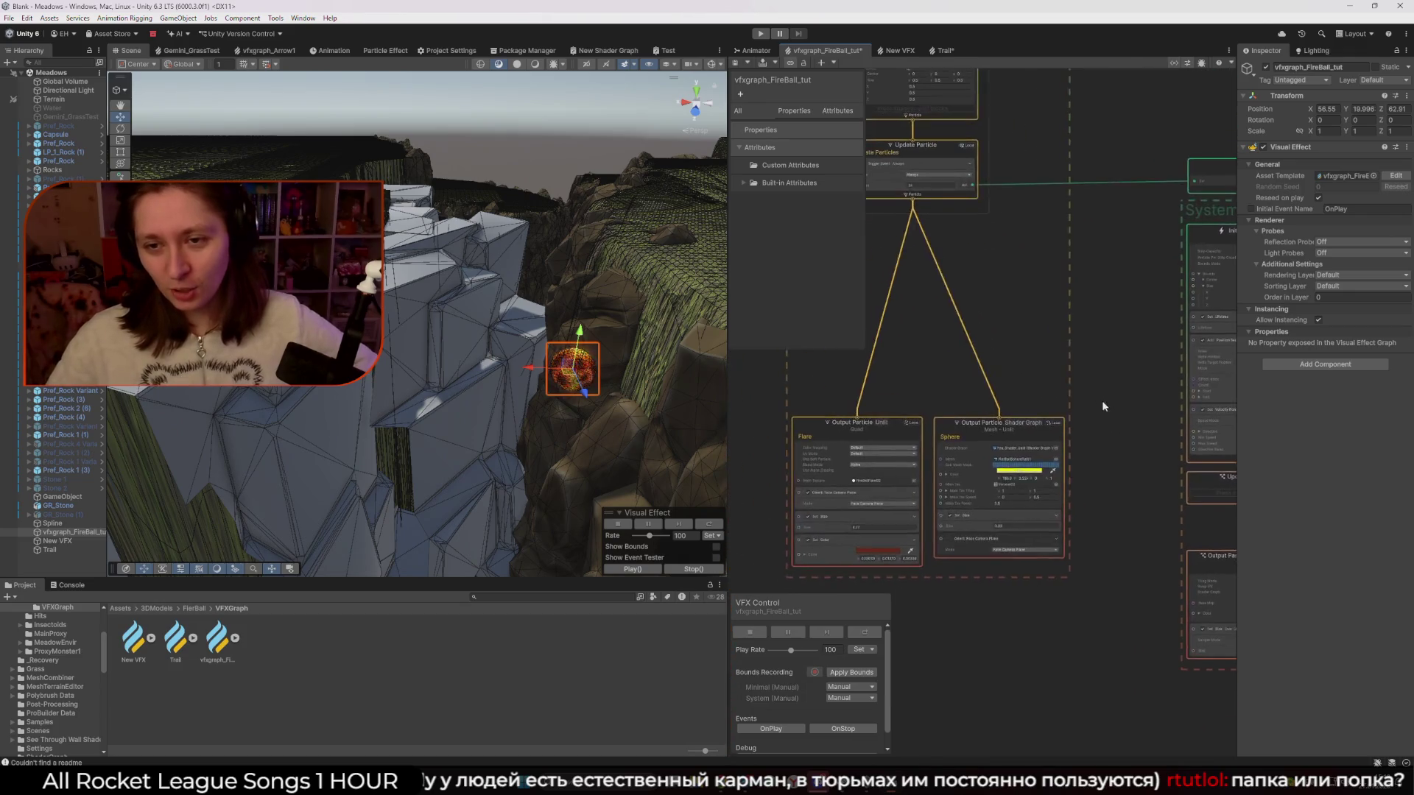
{"action": "scroll", "coordinate": [1027, 440], "scroll_direction": "up", "scroll_amount": 3}
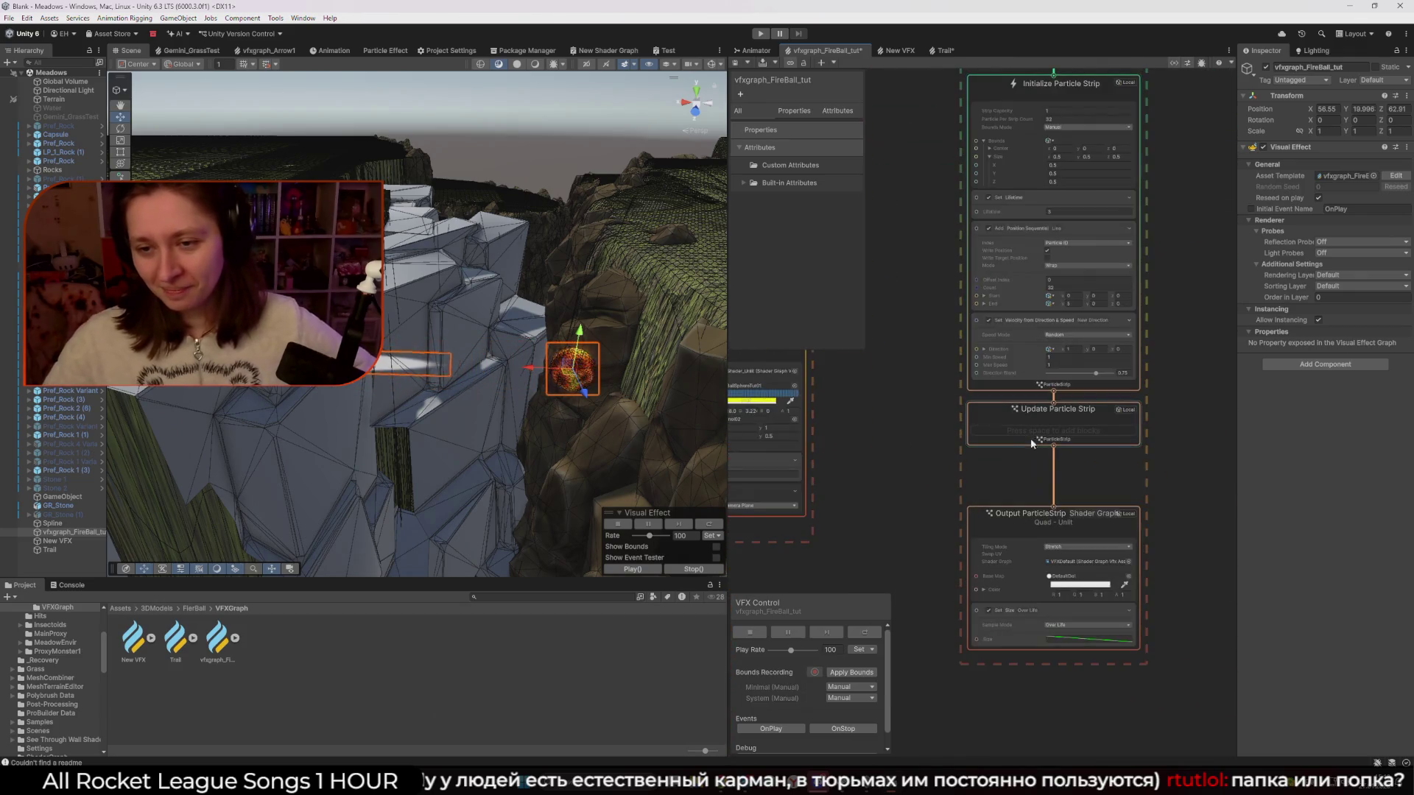
{"action": "left_click", "coordinate": [946, 50]}
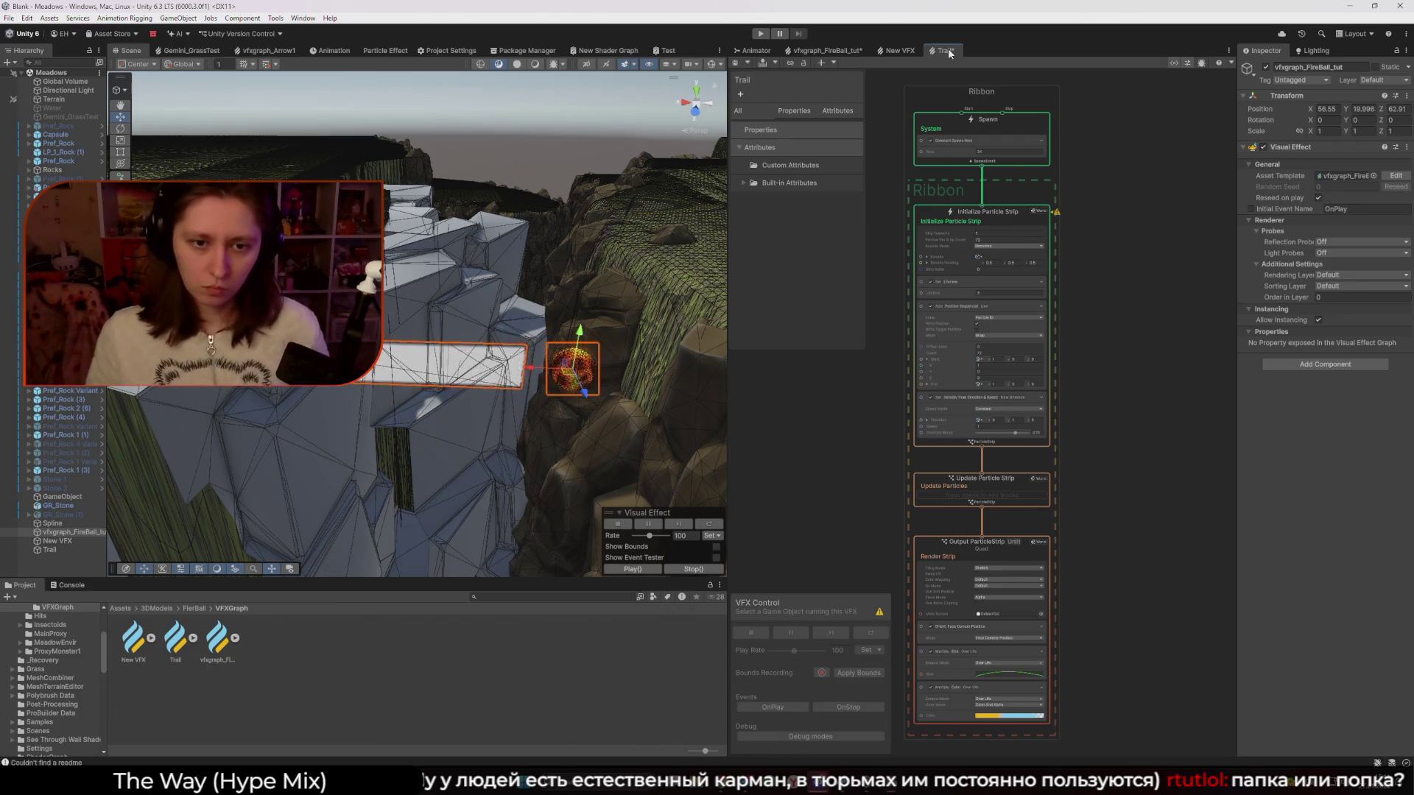
Copy the Trail's Ribbon system nodes and paste them into the FireBall graph
{"action": "scroll", "coordinate": [1080, 246], "scroll_direction": "down", "scroll_amount": 3}
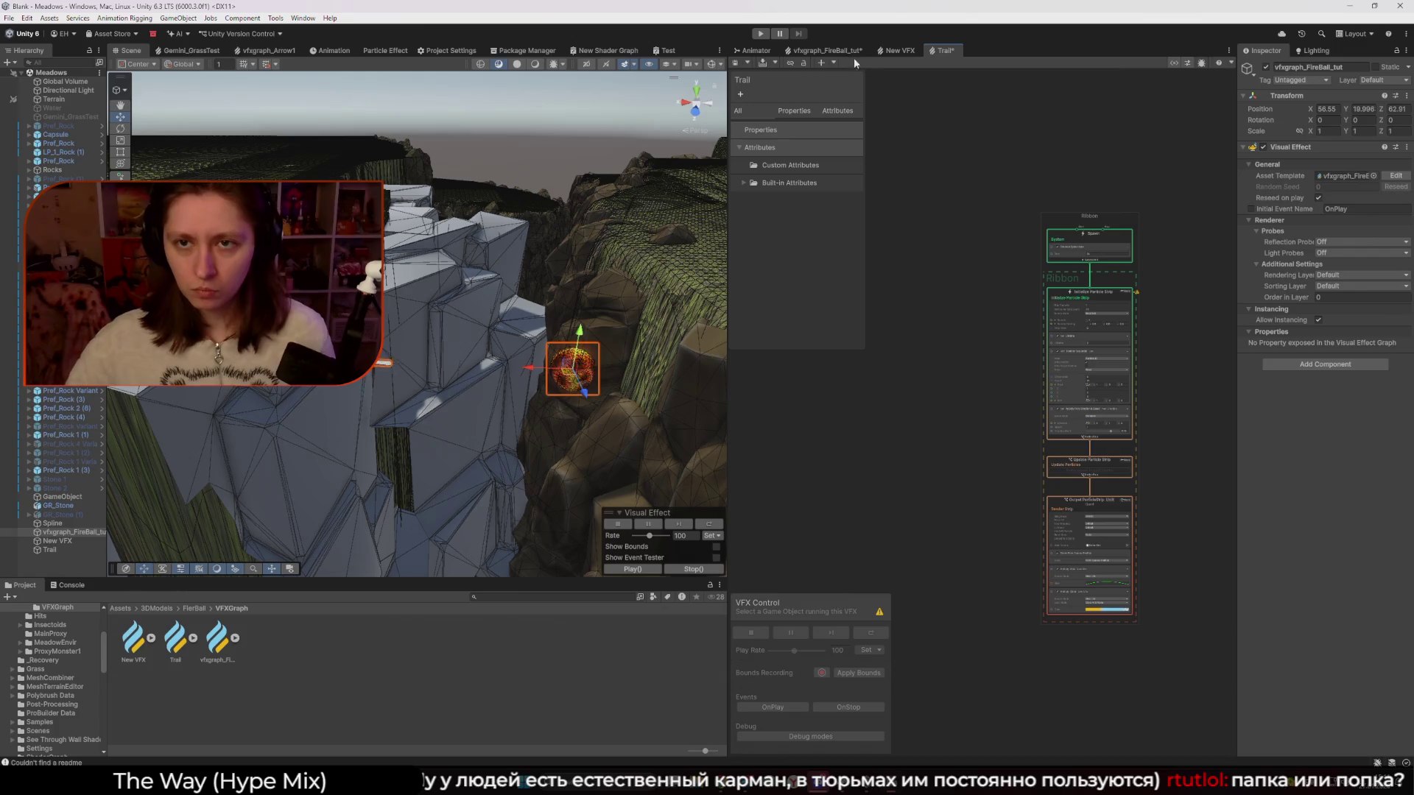
{"action": "left_click_drag", "start_coordinate": [1165, 654], "coordinate": [1165, 653]}
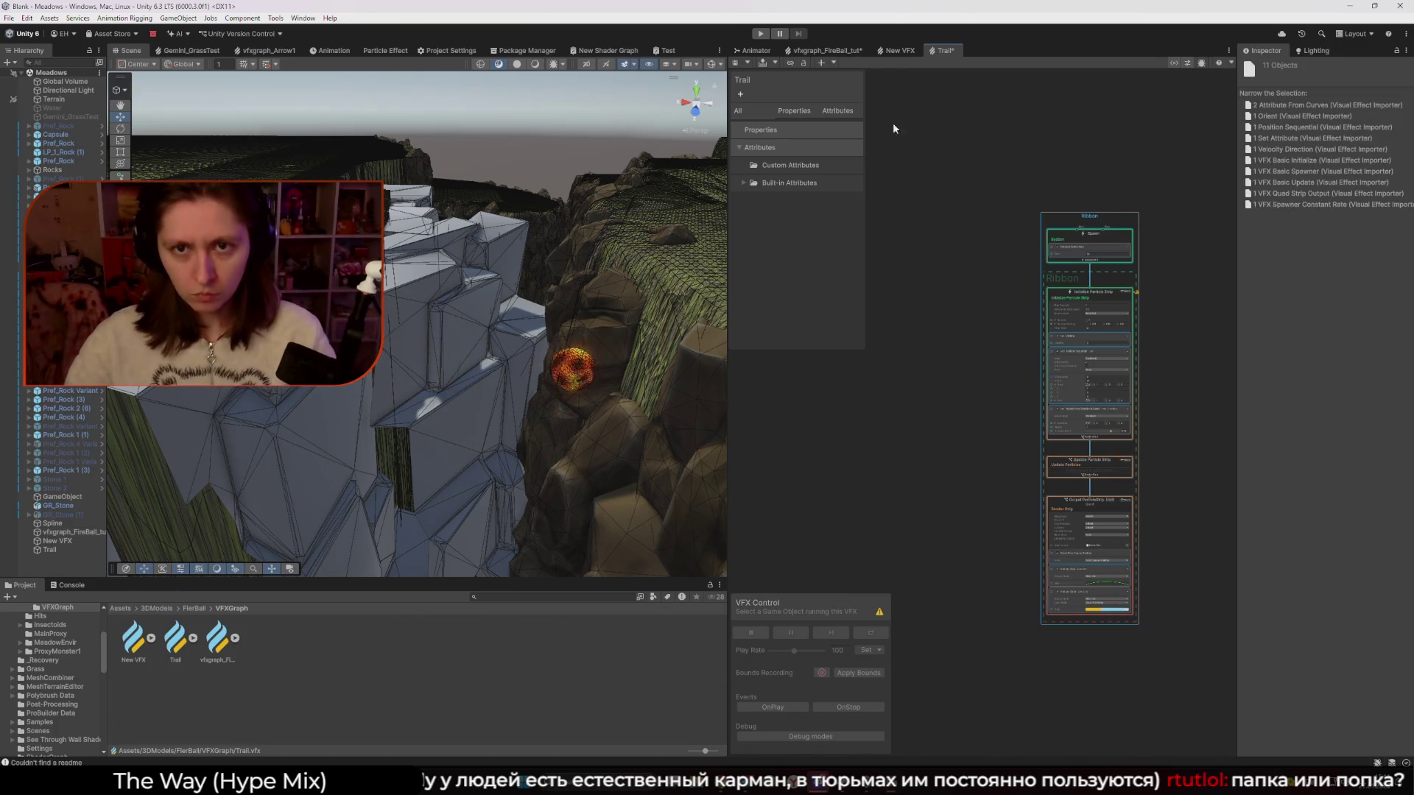
{"action": "left_click", "coordinate": [808, 52]}
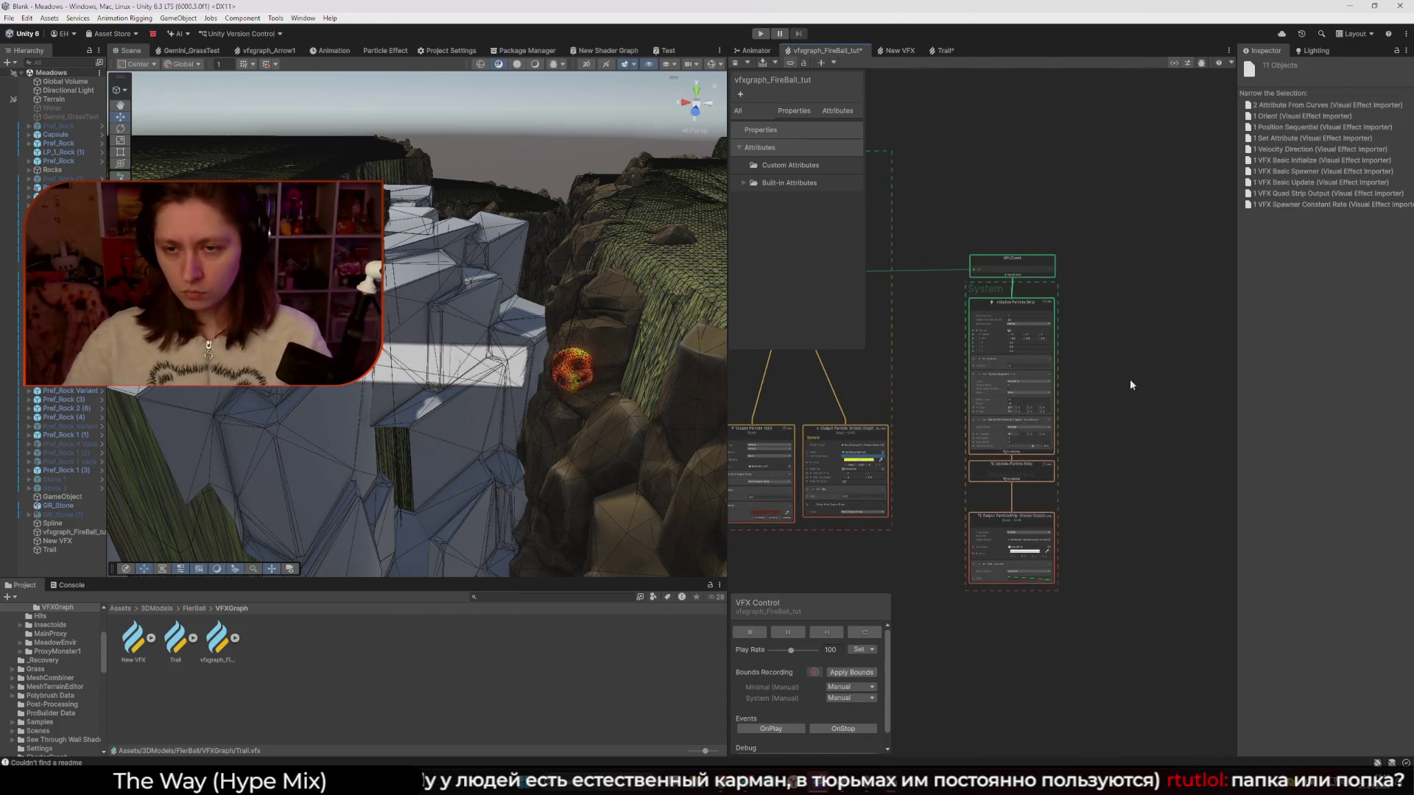
{"action": "key", "text": "ctrl+v"}
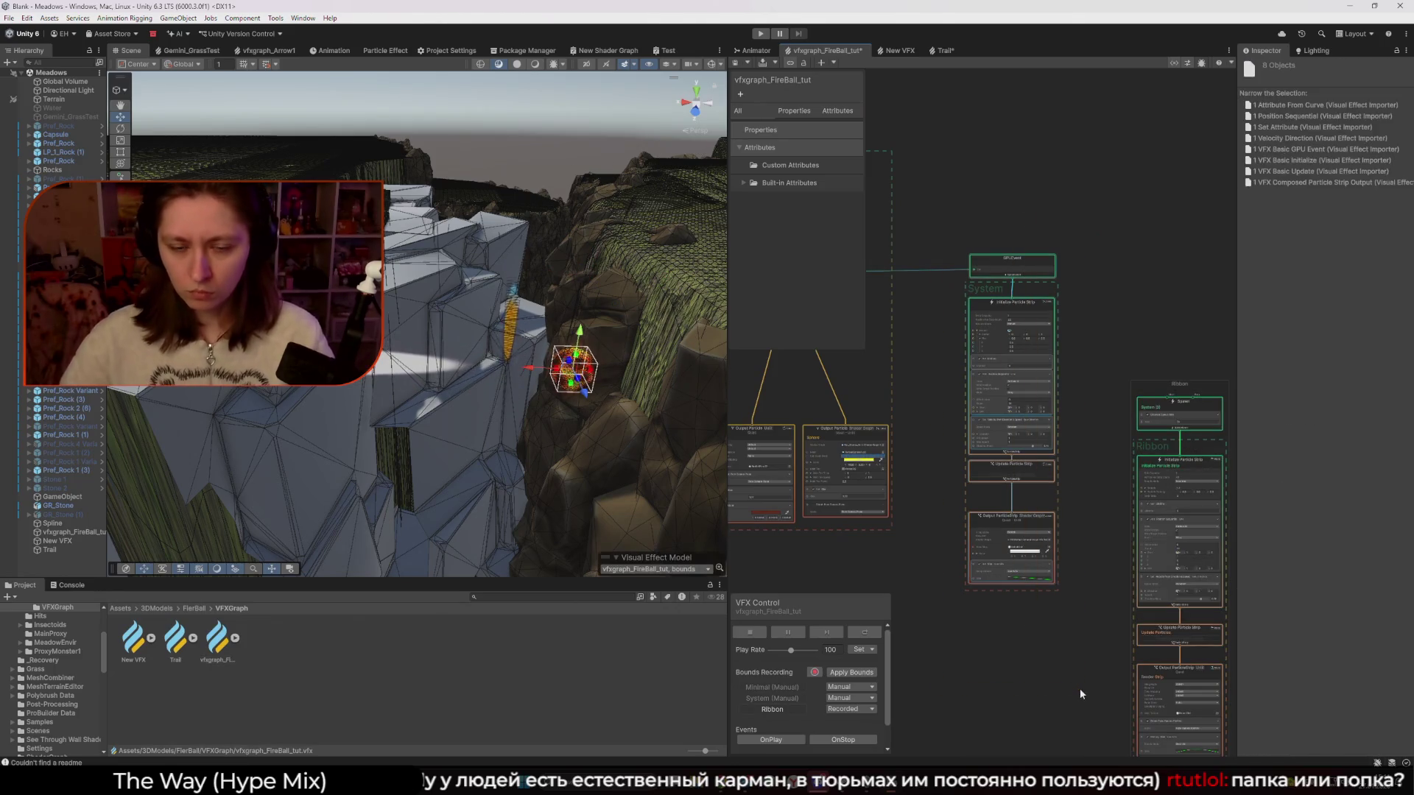
Try repositioning the pasted Ribbon system, undo it, and frame the whole system
{"action": "left_click", "coordinate": [965, 272]}
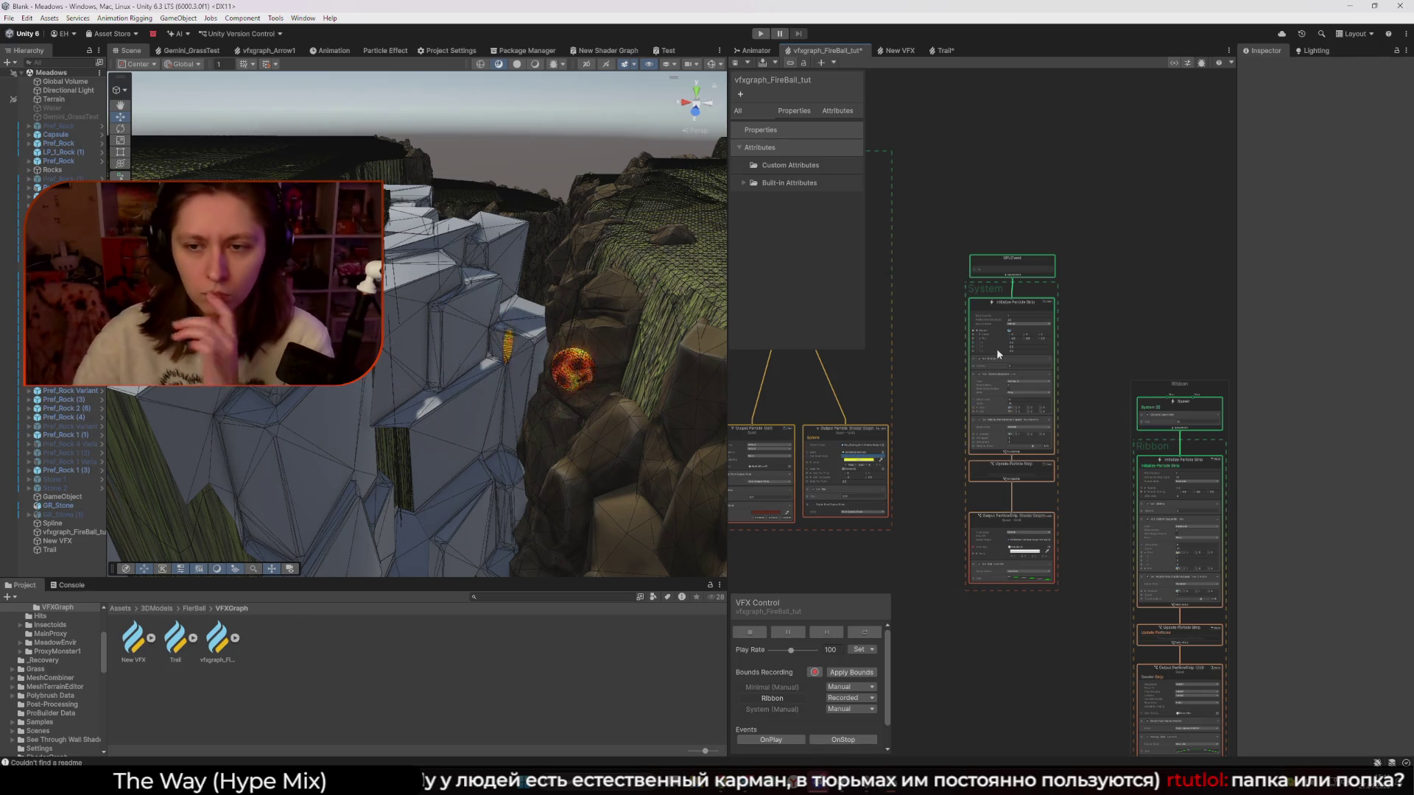
{"action": "scroll", "coordinate": [1090, 340], "scroll_direction": "down", "scroll_amount": 2}
{"action": "mouse_move", "coordinate": [1138, 365]}
{"action": "left_mouse_down"}
{"action": "mouse_move", "coordinate": [1151, 674]}
{"action": "mouse_move", "coordinate": [1200, 663]}
{"action": "left_mouse_up"}
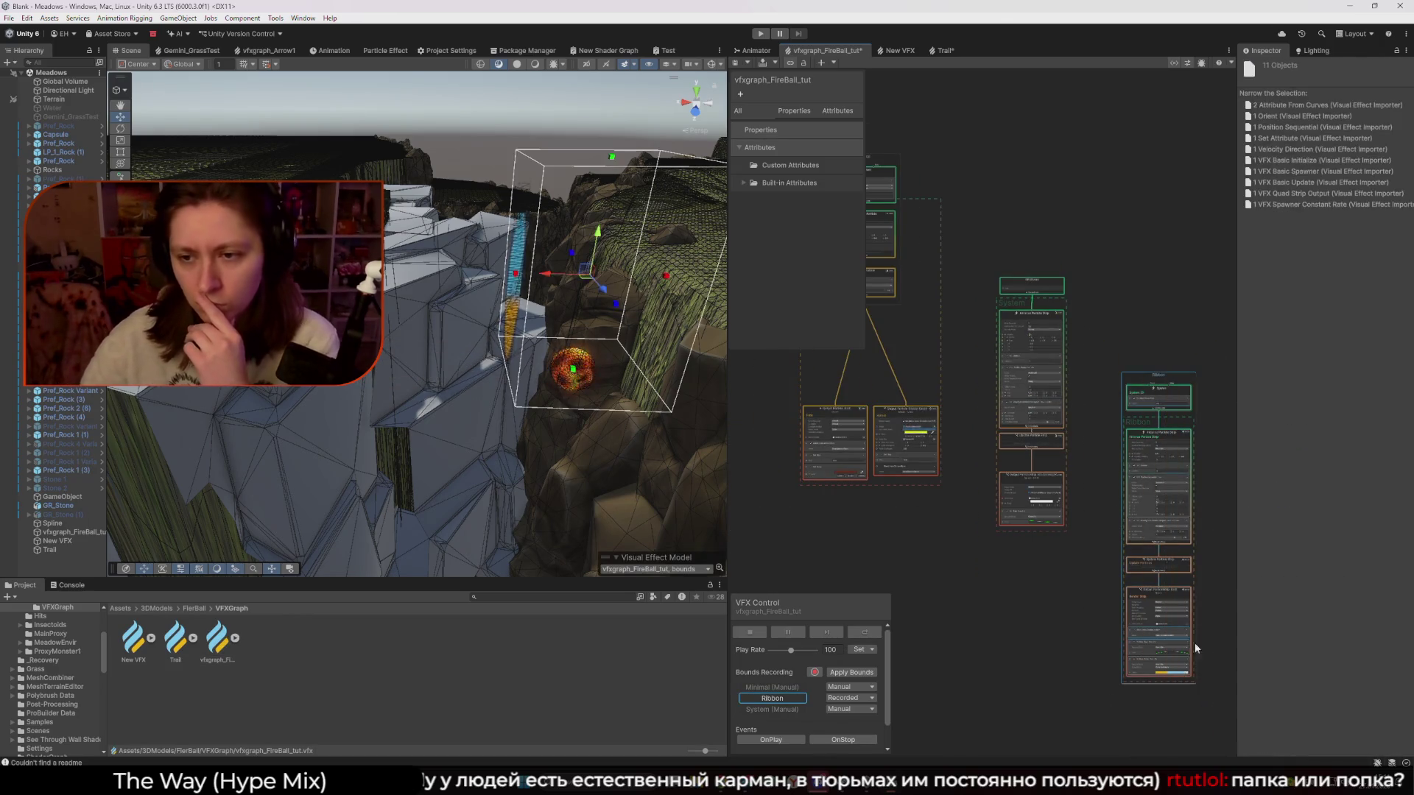
{"action": "left_click_drag", "start_coordinate": [1151, 397], "coordinate": [964, 270]}
{"action": "left_click", "coordinate": [1033, 282]}
{"action": "key", "text": "ctrl+z"}
{"action": "key", "text": "ctrl+z"}
{"action": "key", "text": "ctrl+z"}
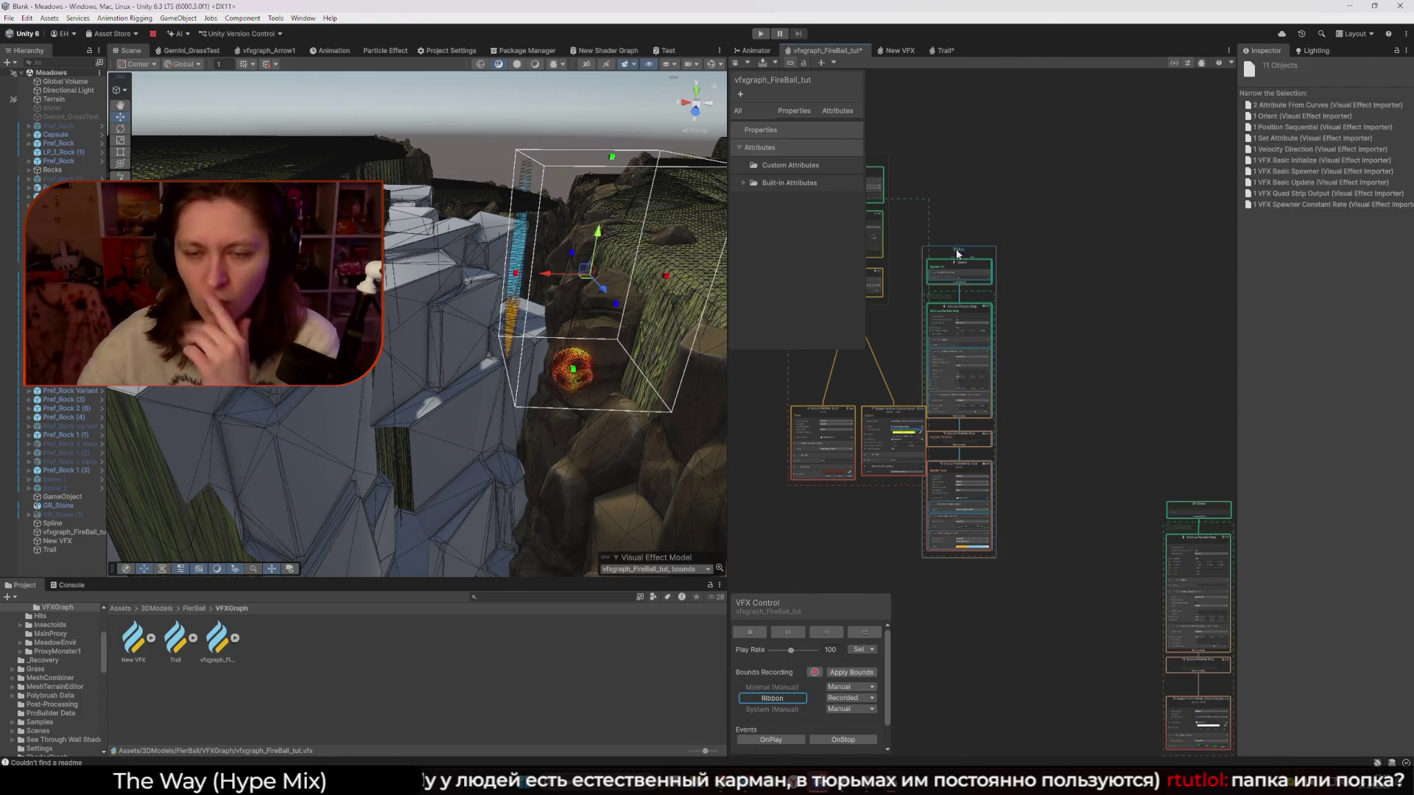
{"action": "scroll", "coordinate": [983, 234], "scroll_direction": "up", "scroll_amount": 6}
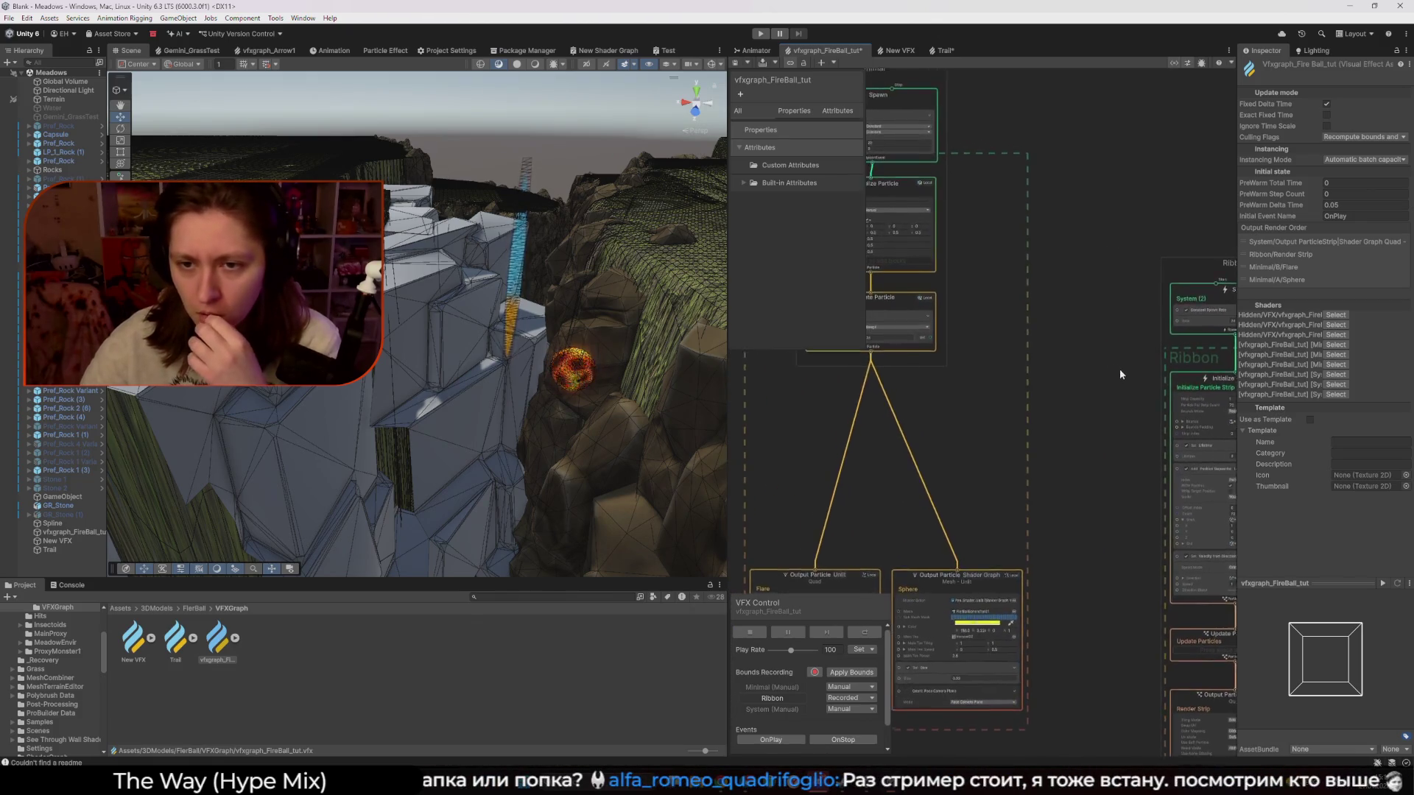
{"action": "left_click_drag", "start_coordinate": [1126, 377], "coordinate": [1003, 368]}
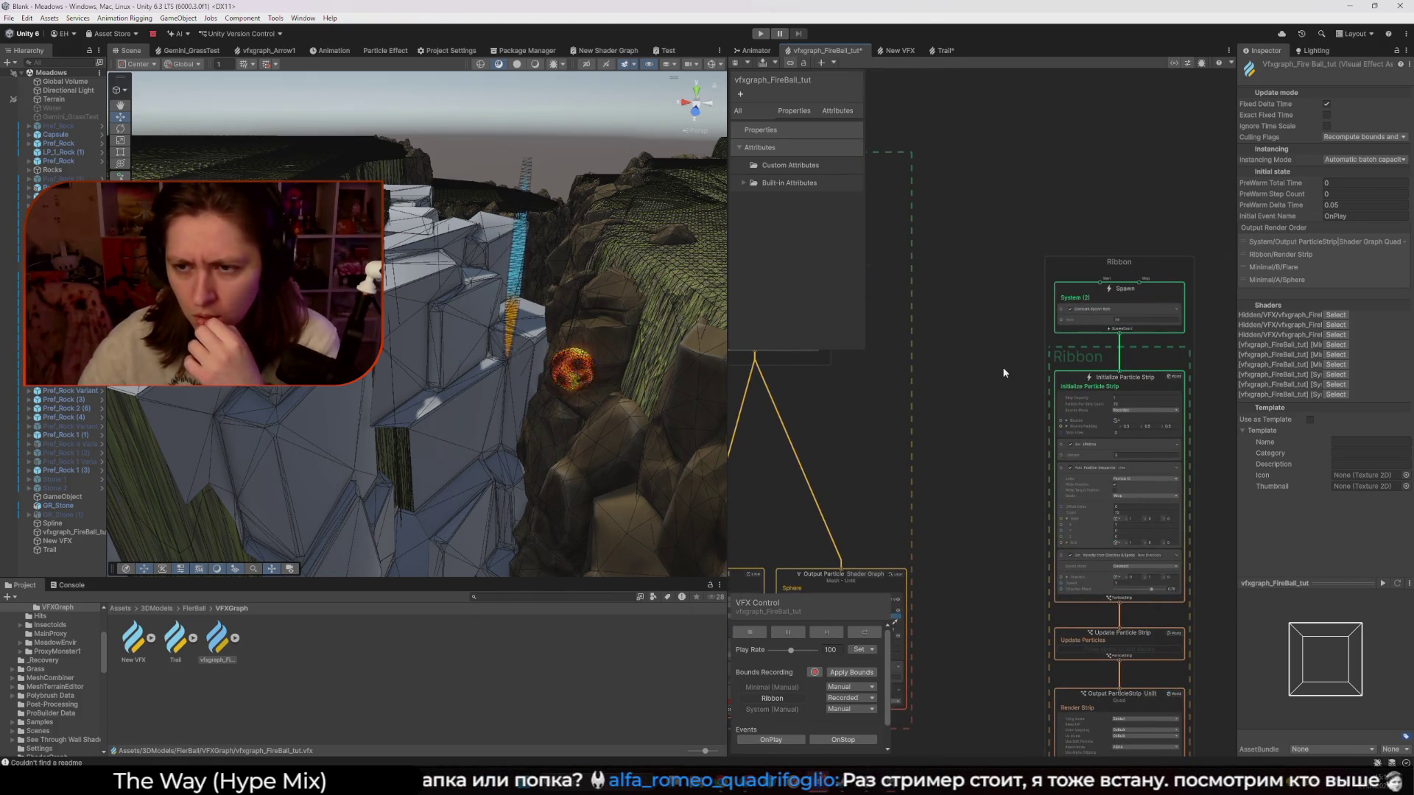
{"action": "left_click", "coordinate": [1076, 277]}
Add a GPU Event context and link it to the Ribbon's Initialize Particle Strip
{"action": "right_click", "coordinate": [984, 280]}
{"action": "left_click", "coordinate": [1019, 288]}
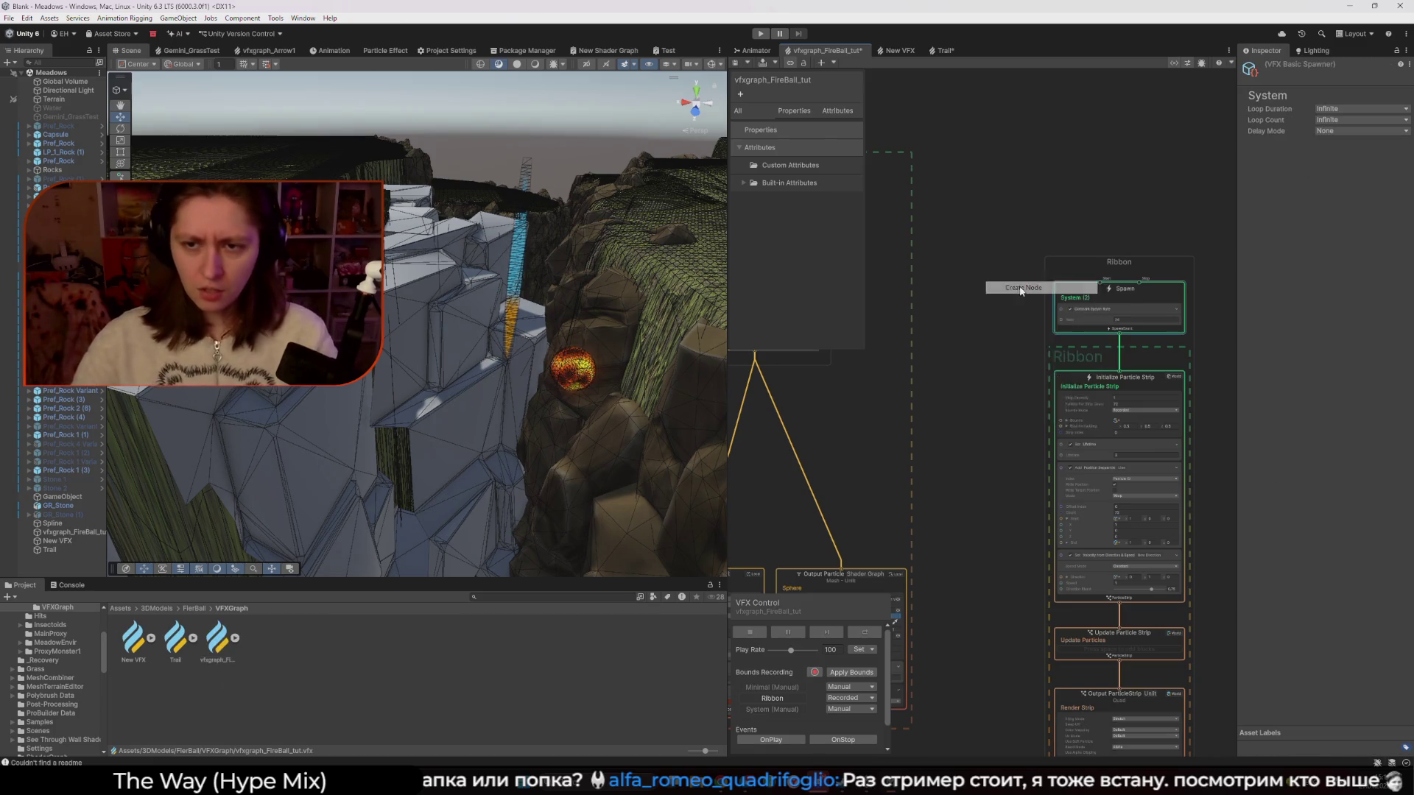
{"action": "type", "text": "GPU"}
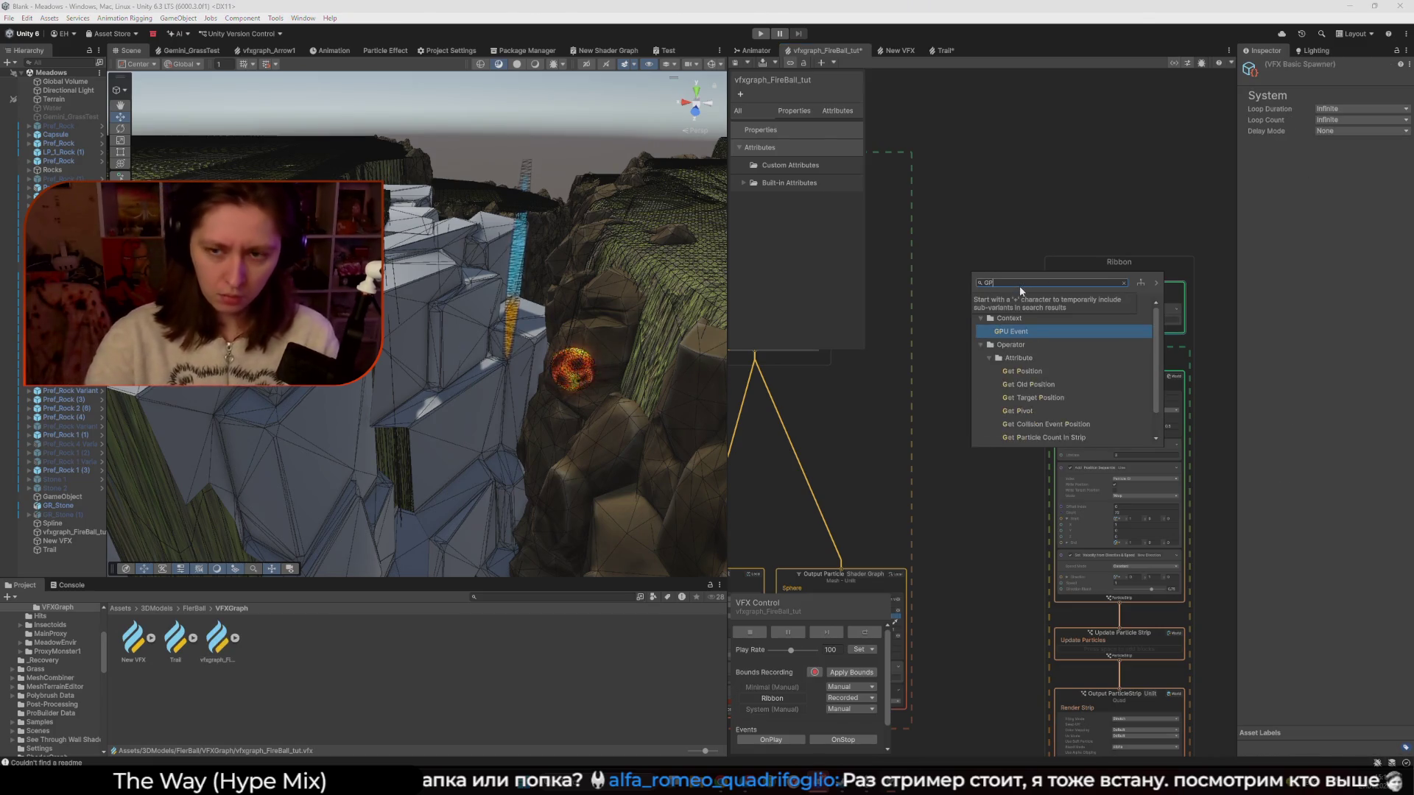
{"action": "key", "text": "Return"}
{"action": "mouse_move", "coordinate": [1032, 314]}
{"action": "left_mouse_down"}
{"action": "mouse_move", "coordinate": [982, 248]}
{"action": "mouse_move", "coordinate": [1102, 375]}
{"action": "left_mouse_up"}
Inspect the Trigger Event block settings and orbit the scene to view the fireball trail
{"action": "left_click_drag", "start_coordinate": [829, 326], "coordinate": [940, 354]}
{"action": "left_click", "coordinate": [869, 355]}
{"action": "left_click", "coordinate": [1080, 366]}
{"action": "mouse_move", "coordinate": [590, 368]}
{"action": "left_mouse_down"}
{"action": "mouse_move", "coordinate": [553, 333]}
{"action": "mouse_move", "coordinate": [568, 221]}
{"action": "mouse_move", "coordinate": [539, 331]}
{"action": "left_mouse_up"}
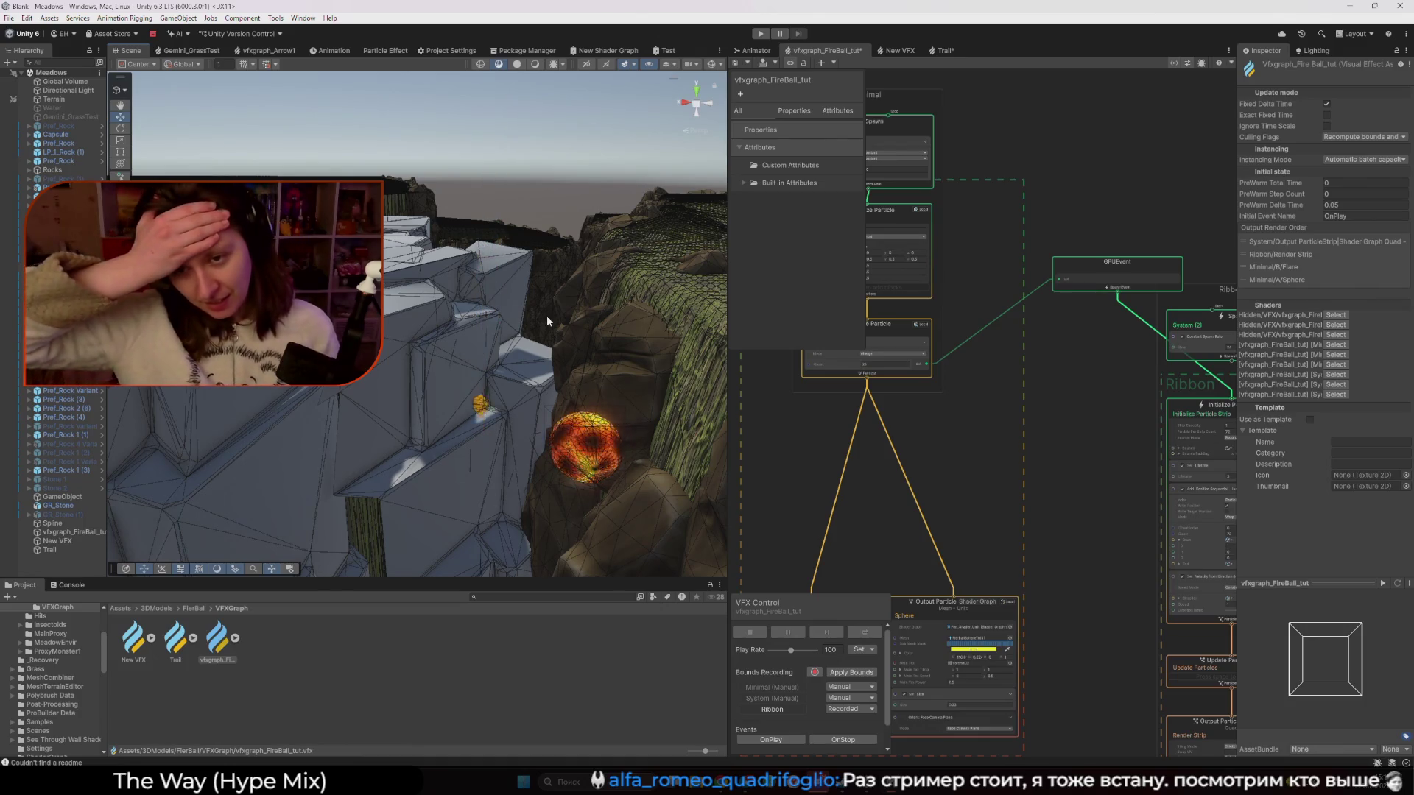
{"action": "scroll", "coordinate": [975, 419], "scroll_direction": "up", "scroll_amount": 3}
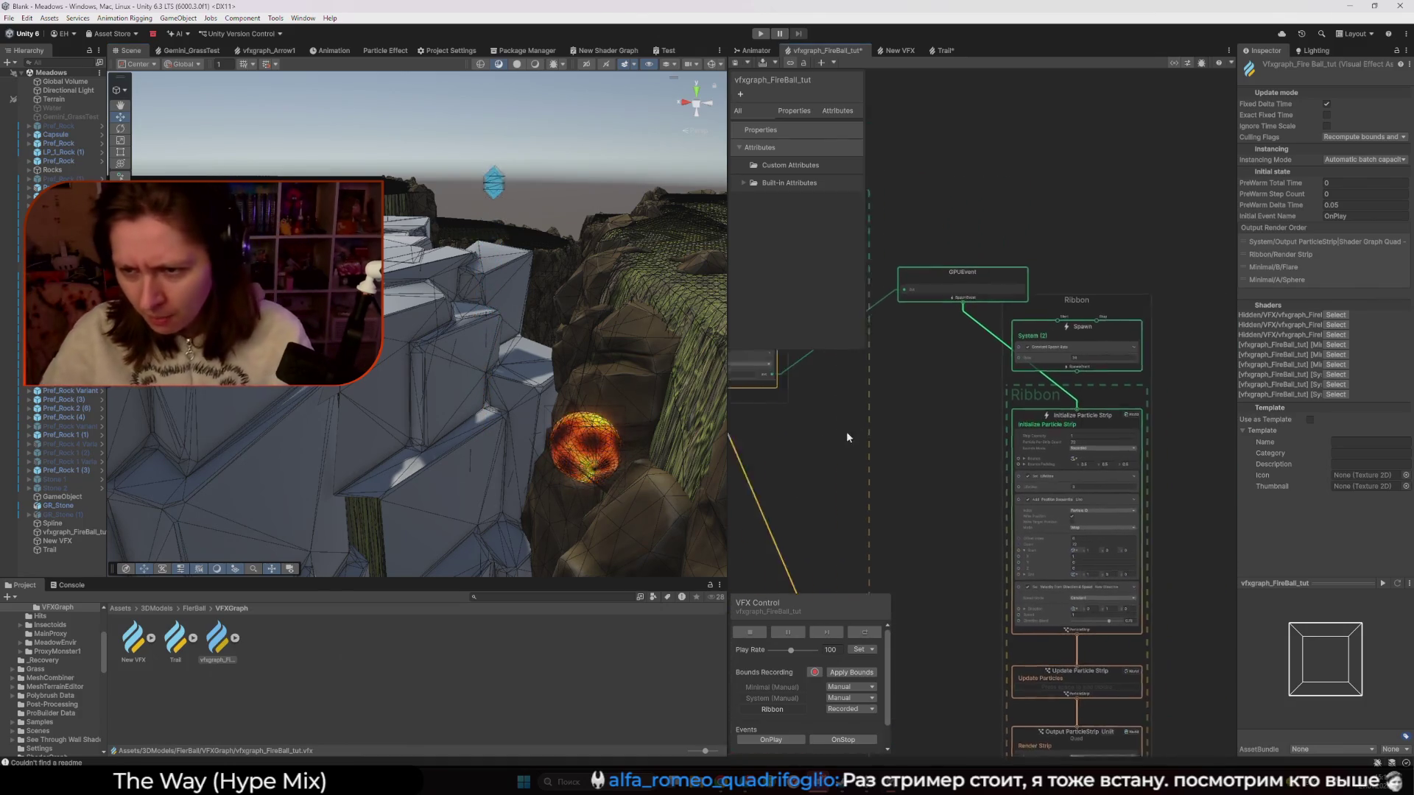
{"action": "scroll", "coordinate": [815, 437], "scroll_direction": "down", "scroll_amount": 5}
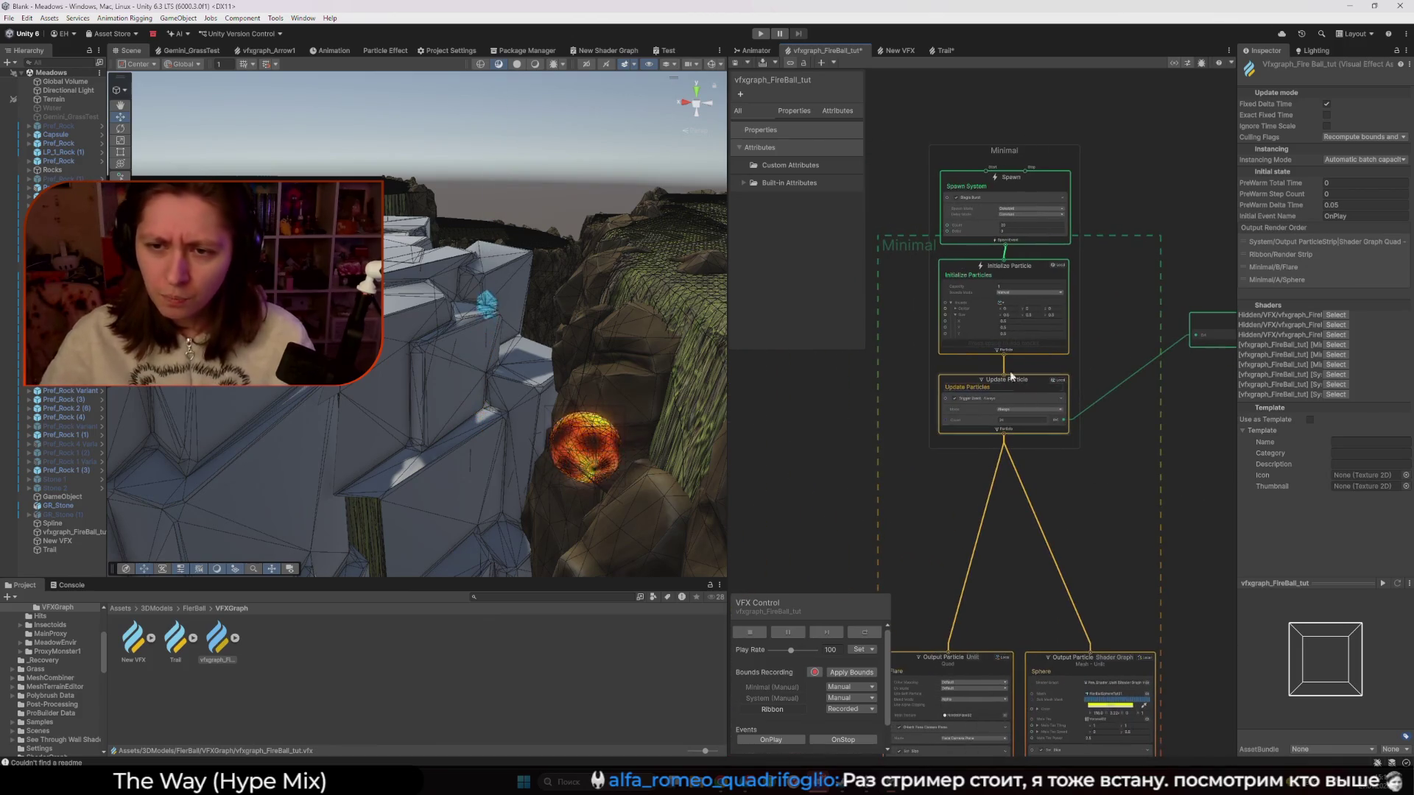
{"action": "scroll", "coordinate": [951, 361], "scroll_direction": "up", "scroll_amount": 4}
{"action": "scroll", "coordinate": [912, 361], "scroll_direction": "down", "scroll_amount": 1}
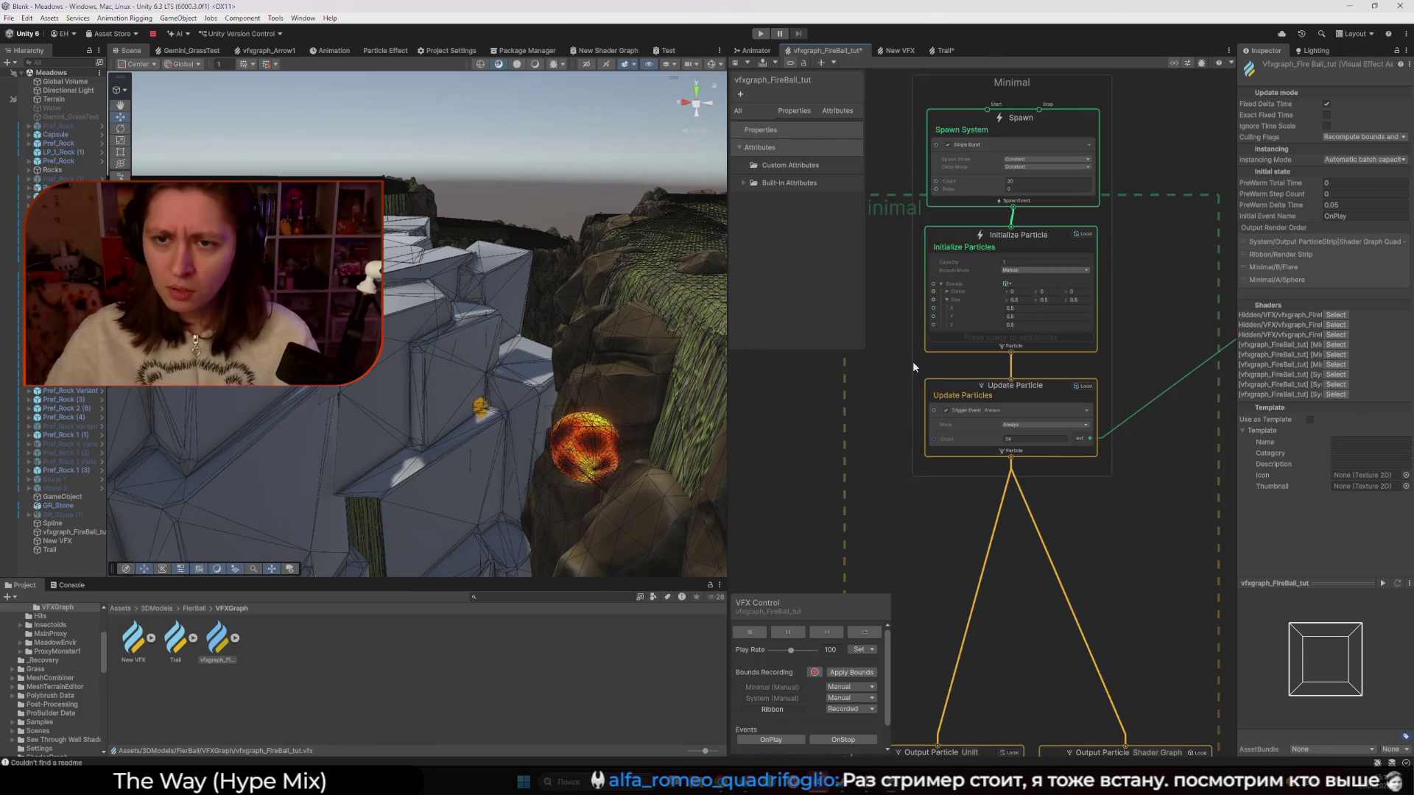
{"action": "scroll", "coordinate": [877, 345], "scroll_direction": "down", "scroll_amount": 2}
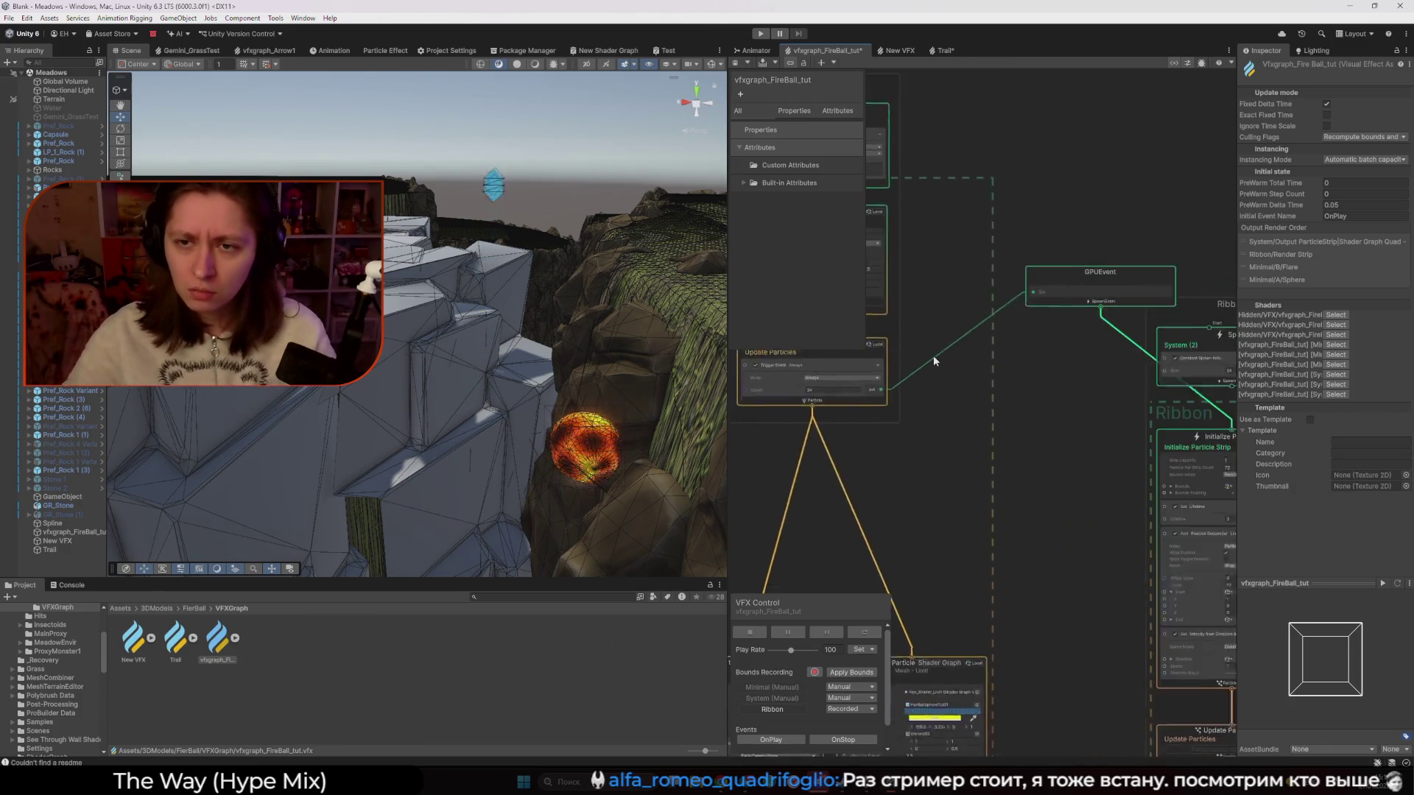
{"action": "scroll", "coordinate": [1046, 336], "scroll_direction": "up", "scroll_amount": 2}
Move the Ribbon's System (2) spawn context up beside the Minimal system's spawn context
{"action": "left_click", "coordinate": [1046, 335]}
{"action": "mouse_move", "coordinate": [1034, 336]}
{"action": "left_mouse_down"}
{"action": "mouse_move", "coordinate": [894, 153]}
{"action": "mouse_move", "coordinate": [884, 169]}
{"action": "mouse_move", "coordinate": [942, 228]}
{"action": "mouse_move", "coordinate": [936, 184]}
{"action": "left_mouse_up"}
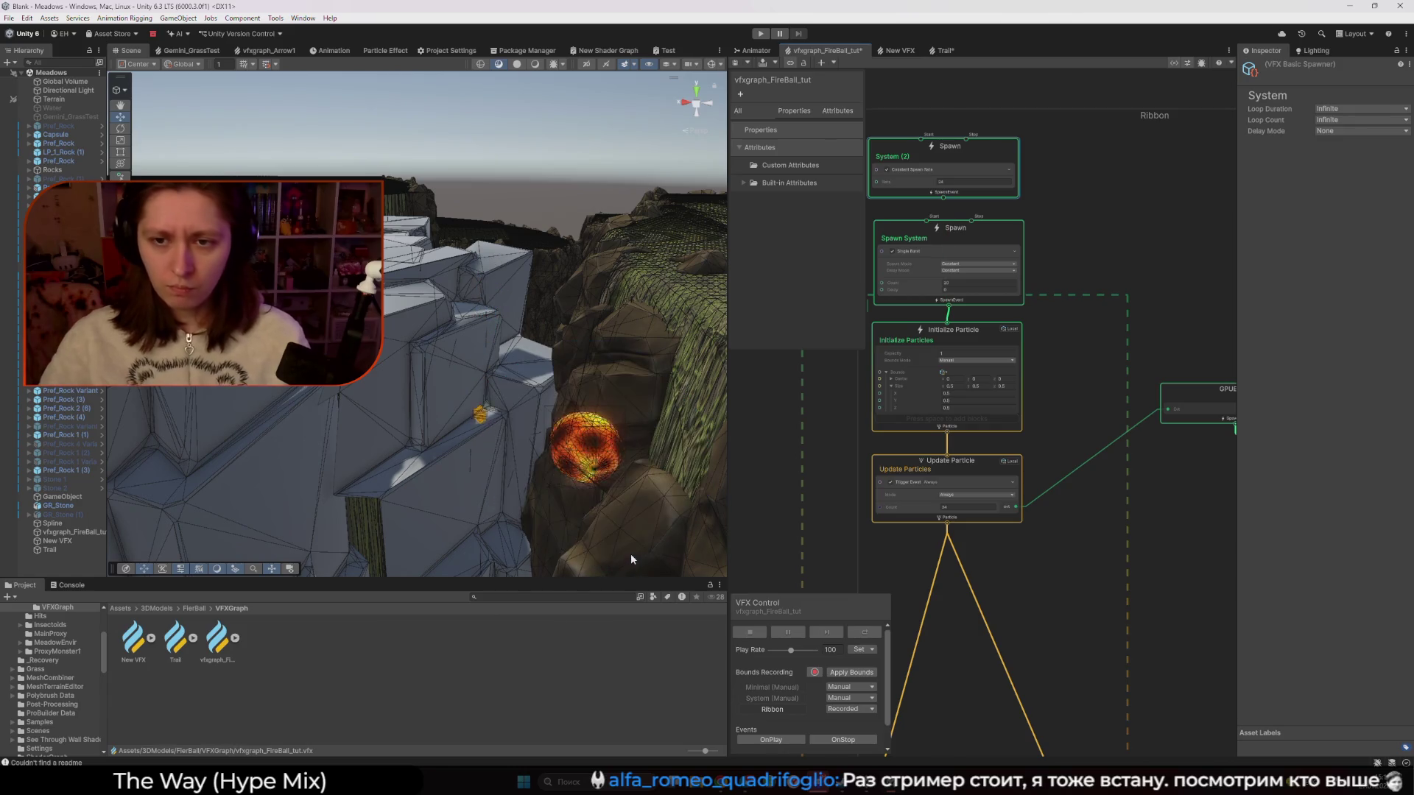
{"action": "key", "text": "ctrl+z"}
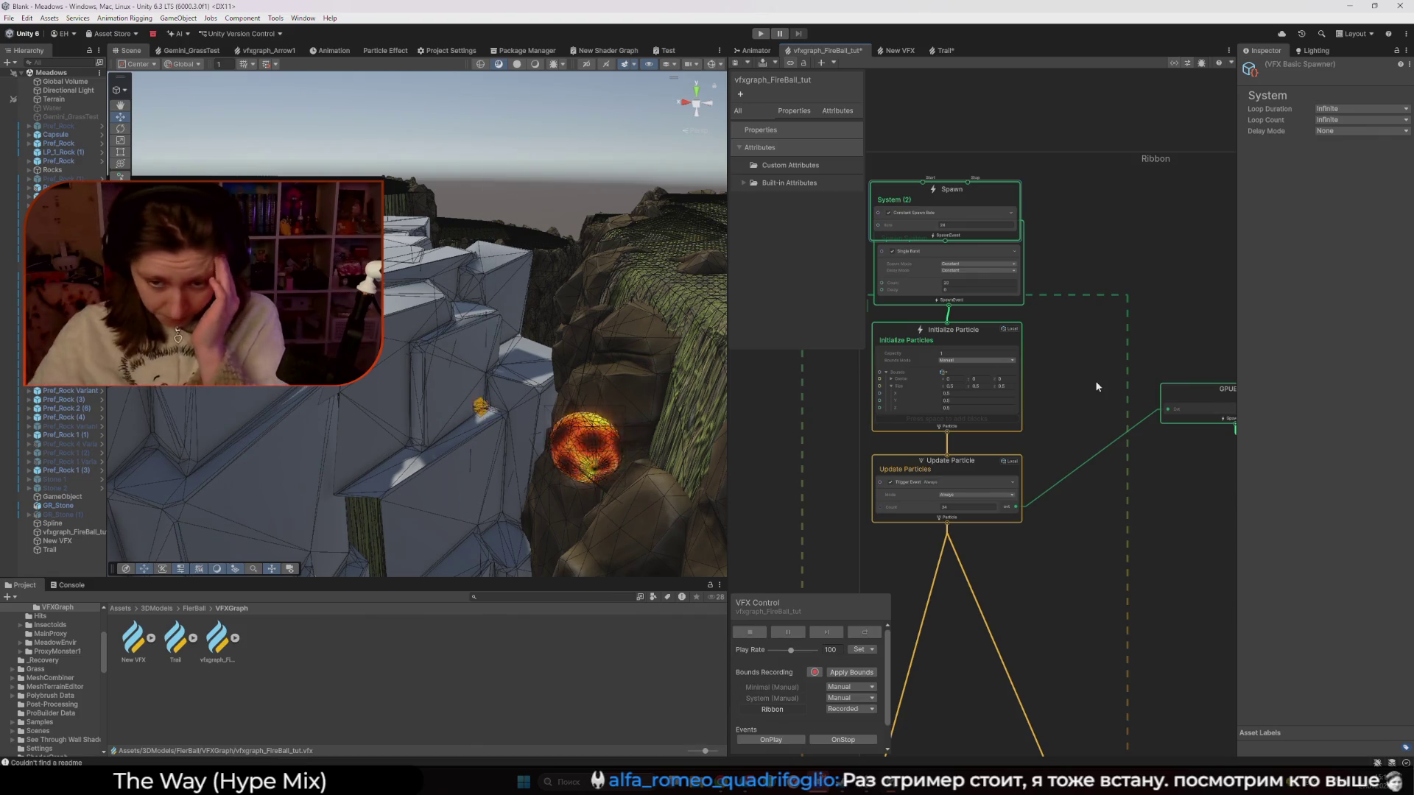
{"action": "scroll", "coordinate": [1096, 387], "scroll_direction": "up", "scroll_amount": 3}
{"action": "left_click", "coordinate": [1044, 484]}
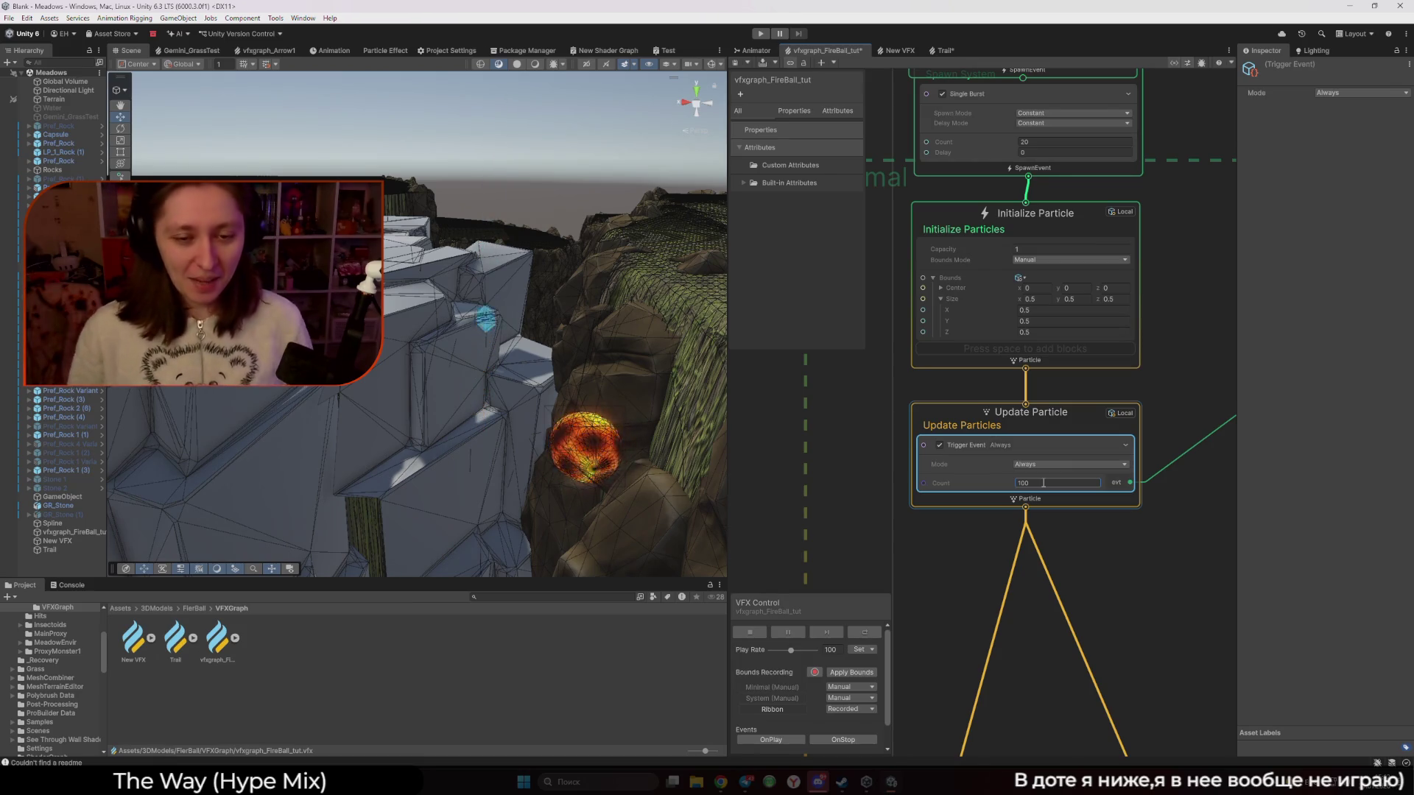
Change the Update Particles Trigger Event Count from 100 to 24
{"action": "double_click", "coordinate": [1044, 484]}
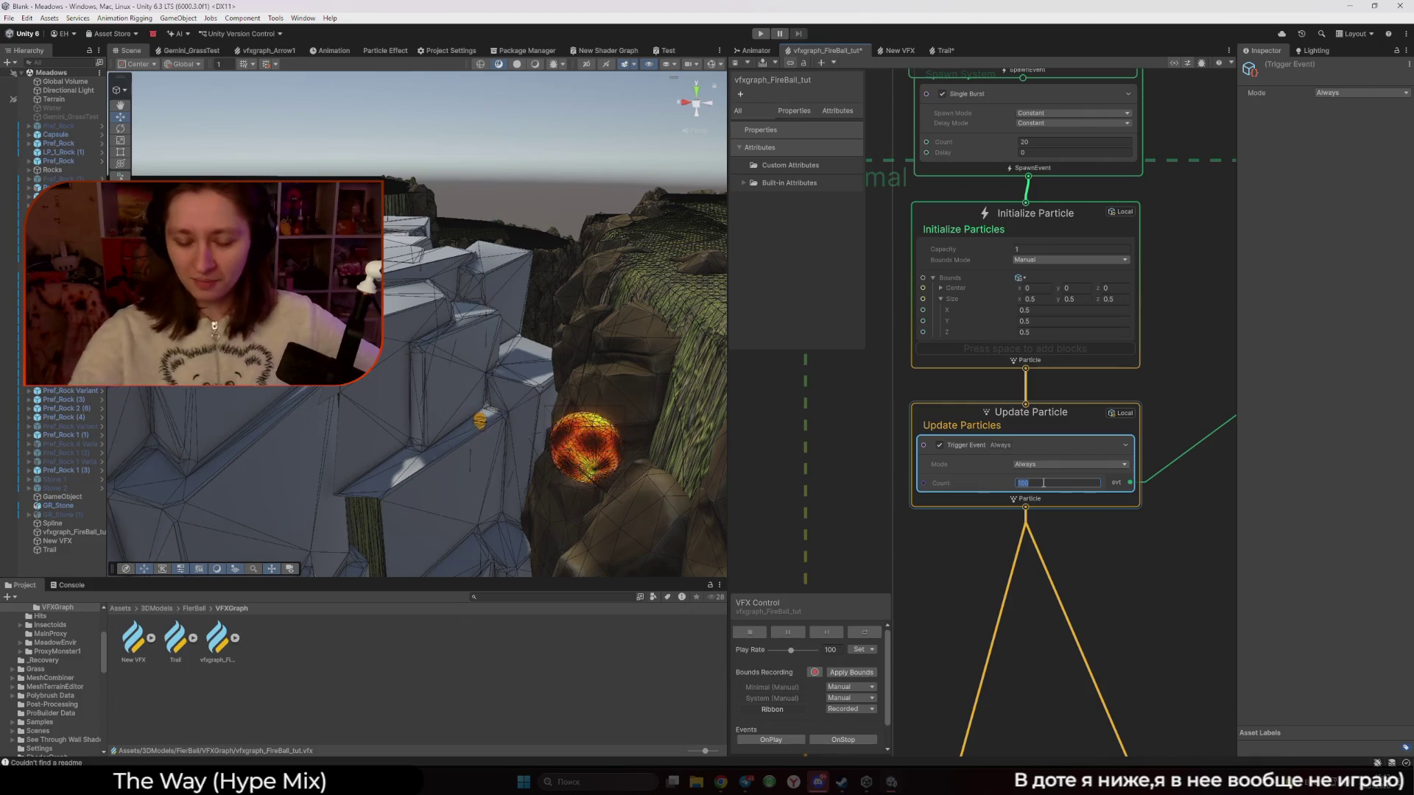
{"action": "type", "text": "24"}
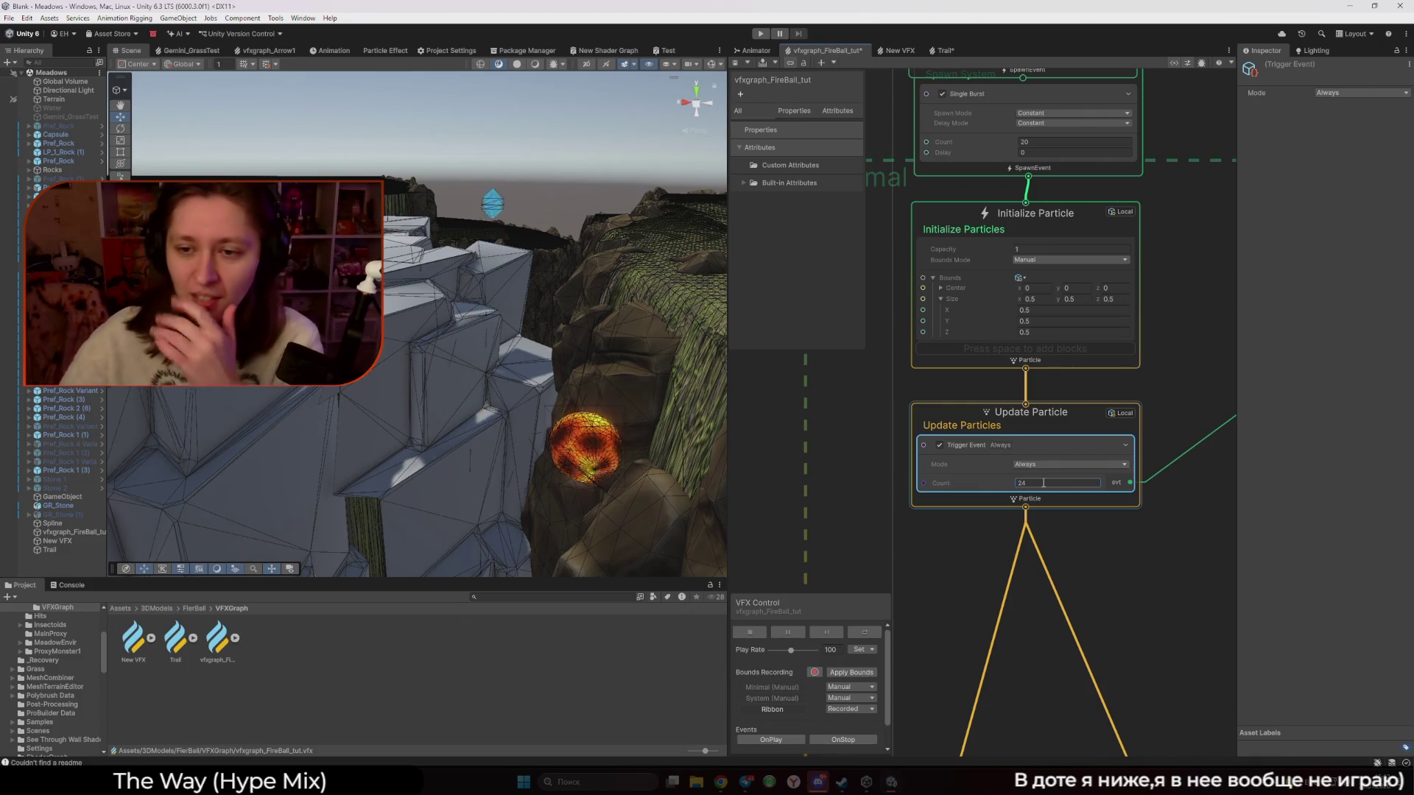
{"action": "scroll", "coordinate": [1044, 483], "scroll_direction": "down", "scroll_amount": 5}
{"action": "scroll", "coordinate": [978, 360], "scroll_direction": "down", "scroll_amount": 2}
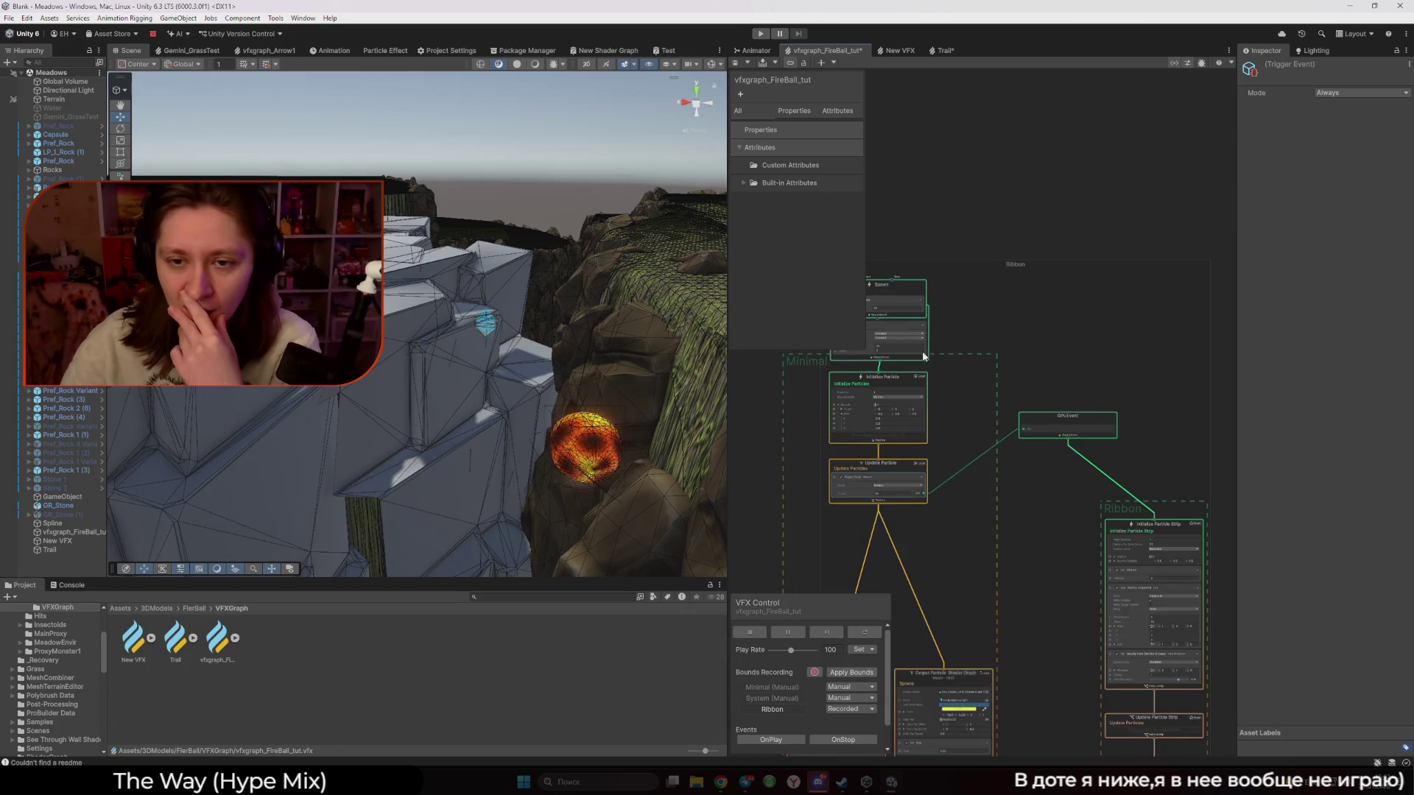
Delete the GPUEvent node so System (2) feeds the Ribbon strip directly
{"action": "left_click", "coordinate": [894, 287]}
{"action": "left_click", "coordinate": [1093, 421]}
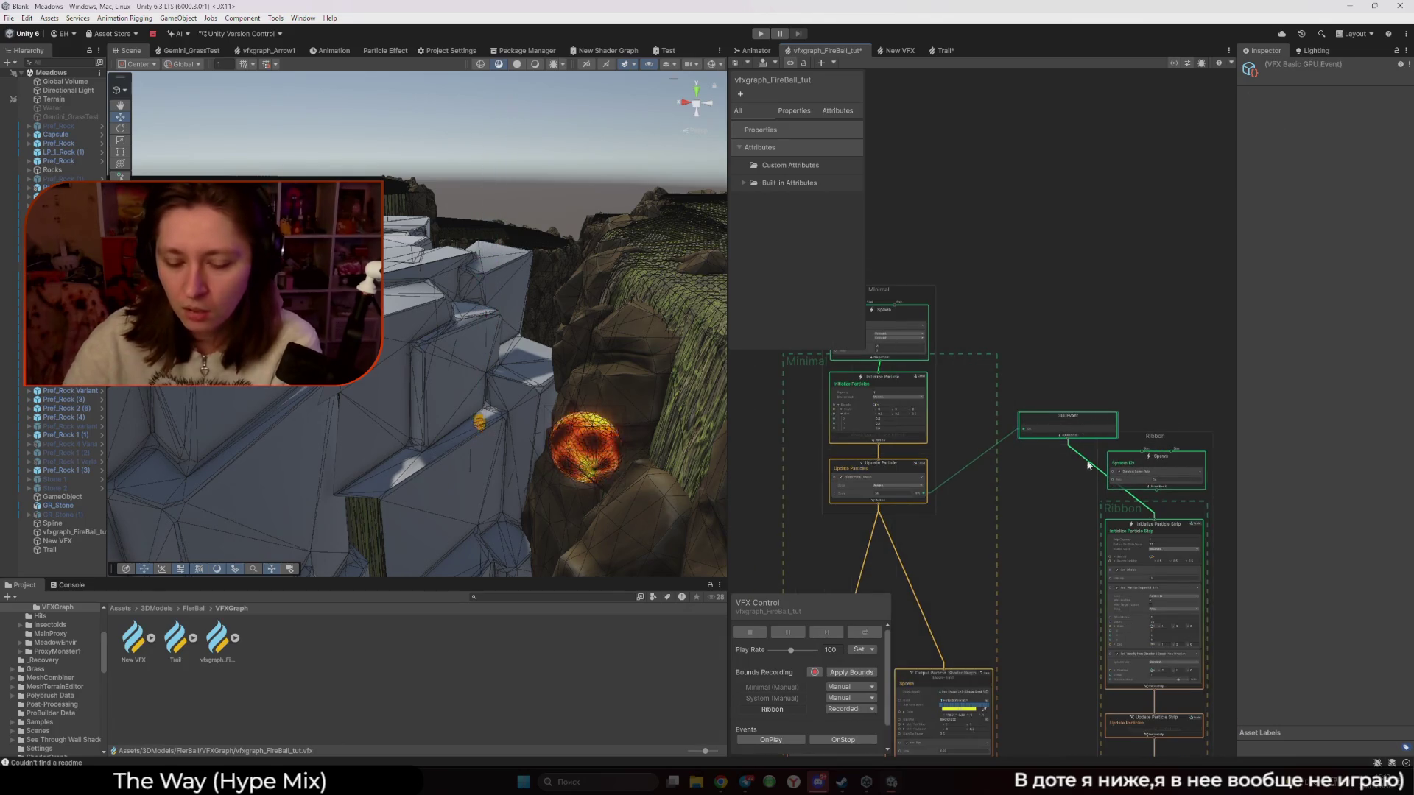
{"action": "key", "text": "Delete"}
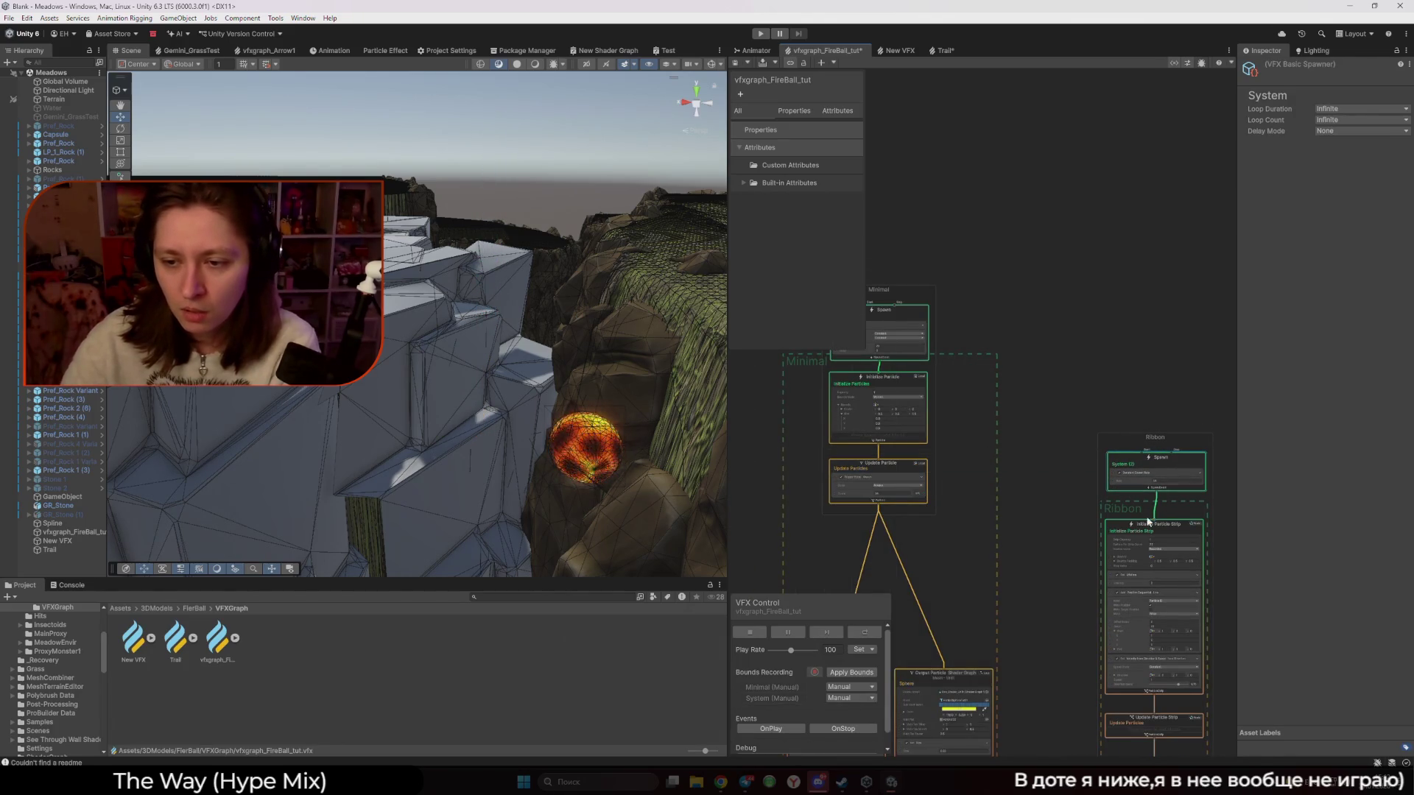
{"action": "left_click_drag", "start_coordinate": [1105, 467], "coordinate": [995, 295]}
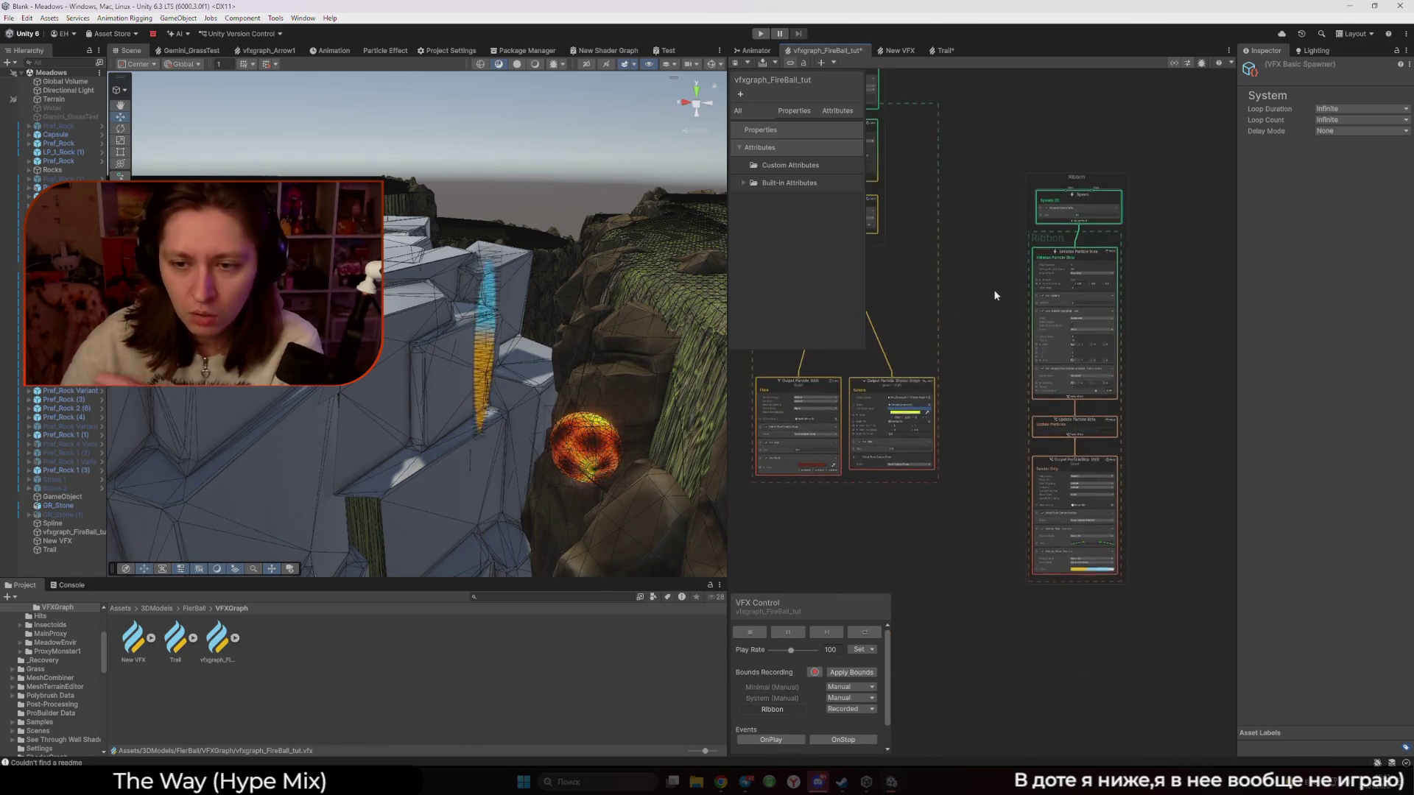
Set the Ribbon's velocity Direction y to 0
{"action": "scroll", "coordinate": [994, 295], "scroll_direction": "up", "scroll_amount": 6}
{"action": "left_click", "coordinate": [1153, 345]}
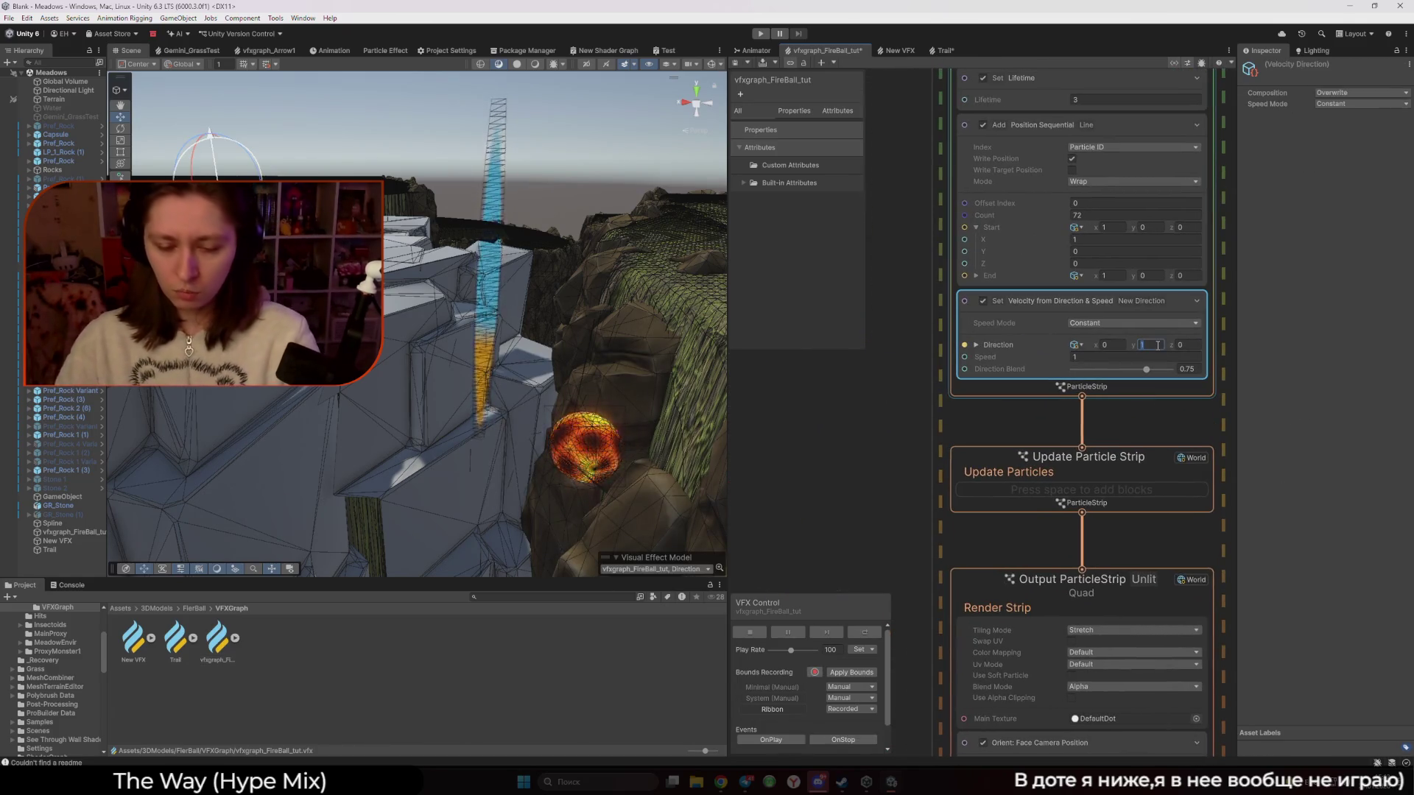
{"action": "type", "text": "0"}
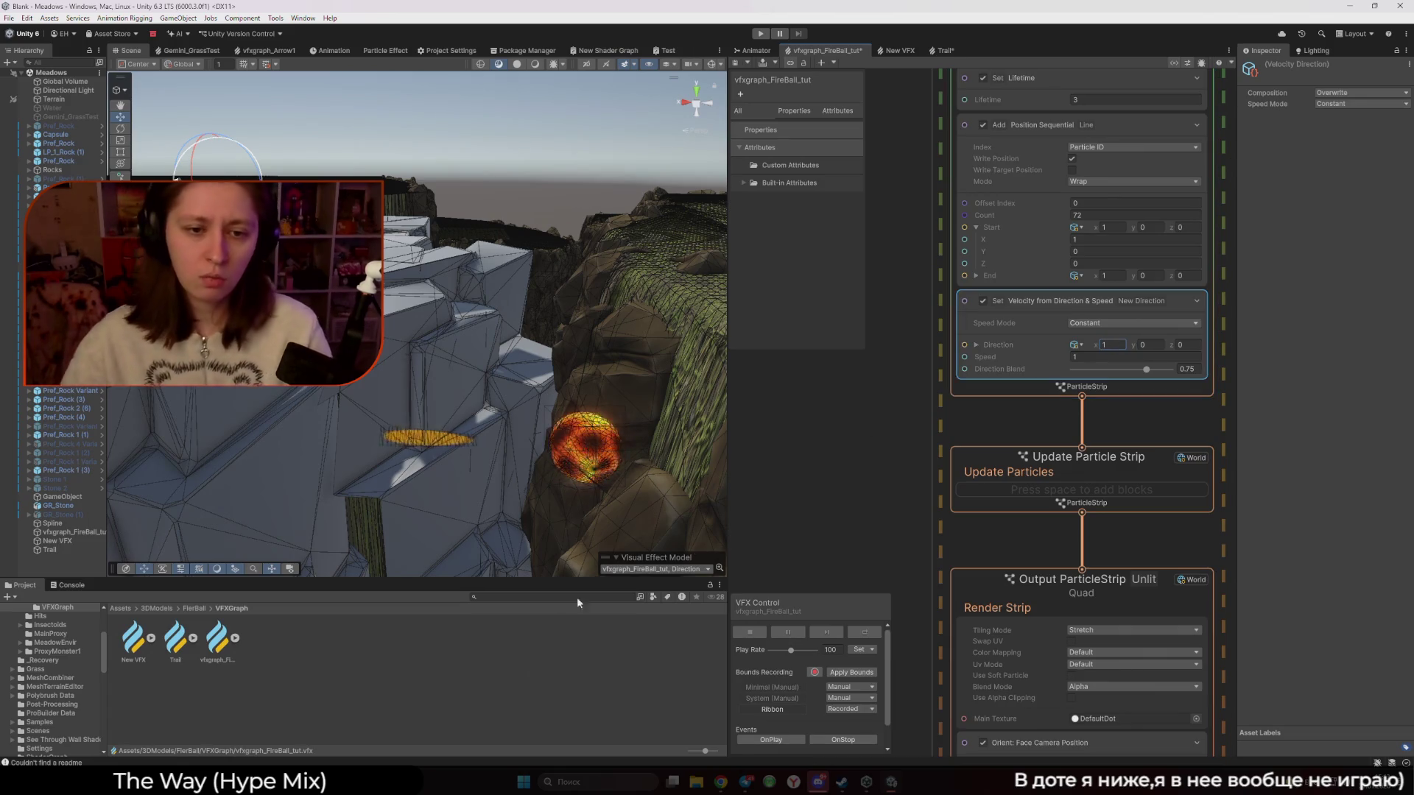
Move the fireball VFX object left in the scene, then undo the move
{"action": "left_click", "coordinate": [434, 451]}
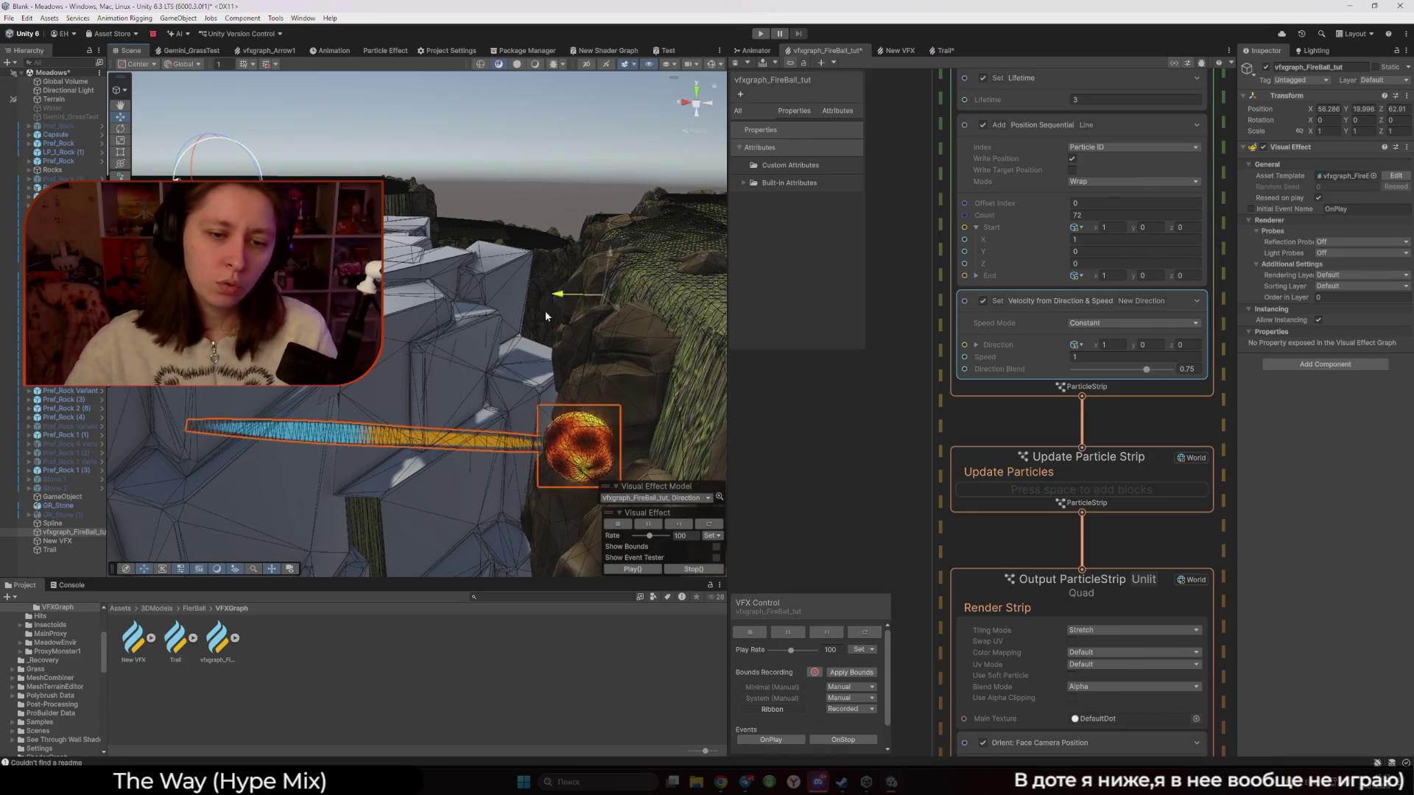
{"action": "left_click_drag", "start_coordinate": [608, 302], "coordinate": [447, 318]}
{"action": "key", "text": "ctrl+z"}
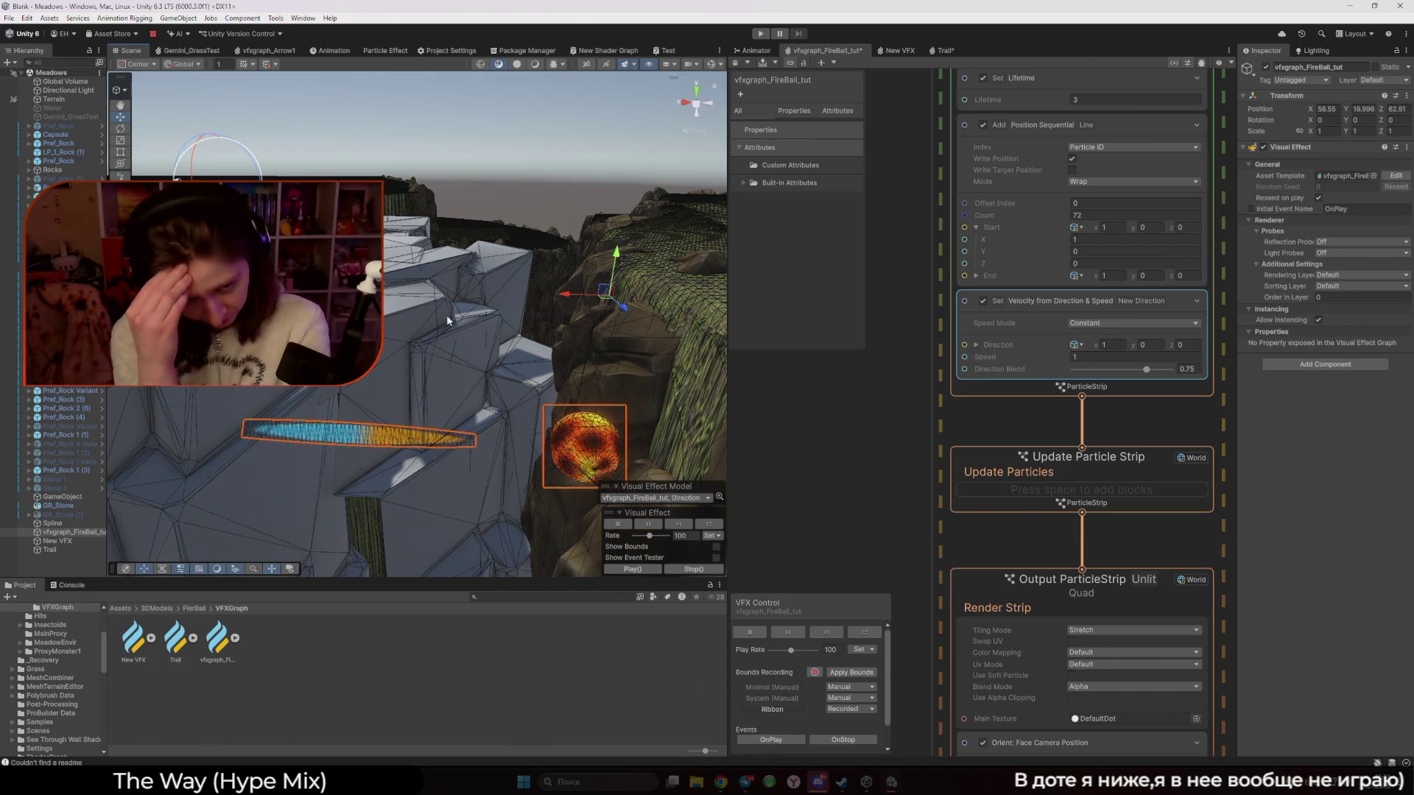
{"action": "scroll", "coordinate": [831, 627], "scroll_direction": "down", "scroll_amount": 1}
{"action": "scroll", "coordinate": [909, 498], "scroll_direction": "down", "scroll_amount": 5}
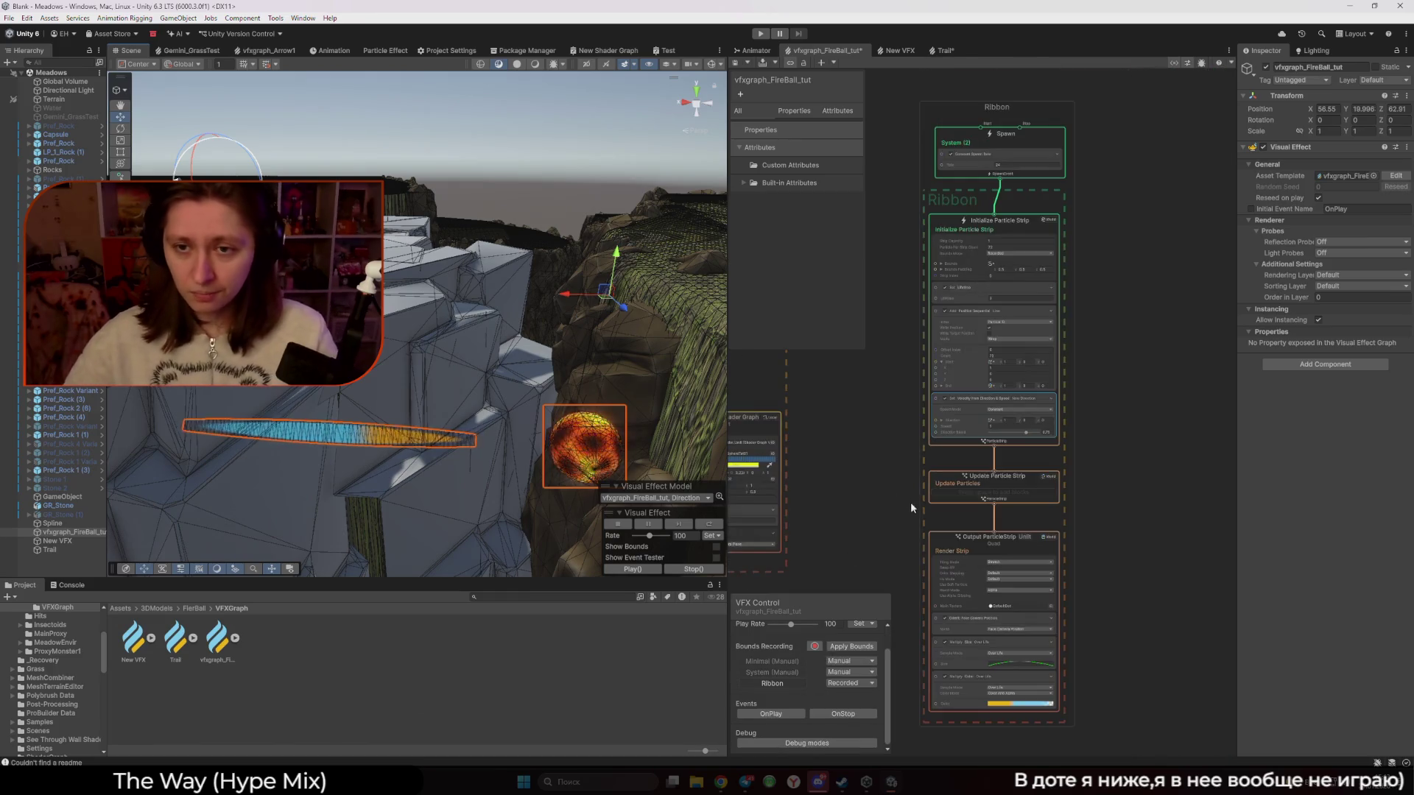
Set the Position Sequential line's Start X and End X to 0
{"action": "scroll", "coordinate": [912, 414], "scroll_direction": "up", "scroll_amount": 5}
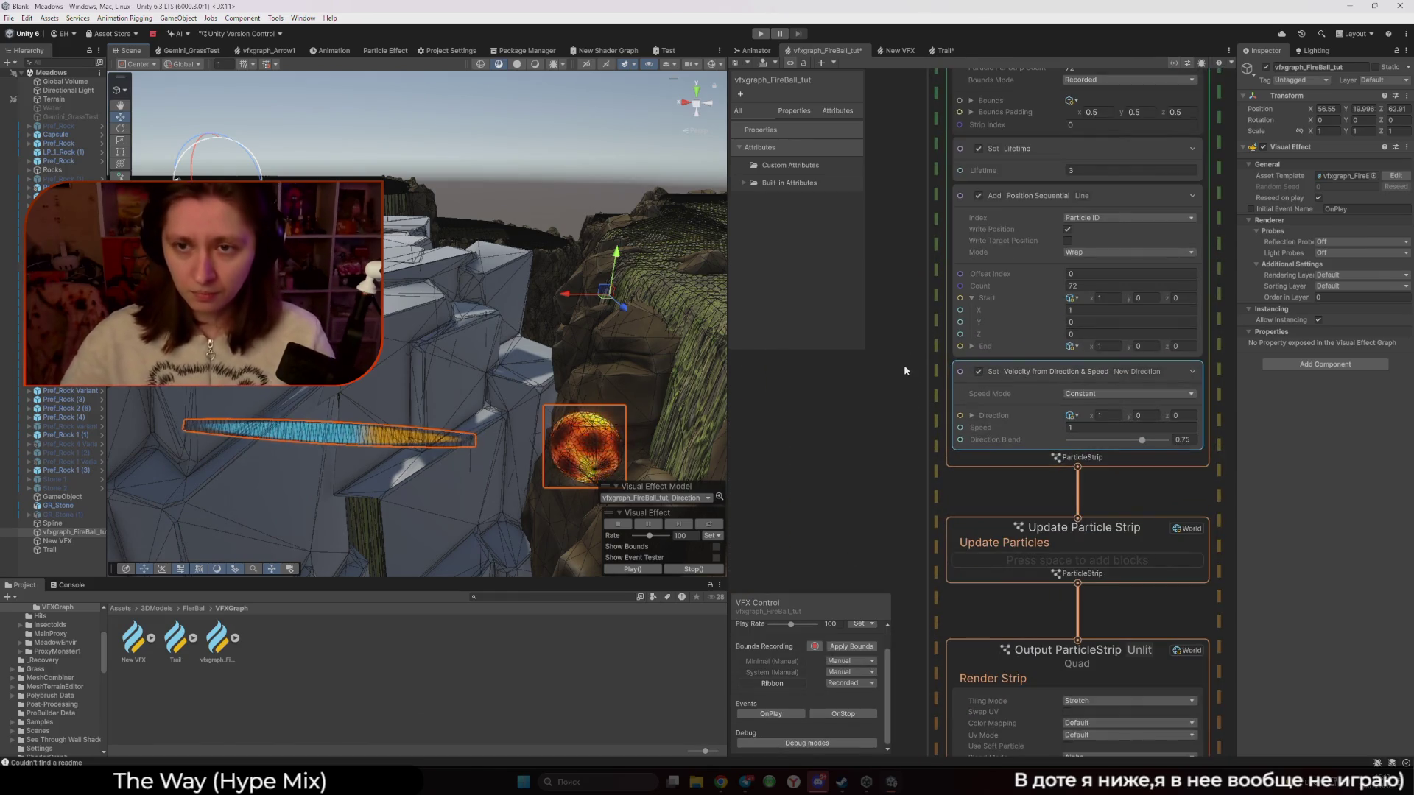
{"action": "scroll", "coordinate": [882, 445], "scroll_direction": "down", "scroll_amount": 2}
{"action": "scroll", "coordinate": [881, 446], "scroll_direction": "up", "scroll_amount": 3}
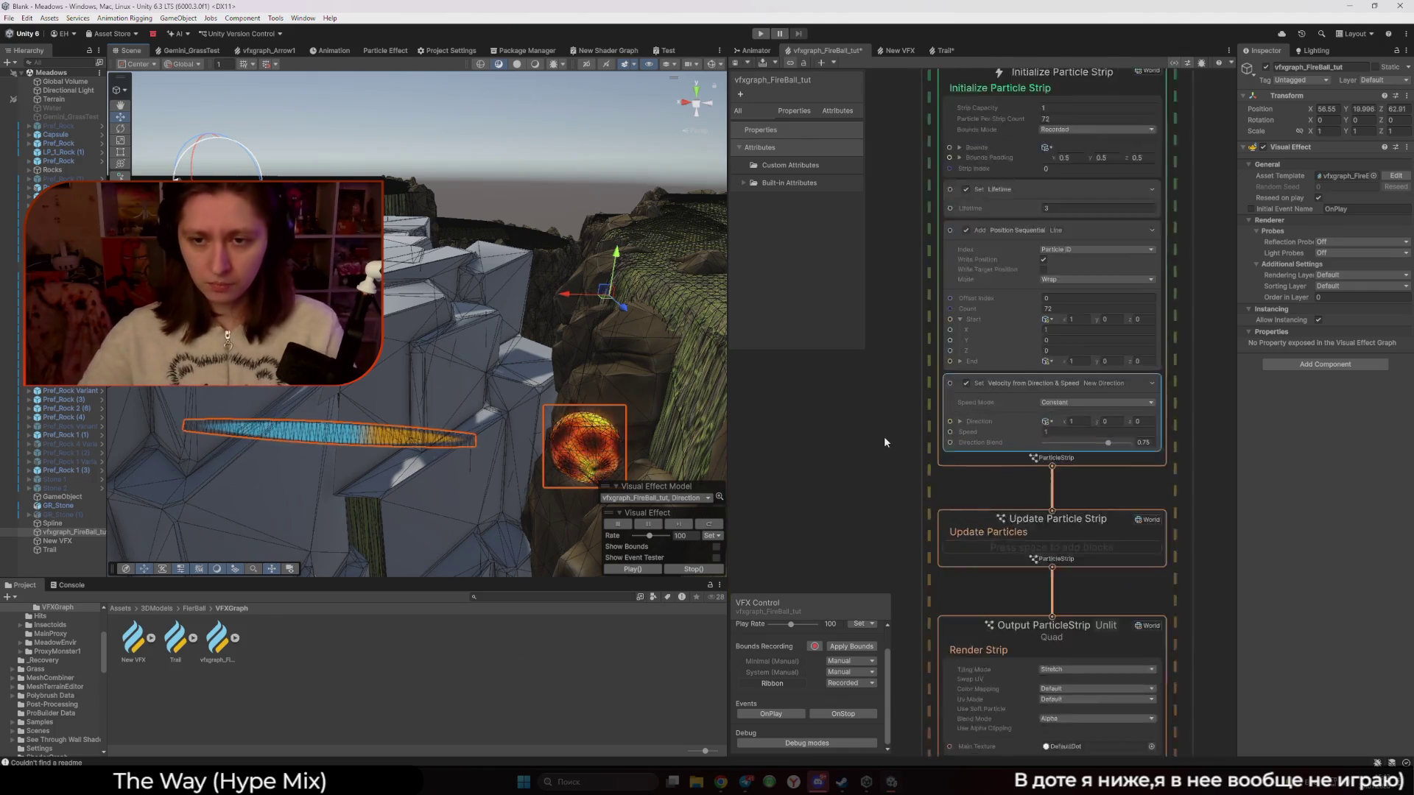
{"action": "left_click", "coordinate": [1053, 378]}
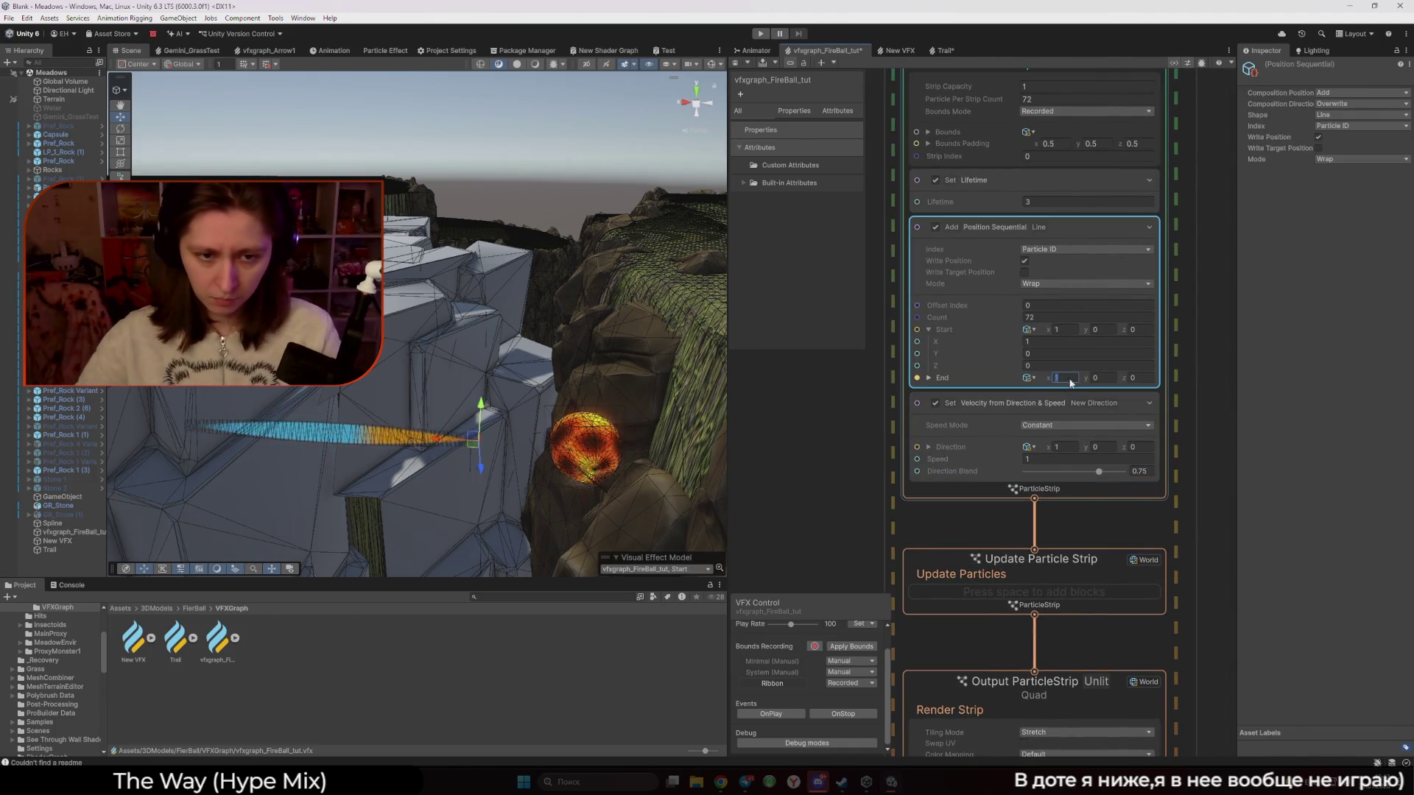
{"action": "left_click_drag", "start_coordinate": [471, 451], "coordinate": [545, 451]}
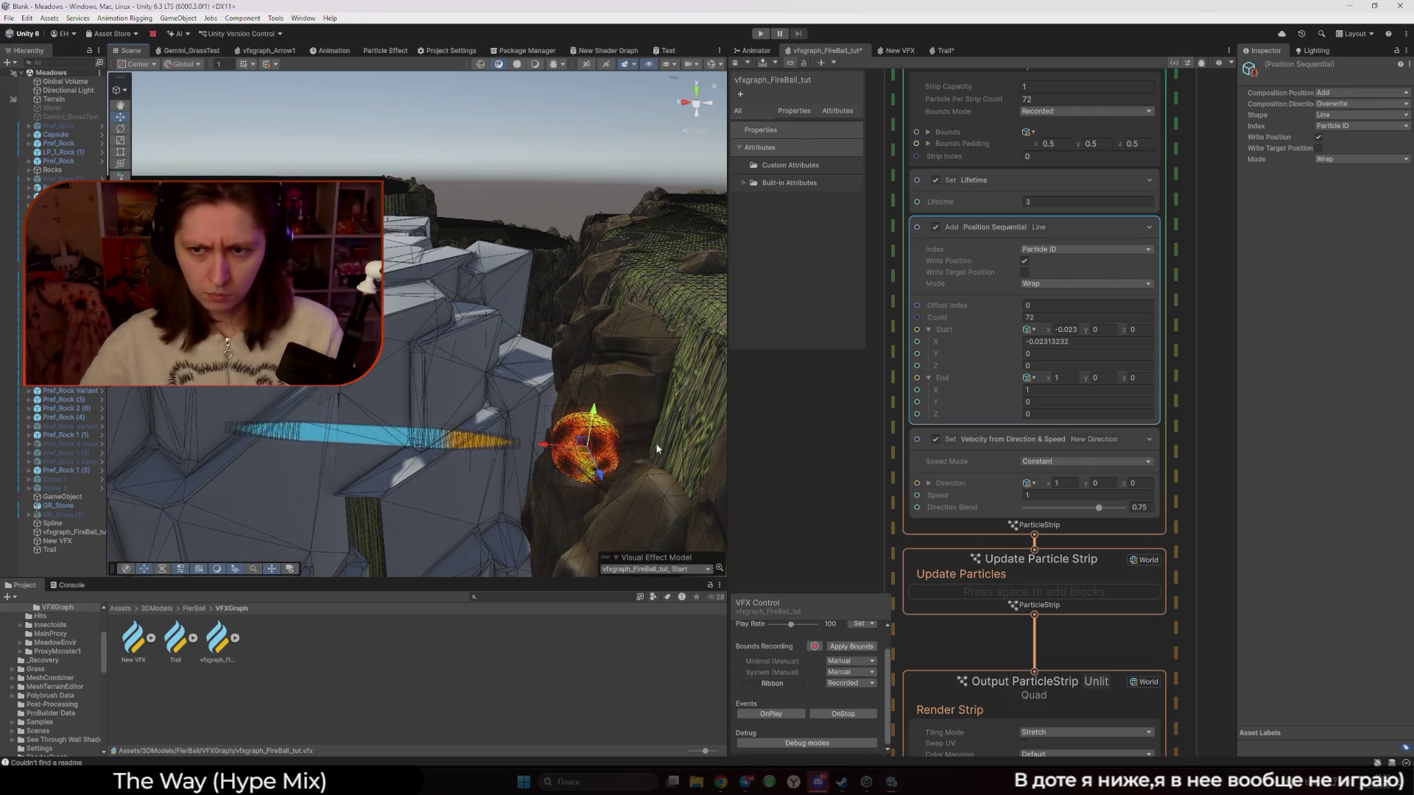
{"action": "left_click", "coordinate": [1069, 330]}
{"action": "type", "text": "0"}
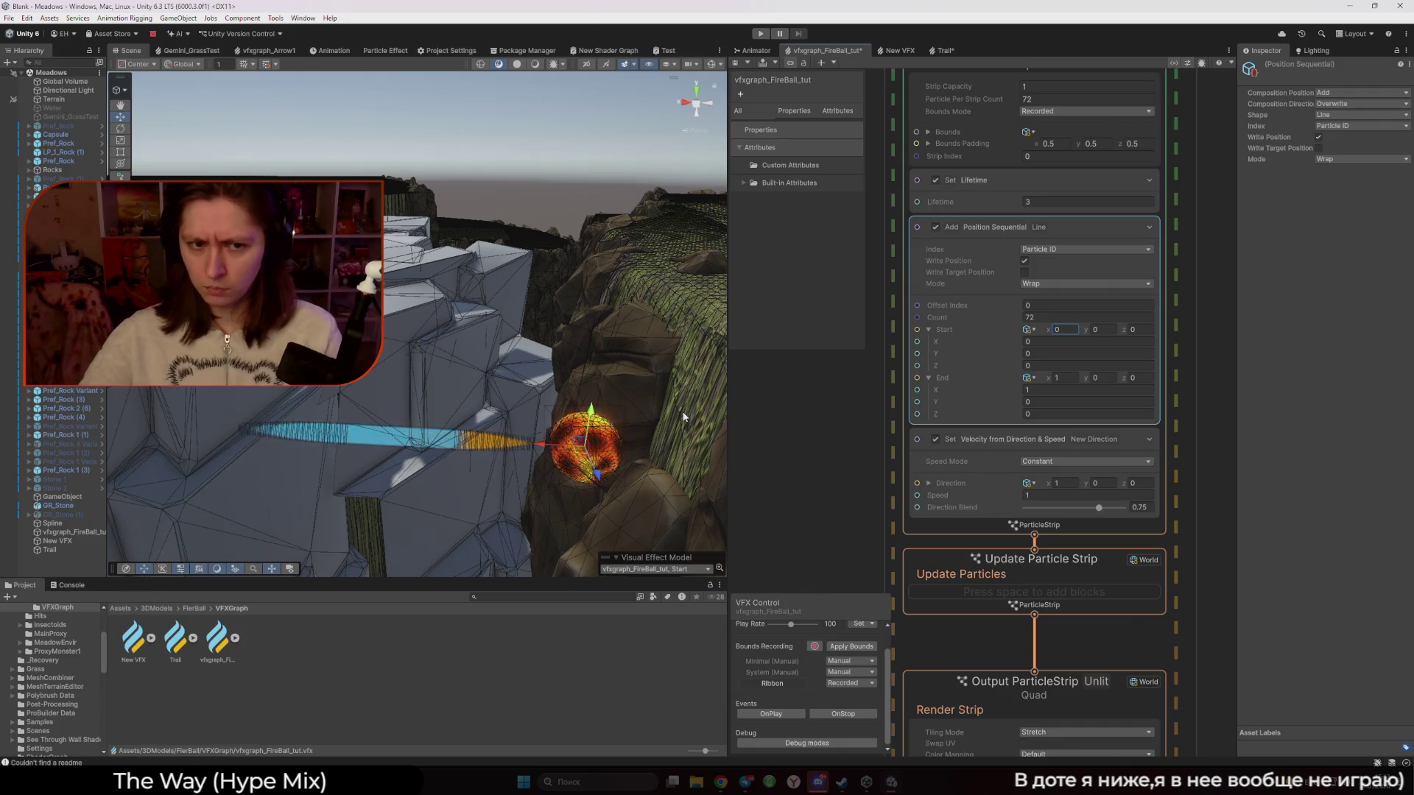
{"action": "left_click", "coordinate": [1064, 378]}
{"action": "type", "text": "0"}
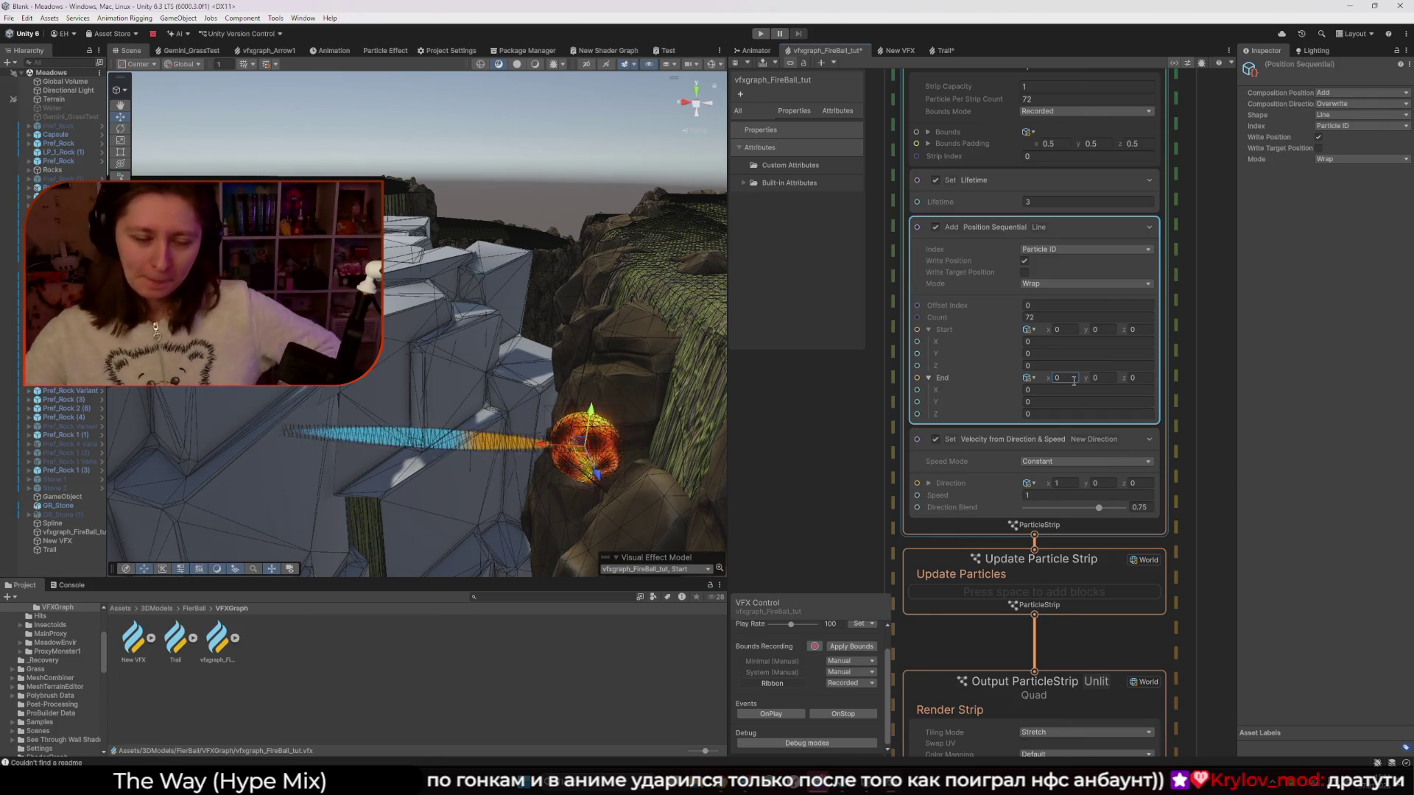
Pan to the Output ParticleStrip and view its Size over Life curve without changes
{"action": "scroll", "coordinate": [863, 468], "scroll_direction": "down", "scroll_amount": 3}
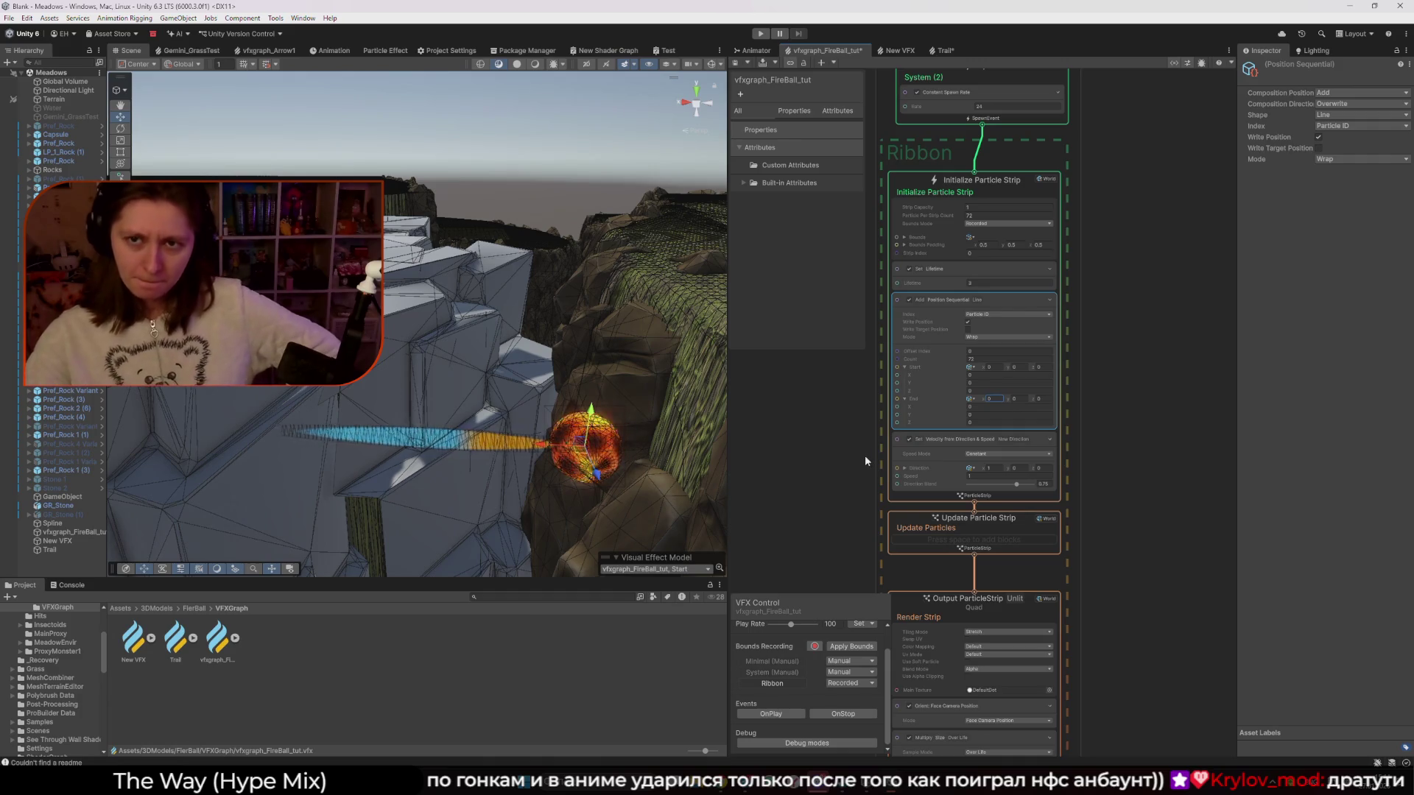
{"action": "left_click_drag", "start_coordinate": [1146, 648], "coordinate": [1043, 442]}
{"action": "scroll", "coordinate": [904, 455], "scroll_direction": "up", "scroll_amount": 3}
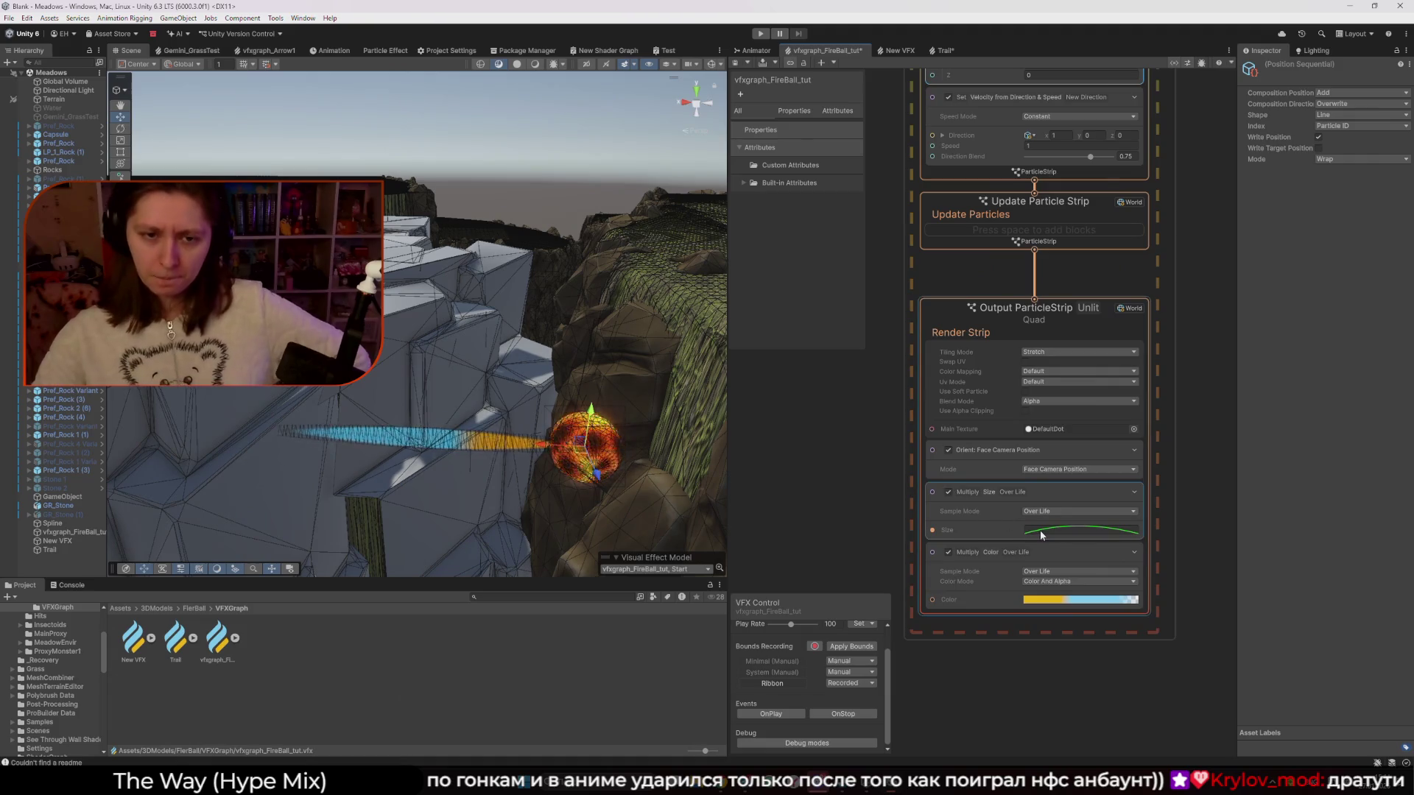
{"action": "left_click", "coordinate": [1043, 535]}
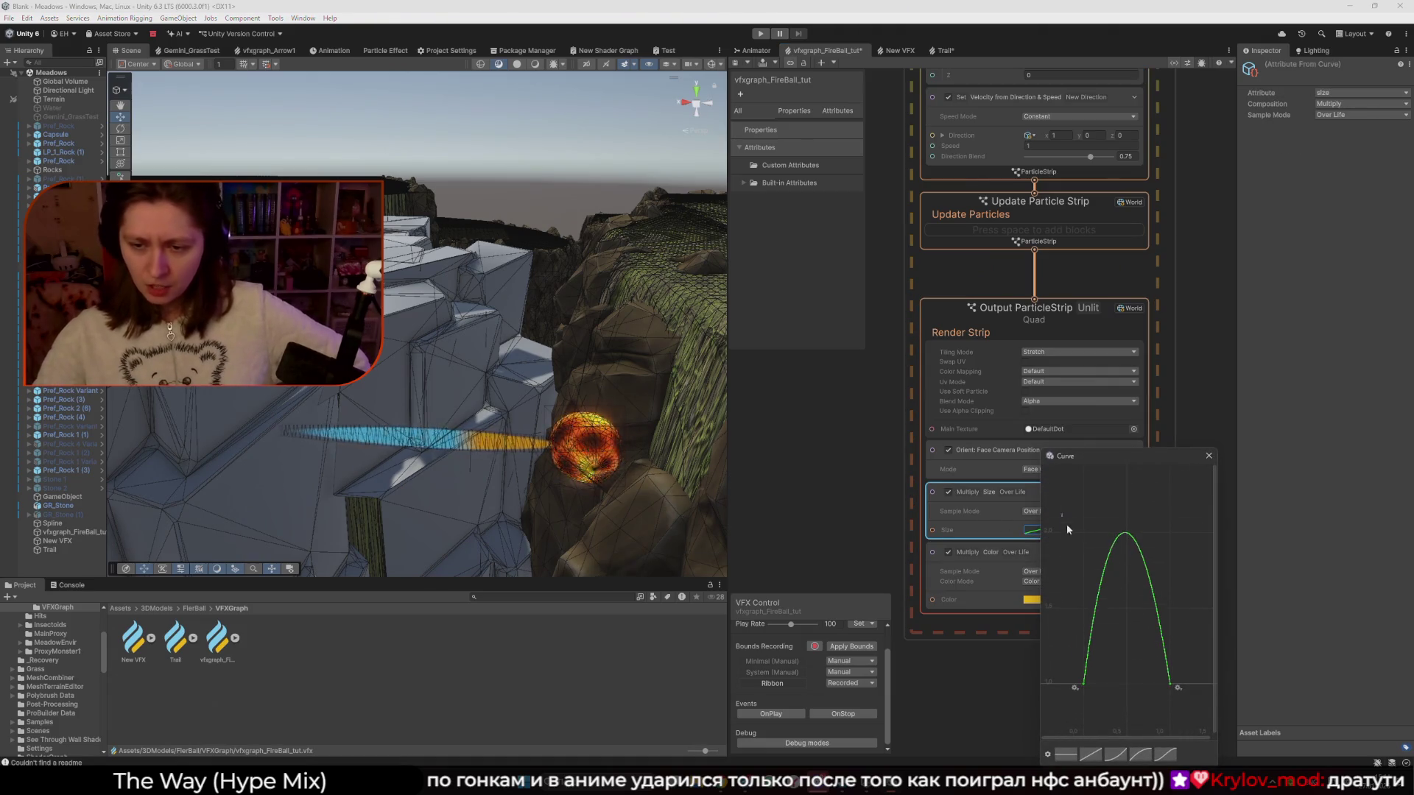
{"action": "left_click", "coordinate": [1209, 456]}
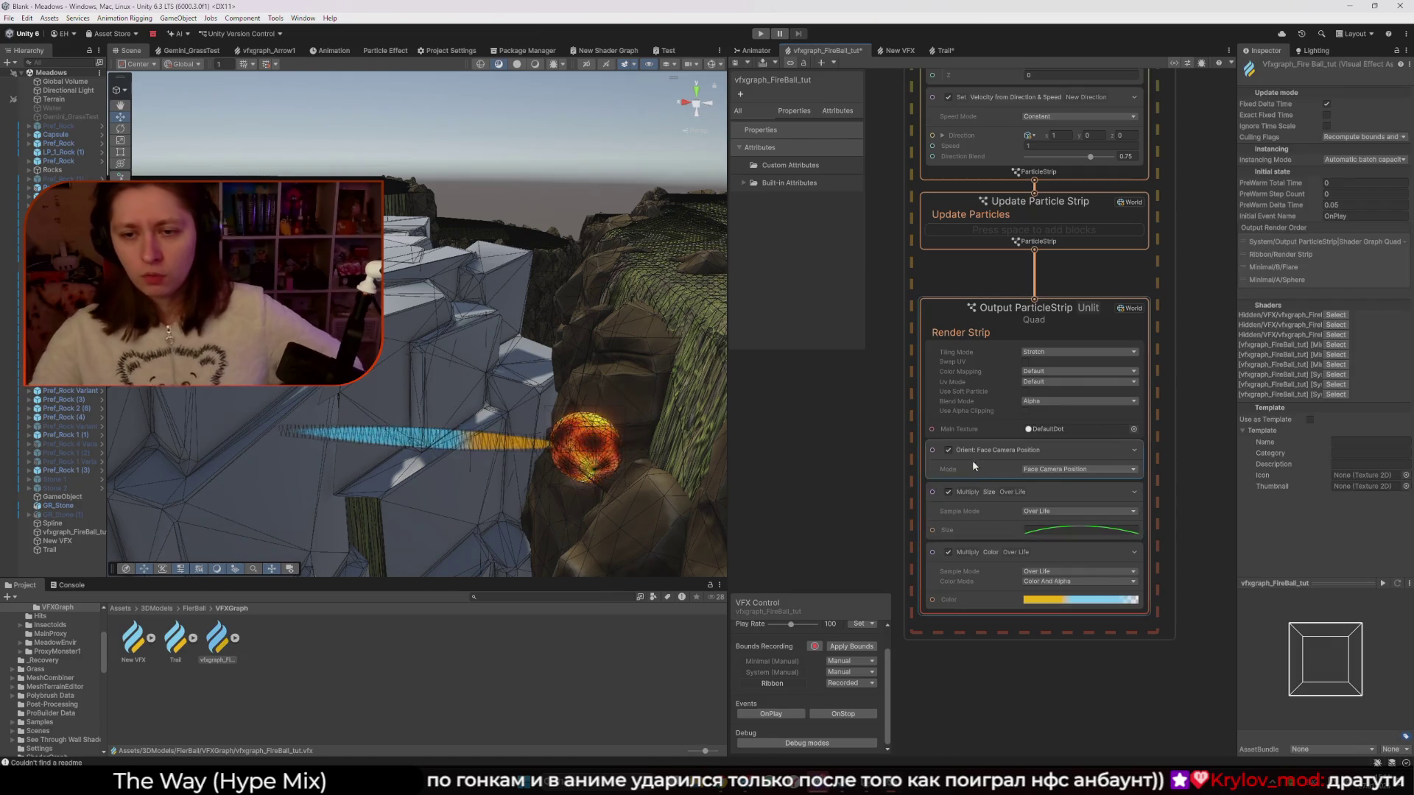
Bring up the block-creation options on the Output ParticleStrip context
{"action": "right_click", "coordinate": [1013, 446]}
{"action": "key", "text": "Escape"}
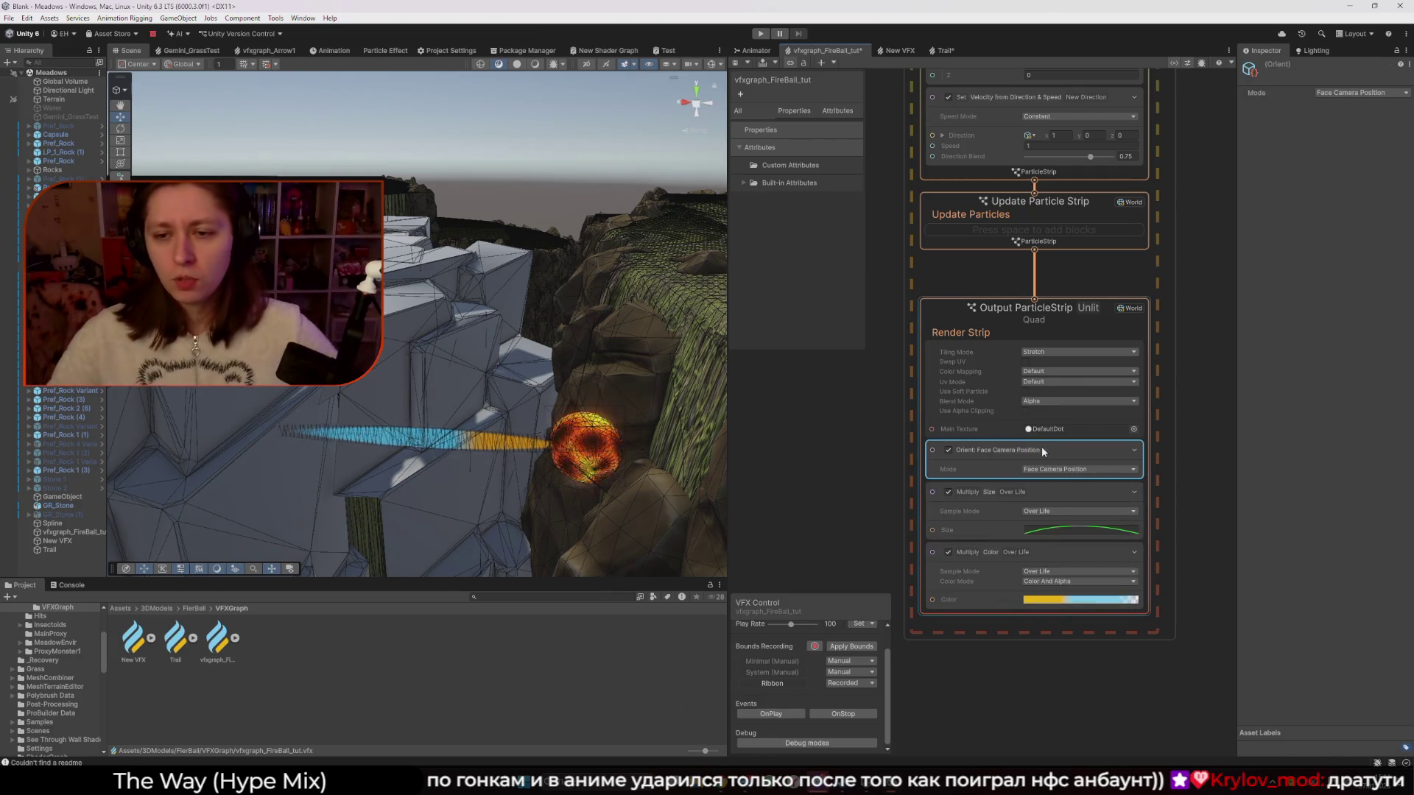
{"action": "right_click", "coordinate": [998, 614]}
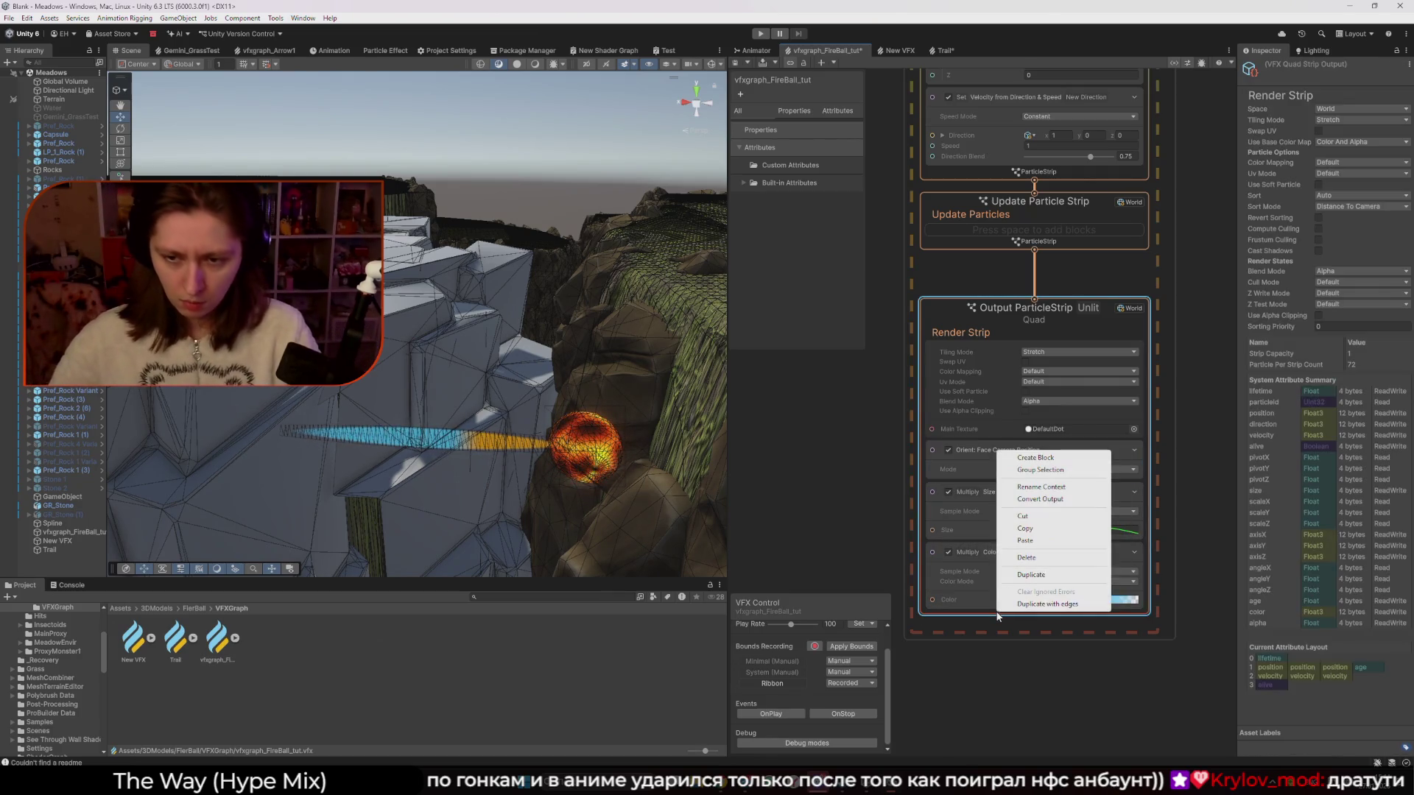
Add a Set Size block to the Output ParticleStrip with size 0.5
{"action": "left_click", "coordinate": [1065, 458]}
{"action": "type", "text": "set size"}
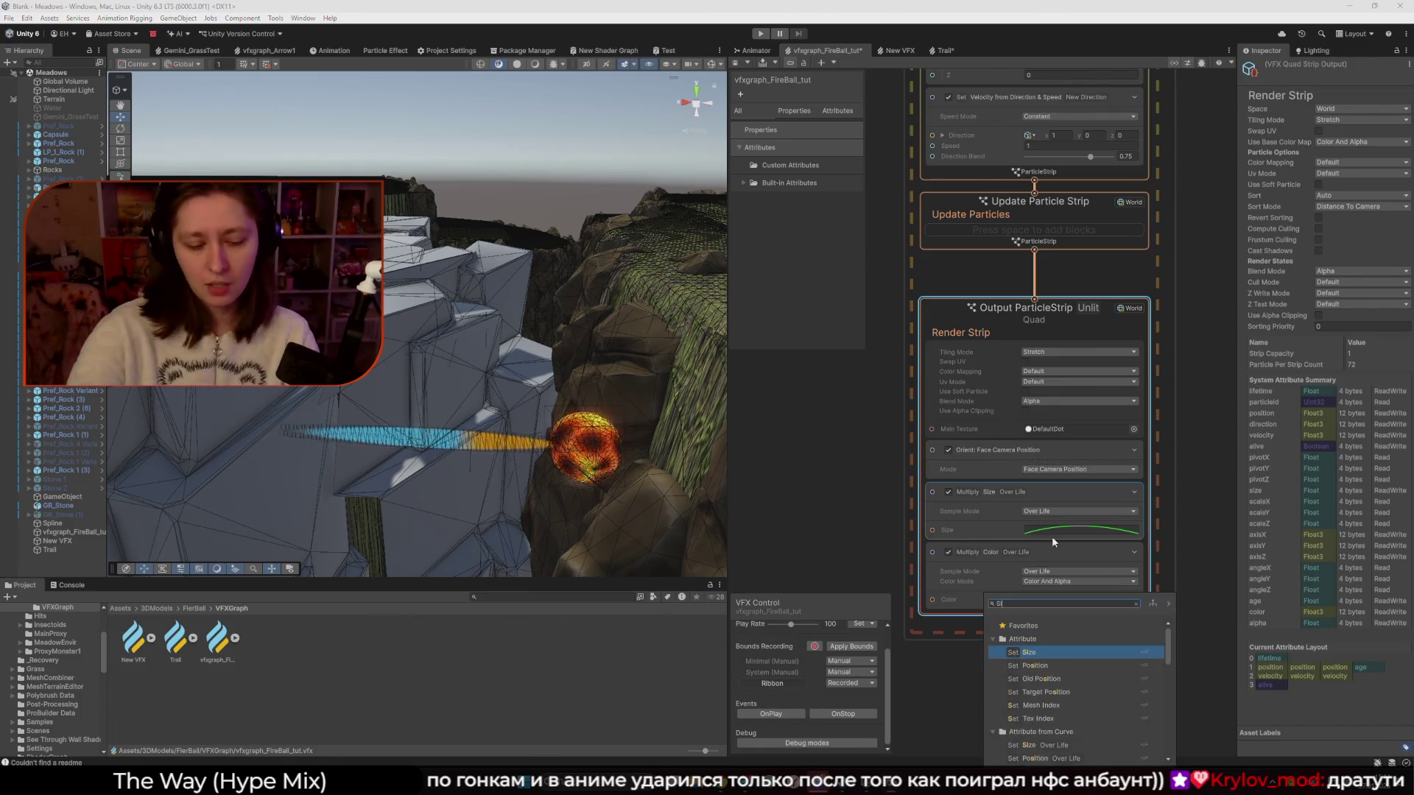
{"action": "key", "text": "Return"}
{"action": "left_click", "coordinate": [990, 622]}
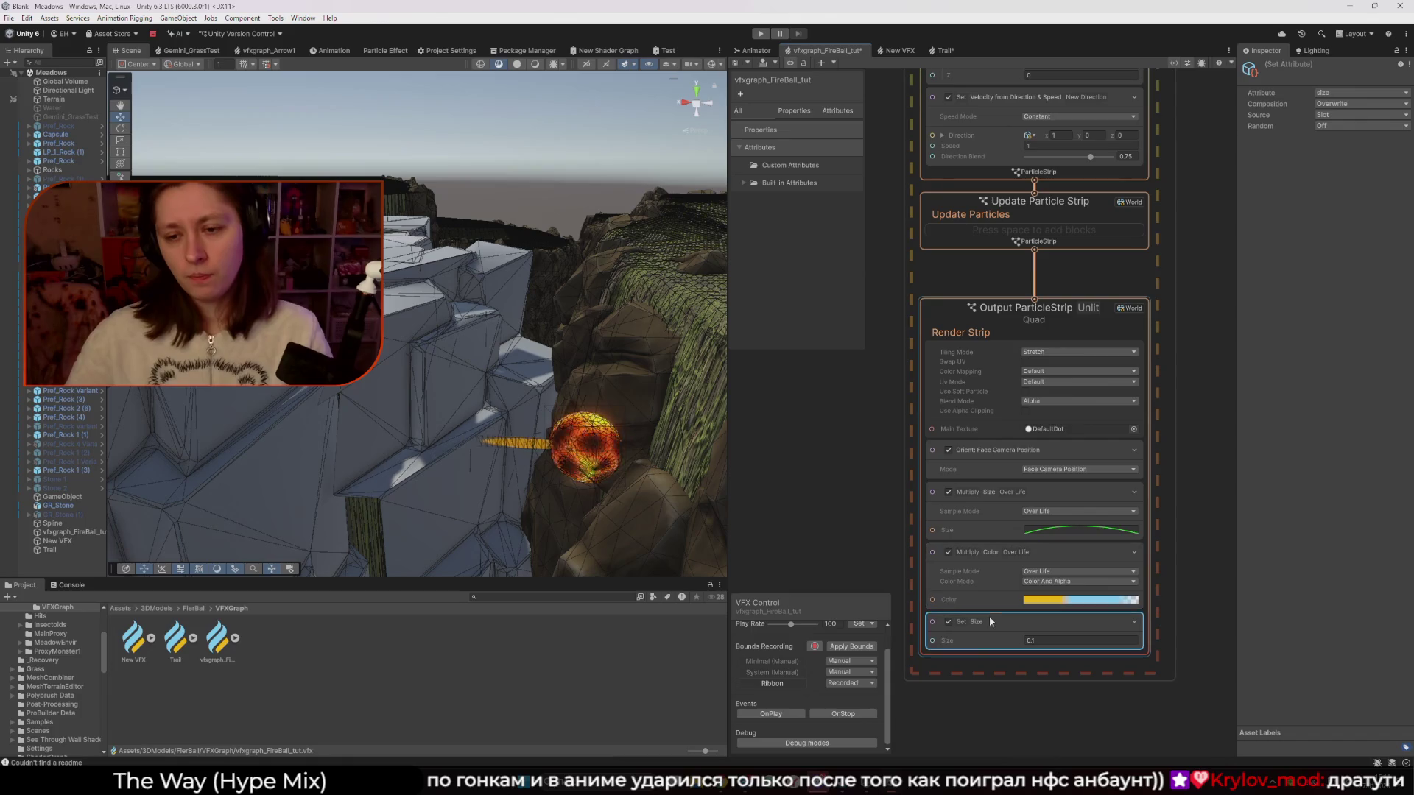
{"action": "left_click", "coordinate": [1032, 640]}
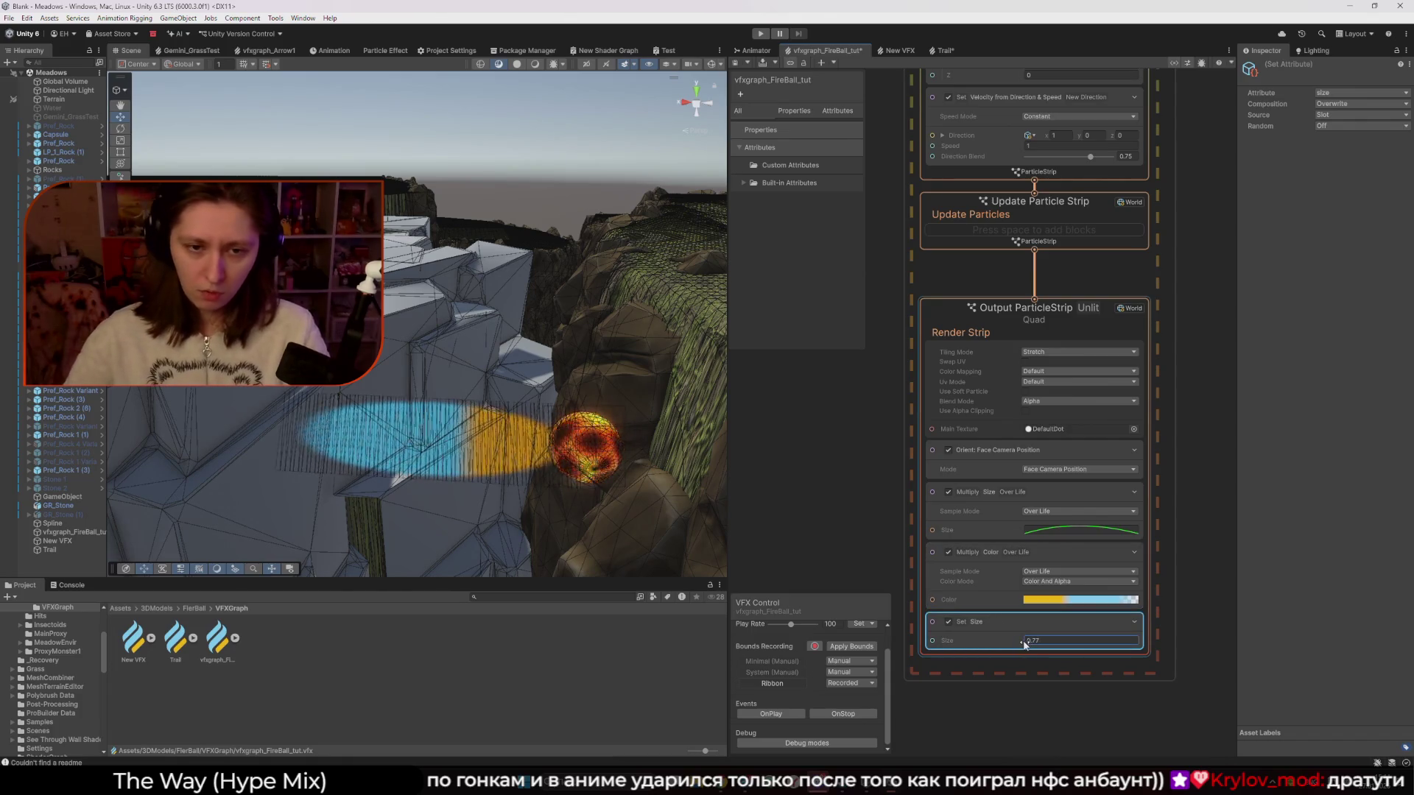
{"action": "left_click_drag", "start_coordinate": [1021, 645], "coordinate": [1021, 645]}
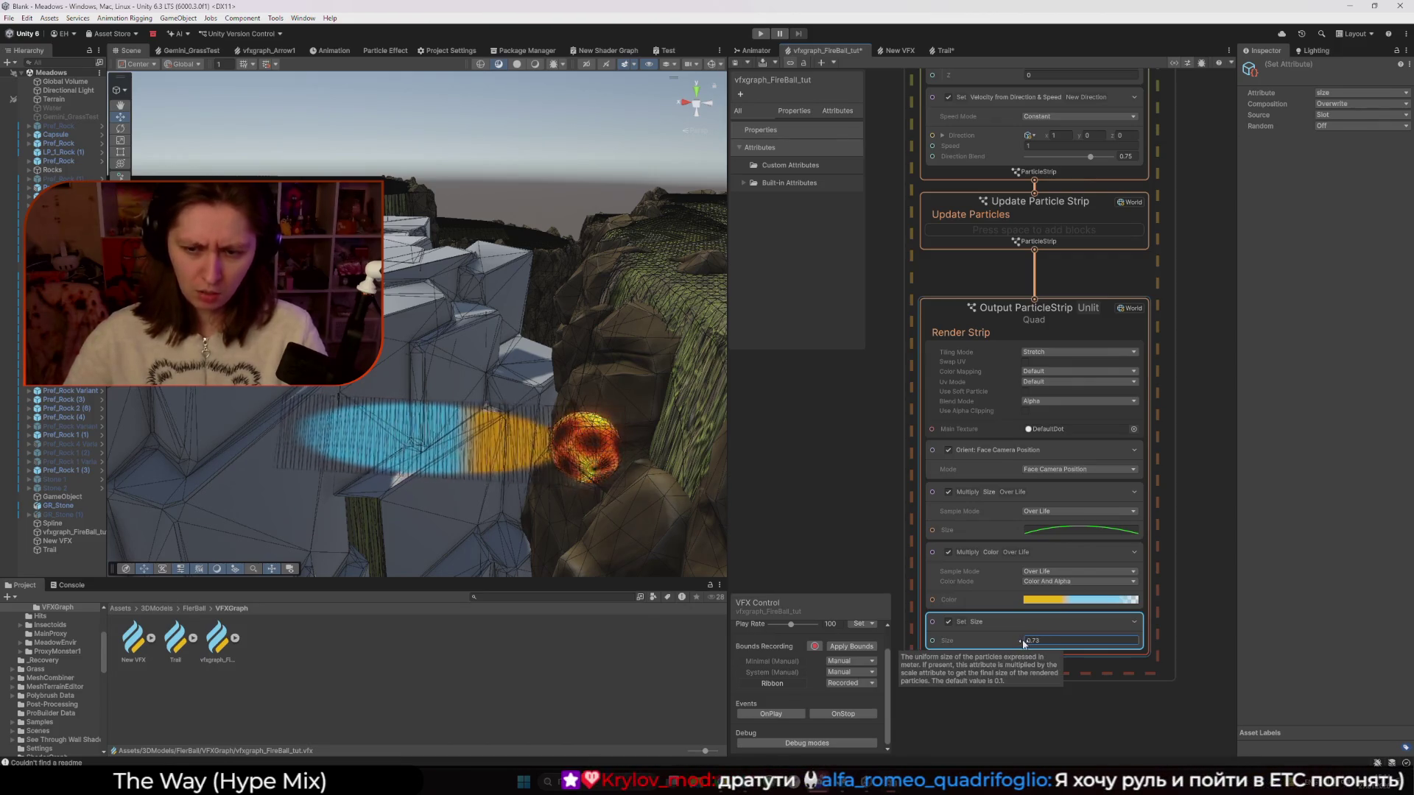
{"action": "key", "text": "BackSpace"}
{"action": "type", "text": "0."}
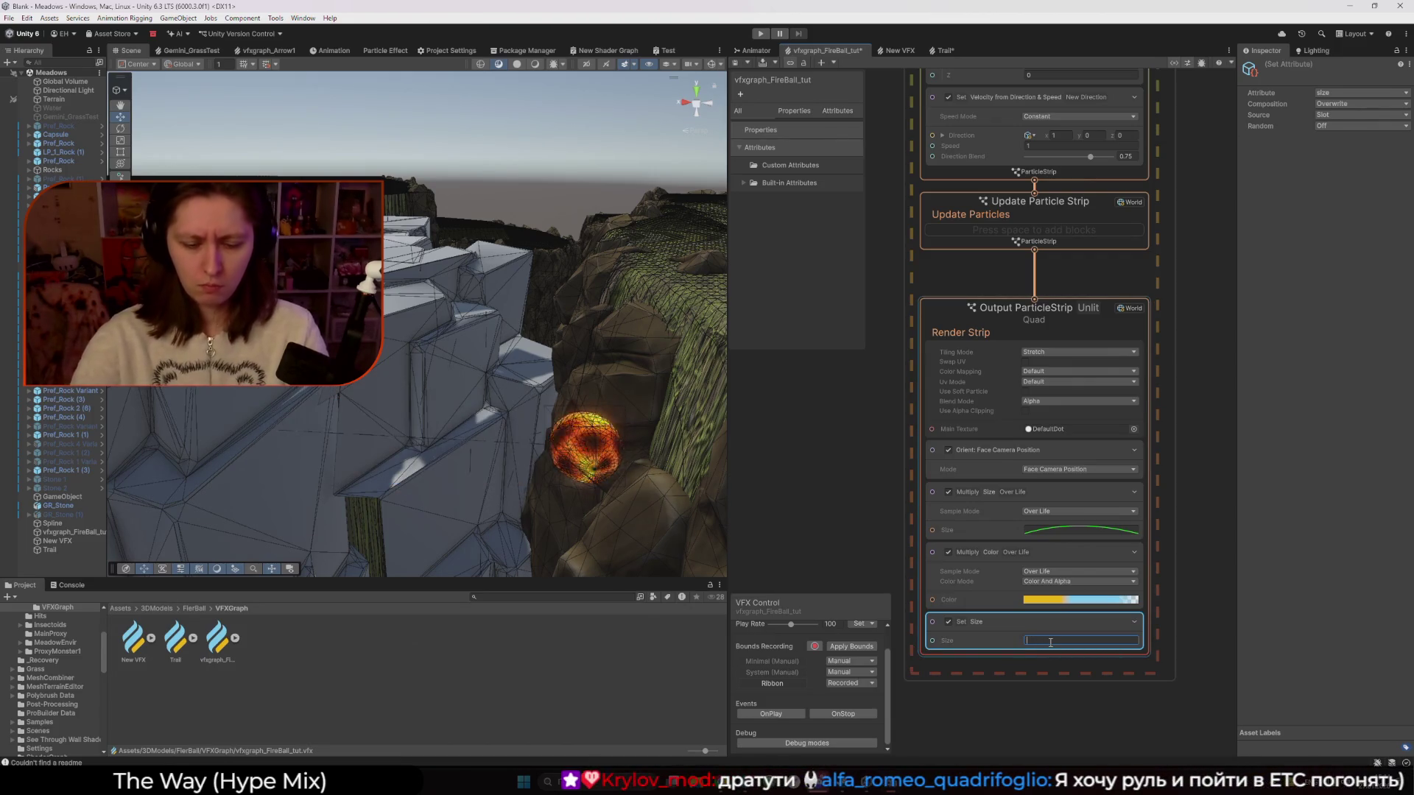
{"action": "type", "text": "5"}
{"action": "key", "text": "Return"}
Change the Set Size composition to Add with a value of 0.6
{"action": "left_click", "coordinate": [1343, 104]}
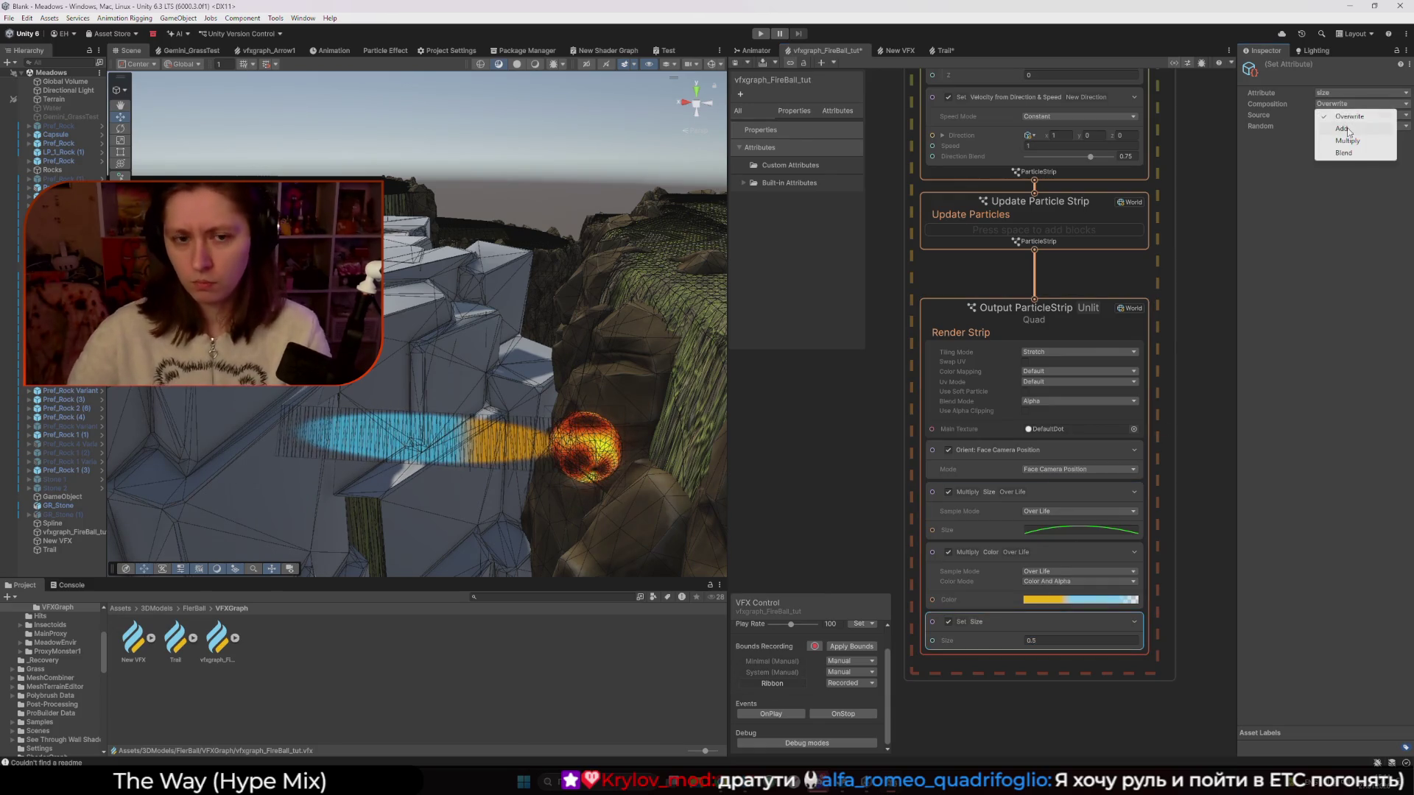
{"action": "left_click", "coordinate": [1345, 124]}
{"action": "left_click", "coordinate": [1040, 640]}
{"action": "type", "text": "1"}
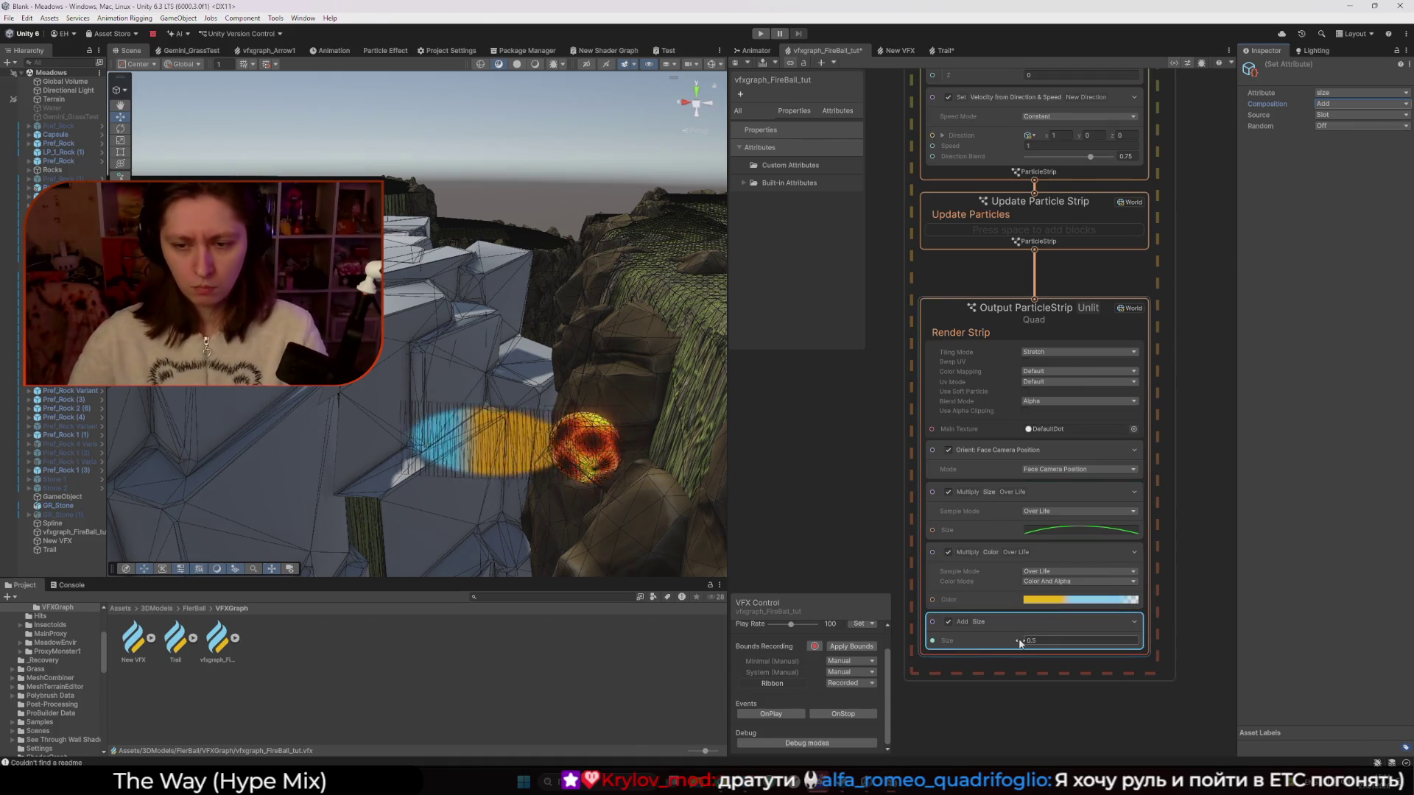
{"action": "type", "text": ".09"}
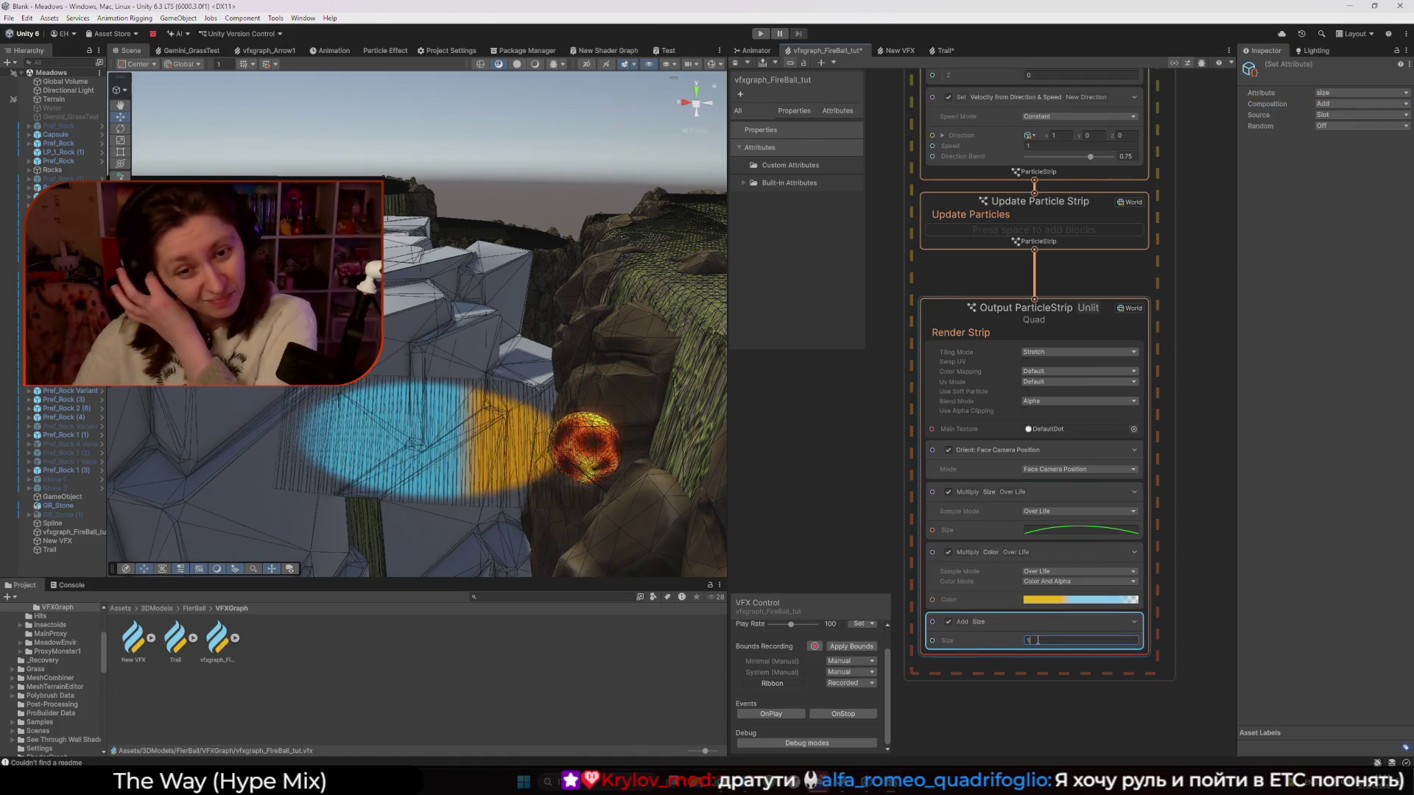
{"action": "key", "text": "BackSpace"}
{"action": "key", "text": "BackSpace"}
{"action": "key", "text": "BackSpace"}
{"action": "type", "text": "0.6"}
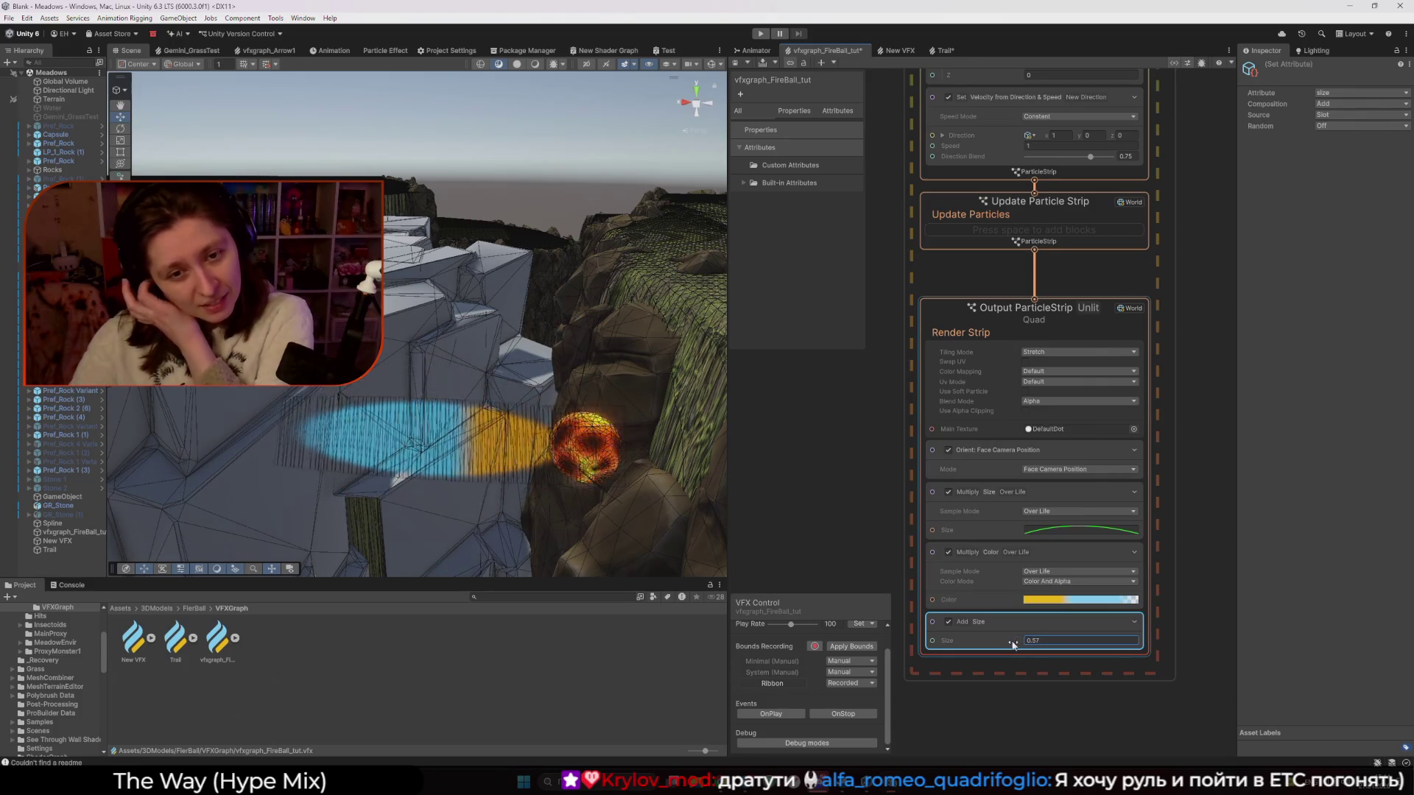
Return the Scene view to Shaded, orbit to view the trail, and bring up the Unity docs browser
{"action": "left_click", "coordinate": [517, 64]}
{"action": "mouse_move", "coordinate": [538, 243]}
{"action": "left_mouse_down"}
{"action": "mouse_move", "coordinate": [570, 296]}
{"action": "mouse_move", "coordinate": [586, 417]}
{"action": "left_mouse_up"}
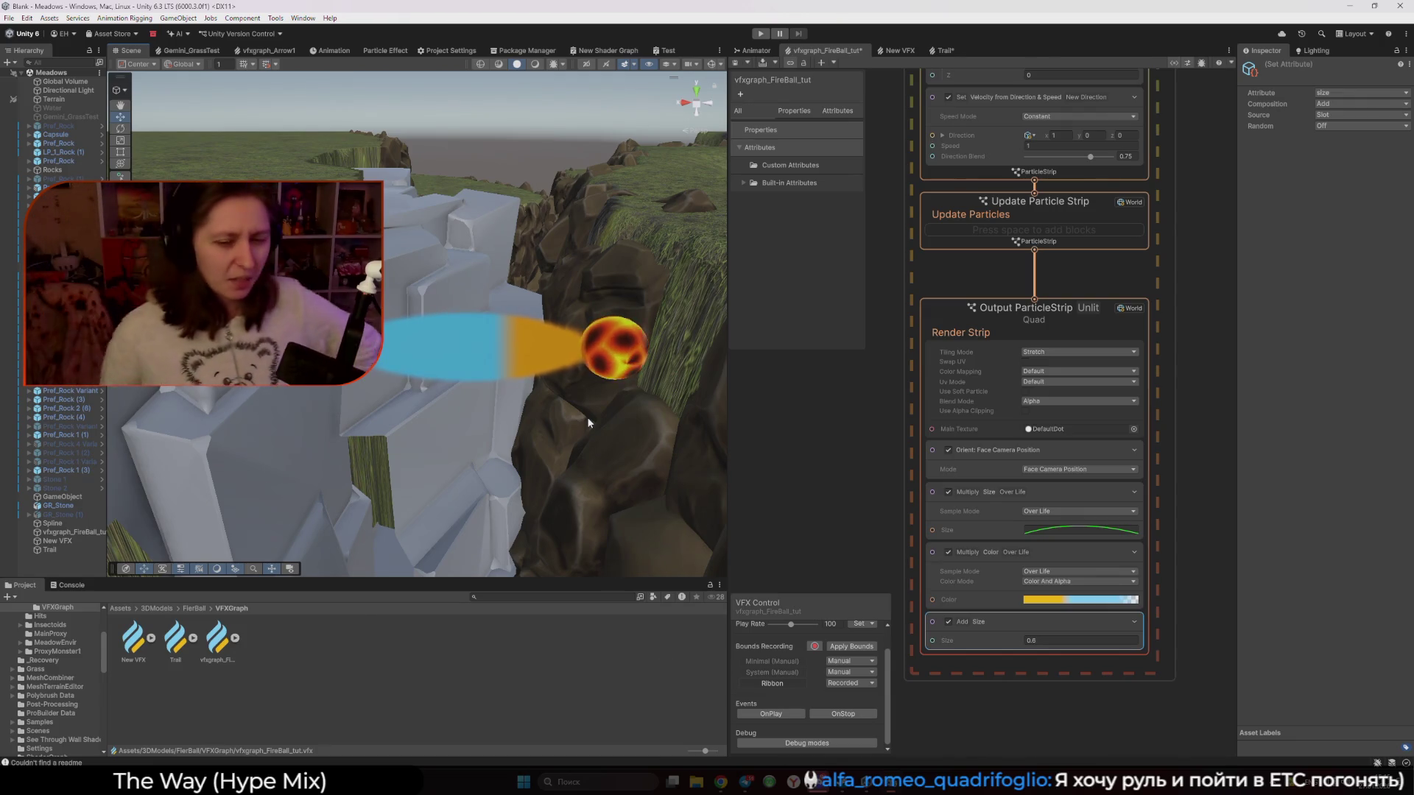
{"action": "mouse_move", "coordinate": [722, 784]}
{"action": "left_click", "coordinate": [902, 667]}
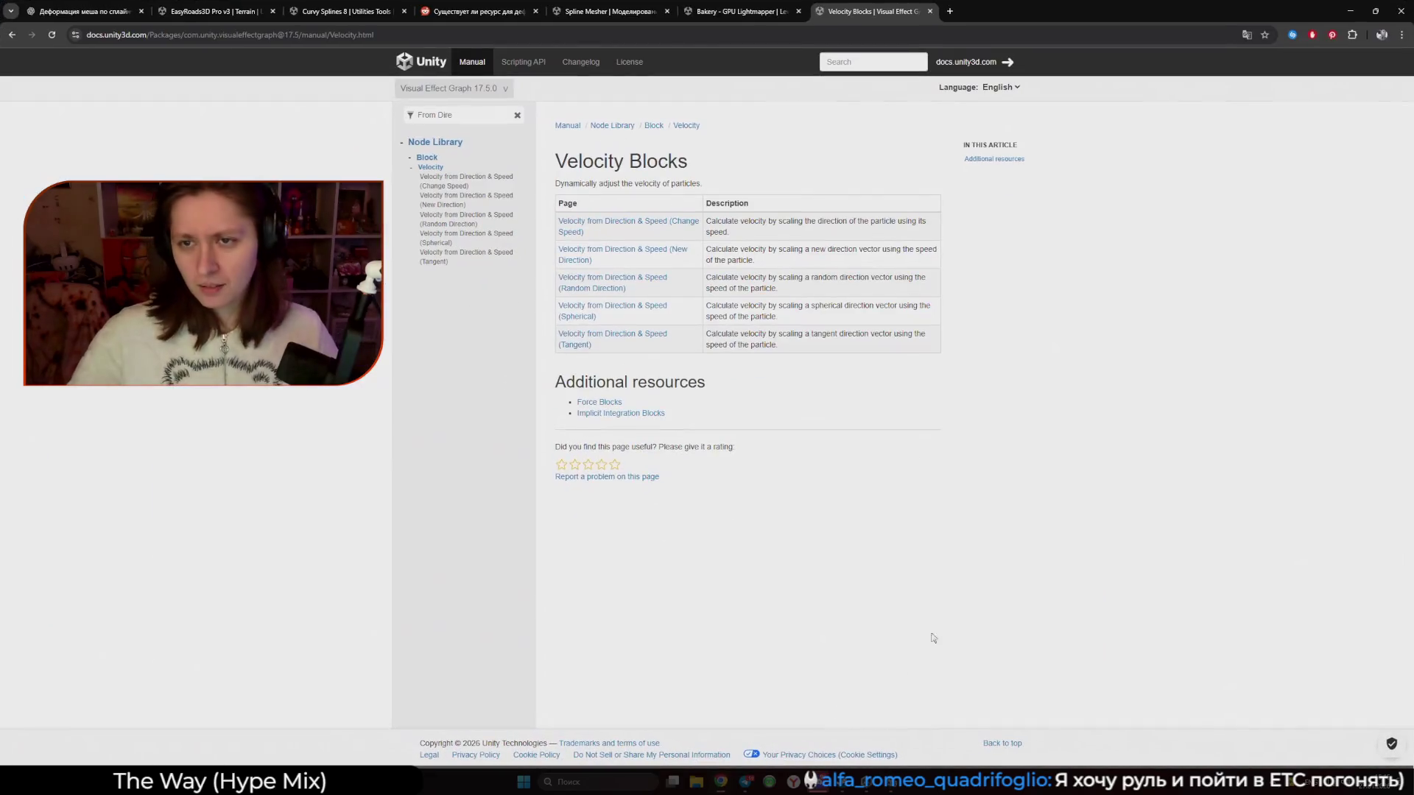
Bring the Chrome Velocity Blocks manual window in front of Unity and shift it left
{"action": "key", "text": "alt+Tab"}
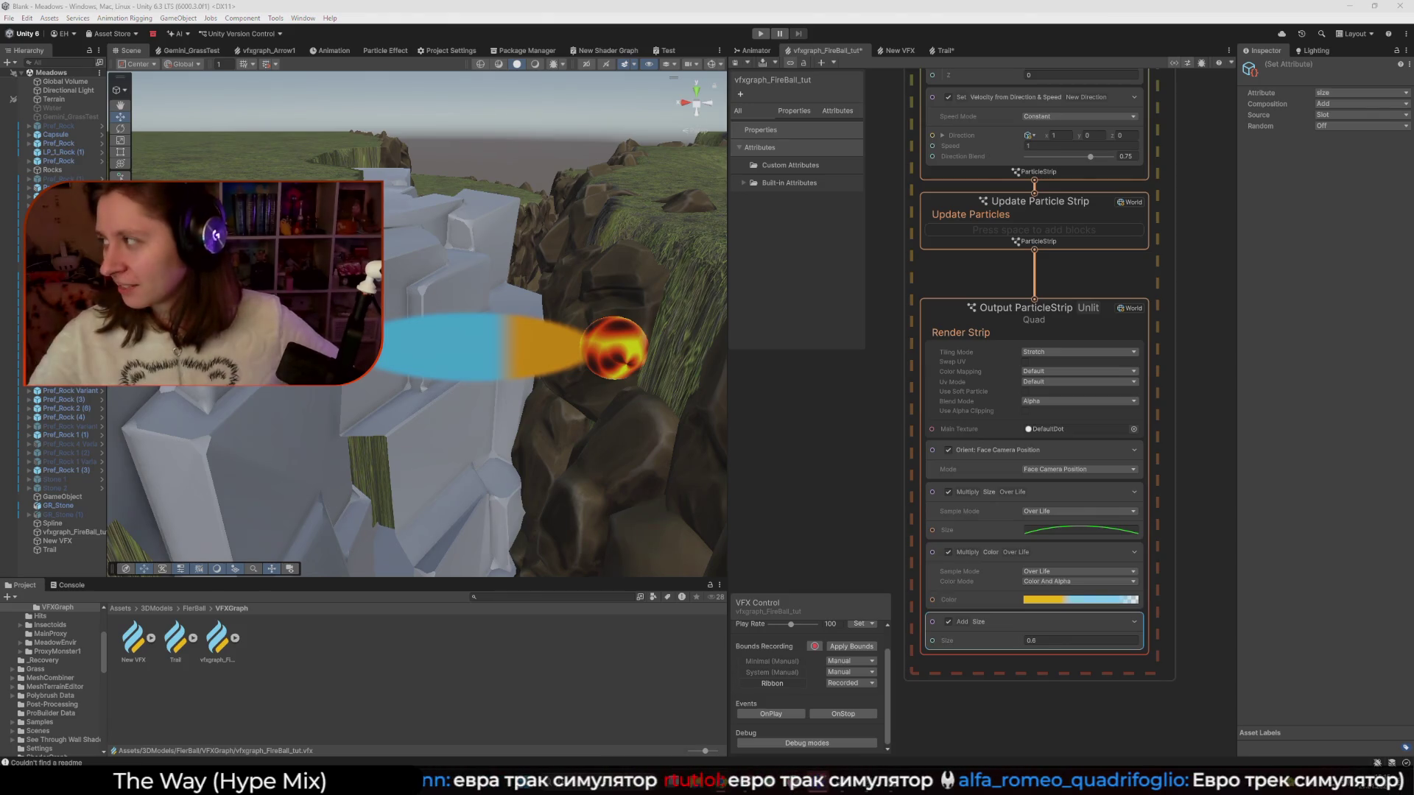
{"action": "key", "text": "alt+Tab"}
{"action": "left_click_drag", "start_coordinate": [1314, 132], "coordinate": [1056, 108]}
{"action": "left_click", "coordinate": [1150, 105]}
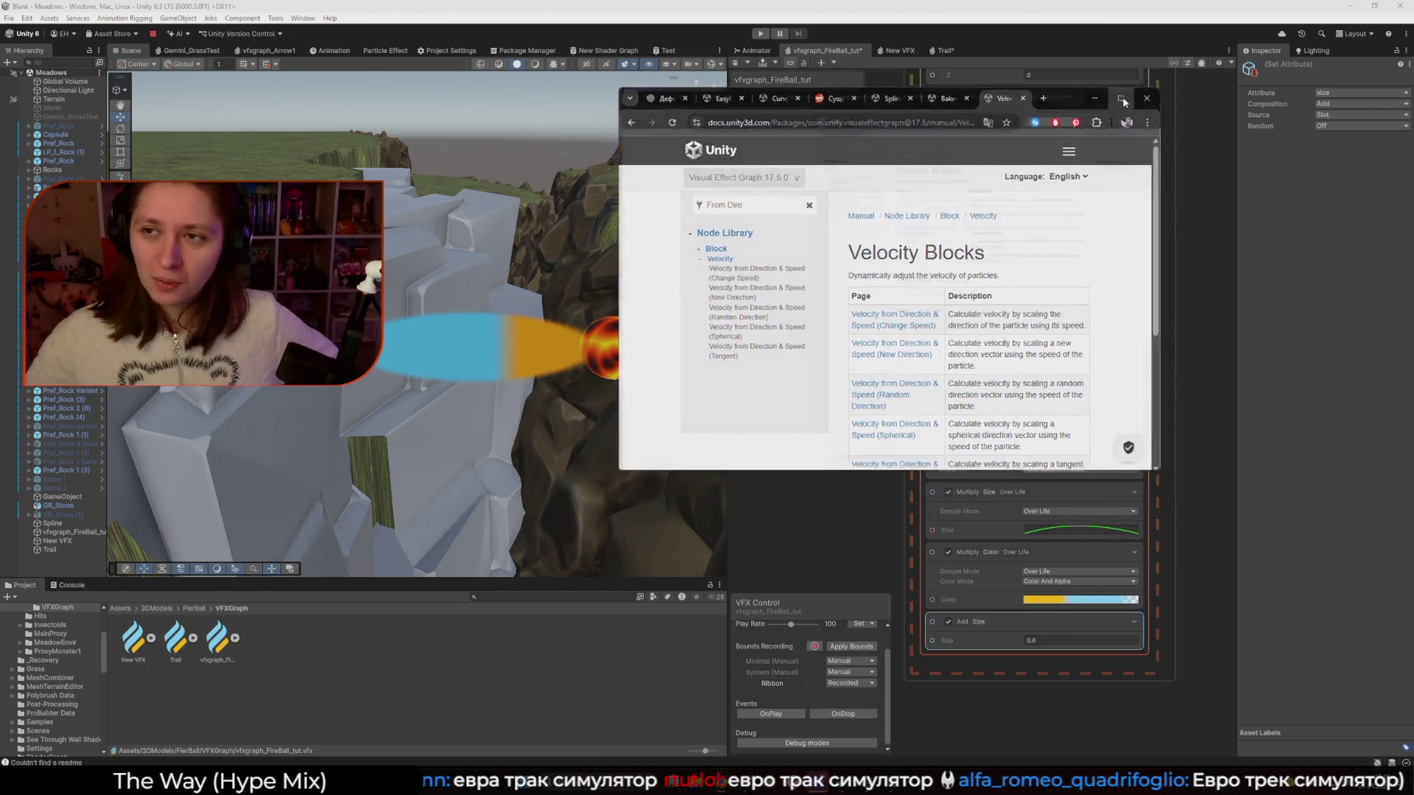
Minimize the browser, bring the Steam library window over Unity, and open its account menu
{"action": "left_click", "coordinate": [1350, 9]}
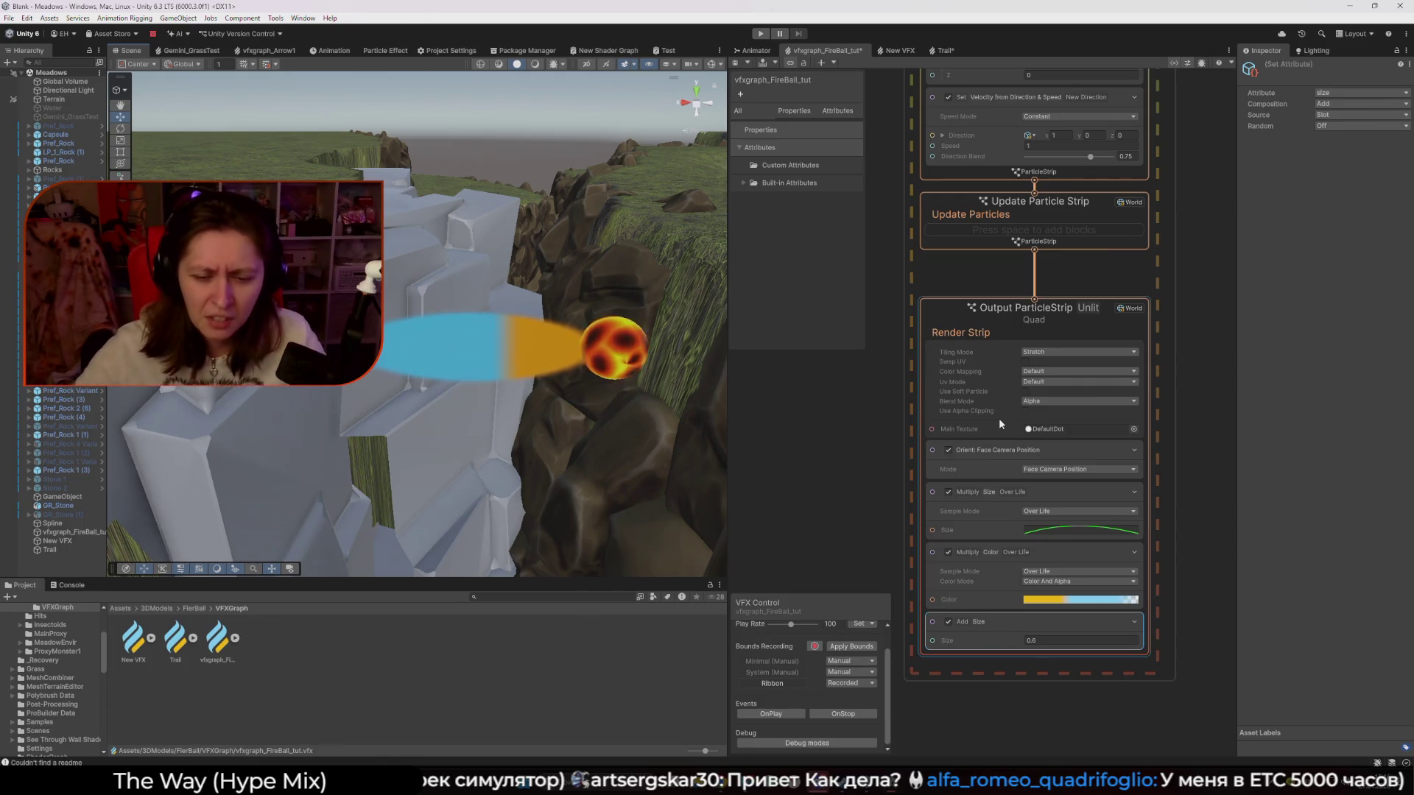
{"action": "mouse_move", "coordinate": [840, 785]}
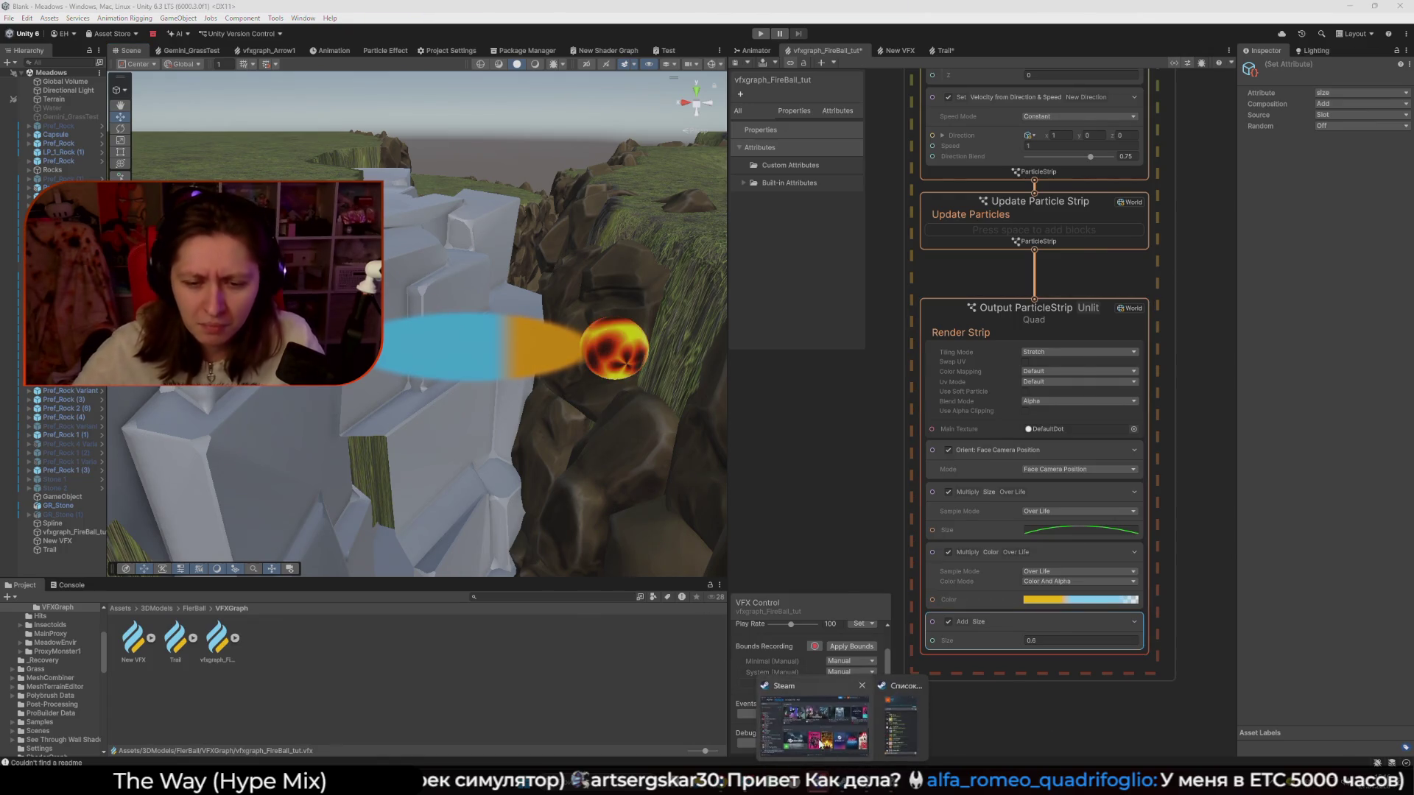
{"action": "left_click", "coordinate": [814, 724]}
{"action": "left_click", "coordinate": [950, 194]}
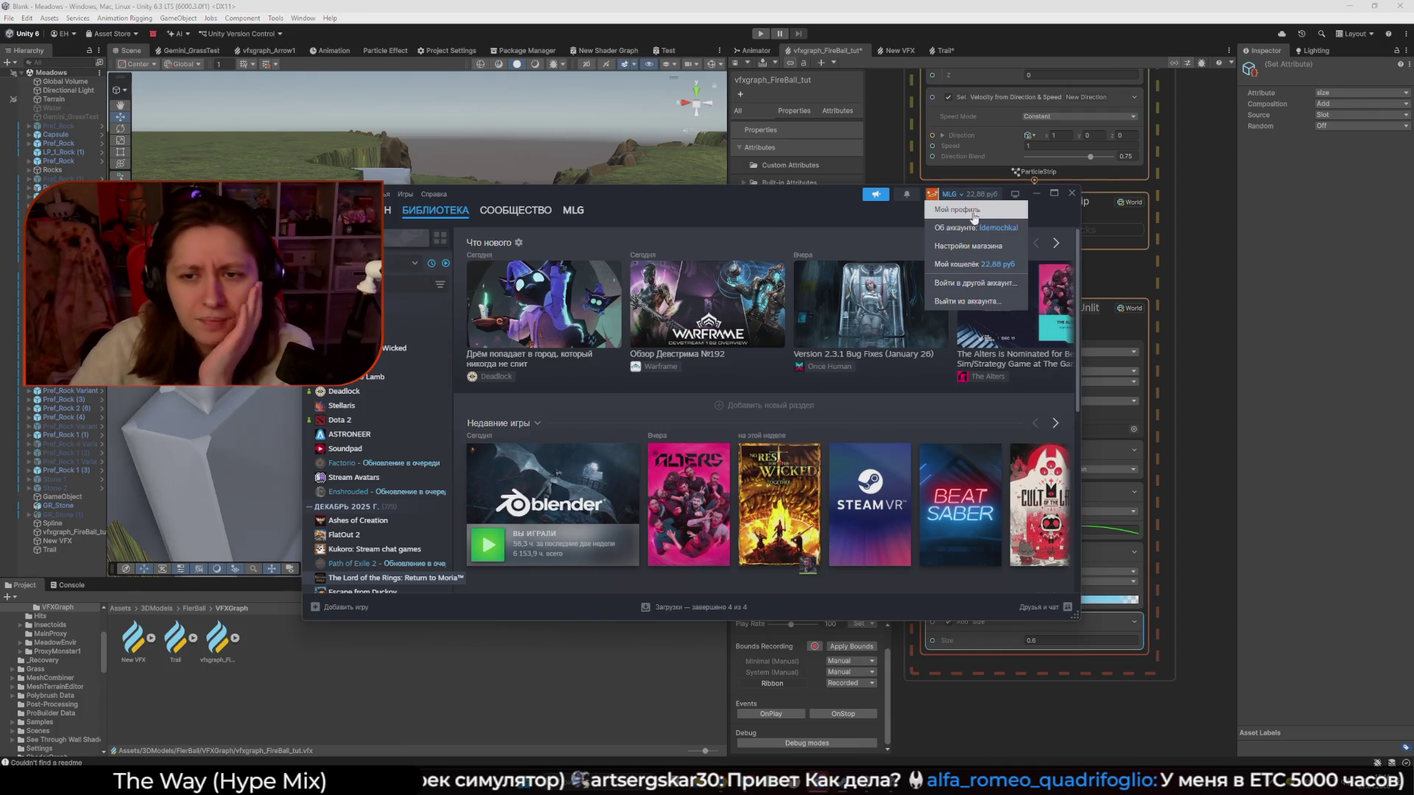
Browse the Steam profile's Blender play hours, return to the Library, then minimize Steam
{"action": "left_click", "coordinate": [972, 217]}
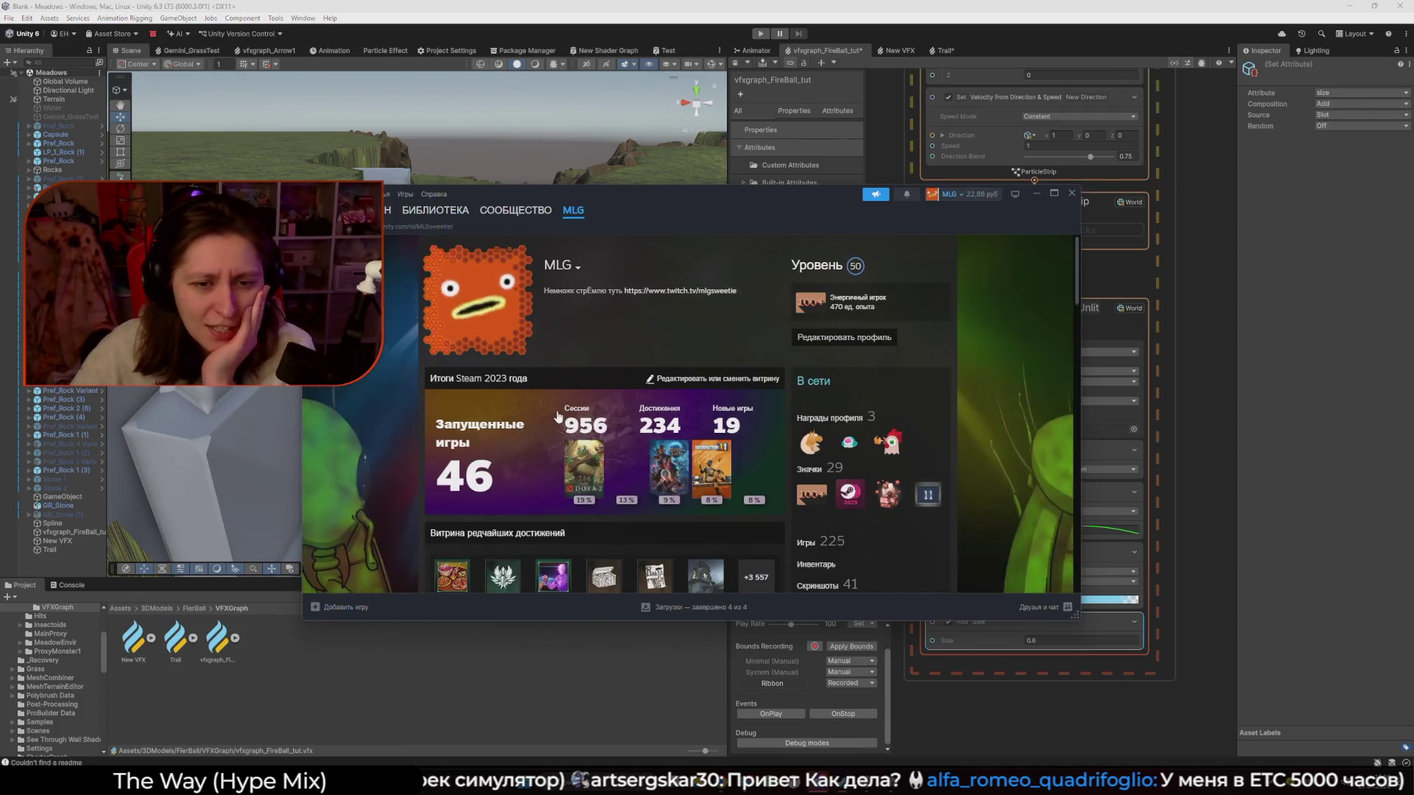
{"action": "scroll", "coordinate": [564, 455], "scroll_direction": "down", "scroll_amount": 6}
{"action": "scroll", "coordinate": [547, 412], "scroll_direction": "down", "scroll_amount": 5}
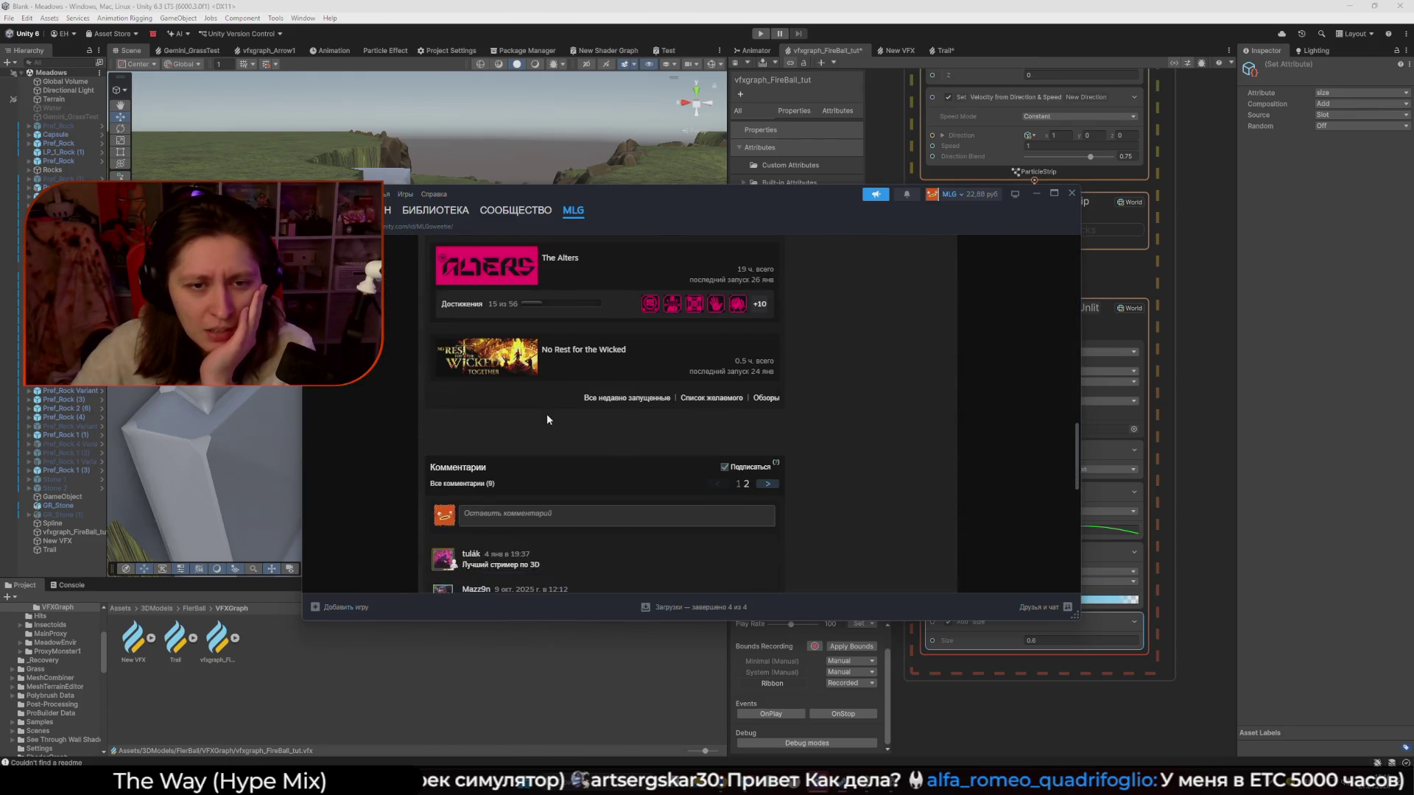
{"action": "scroll", "coordinate": [547, 414], "scroll_direction": "up", "scroll_amount": 2}
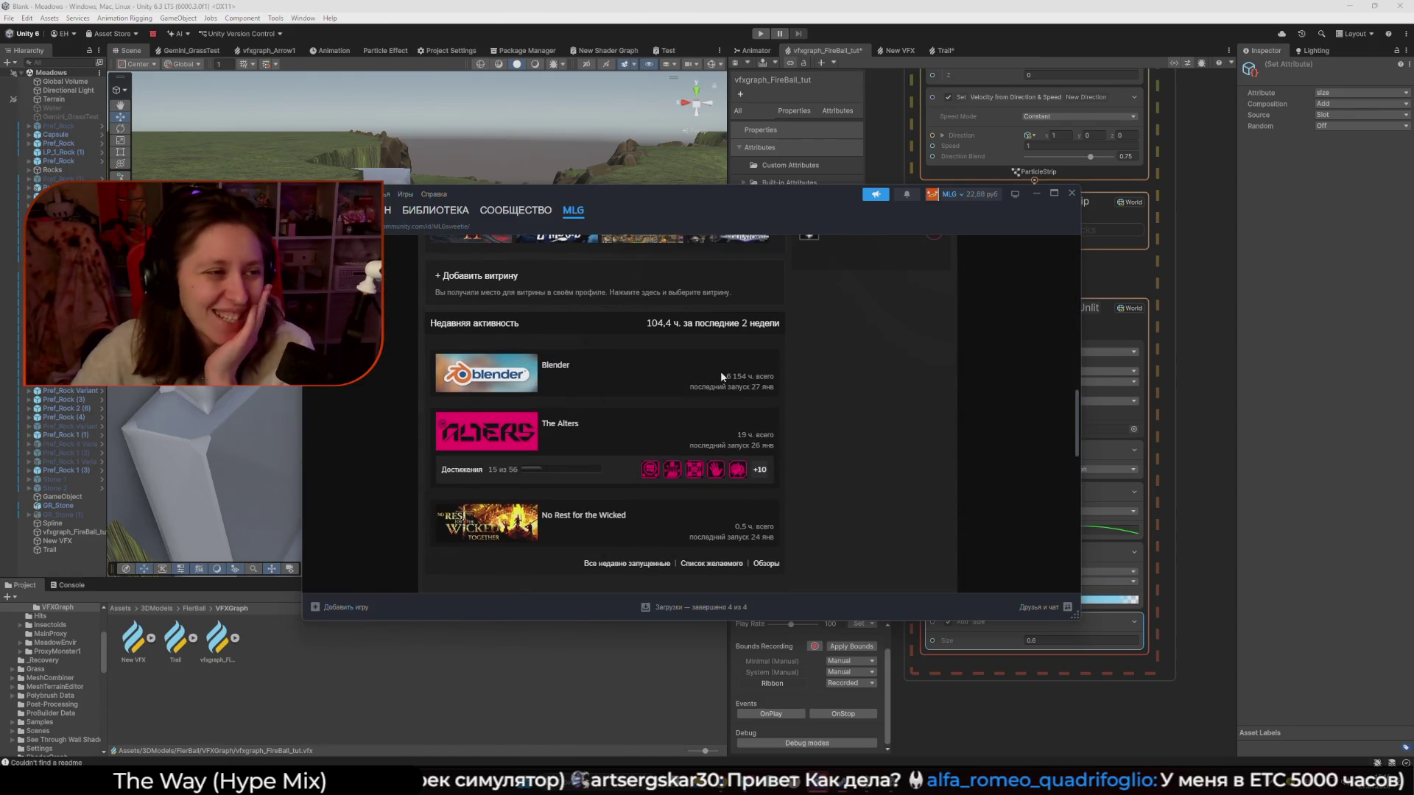
{"action": "left_click_drag", "start_coordinate": [723, 376], "coordinate": [753, 375]}
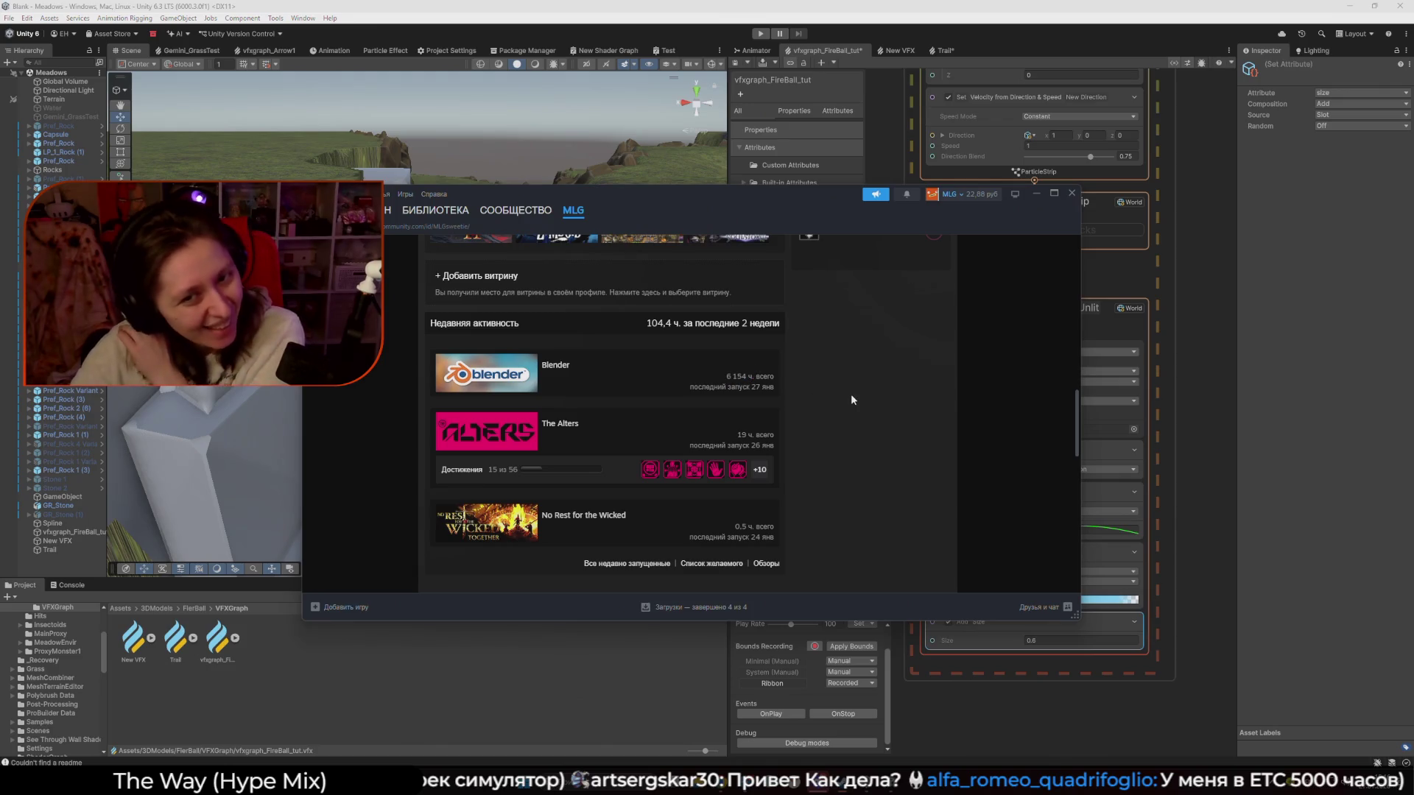
{"action": "scroll", "coordinate": [882, 436], "scroll_direction": "down", "scroll_amount": 4}
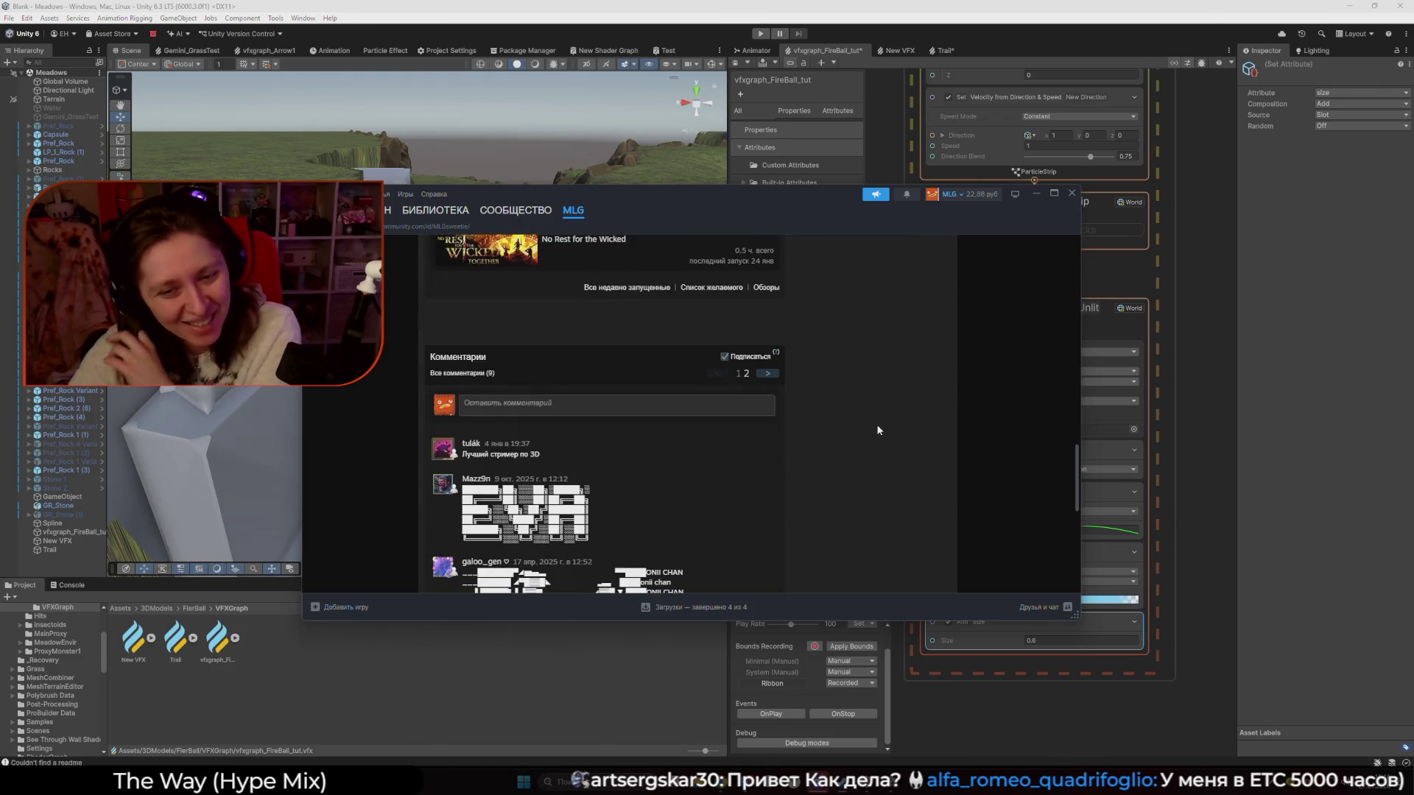
{"action": "scroll", "coordinate": [869, 410], "scroll_direction": "up", "scroll_amount": 3}
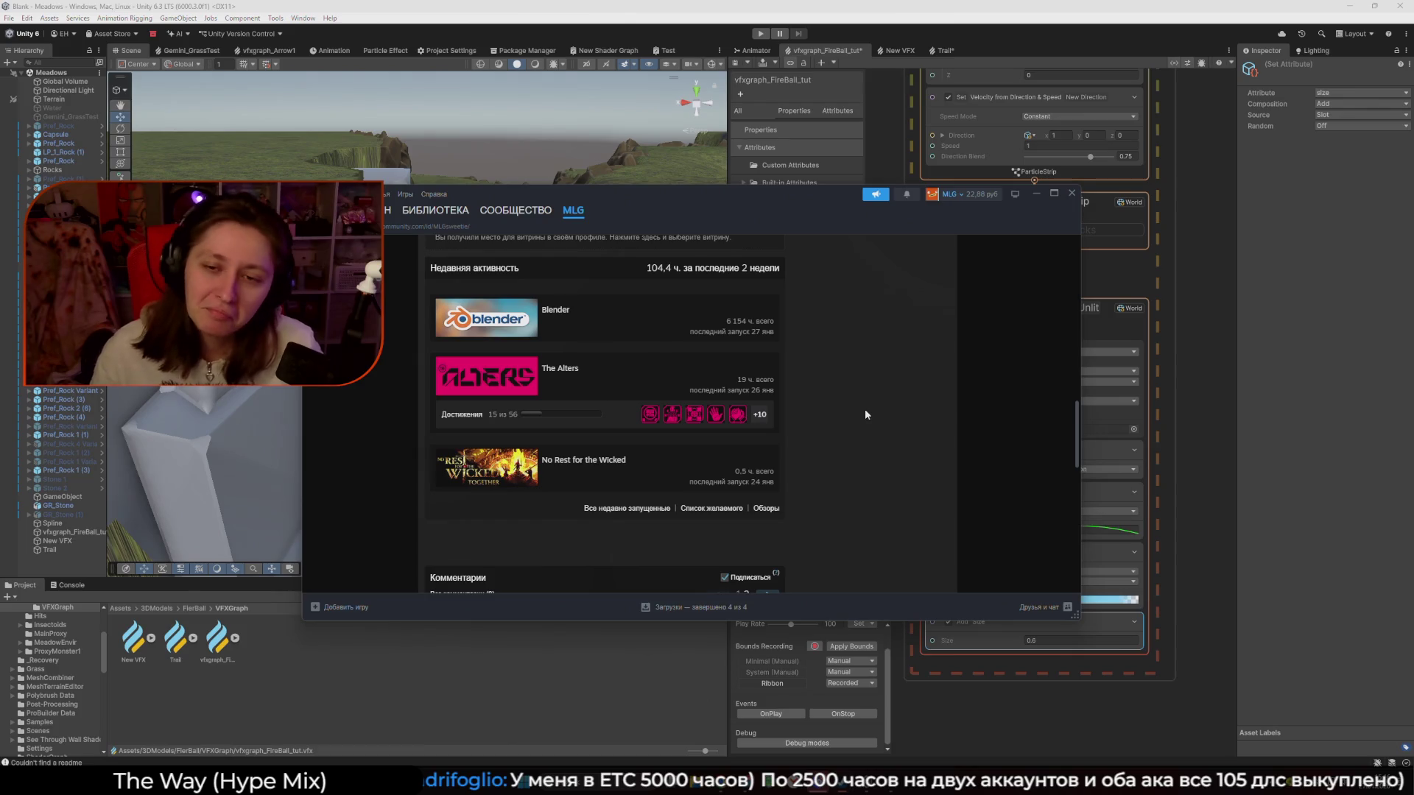
{"action": "scroll", "coordinate": [866, 412], "scroll_direction": "up", "scroll_amount": 3}
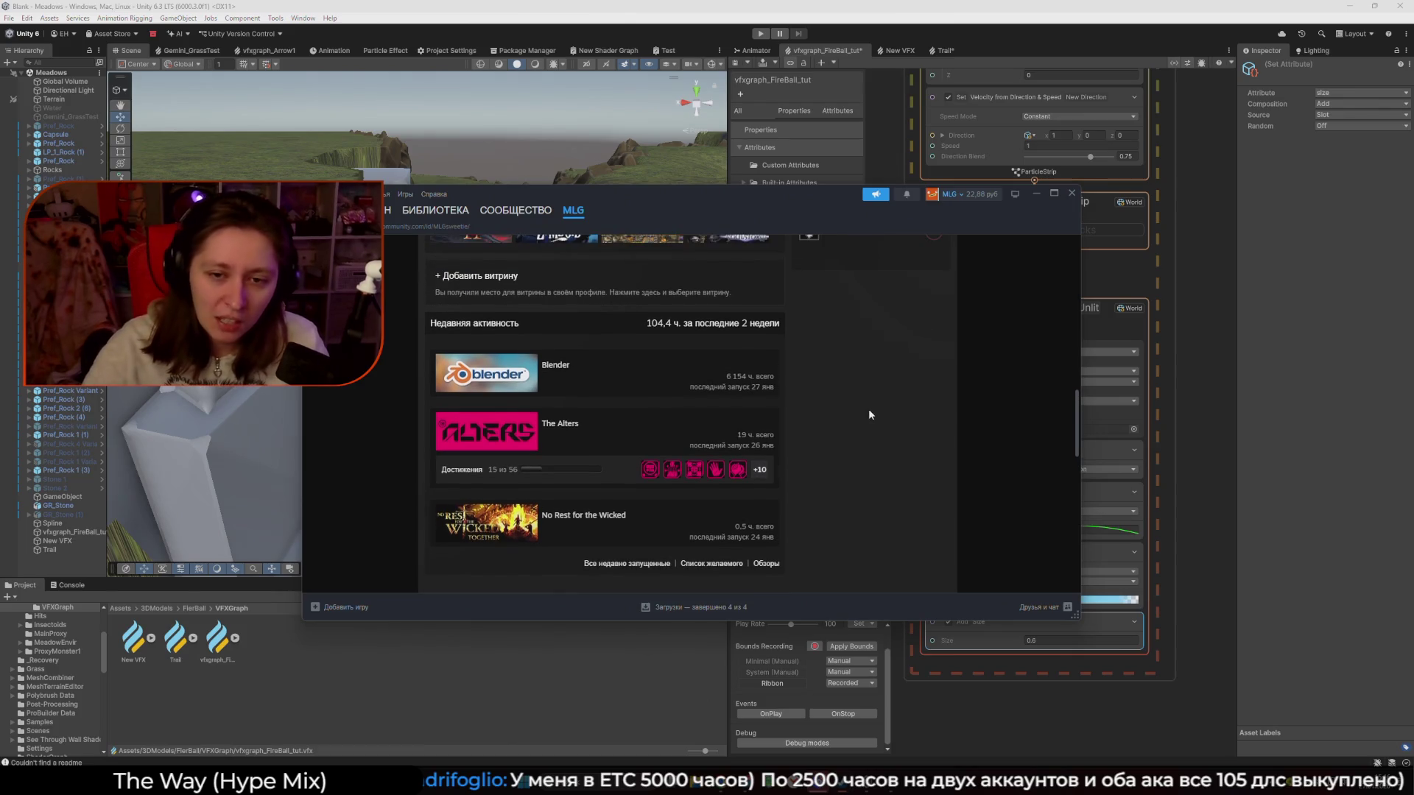
{"action": "scroll", "coordinate": [561, 490], "scroll_direction": "down", "scroll_amount": 2}
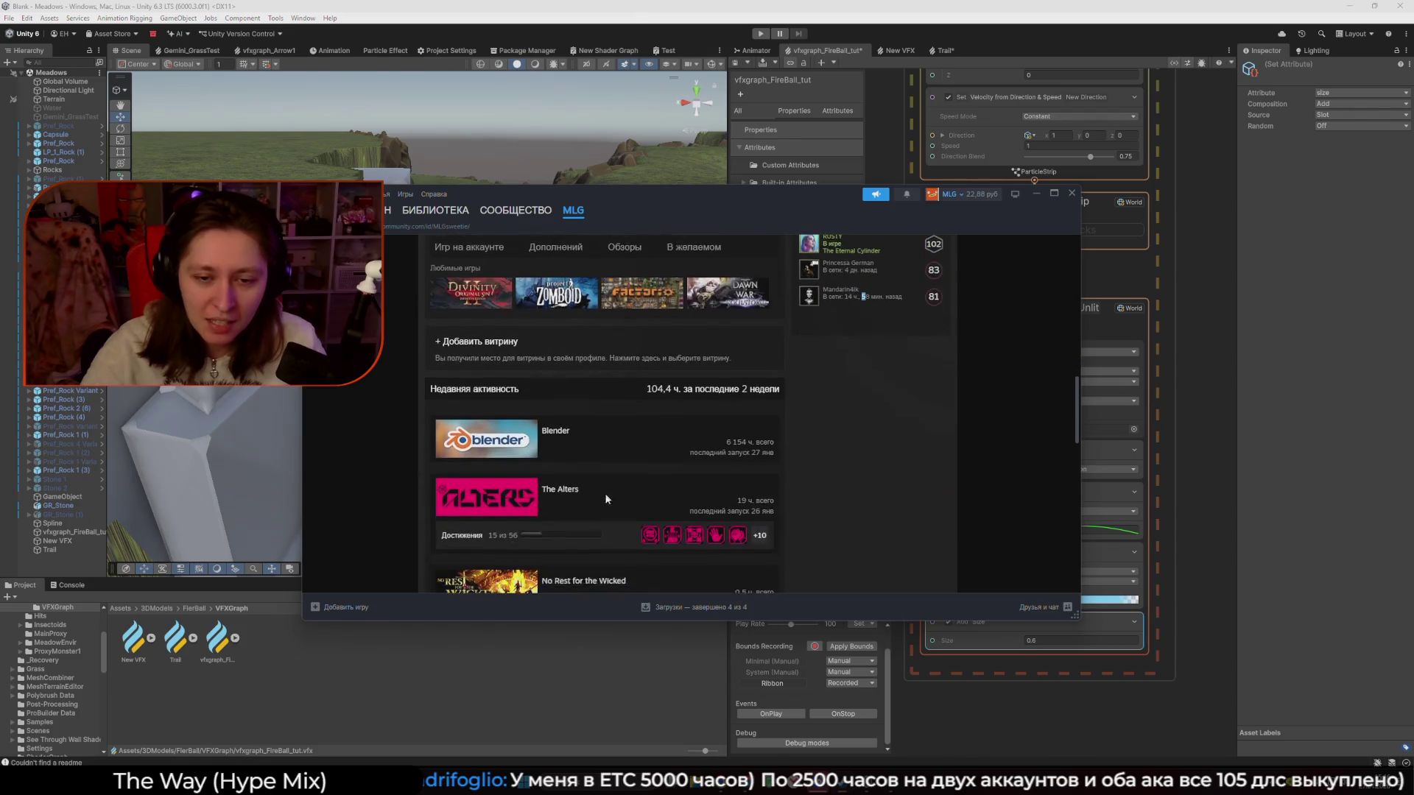
{"action": "scroll", "coordinate": [871, 434], "scroll_direction": "up", "scroll_amount": 2}
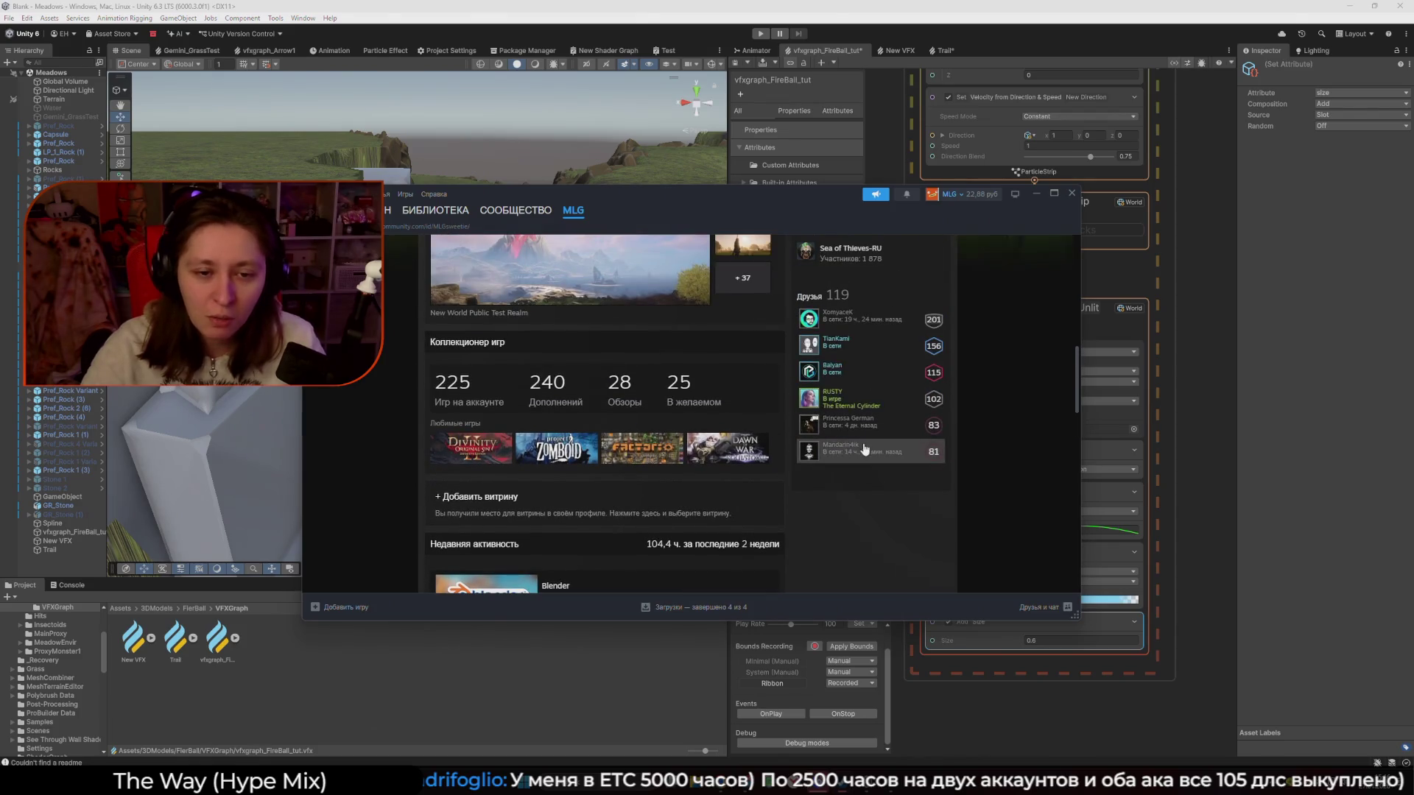
{"action": "left_click", "coordinate": [435, 210]}
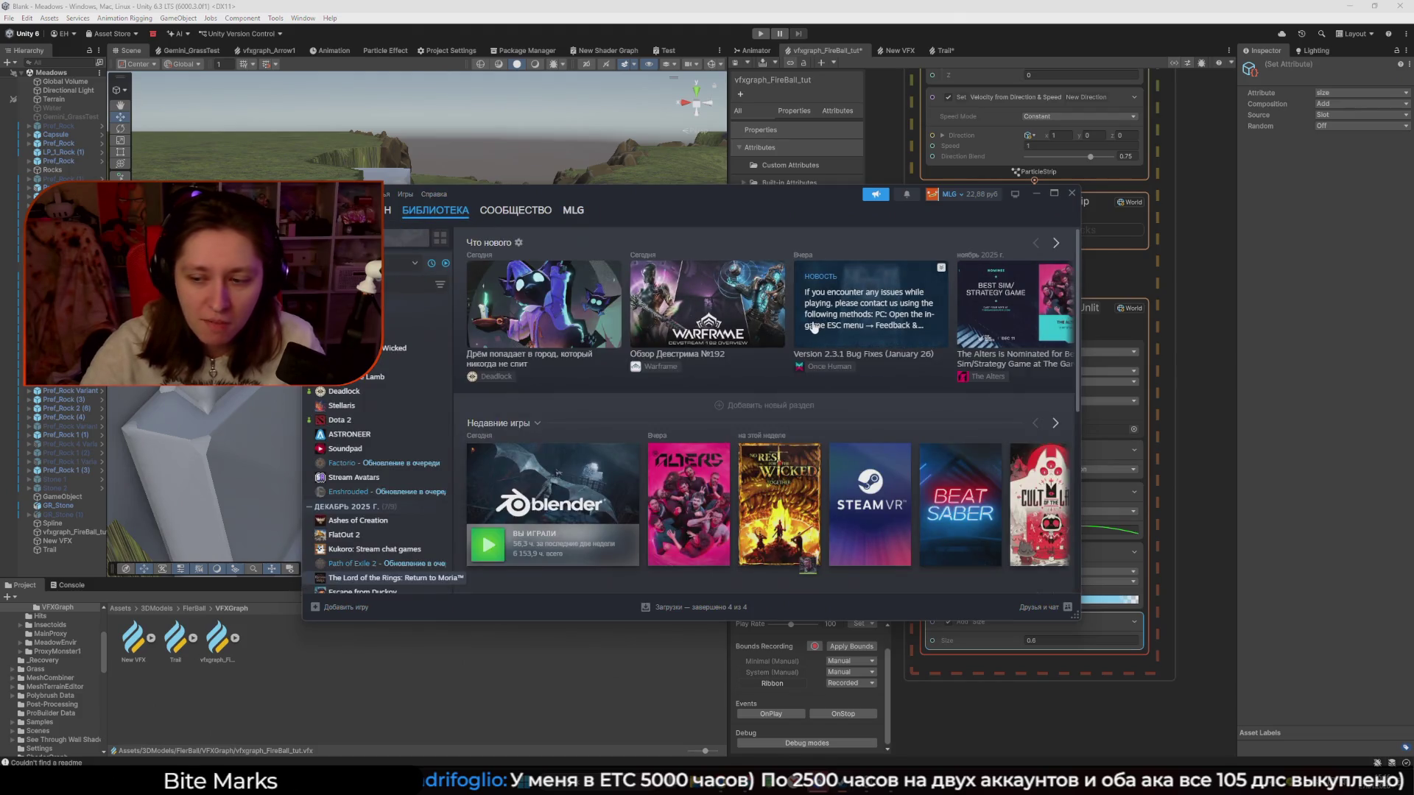
{"action": "left_click", "coordinate": [1036, 193]}
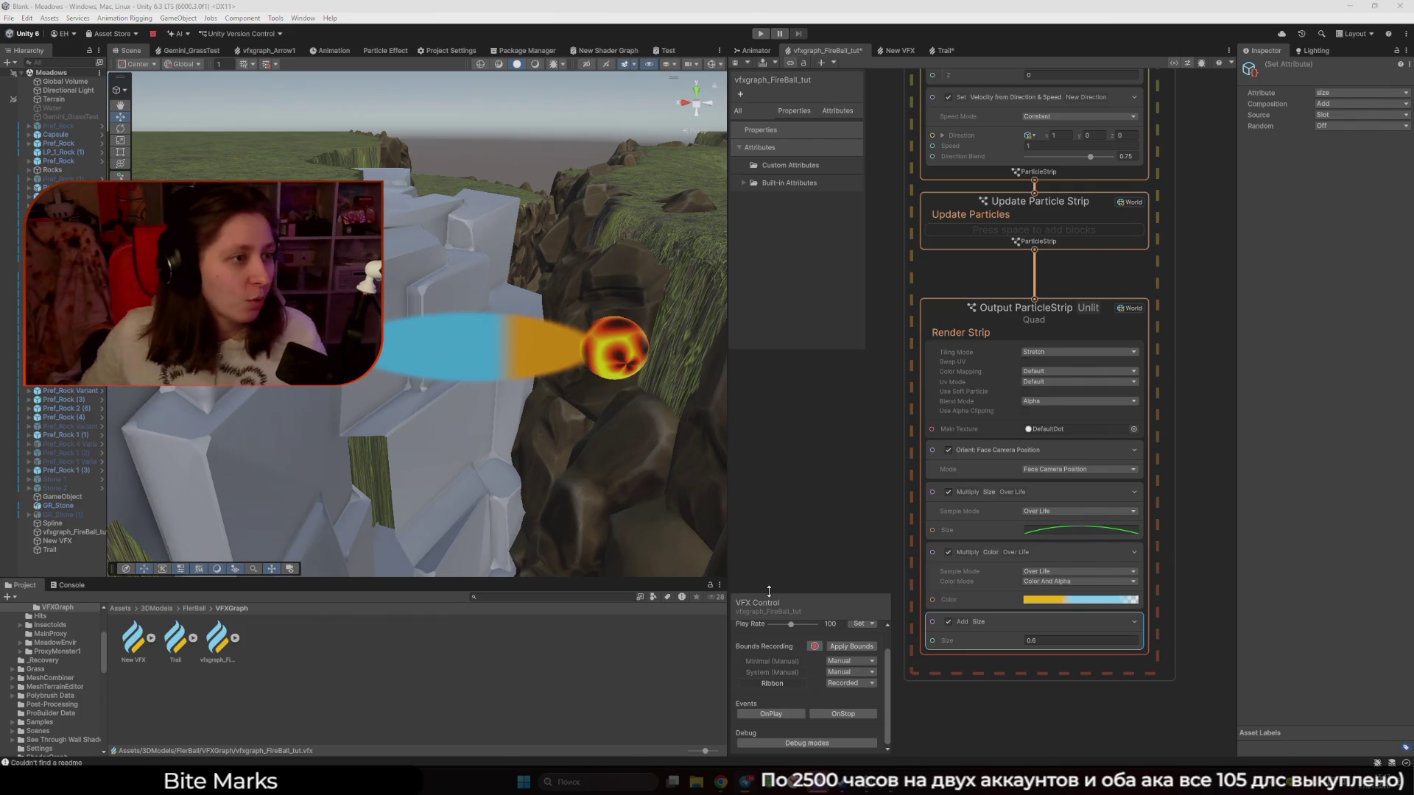
{"action": "left_click", "coordinate": [783, 550]}
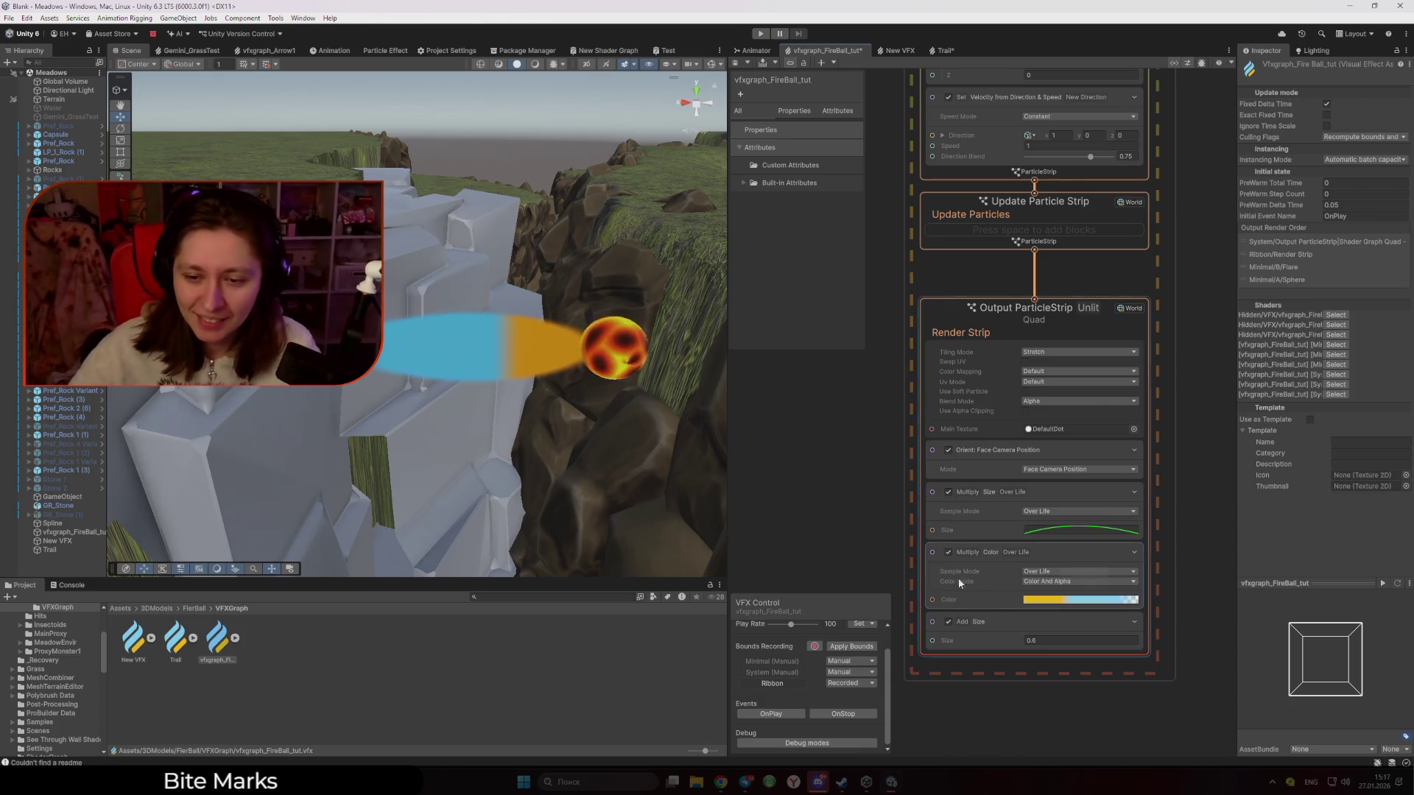
{"action": "left_click", "coordinate": [1080, 600]}
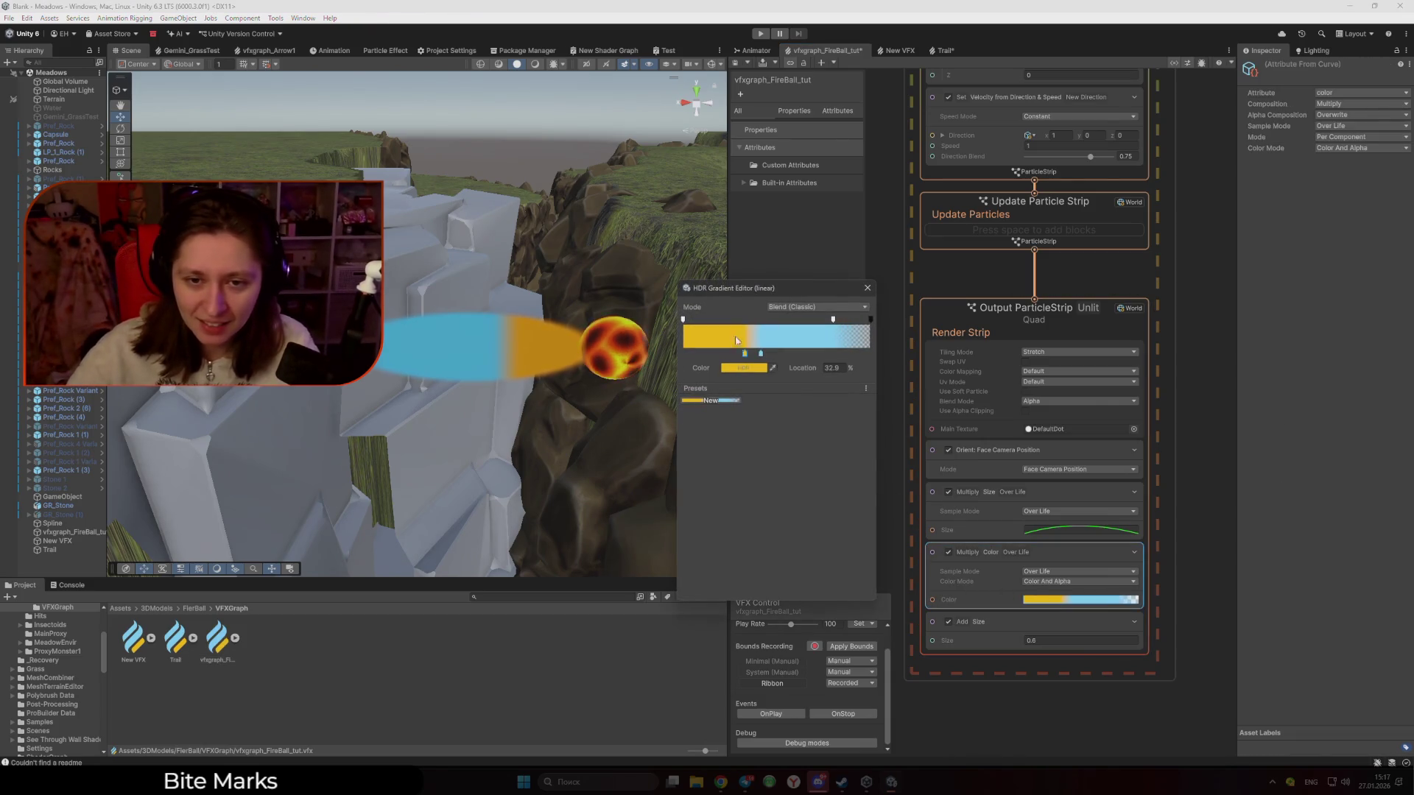
Replace the gradient's yellow colour key with the fireball's red-orange using the eyedropper
{"action": "left_click", "coordinate": [684, 319]}
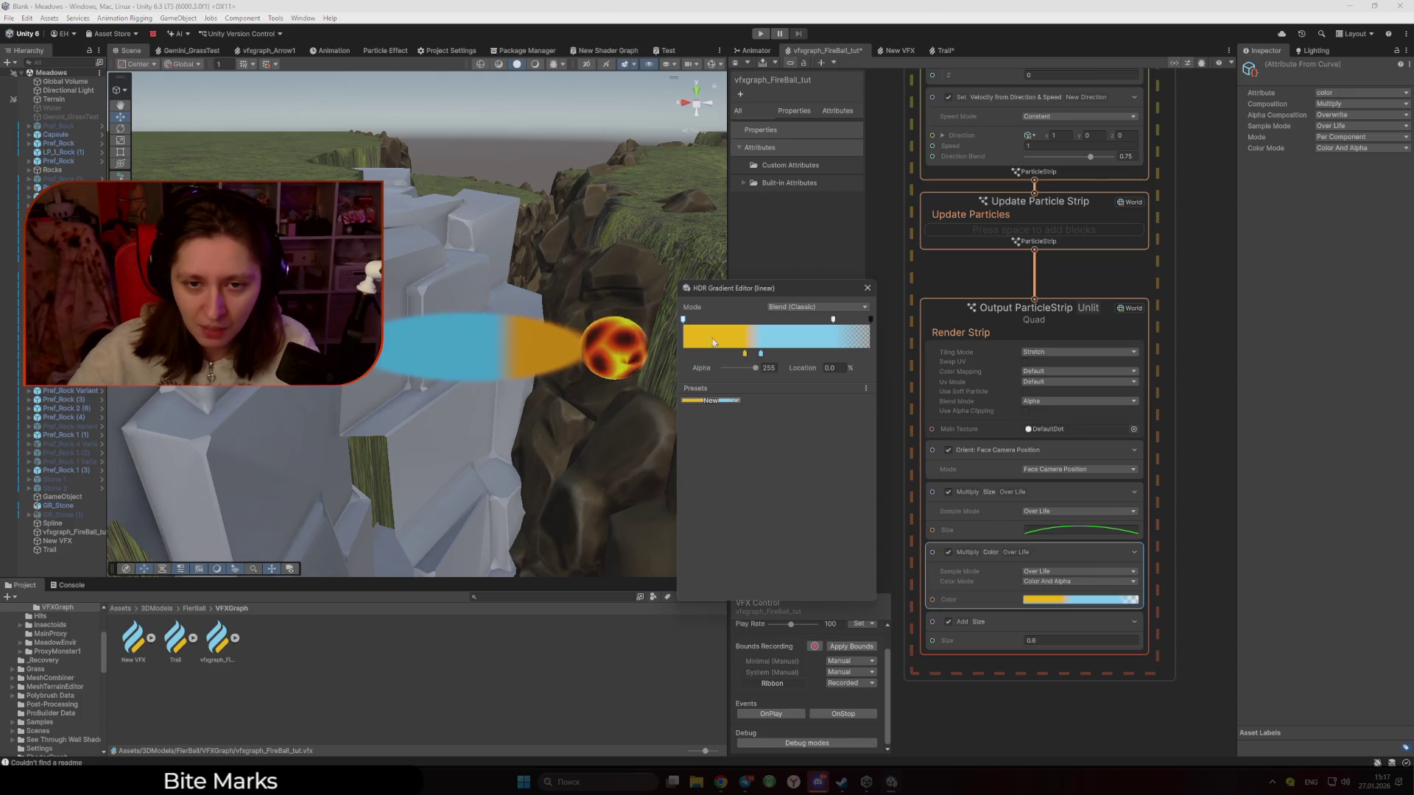
{"action": "left_click", "coordinate": [745, 353]}
{"action": "left_click", "coordinate": [732, 368]}
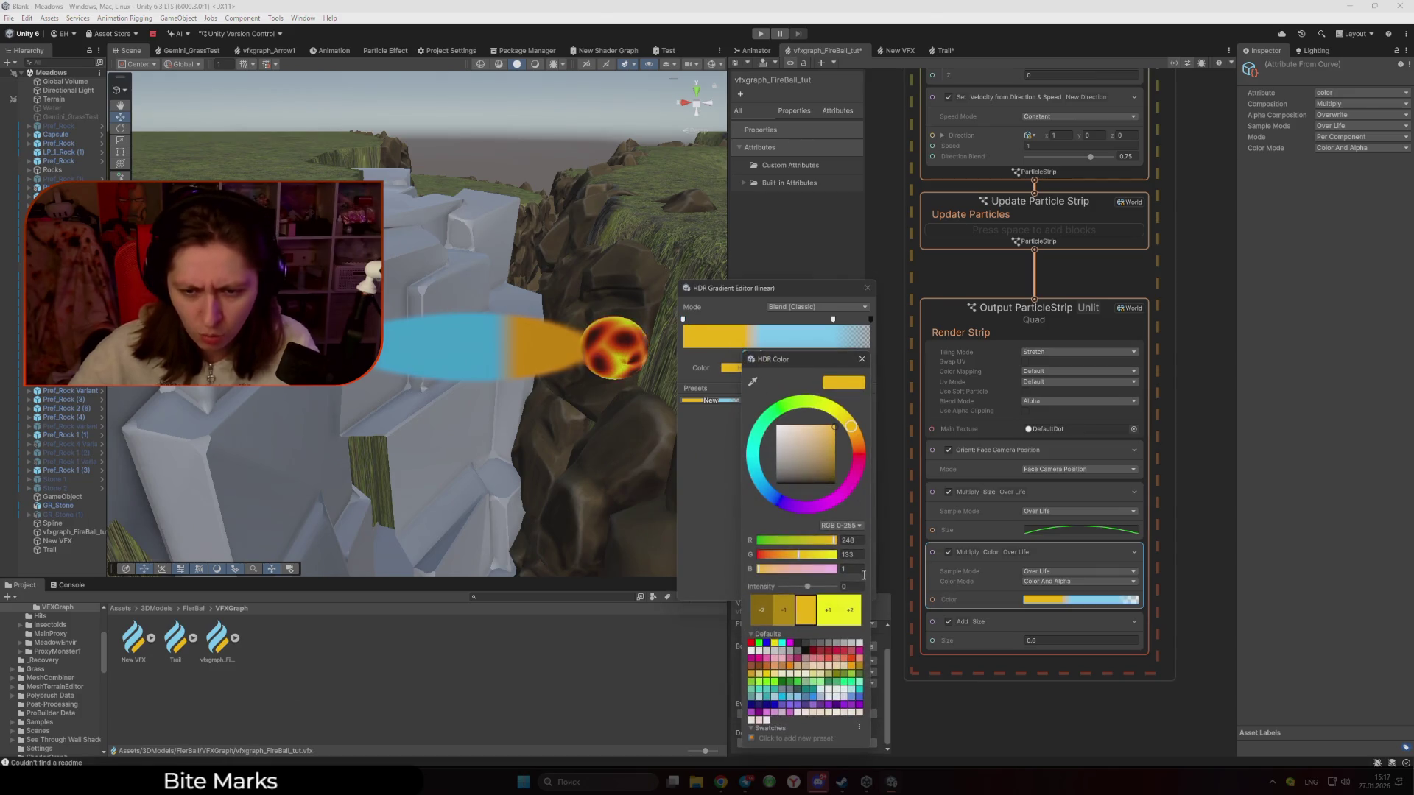
{"action": "left_click", "coordinate": [753, 382]}
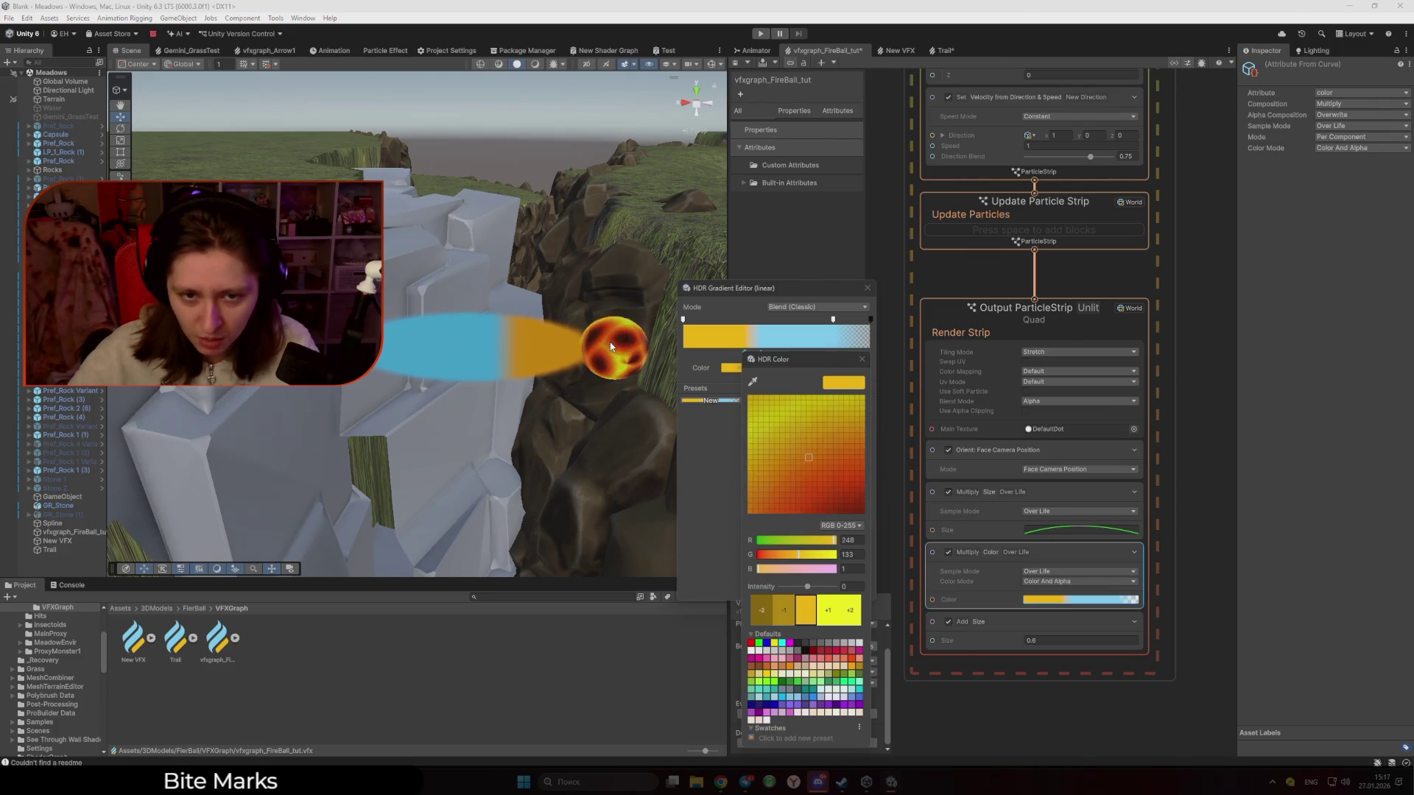
{"action": "left_click", "coordinate": [611, 346]}
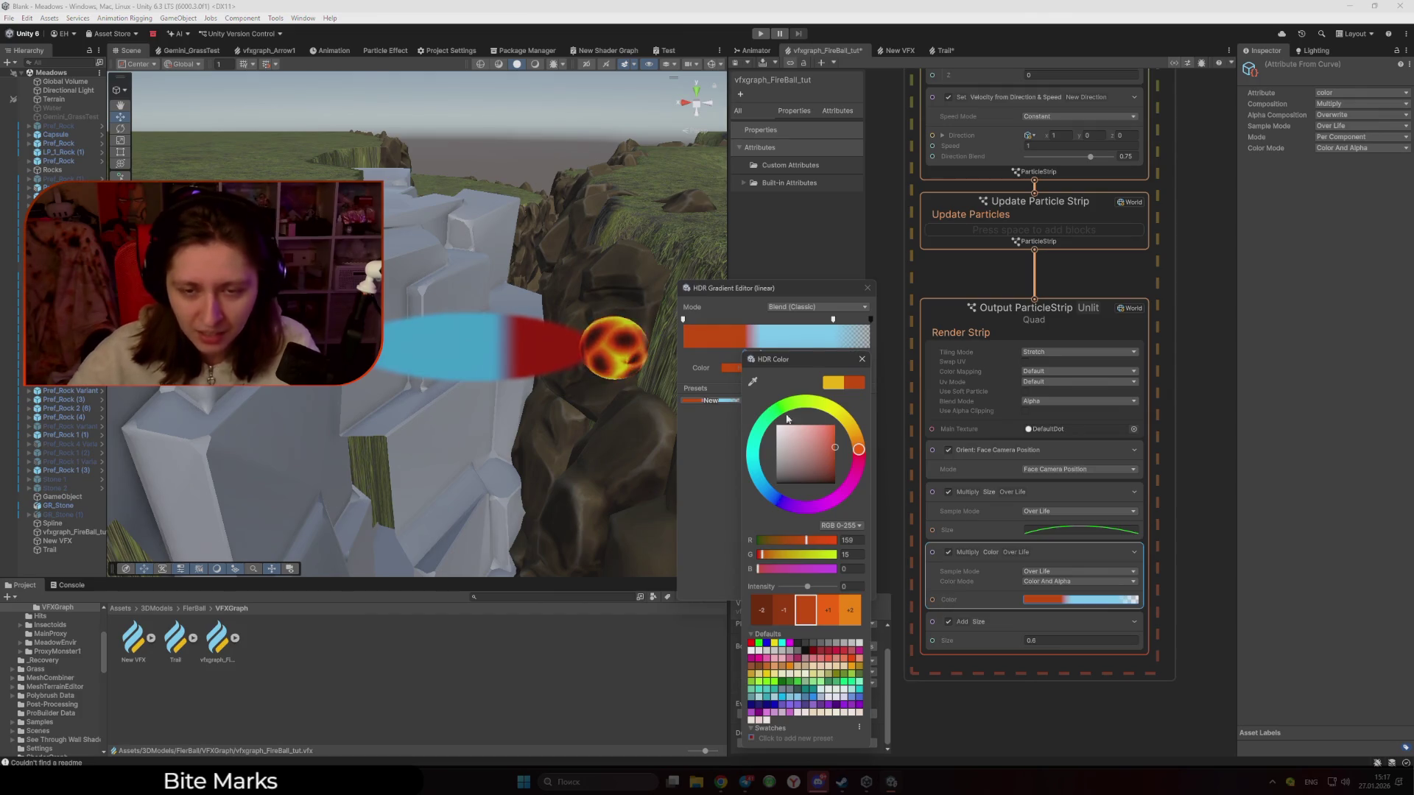
{"action": "left_click", "coordinate": [862, 359]}
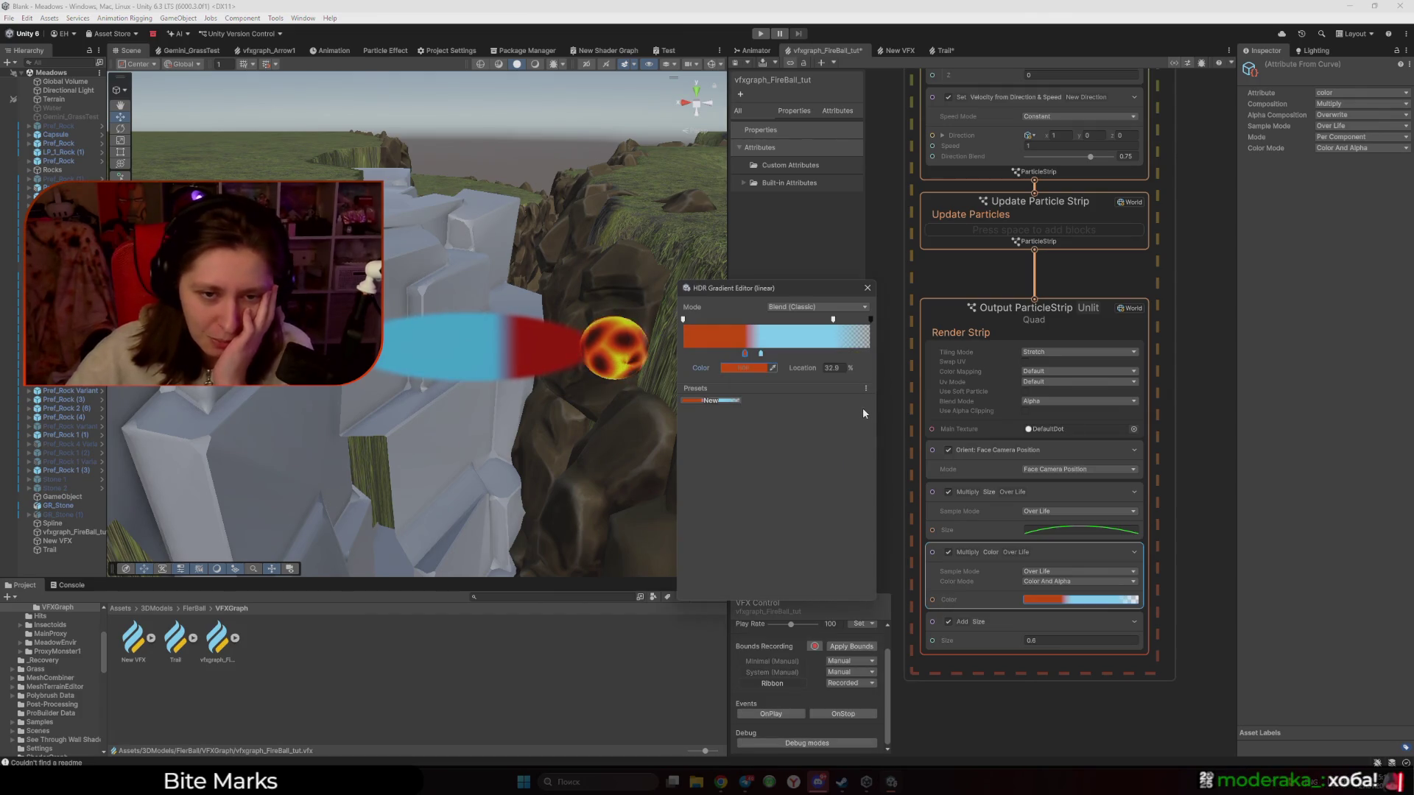
Close the gradient editor and check the sphere colour's HDR settings
{"action": "scroll", "coordinate": [1085, 364], "scroll_direction": "down", "scroll_amount": 5}
{"action": "left_click", "coordinate": [1085, 364]}
{"action": "scroll", "coordinate": [1085, 364], "scroll_direction": "up", "scroll_amount": 10}
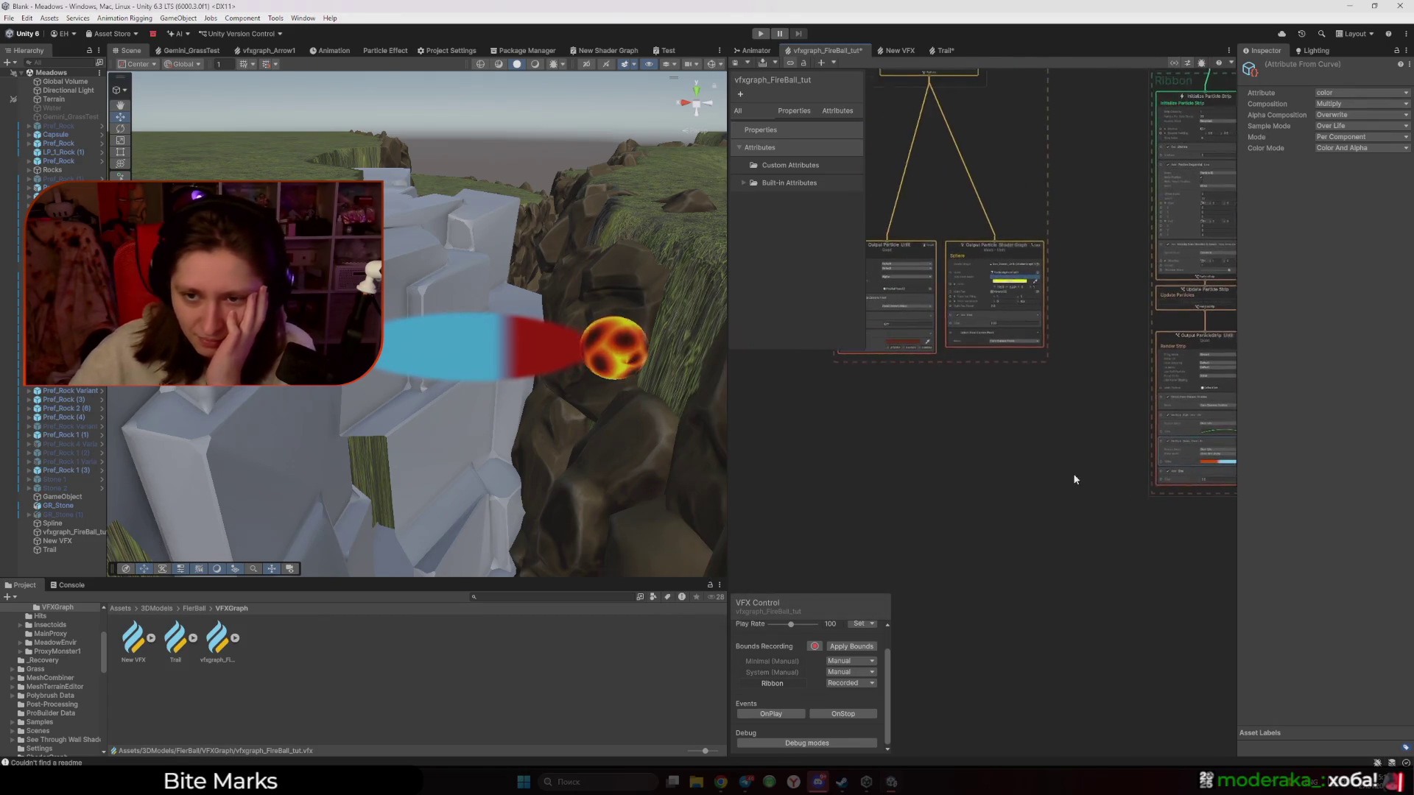
{"action": "left_click", "coordinate": [927, 334]}
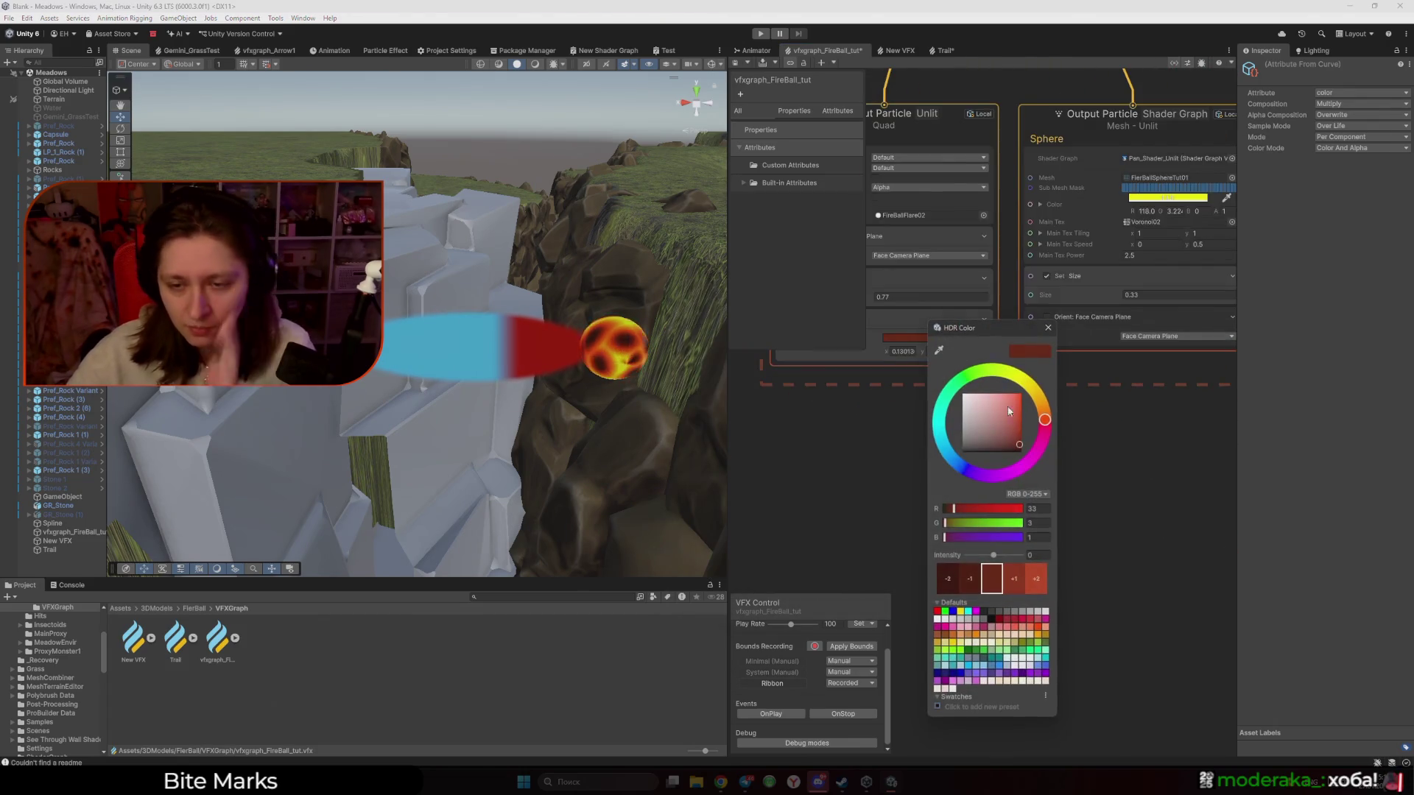
{"action": "left_click", "coordinate": [1049, 333]}
{"action": "left_click", "coordinate": [920, 337]}
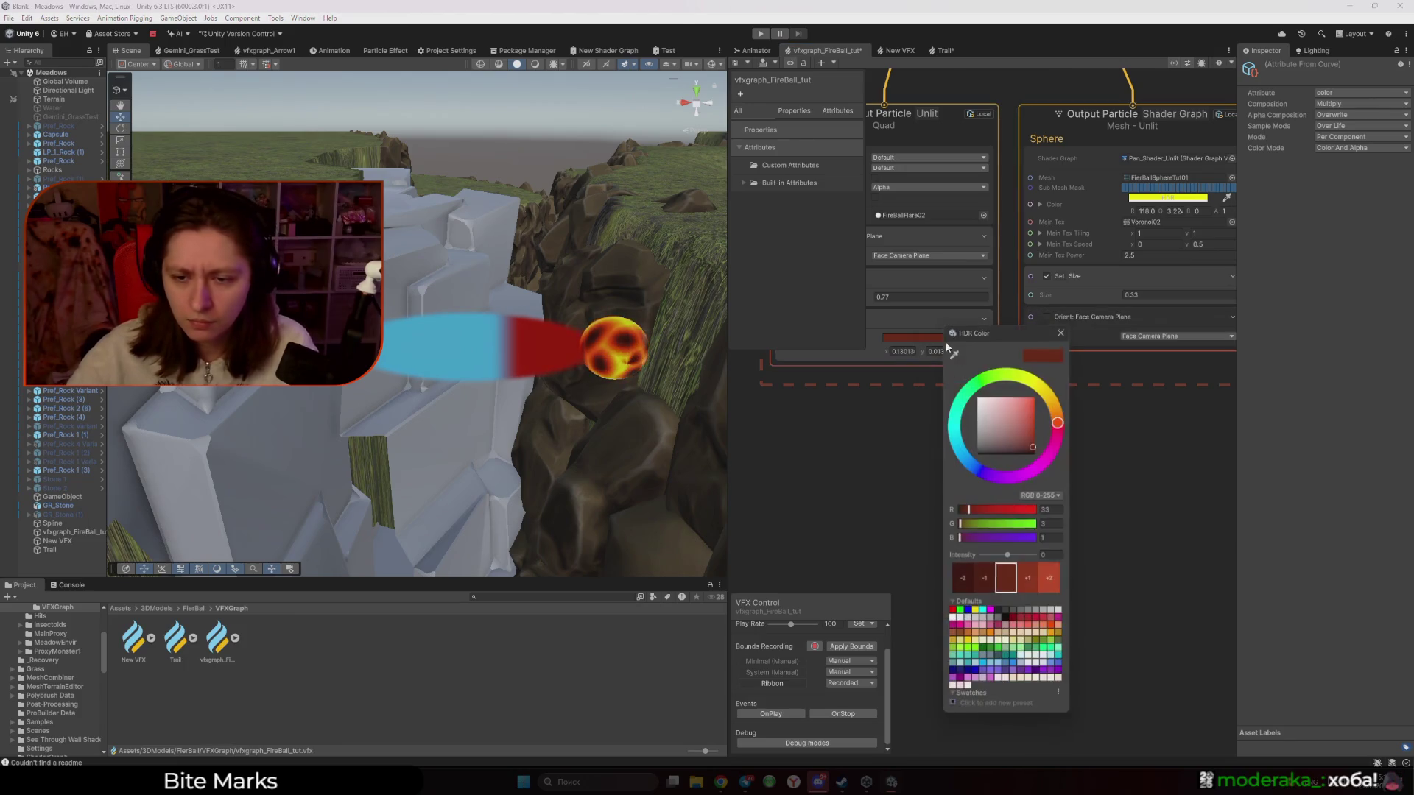
{"action": "left_click", "coordinate": [1124, 564]}
{"action": "scroll", "coordinate": [1112, 528], "scroll_direction": "down", "scroll_amount": 5}
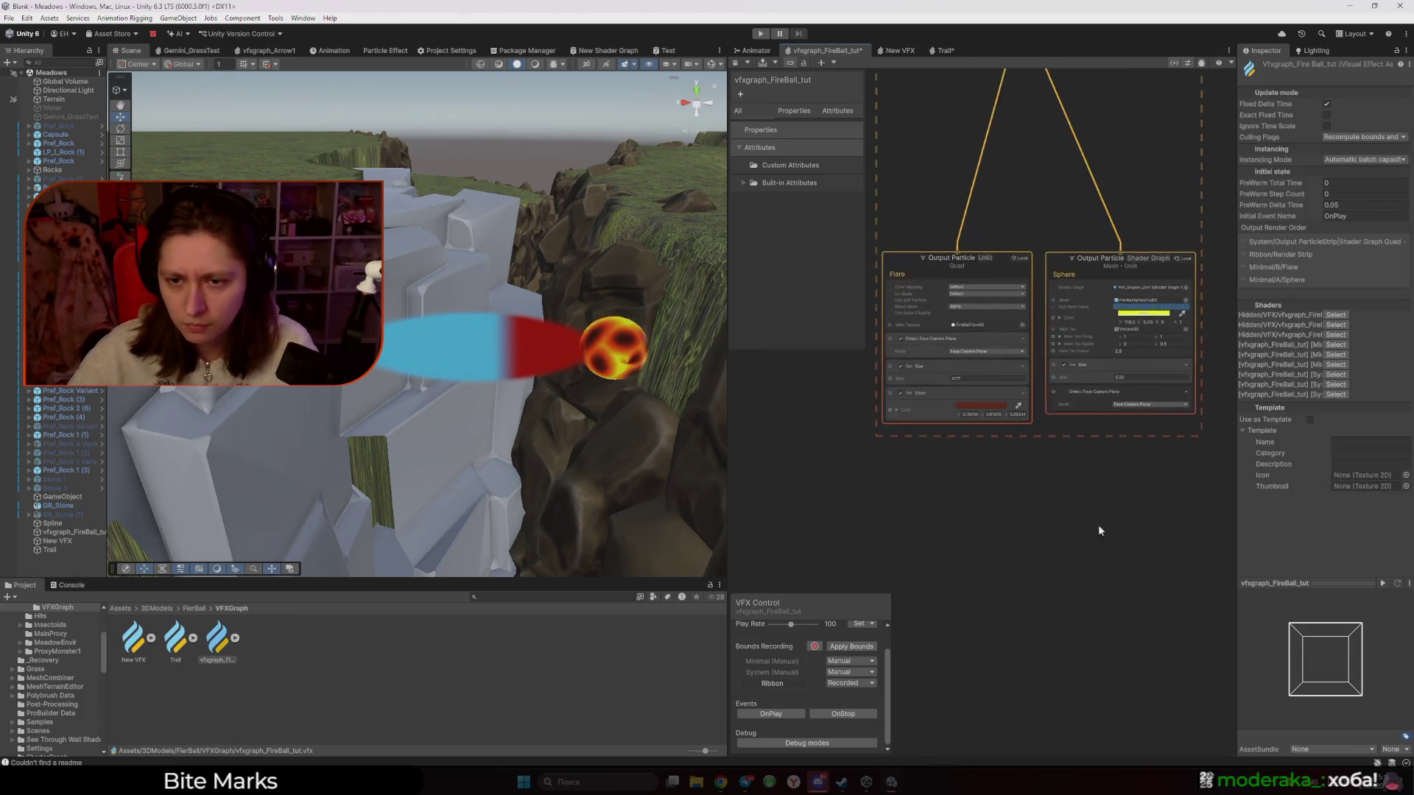
Sample the fireball's dark red into the ribbon gradient's left key at HDR intensity 3.5
{"action": "left_click", "coordinate": [1209, 564]}
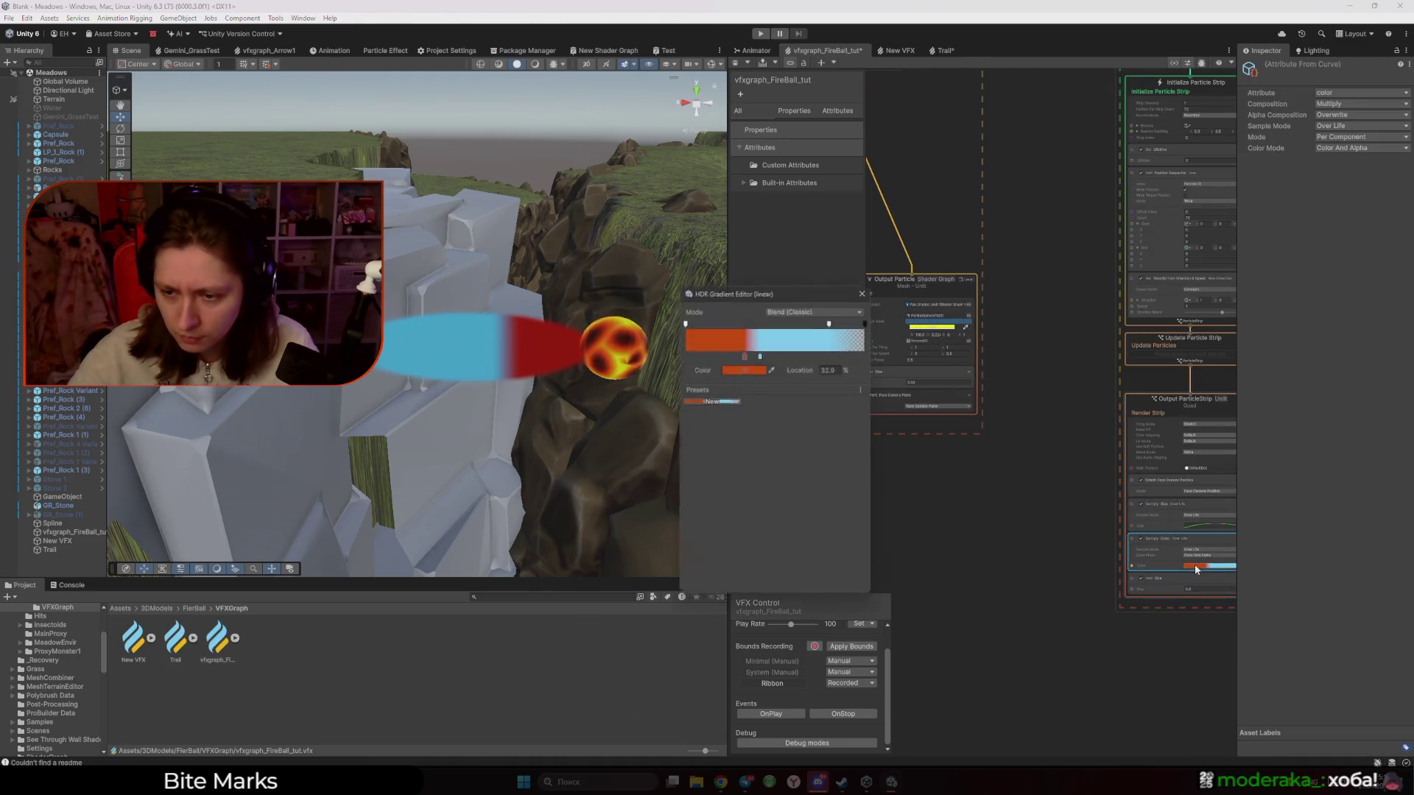
{"action": "mouse_move", "coordinate": [872, 399]}
{"action": "left_mouse_down"}
{"action": "mouse_move", "coordinate": [1076, 421]}
{"action": "mouse_move", "coordinate": [890, 472]}
{"action": "left_mouse_up"}
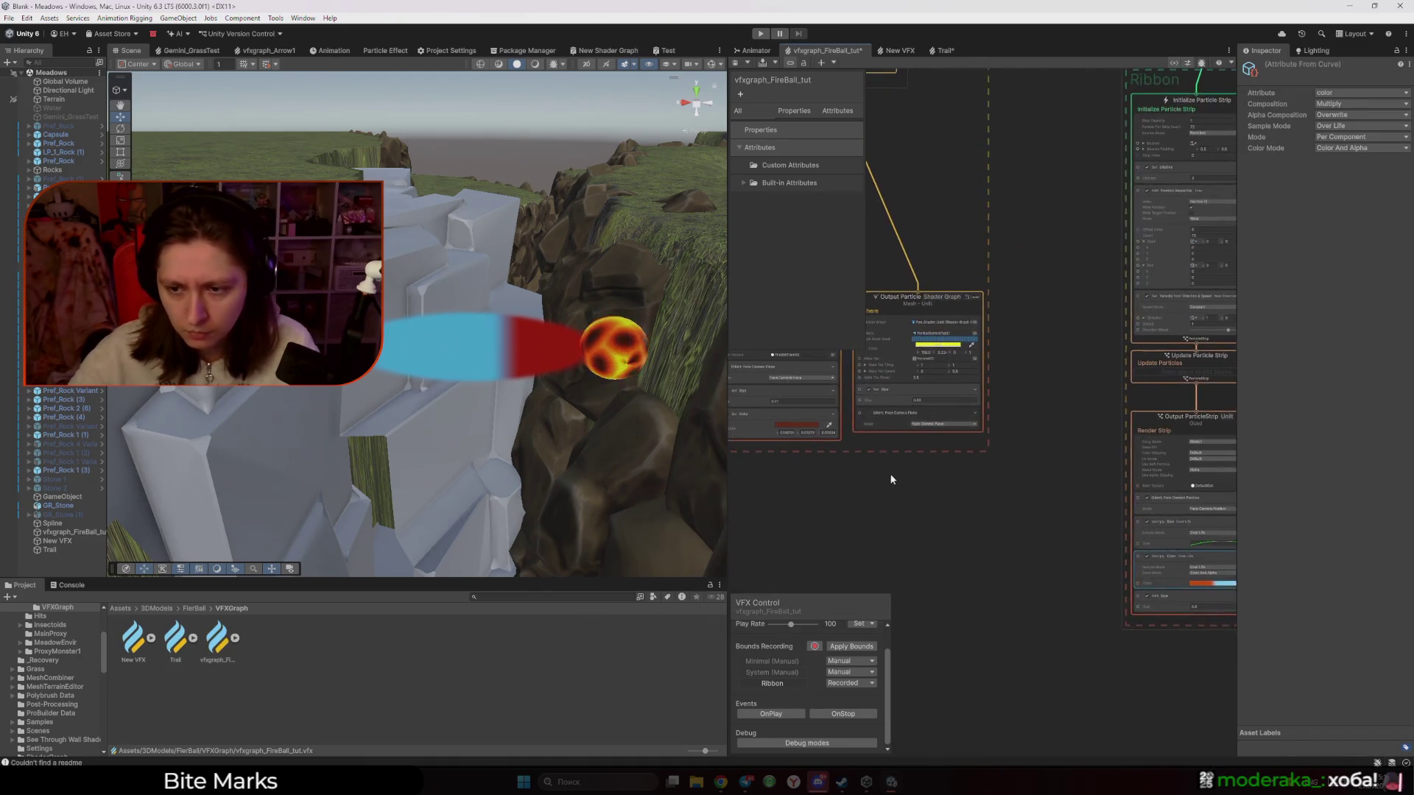
{"action": "left_click", "coordinate": [1211, 584]}
{"action": "mouse_move", "coordinate": [766, 315]}
{"action": "left_mouse_down"}
{"action": "mouse_move", "coordinate": [851, 294]}
{"action": "mouse_move", "coordinate": [1068, 351]}
{"action": "left_mouse_up"}
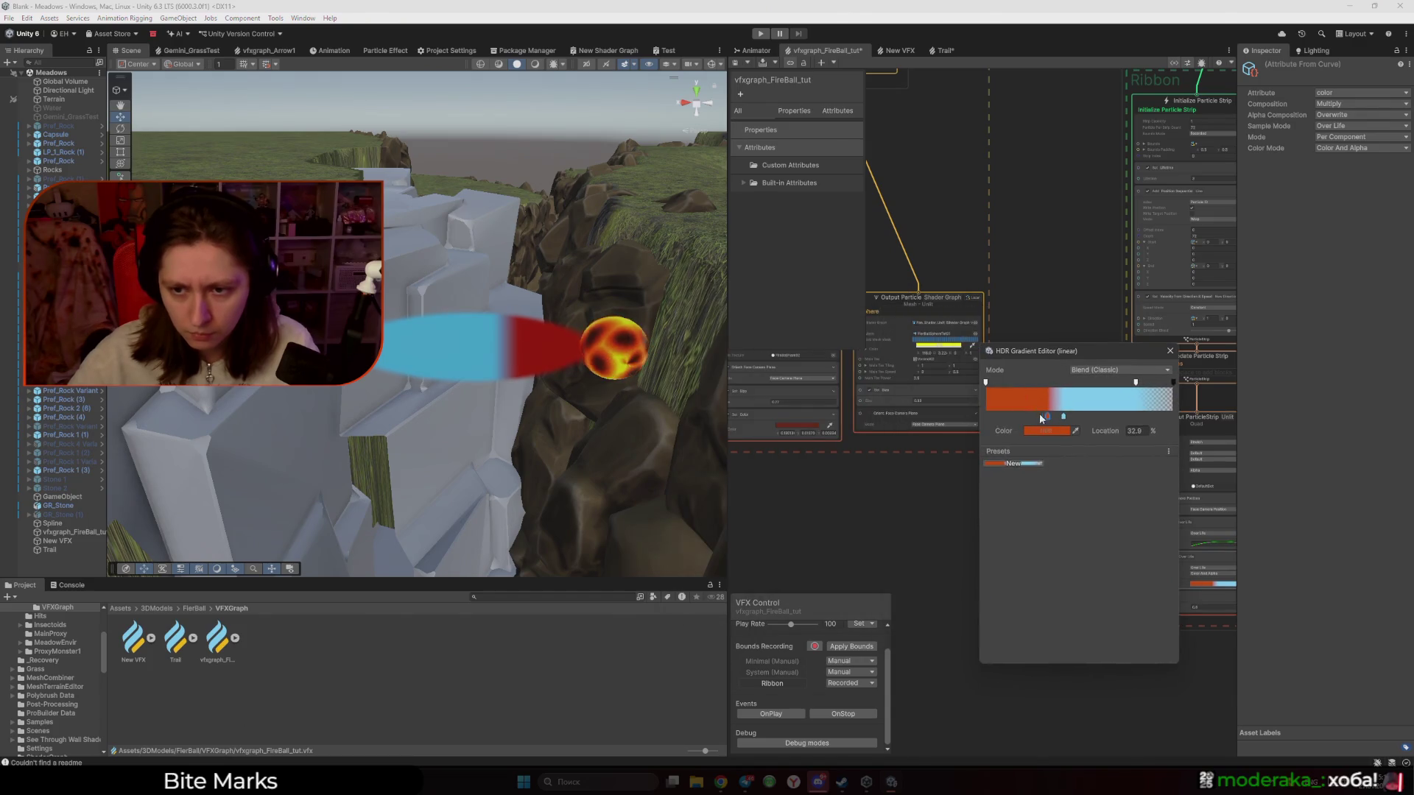
{"action": "left_click", "coordinate": [1075, 431]}
{"action": "left_click", "coordinate": [792, 431]}
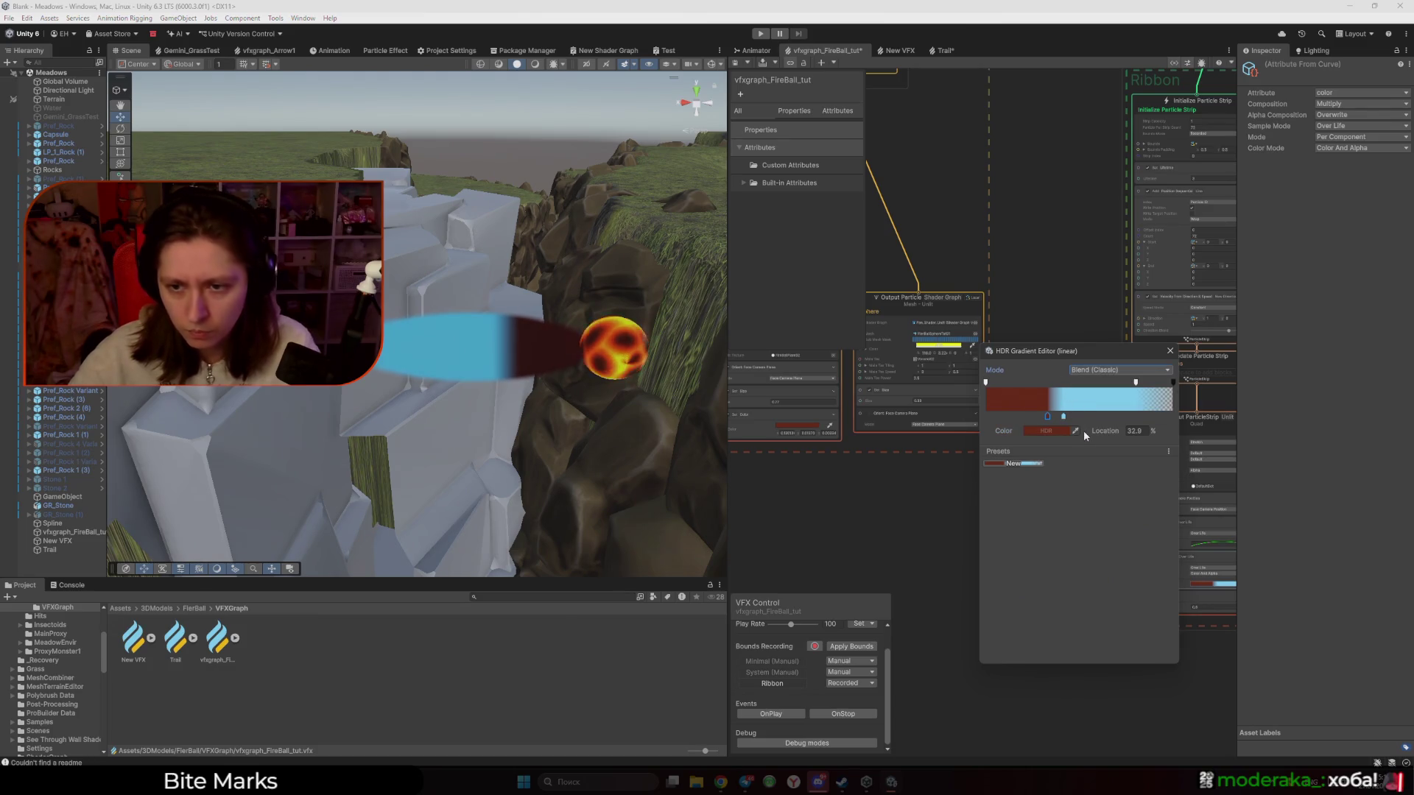
{"action": "left_click", "coordinate": [1058, 431]}
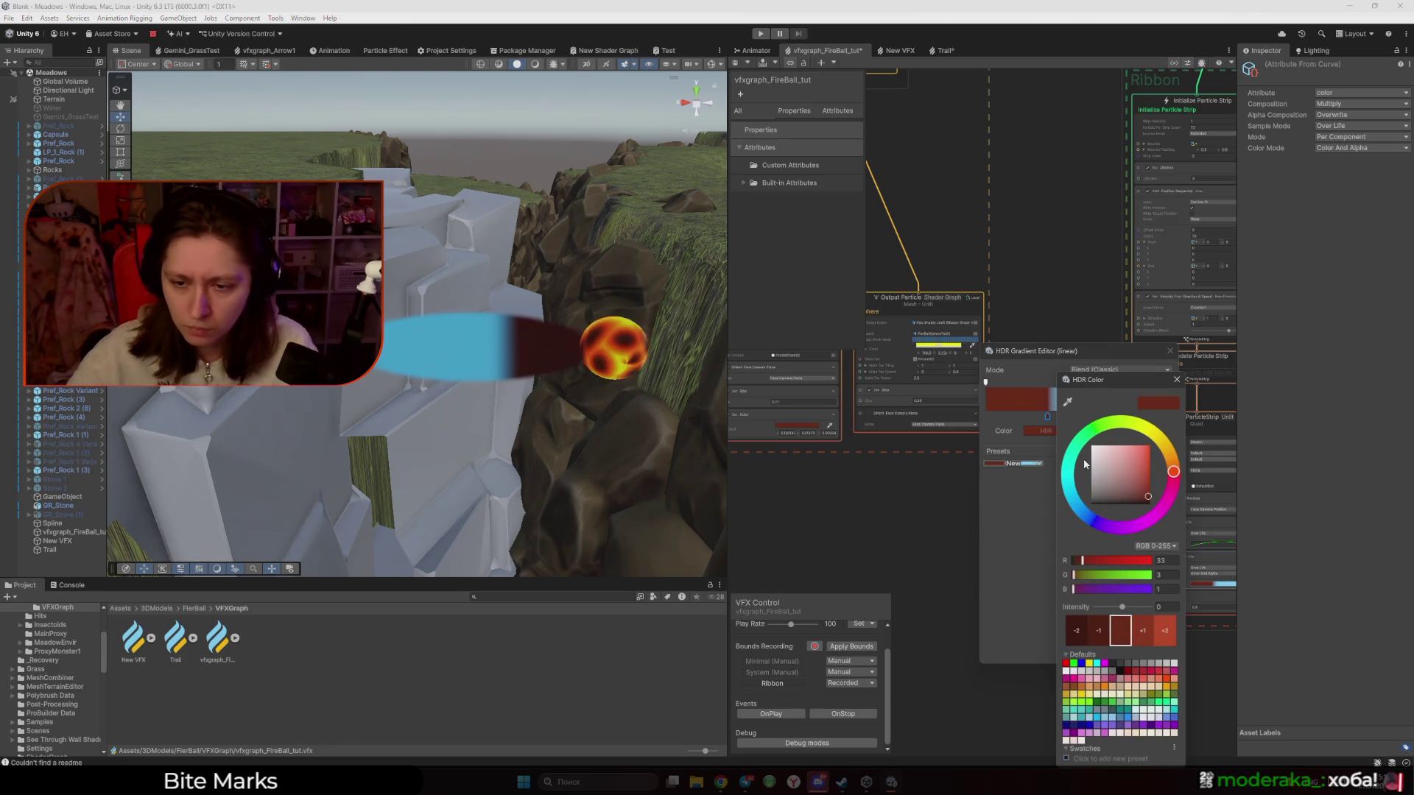
{"action": "mouse_move", "coordinate": [1124, 607]}
{"action": "left_mouse_down"}
{"action": "mouse_move", "coordinate": [1139, 609]}
{"action": "mouse_move", "coordinate": [1122, 608]}
{"action": "left_mouse_up"}
{"action": "left_click", "coordinate": [1125, 396]}
{"action": "left_click", "coordinate": [1064, 417]}
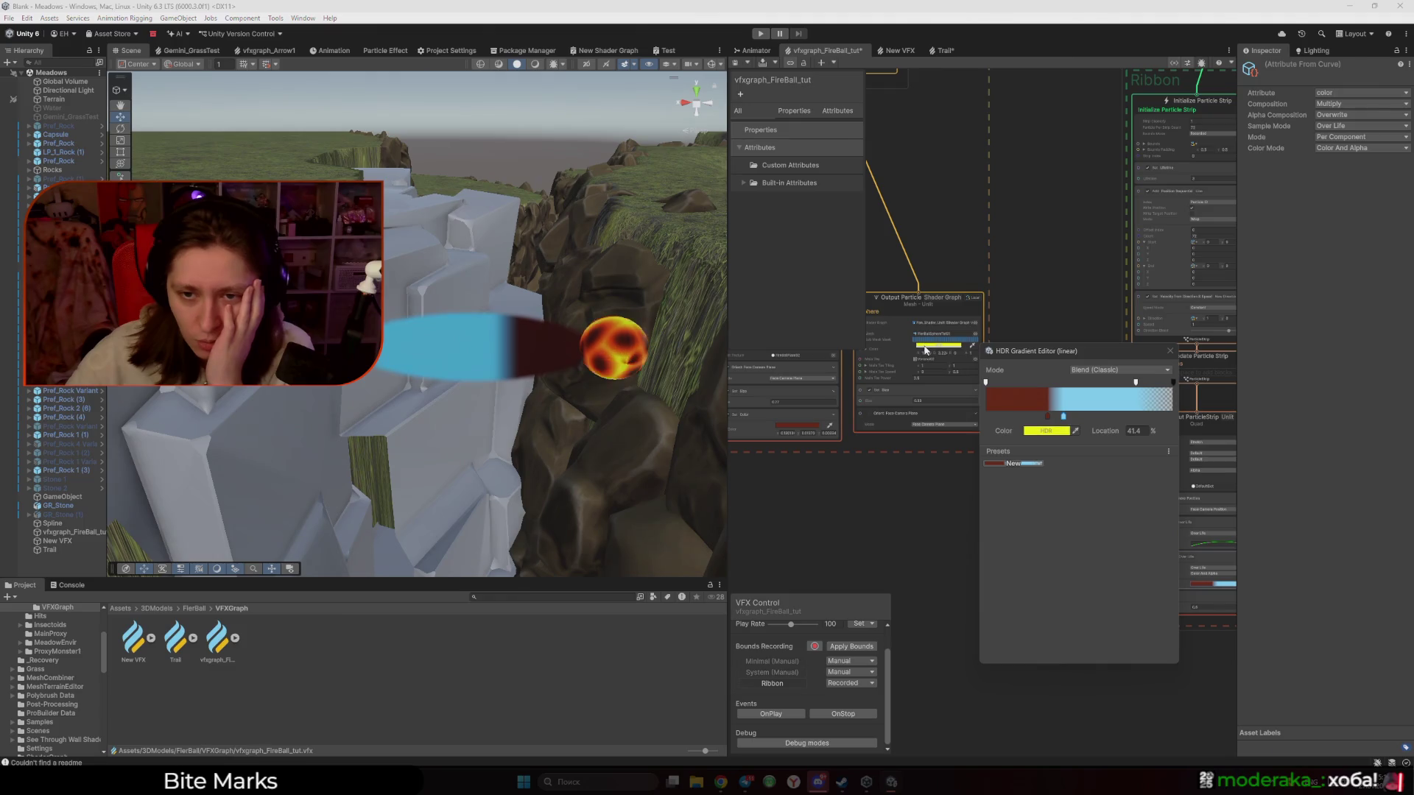
Turn the blue key yellow at intensity 6.2 and add a brightened key at 32.9%
{"action": "key", "text": "ctrl+v"}
{"action": "left_click", "coordinate": [1049, 432]}
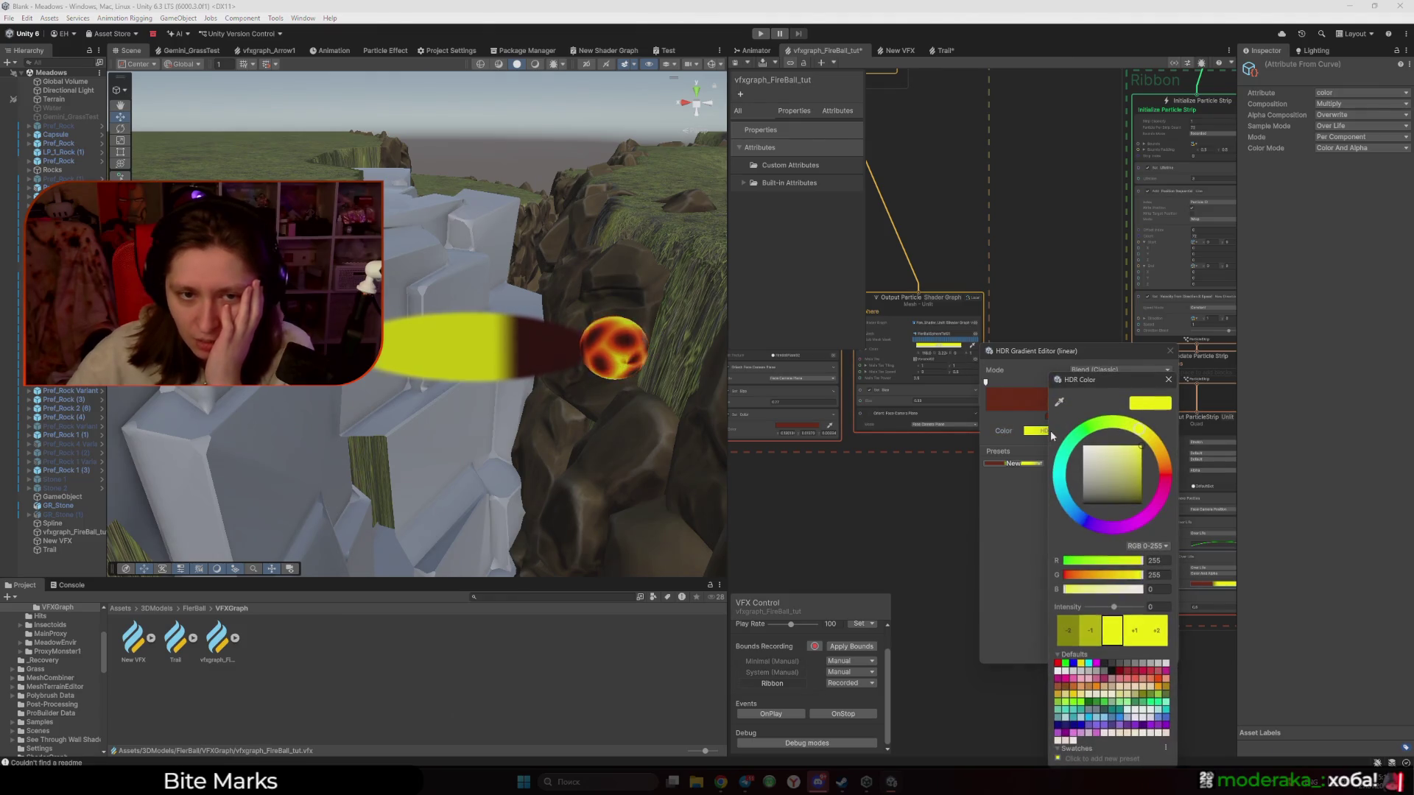
{"action": "mouse_move", "coordinate": [1113, 607]}
{"action": "left_mouse_down"}
{"action": "mouse_move", "coordinate": [1132, 608]}
{"action": "mouse_move", "coordinate": [1097, 607]}
{"action": "mouse_move", "coordinate": [1117, 609]}
{"action": "left_mouse_up"}
{"action": "left_click", "coordinate": [1168, 380]}
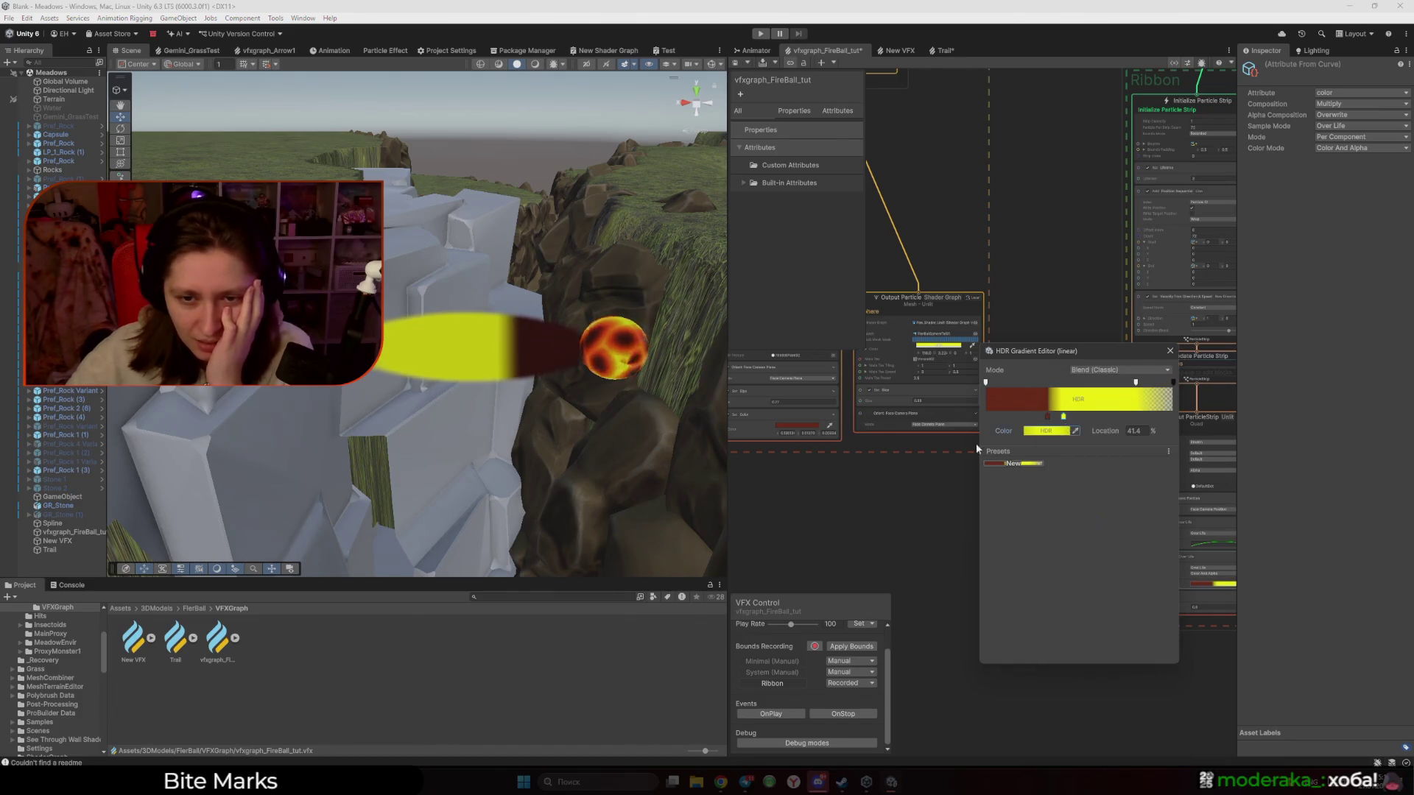
{"action": "left_click", "coordinate": [1048, 417]}
{"action": "left_click", "coordinate": [1057, 431]}
{"action": "left_click_drag", "start_coordinate": [1116, 610], "coordinate": [1125, 612]}
{"action": "left_click", "coordinate": [1169, 380]}
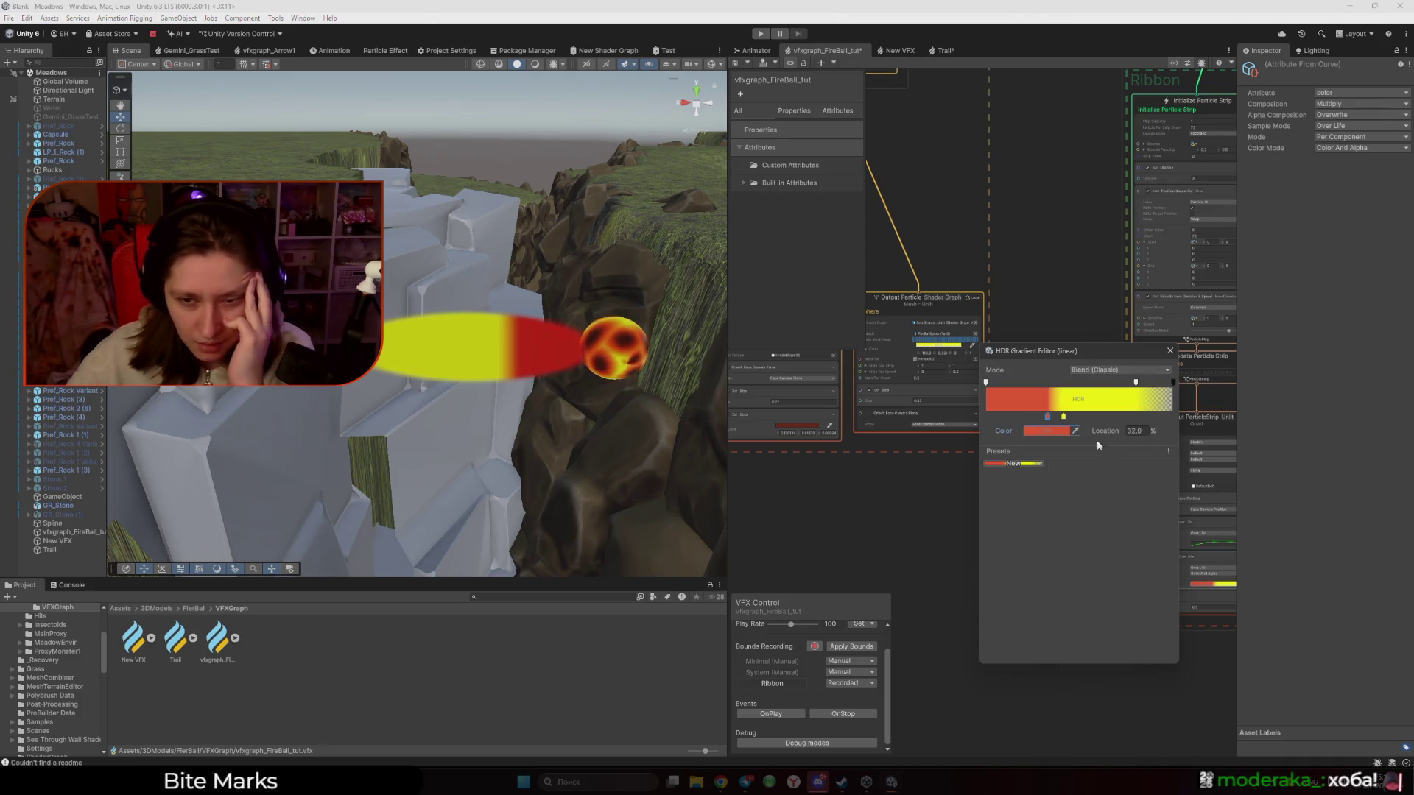
Move yellow to the end, darken the red key, and place it near 17%
{"action": "left_click_drag", "start_coordinate": [1063, 417], "coordinate": [1195, 423]}
{"action": "left_click_drag", "start_coordinate": [1047, 417], "coordinate": [971, 413]}
{"action": "left_click", "coordinate": [1049, 431]}
{"action": "left_click", "coordinate": [1149, 462]}
{"action": "mouse_move", "coordinate": [1149, 462]}
{"action": "left_mouse_down"}
{"action": "mouse_move", "coordinate": [1150, 478]}
{"action": "mouse_move", "coordinate": [1158, 442]}
{"action": "left_mouse_up"}
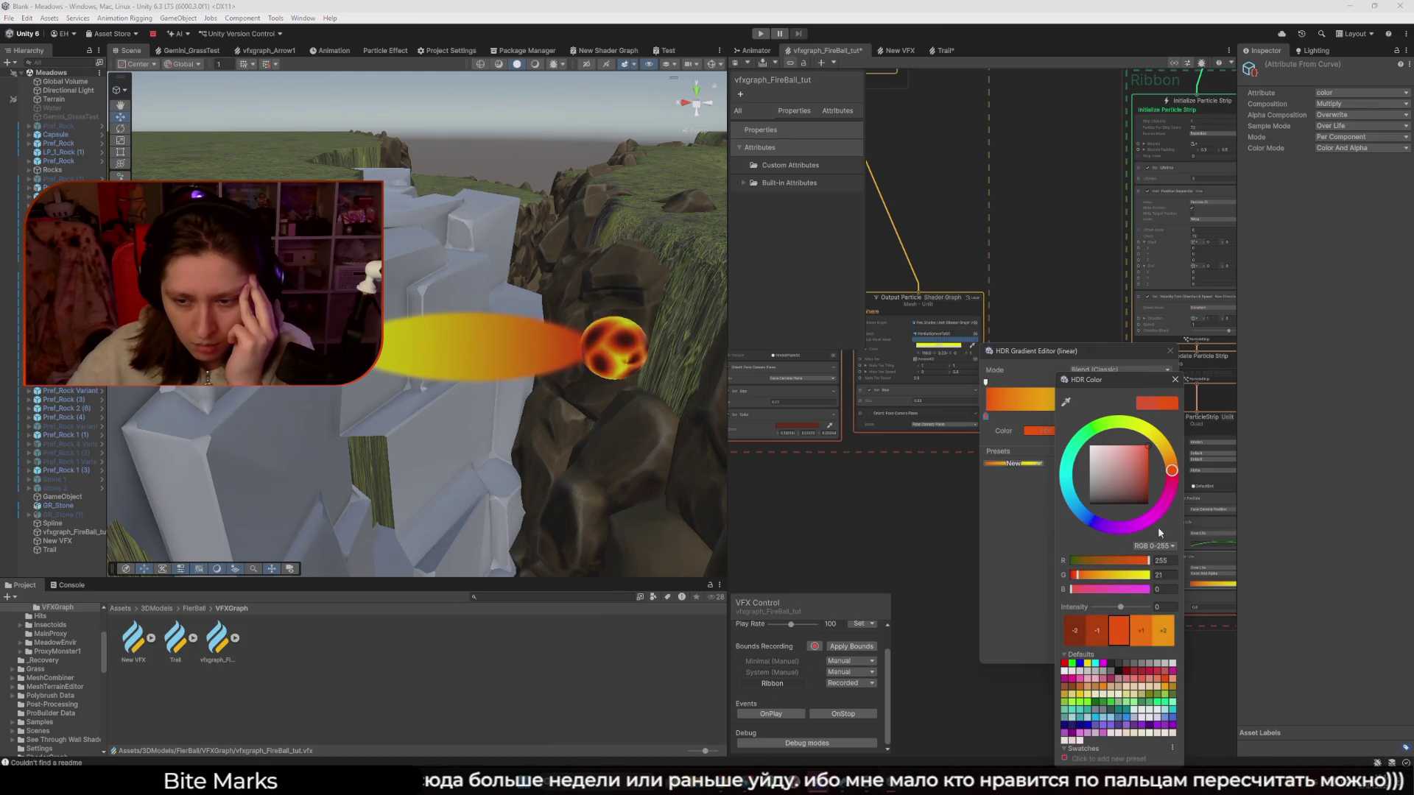
{"action": "left_click_drag", "start_coordinate": [1121, 609], "coordinate": [1109, 608]}
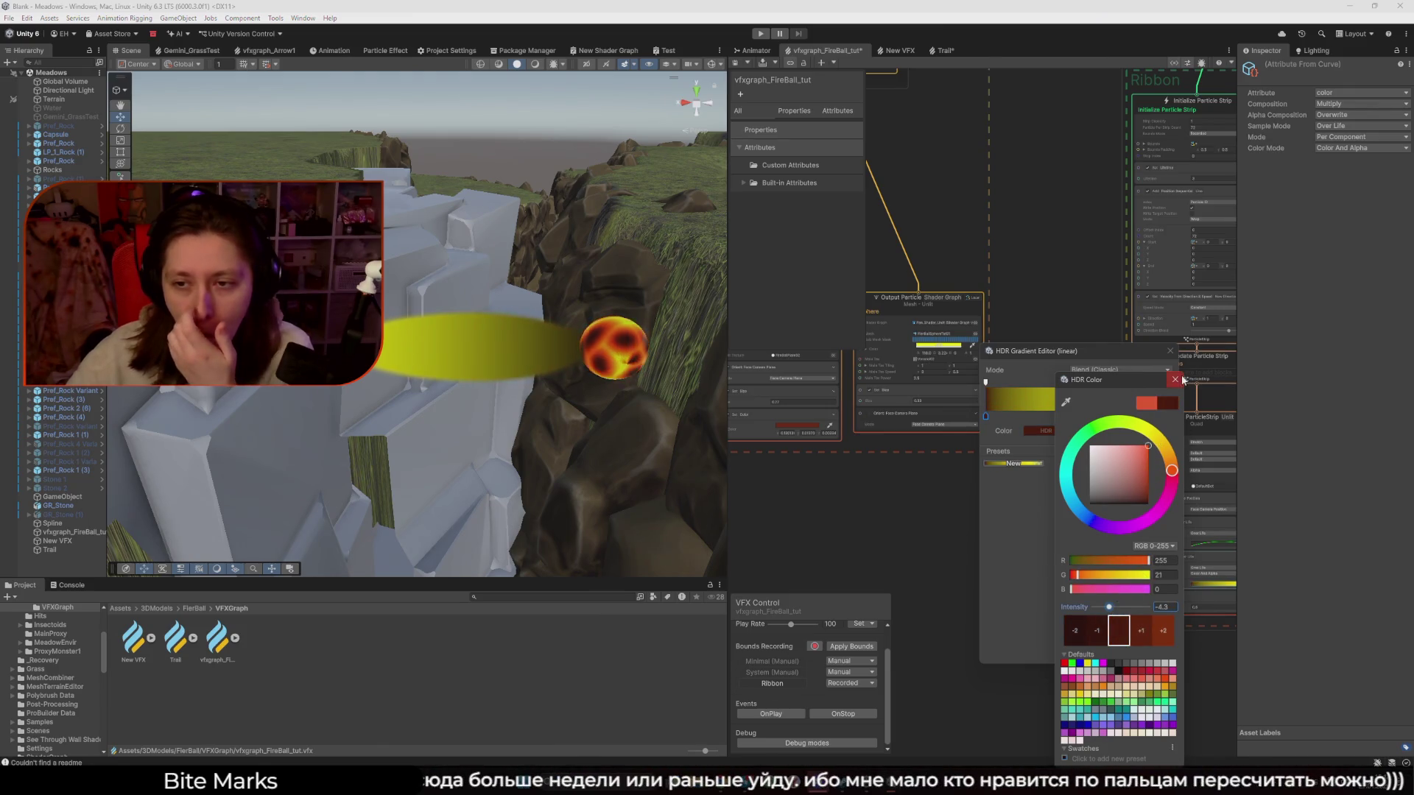
{"action": "left_click", "coordinate": [1066, 403]}
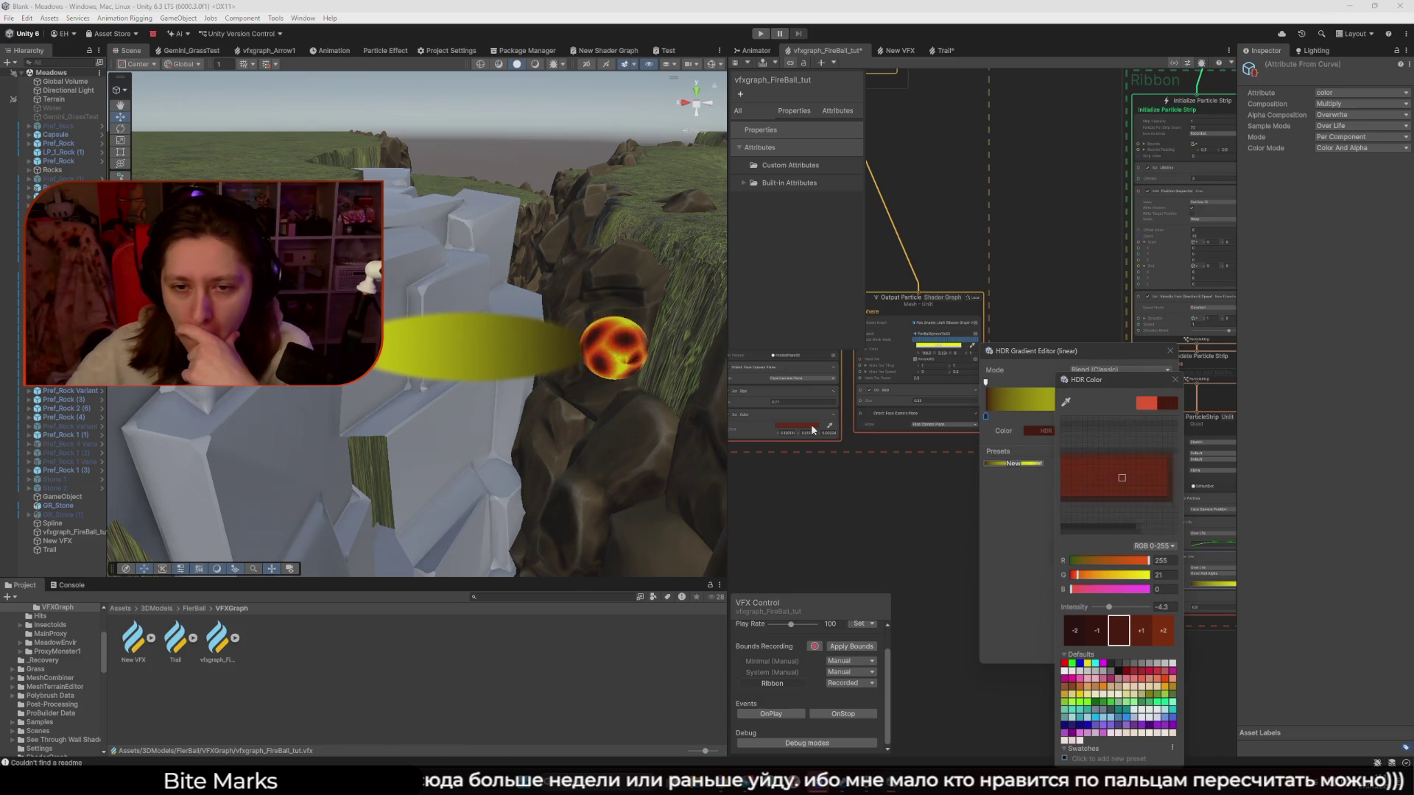
{"action": "left_click", "coordinate": [810, 429]}
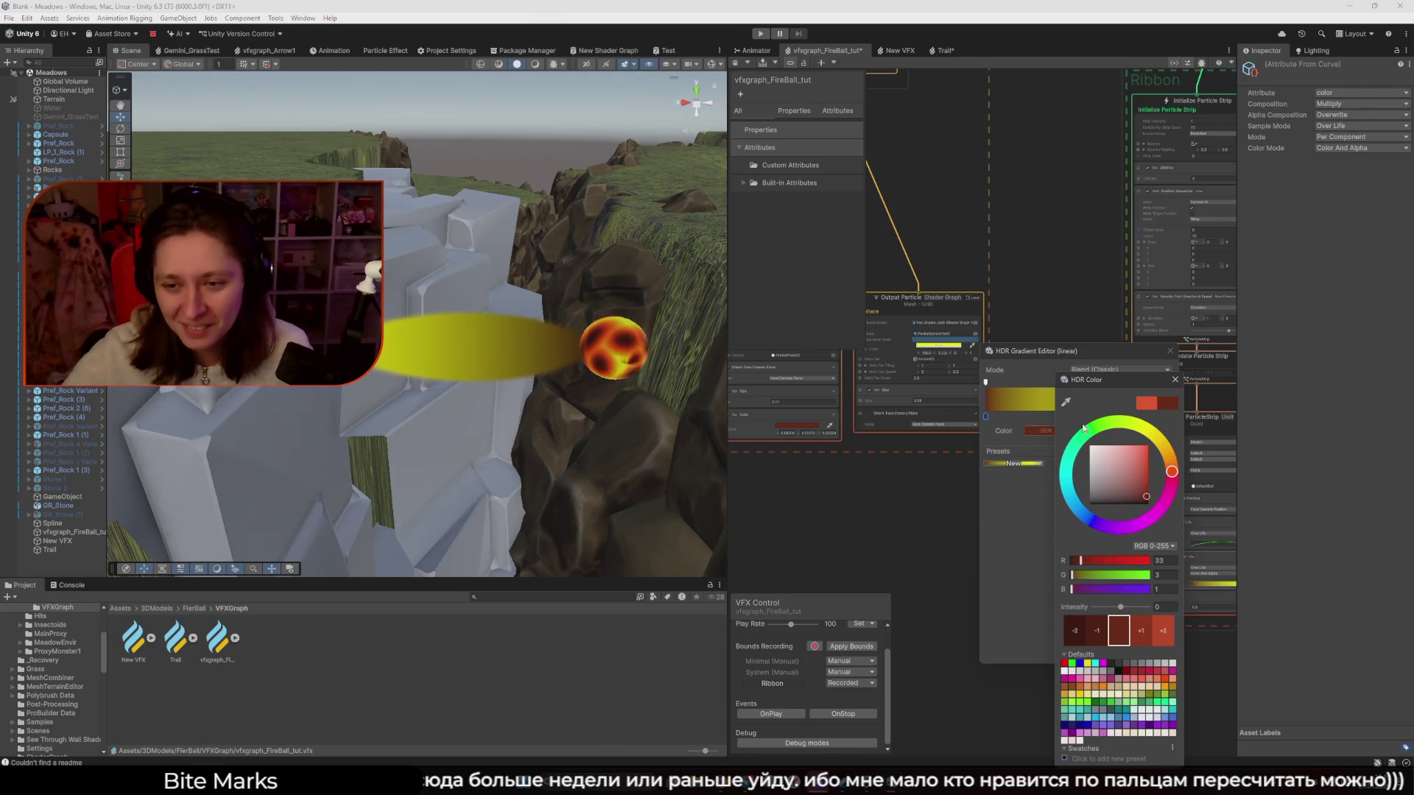
{"action": "mouse_move", "coordinate": [985, 417]}
{"action": "left_mouse_down"}
{"action": "mouse_move", "coordinate": [1024, 421]}
{"action": "mouse_move", "coordinate": [969, 425]}
{"action": "mouse_move", "coordinate": [1061, 423]}
{"action": "mouse_move", "coordinate": [1020, 422]}
{"action": "left_mouse_up"}
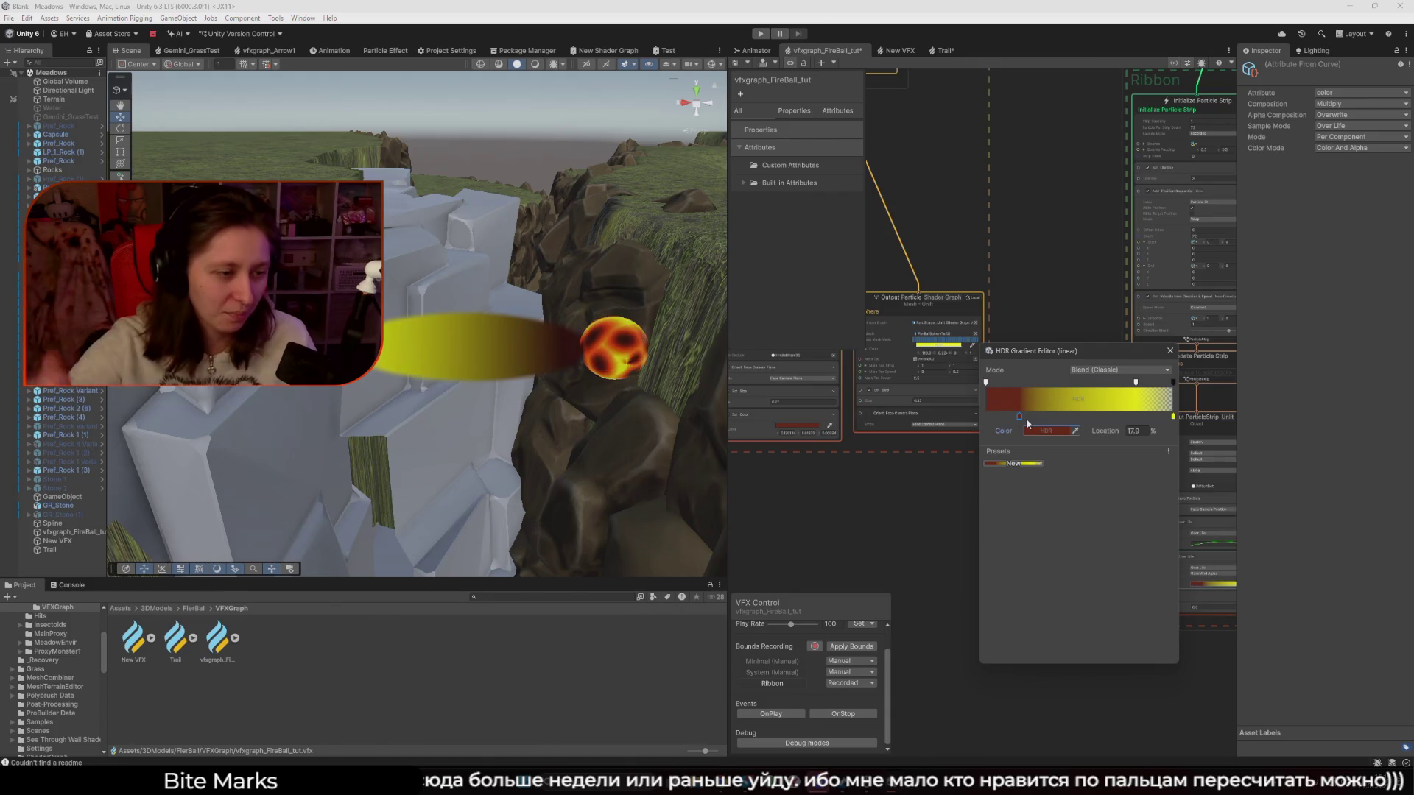
{"action": "left_click_drag", "start_coordinate": [1019, 415], "coordinate": [1018, 415]}
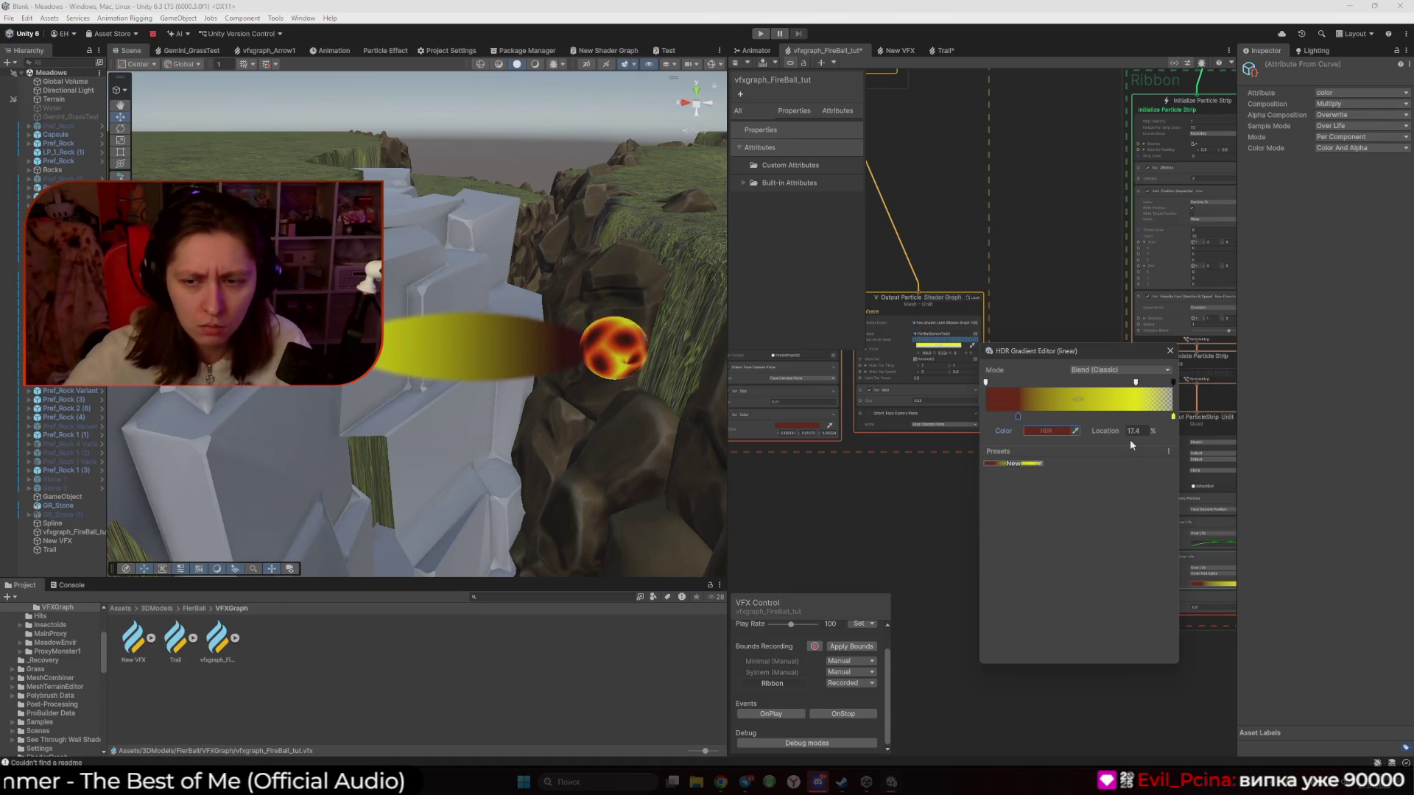
Open the HDR Color picker on the dark red gradient key
{"action": "double_click", "coordinate": [1018, 417]}
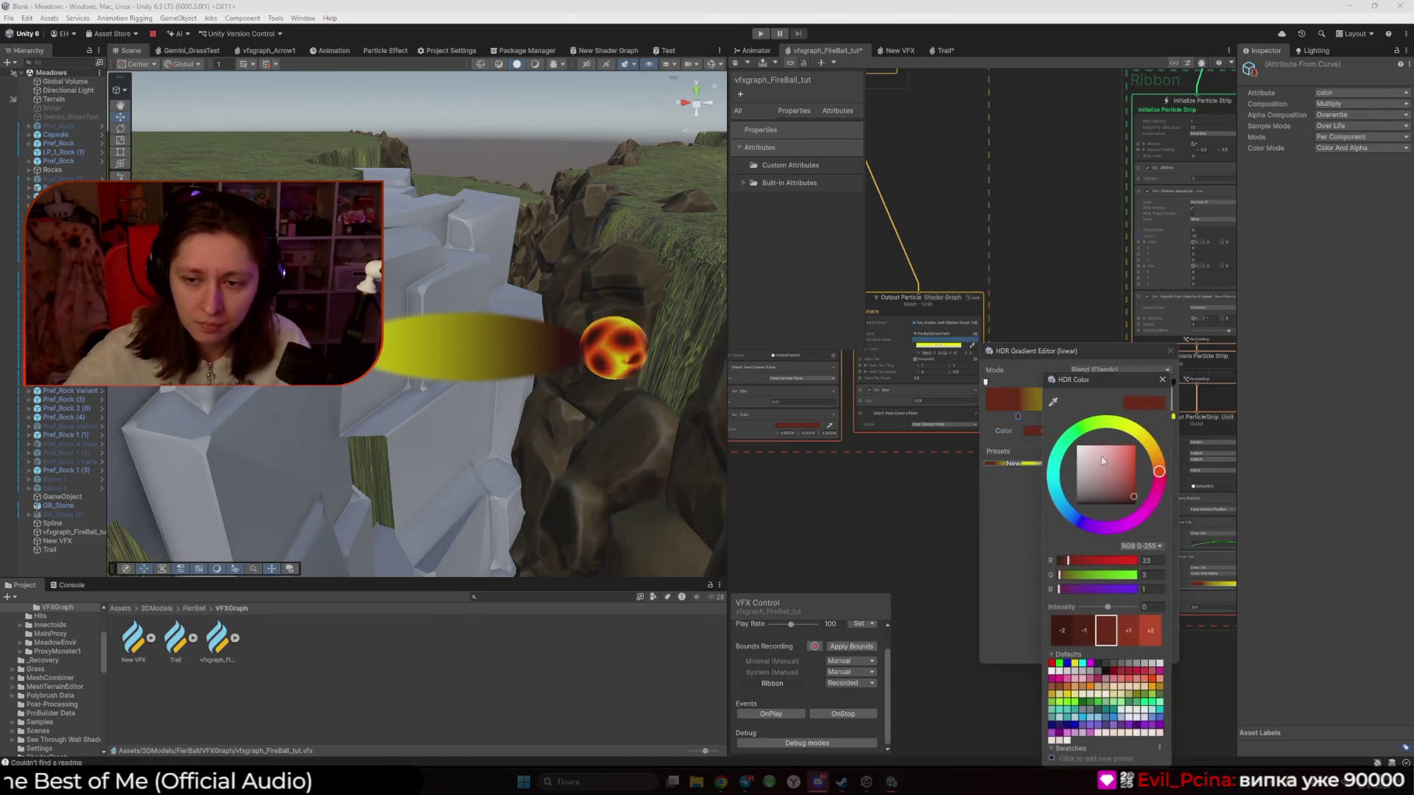
Brighten the red key, move it to 0%, and shift the end alpha key to about 83%
{"action": "left_click_drag", "start_coordinate": [1105, 609], "coordinate": [1116, 610]}
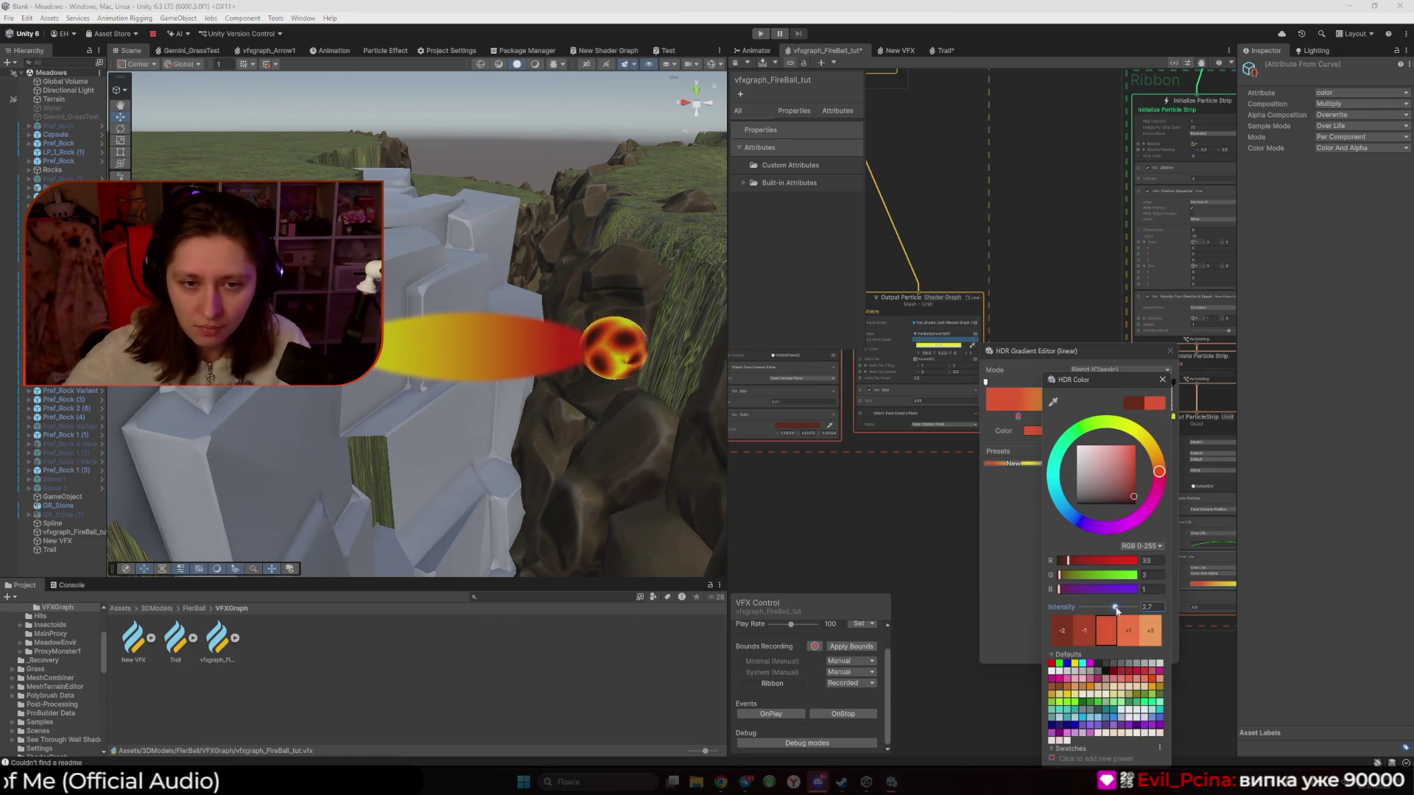
{"action": "left_click", "coordinate": [1162, 388]}
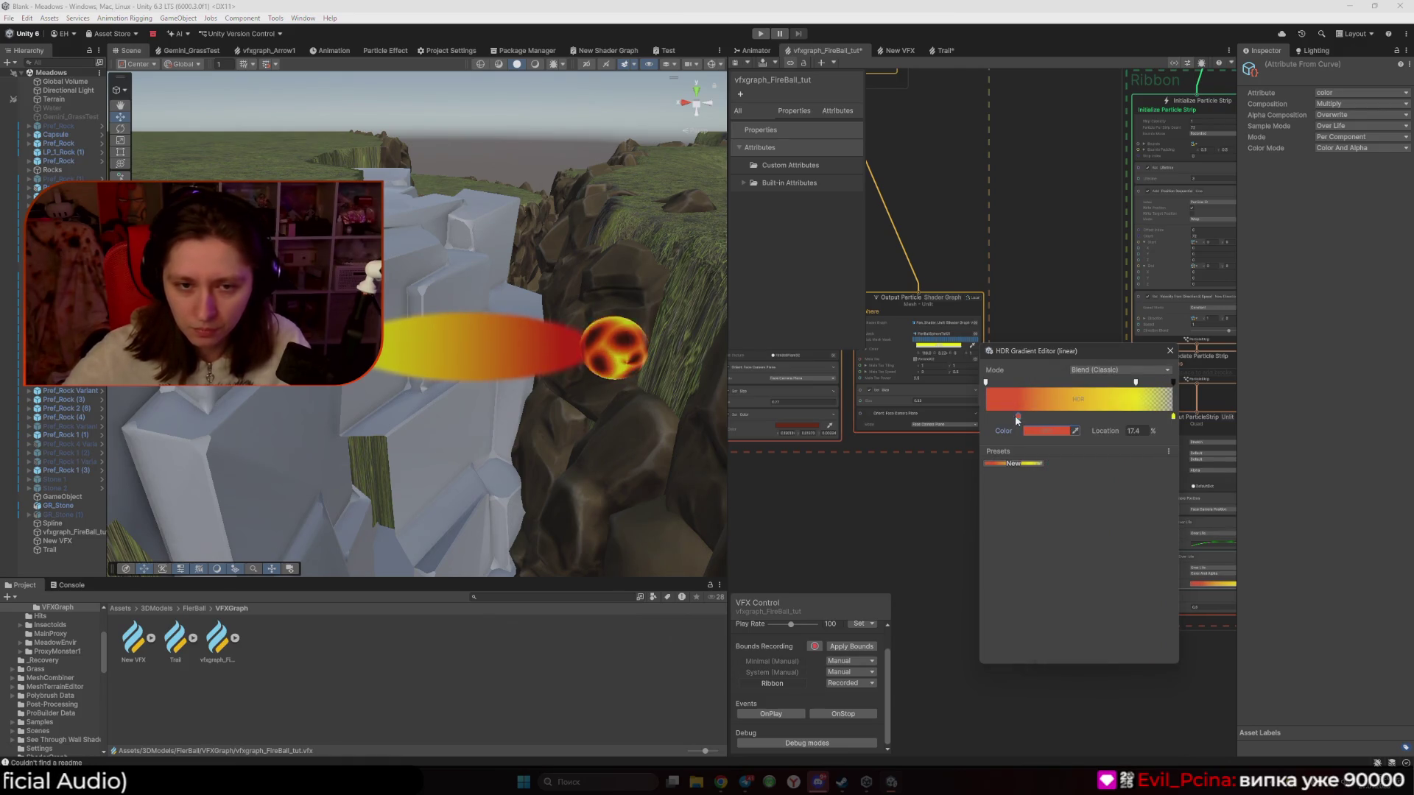
{"action": "left_click_drag", "start_coordinate": [1016, 417], "coordinate": [937, 417]}
{"action": "left_click", "coordinate": [986, 382]}
{"action": "left_click", "coordinate": [1134, 382]}
{"action": "left_click_drag", "start_coordinate": [1134, 390], "coordinate": [1143, 390]}
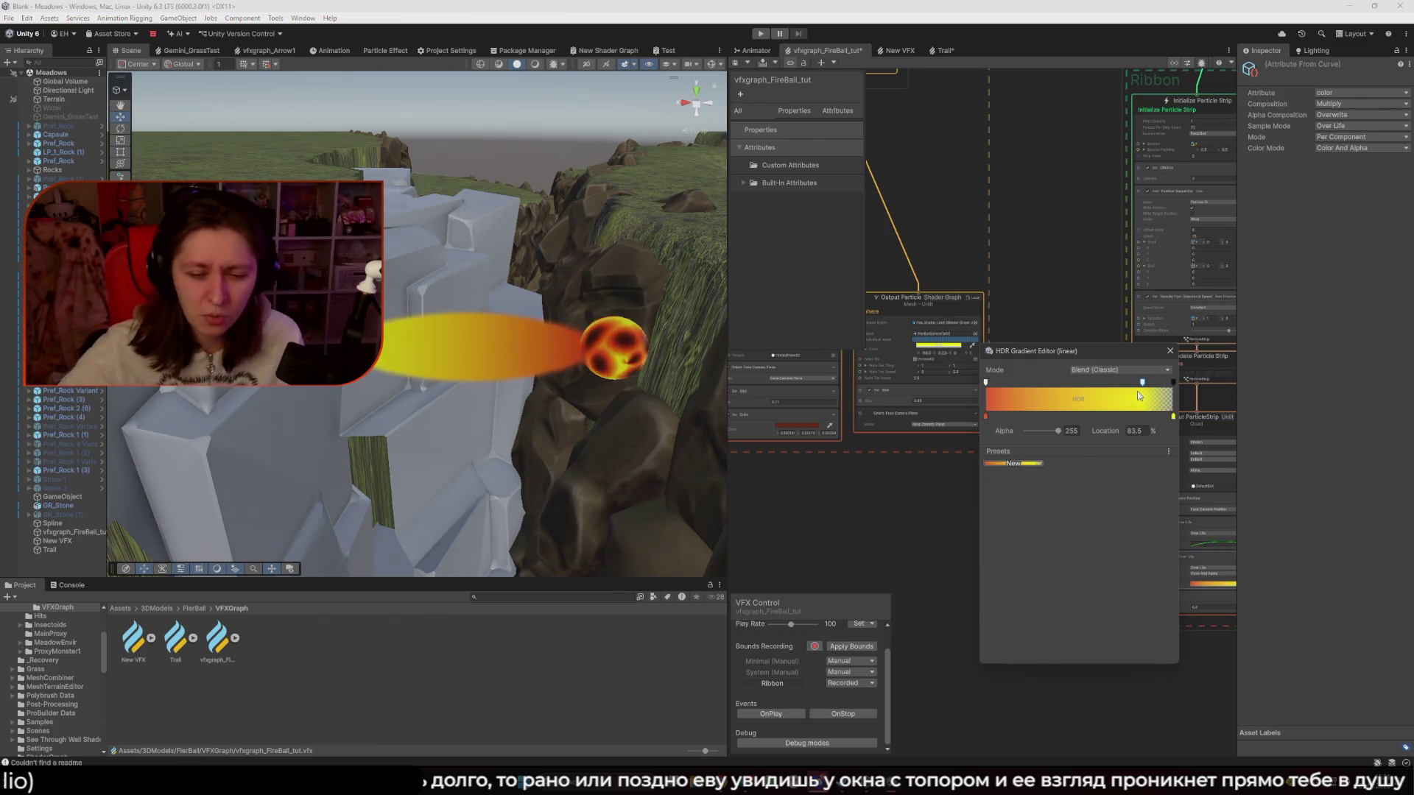
{"action": "key", "text": "Escape"}
{"action": "key", "text": "alt+Tab"}
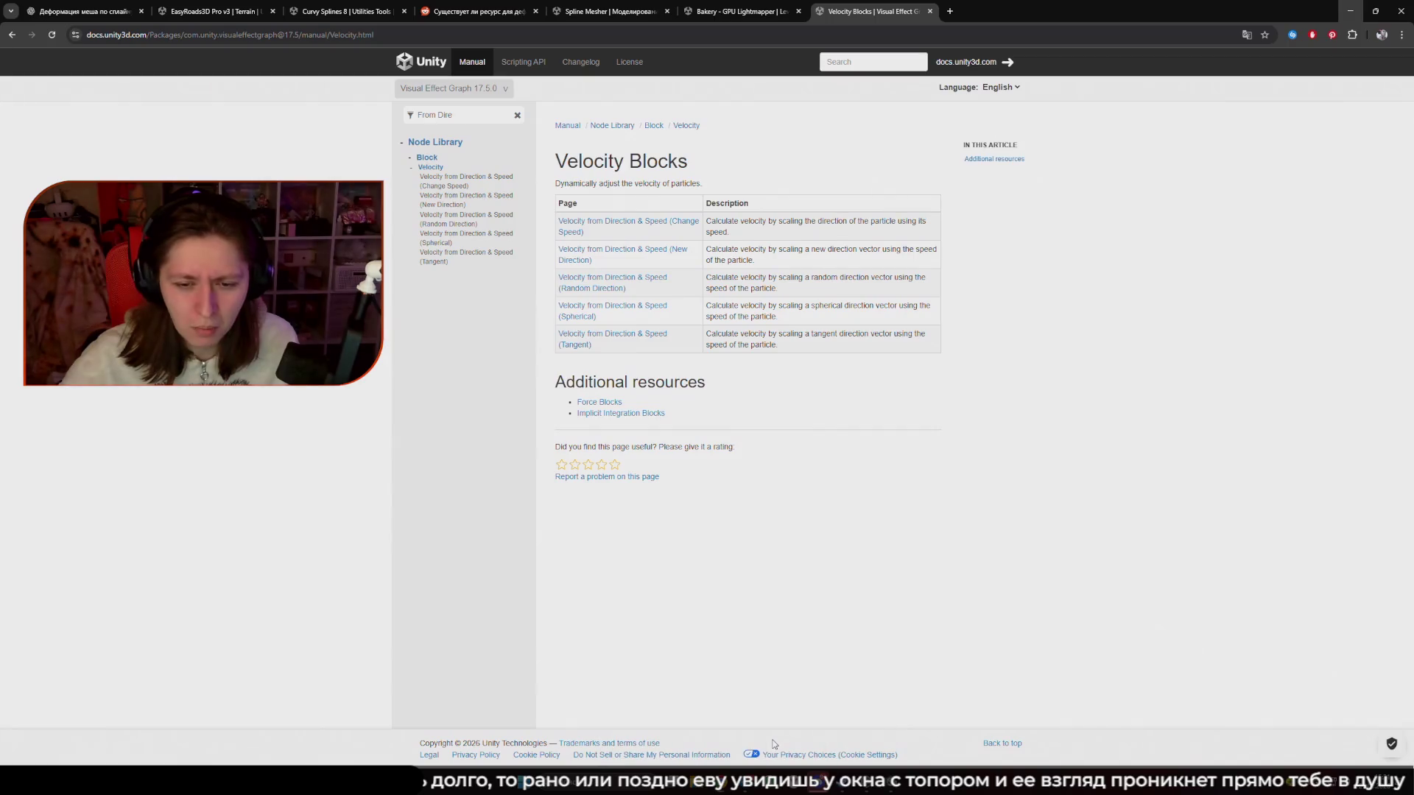
{"action": "key", "text": "alt+Tab"}
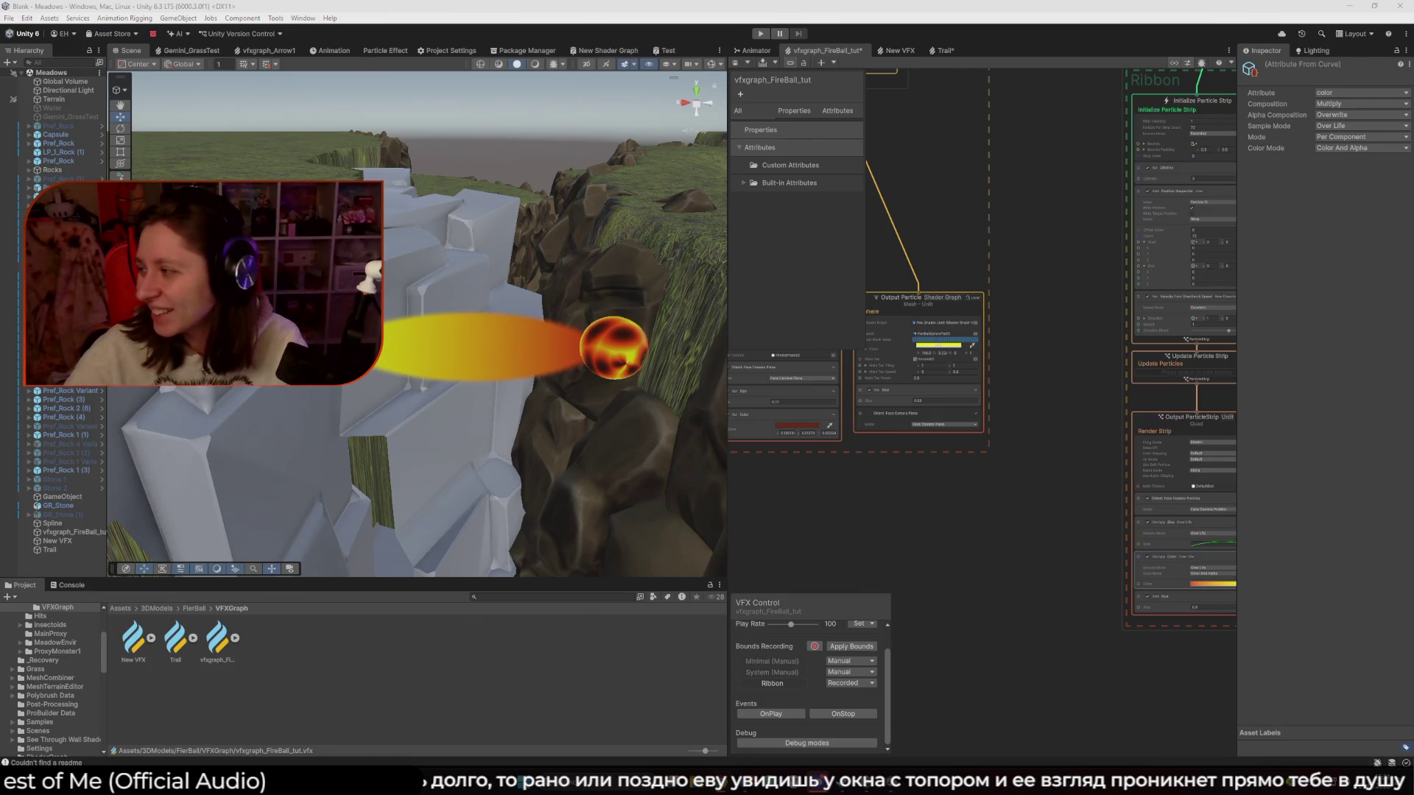
Maximise the browser's image search window, then return to Unity
{"action": "key", "text": "alt+Tab"}
{"action": "double_click", "coordinate": [879, 237]}
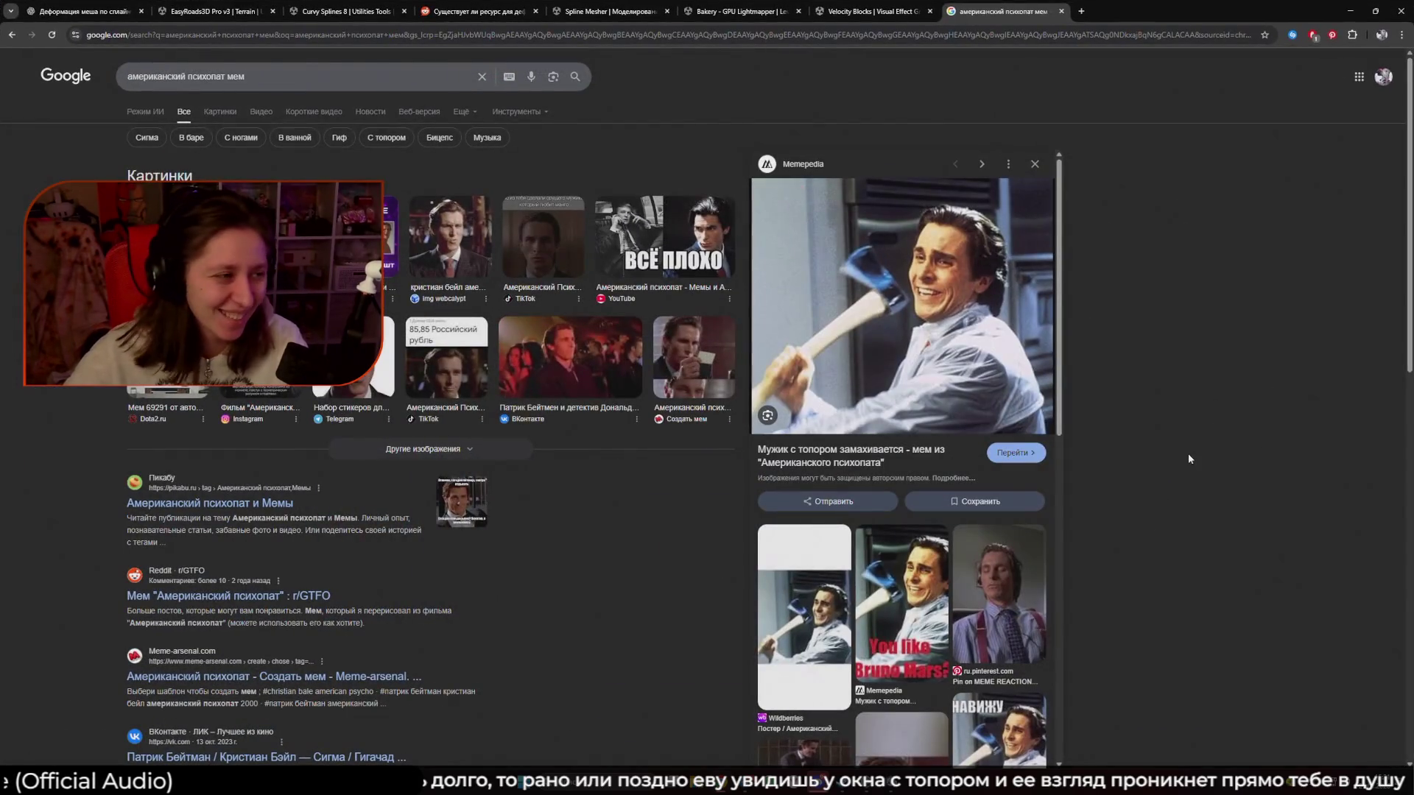
{"action": "key", "text": "alt+Tab"}
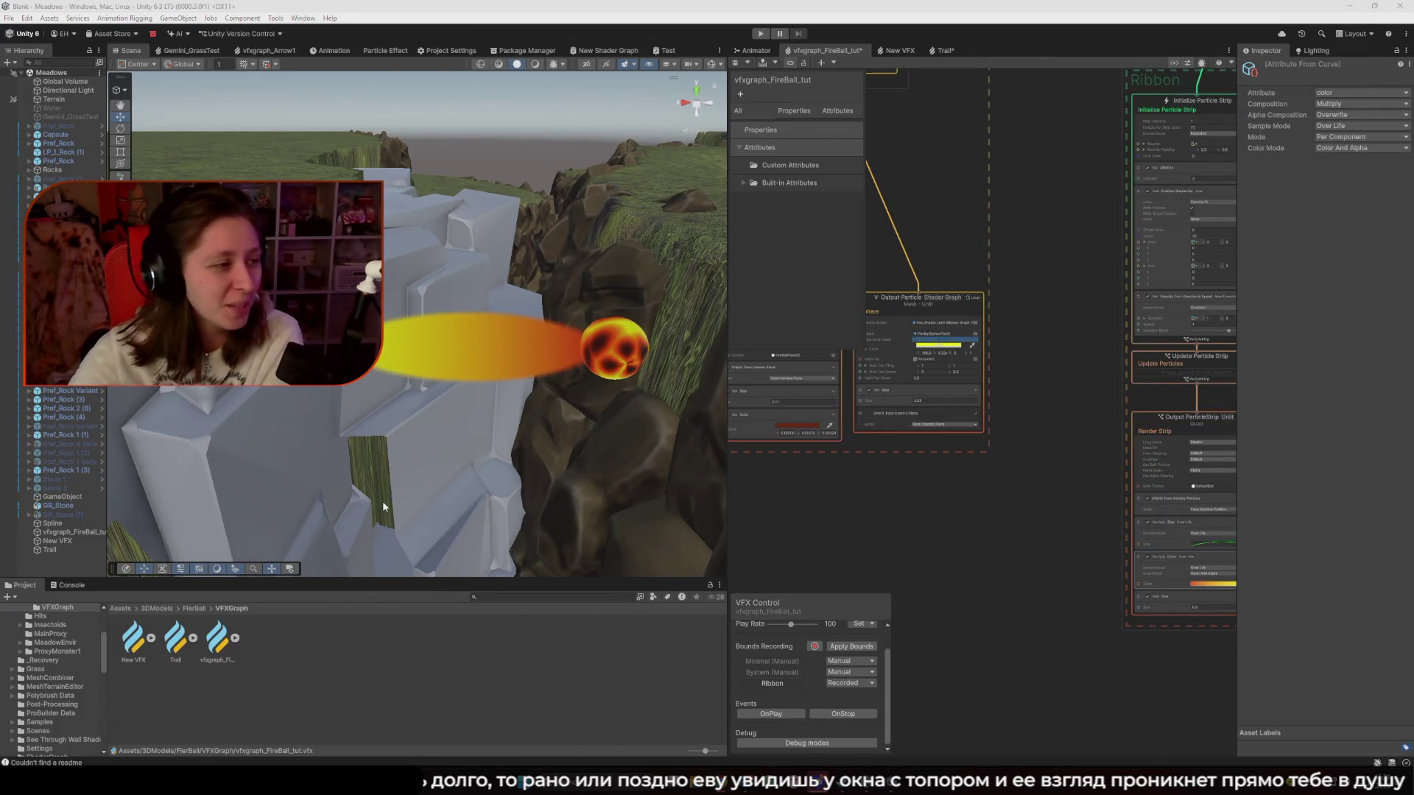
Return to the Scene view and select vfxgraph_FireBall_tut in the Hierarchy
{"action": "left_click", "coordinate": [877, 509]}
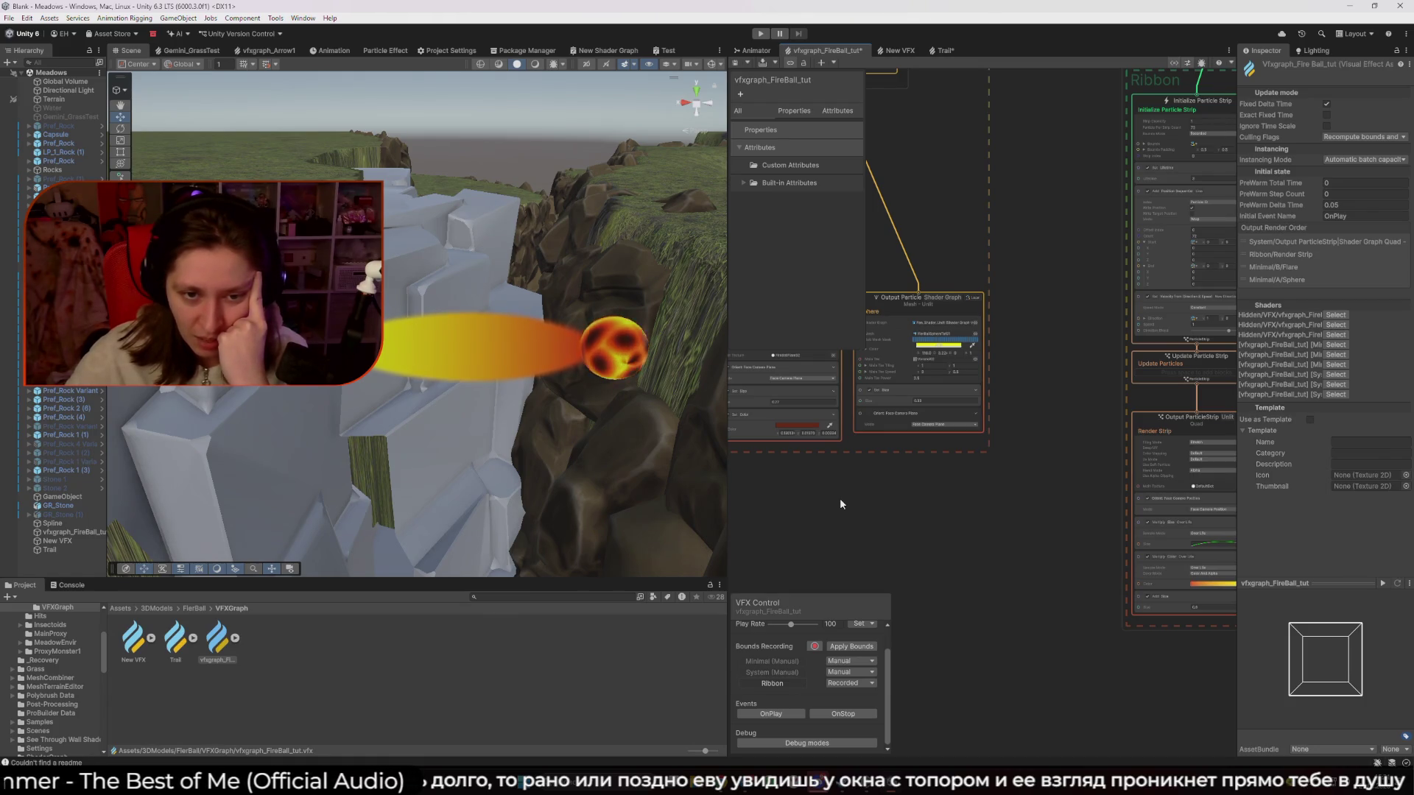
{"action": "left_click", "coordinate": [196, 49]}
{"action": "left_click", "coordinate": [131, 51]}
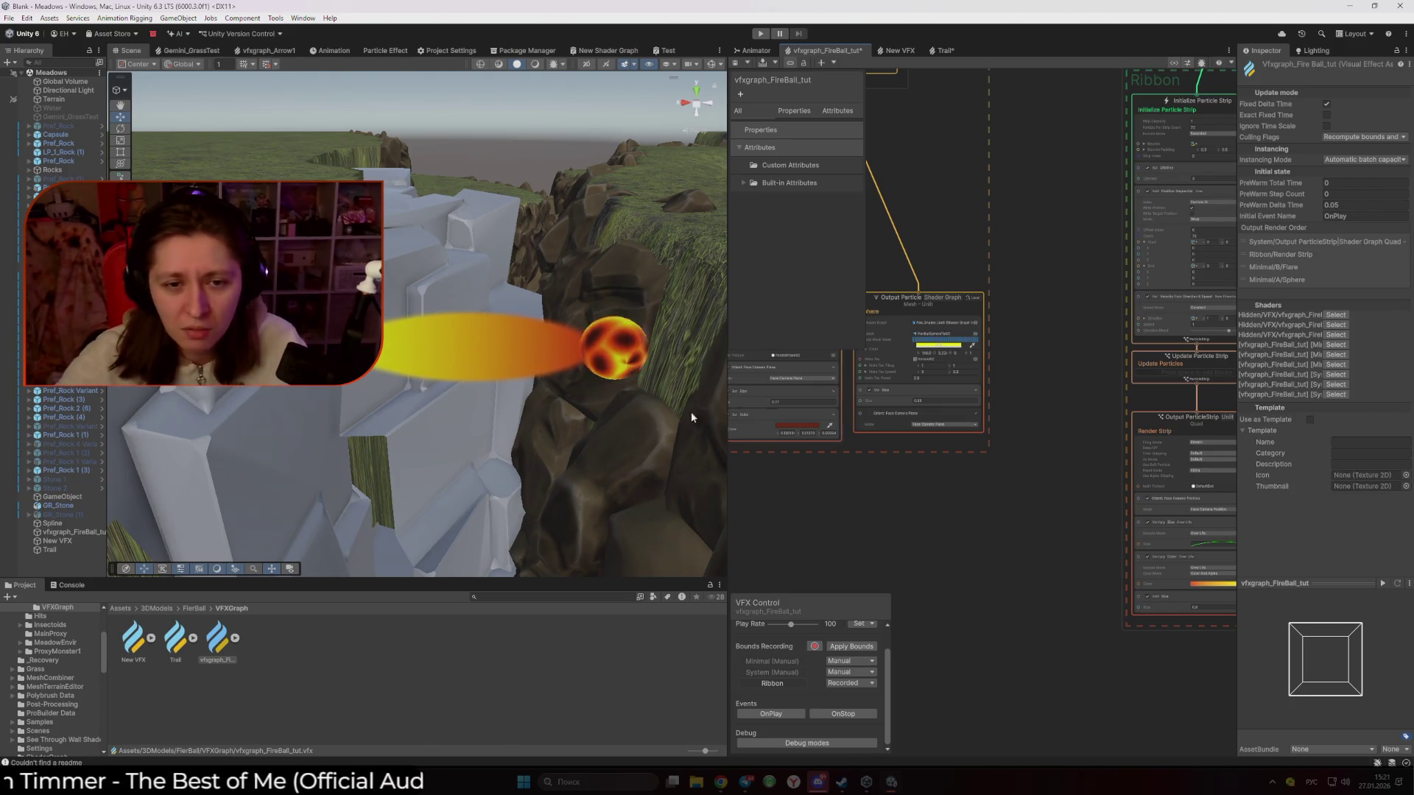
{"action": "left_click", "coordinate": [74, 532]}
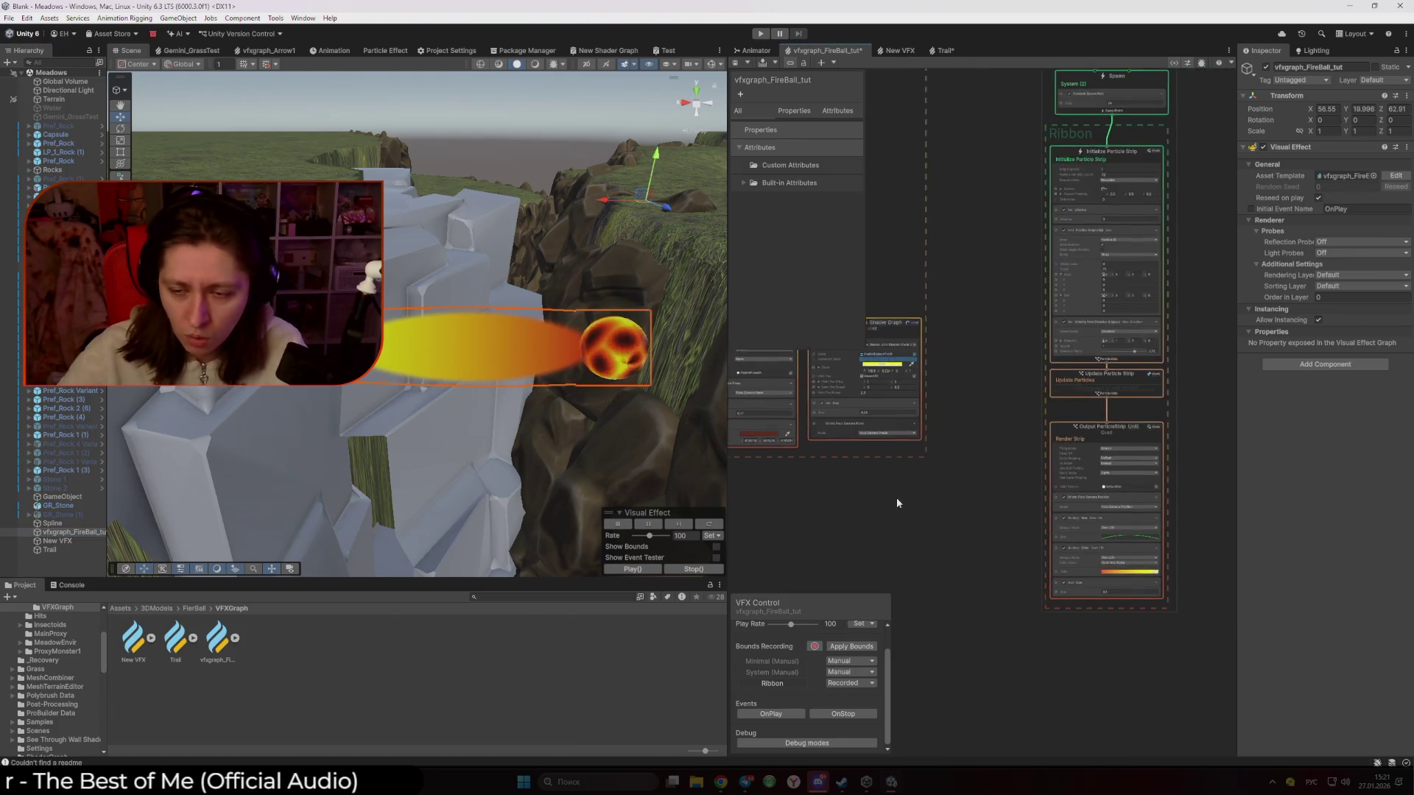
{"action": "scroll", "coordinate": [1073, 349], "scroll_direction": "up", "scroll_amount": 5}
{"action": "left_click", "coordinate": [1081, 389]}
{"action": "type", "text": "1"}
{"action": "left_click", "coordinate": [1020, 389]}
{"action": "type", "text": "0"}
{"action": "left_click", "coordinate": [1182, 405]}
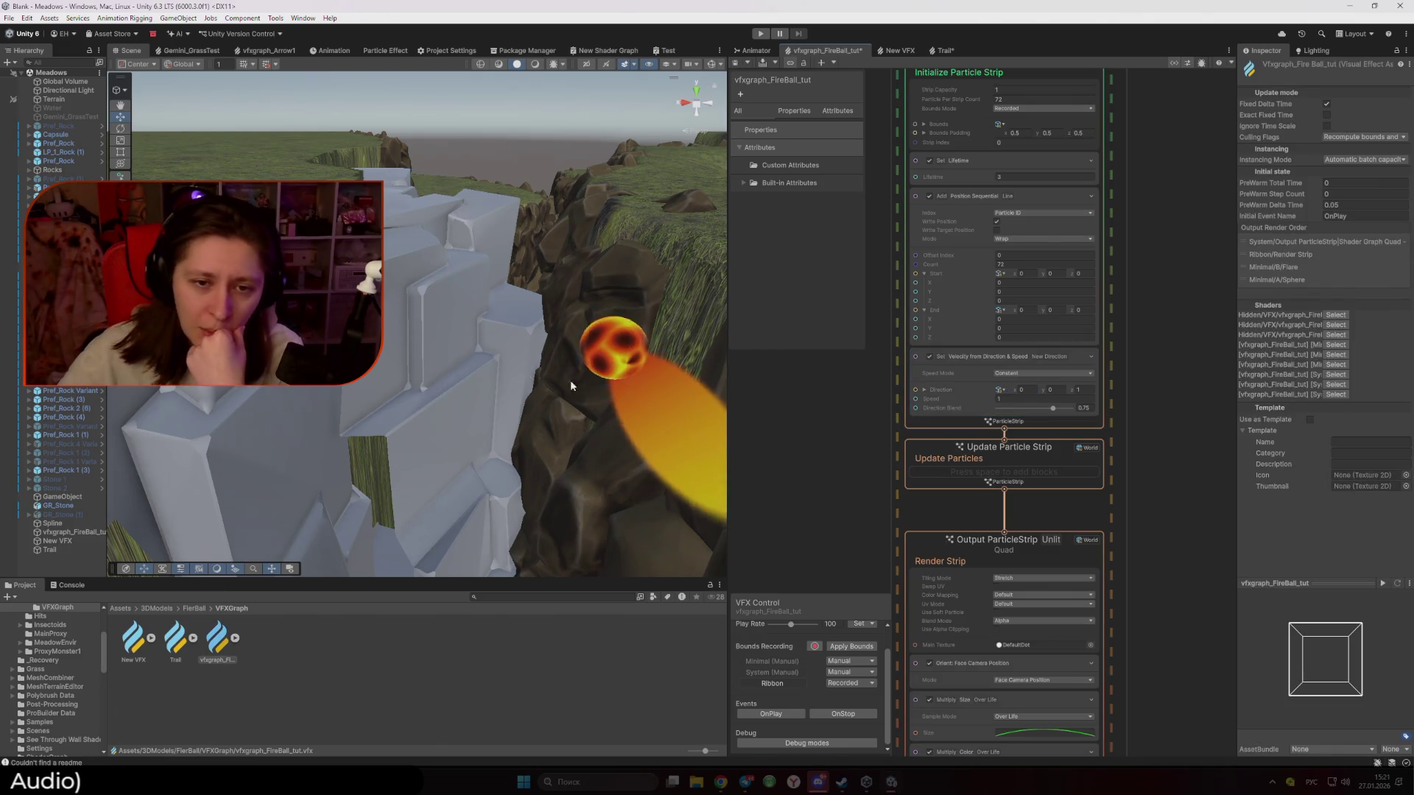
{"action": "key", "text": "ctrl+2"}
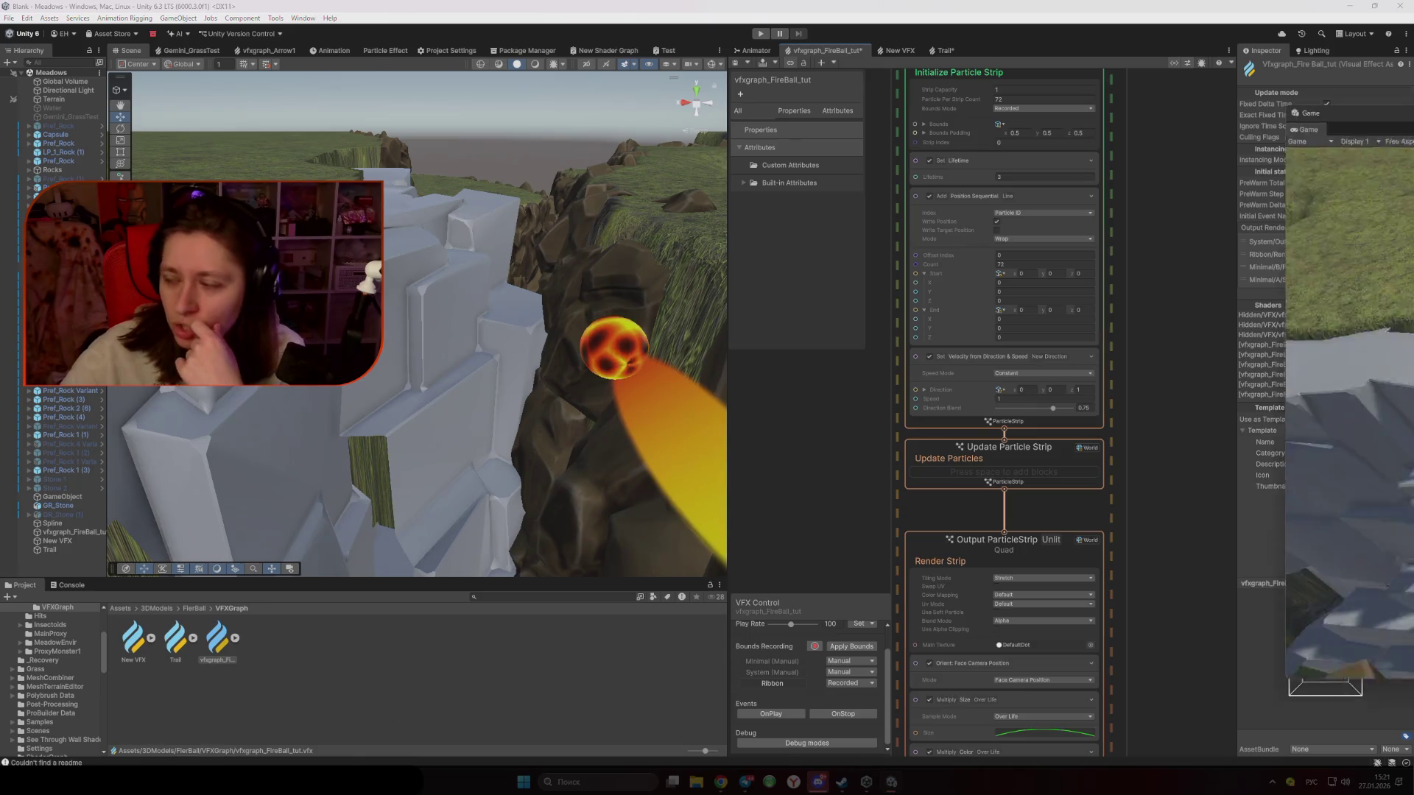
{"action": "left_click_drag", "start_coordinate": [1308, 113], "coordinate": [956, 139]}
{"action": "double_click", "coordinate": [956, 122]}
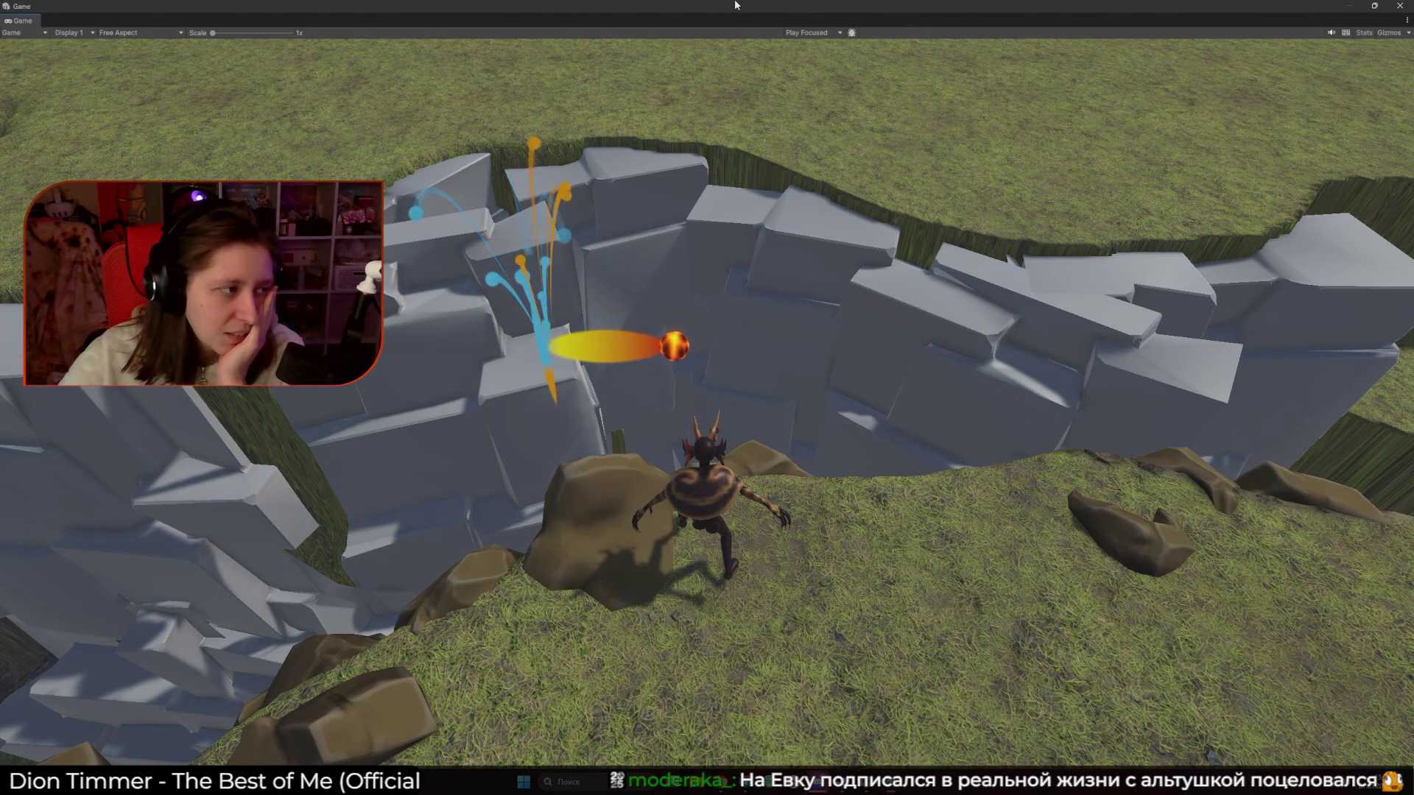
{"action": "mouse_move", "coordinate": [735, 5]}
{"action": "left_mouse_down"}
{"action": "mouse_move", "coordinate": [1152, 197]}
{"action": "mouse_move", "coordinate": [1413, 178]}
{"action": "left_mouse_up"}
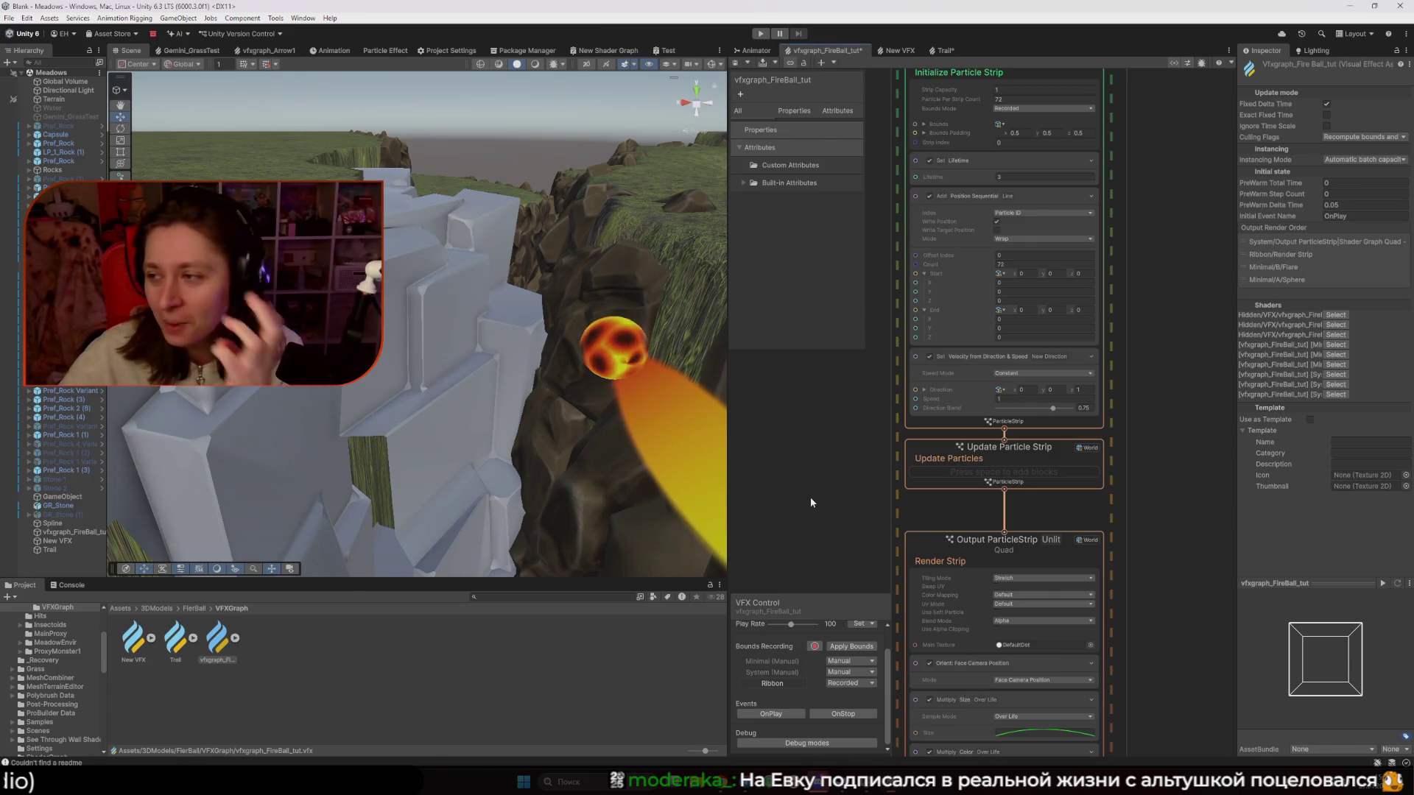
{"action": "mouse_move", "coordinate": [648, 398]}
{"action": "left_mouse_down"}
{"action": "mouse_move", "coordinate": [280, 400]}
{"action": "mouse_move", "coordinate": [258, 427]}
{"action": "mouse_move", "coordinate": [295, 383]}
{"action": "mouse_move", "coordinate": [280, 368]}
{"action": "mouse_move", "coordinate": [292, 386]}
{"action": "left_mouse_up"}
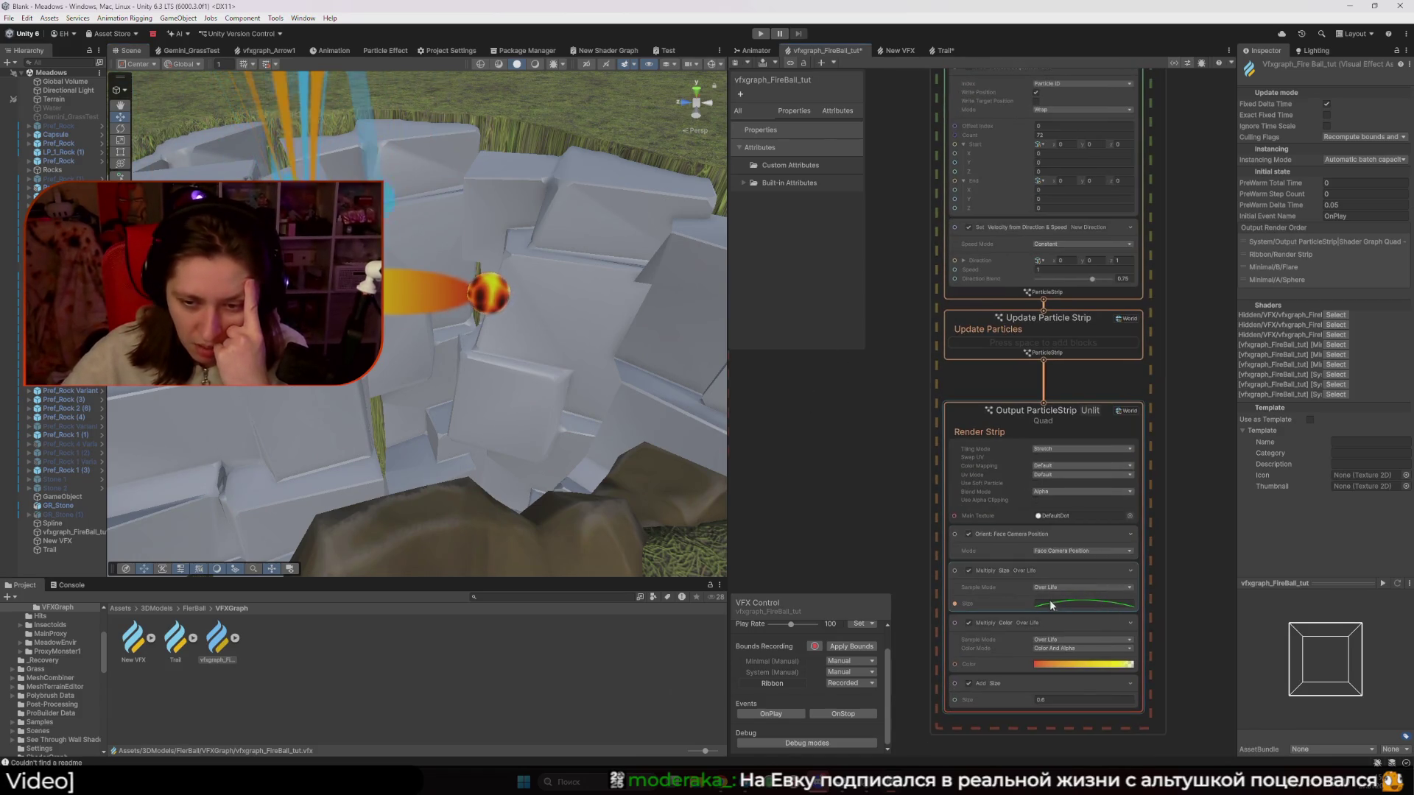
Raise the size-over-life curve's starting point and save the graph
{"action": "left_click", "coordinate": [1051, 604]}
{"action": "left_click_drag", "start_coordinate": [1076, 717], "coordinate": [1084, 434]}
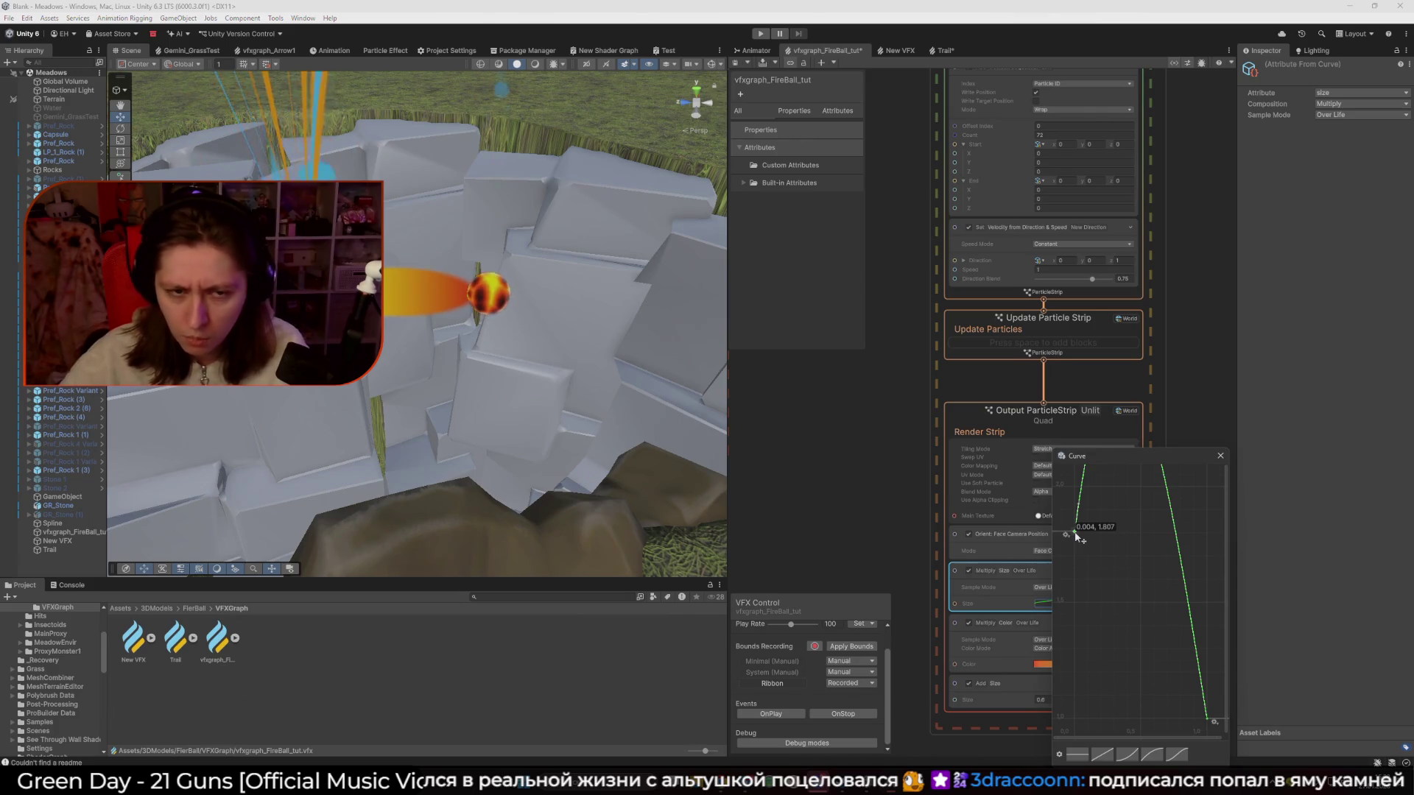
{"action": "left_click", "coordinate": [1200, 394]}
{"action": "key", "text": "ctrl+s"}
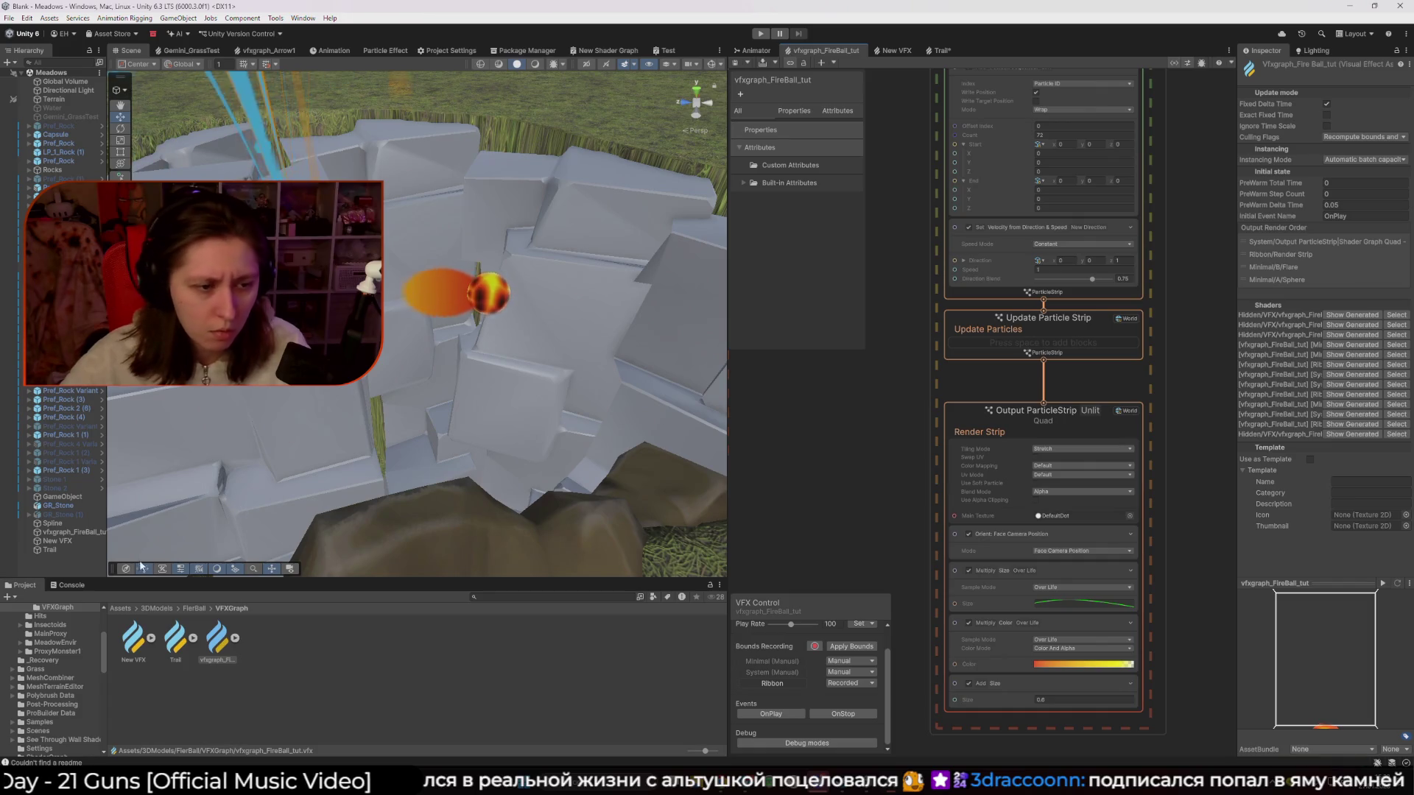
Reshape the size-over-life curve into a steady decline from full size to zero
{"action": "left_click", "coordinate": [73, 532]}
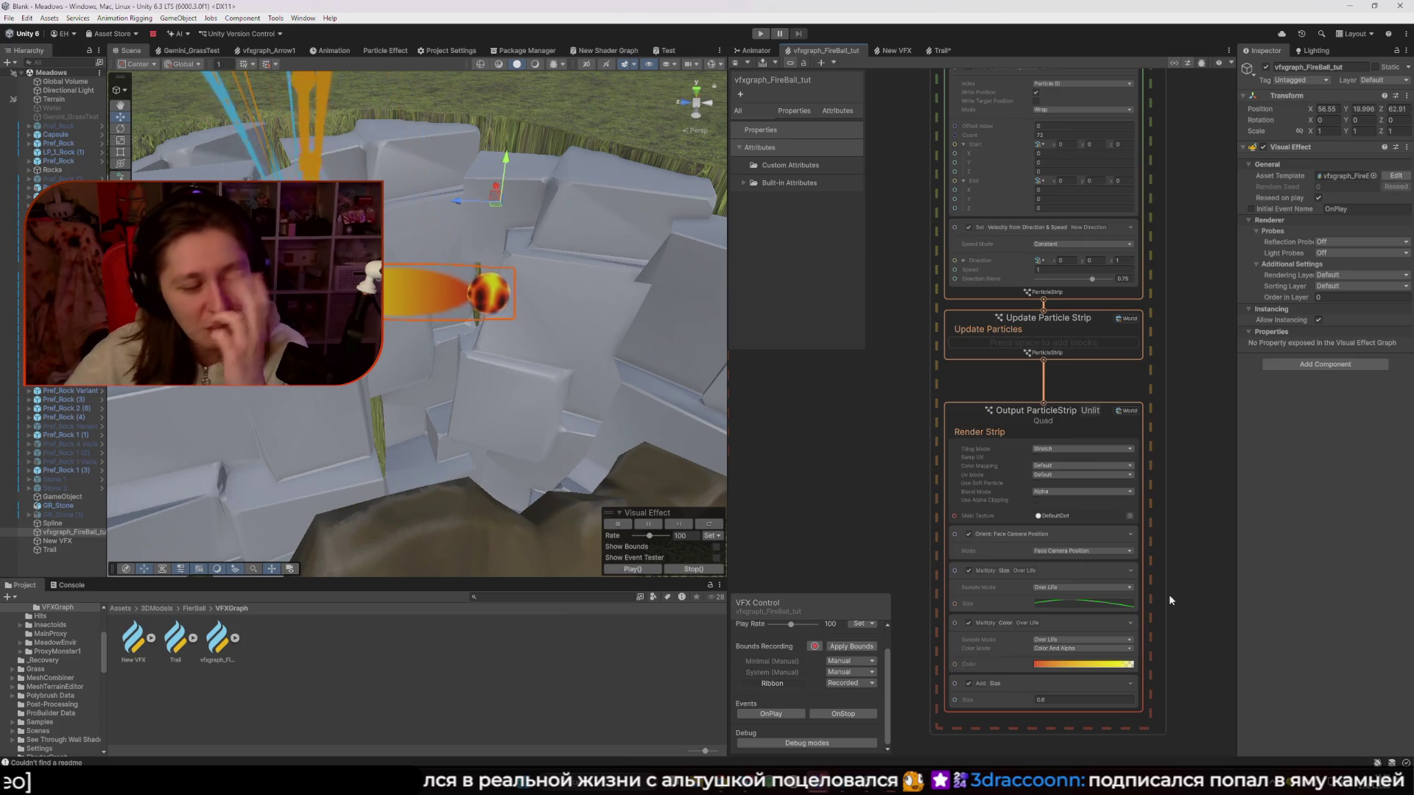
{"action": "left_click", "coordinate": [1086, 602]}
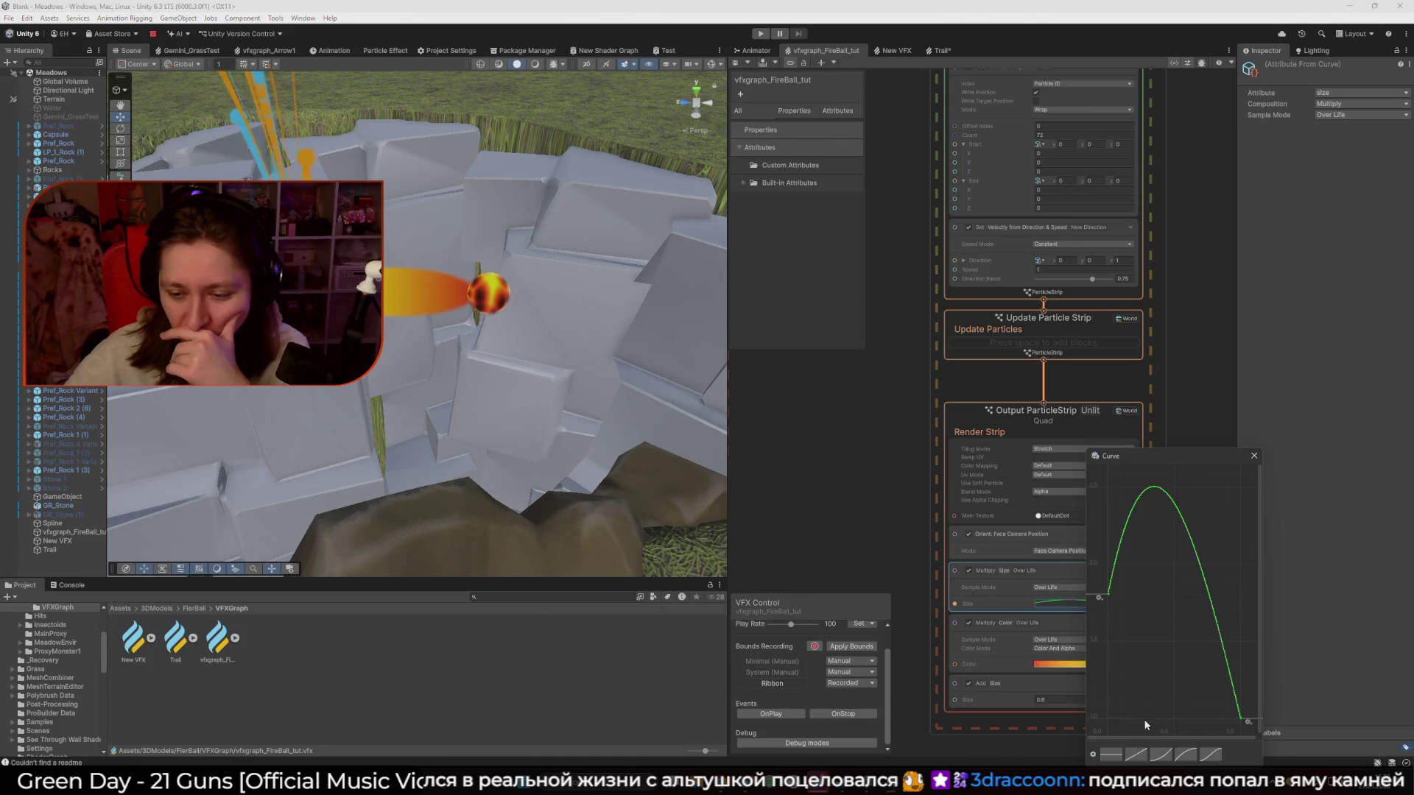
{"action": "left_click", "coordinate": [1093, 756]}
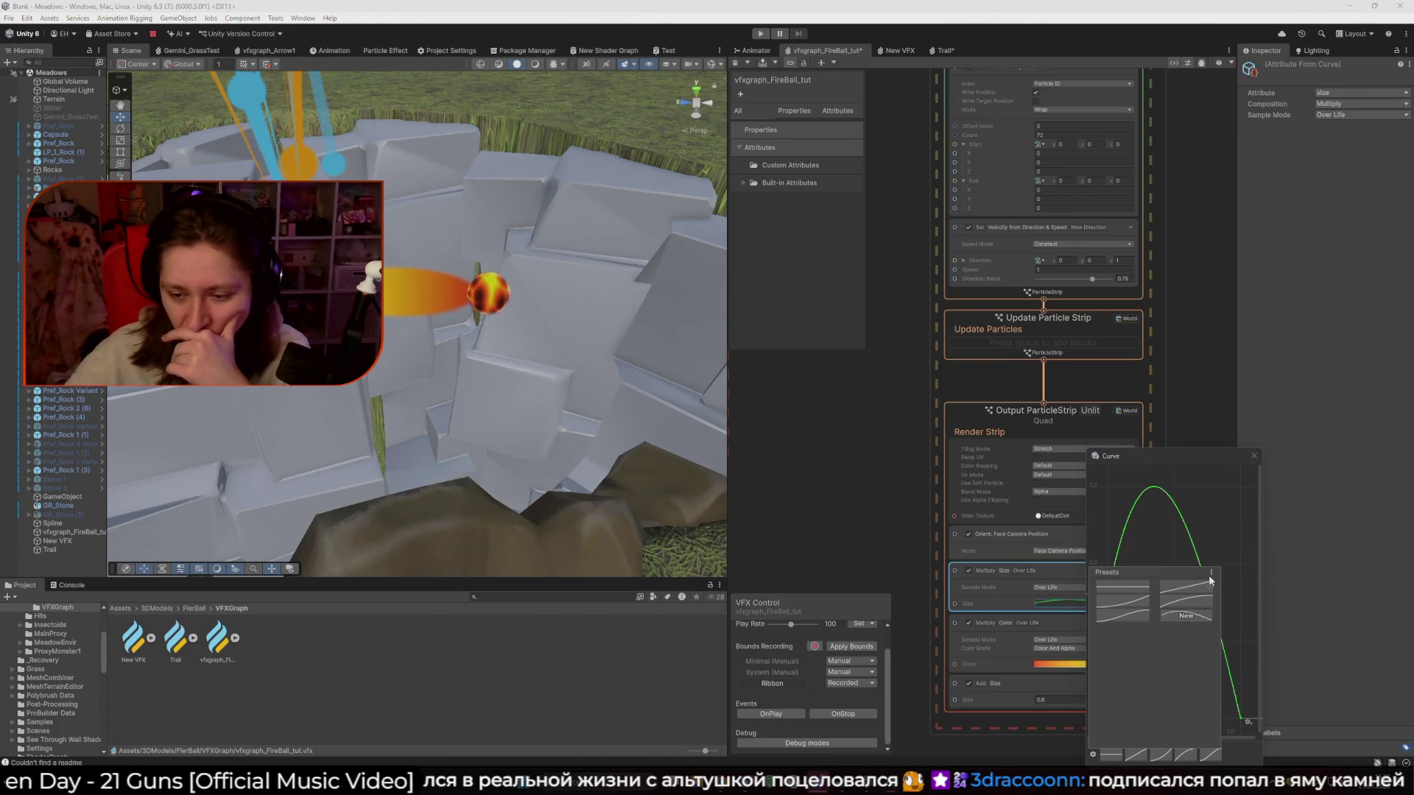
{"action": "left_click", "coordinate": [1232, 542]}
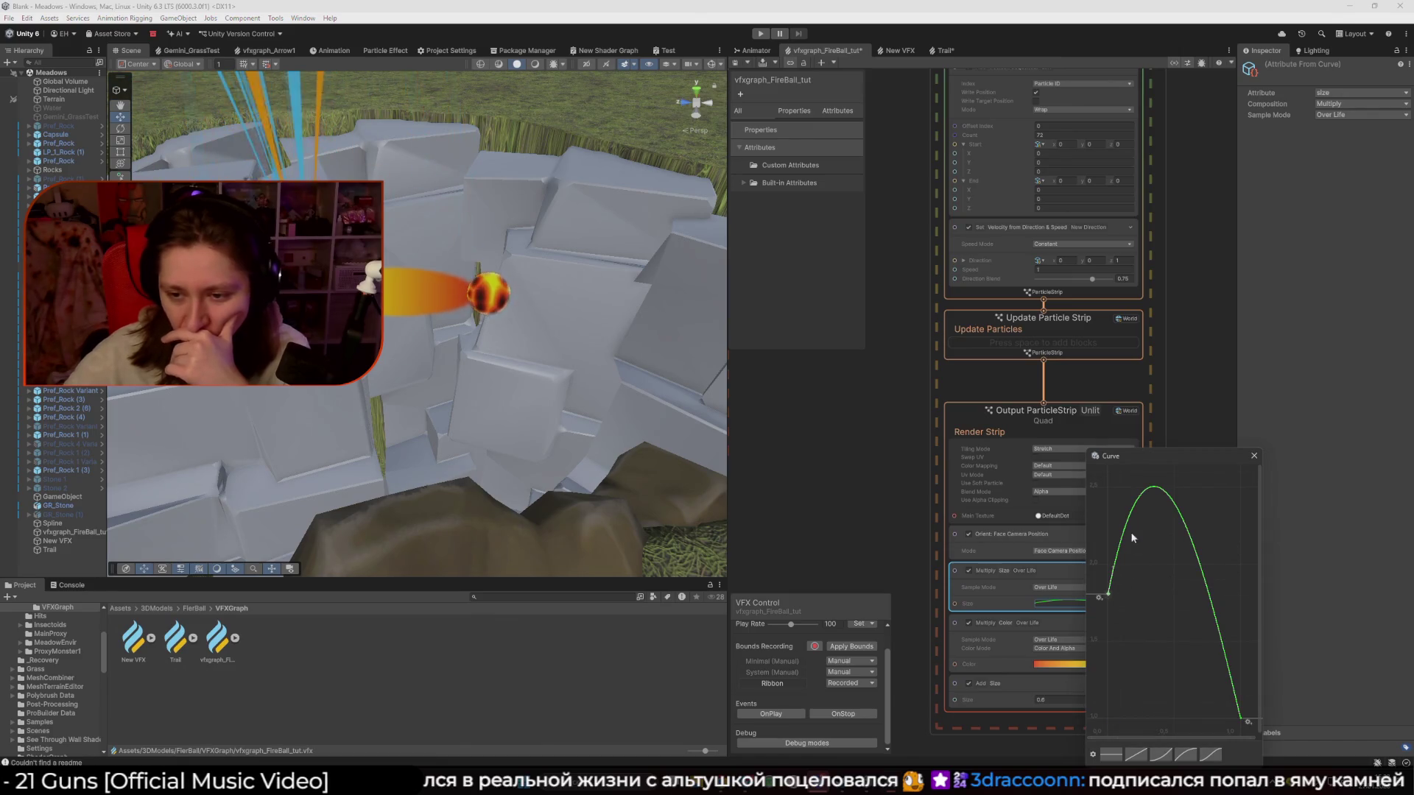
{"action": "left_click_drag", "start_coordinate": [1114, 574], "coordinate": [1162, 624]}
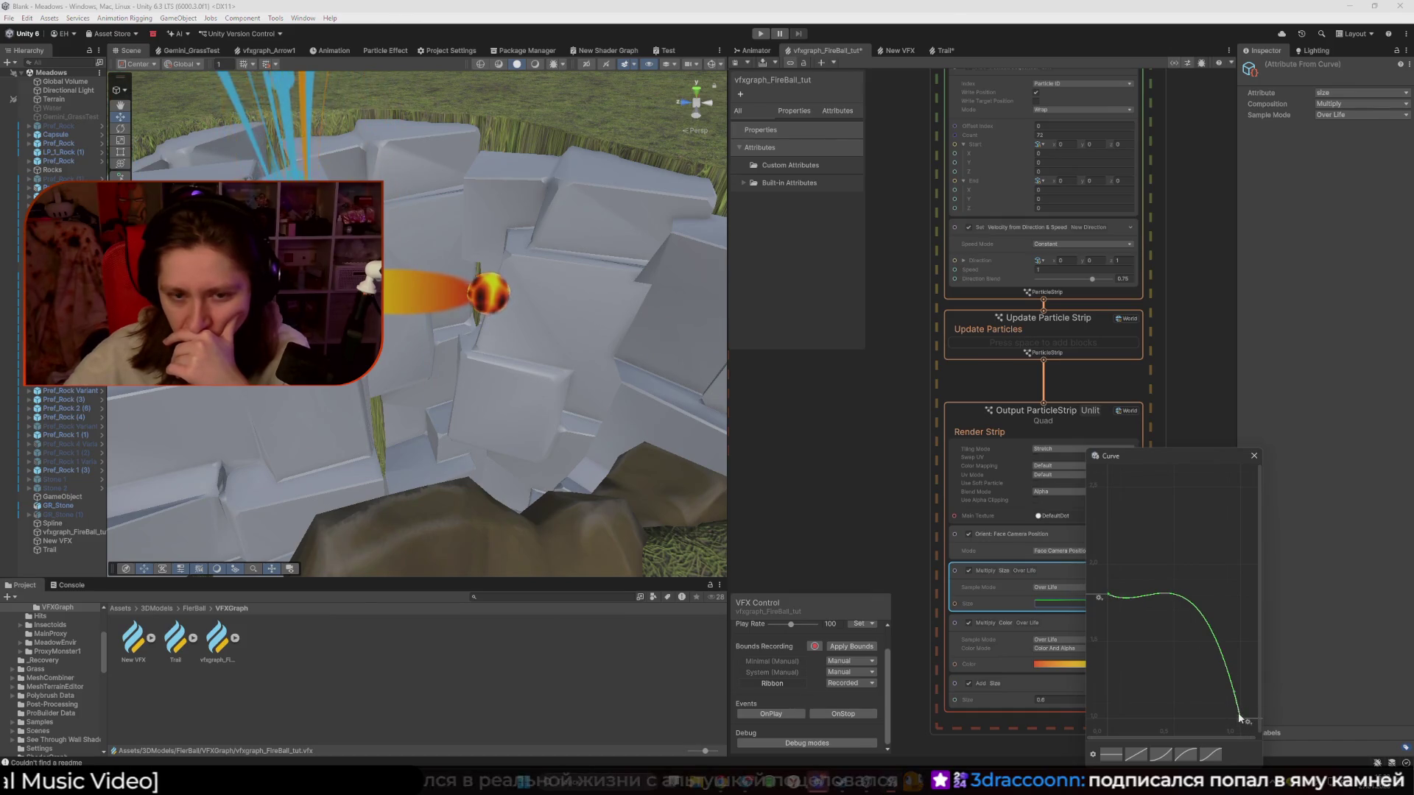
{"action": "left_click_drag", "start_coordinate": [1239, 705], "coordinate": [1222, 705]}
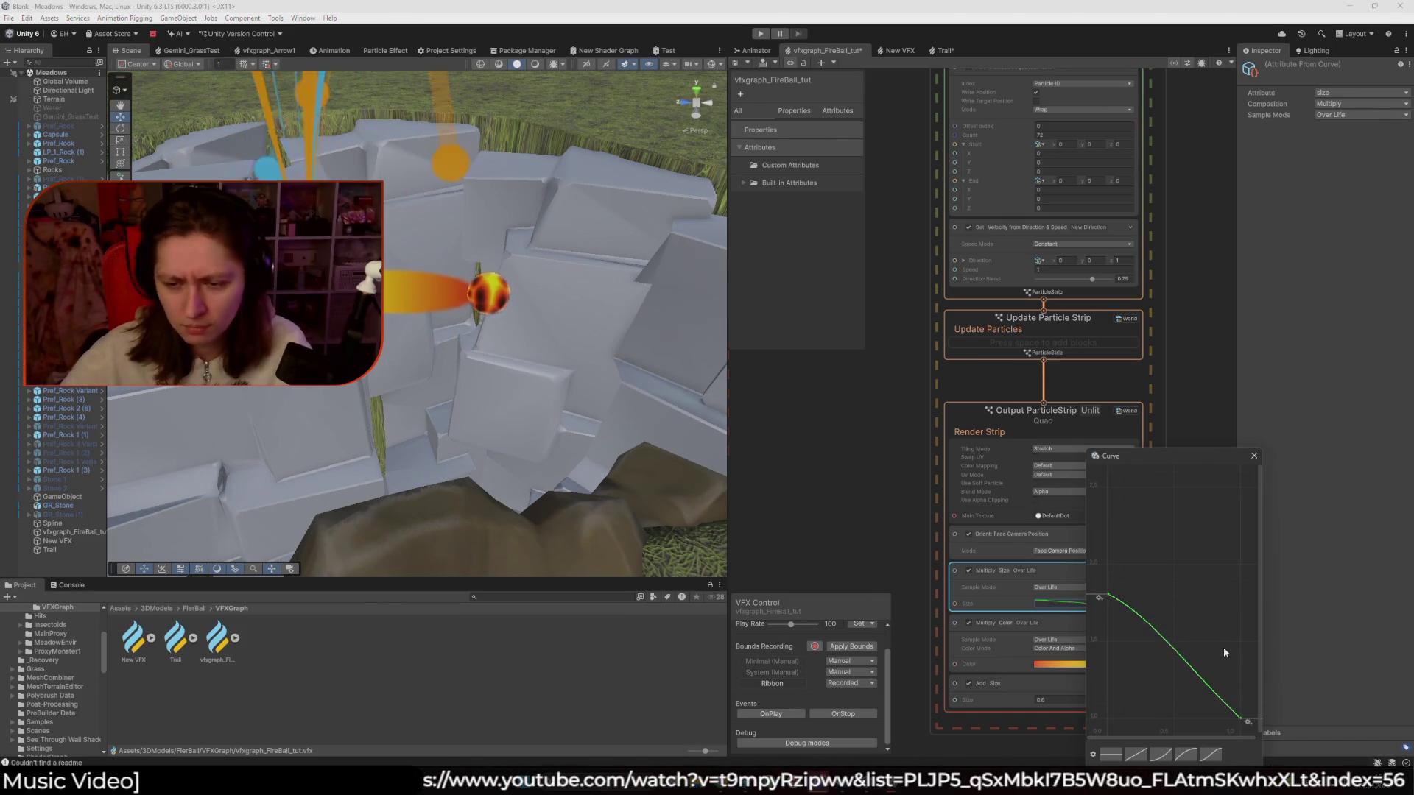
{"action": "left_click", "coordinate": [1252, 457]}
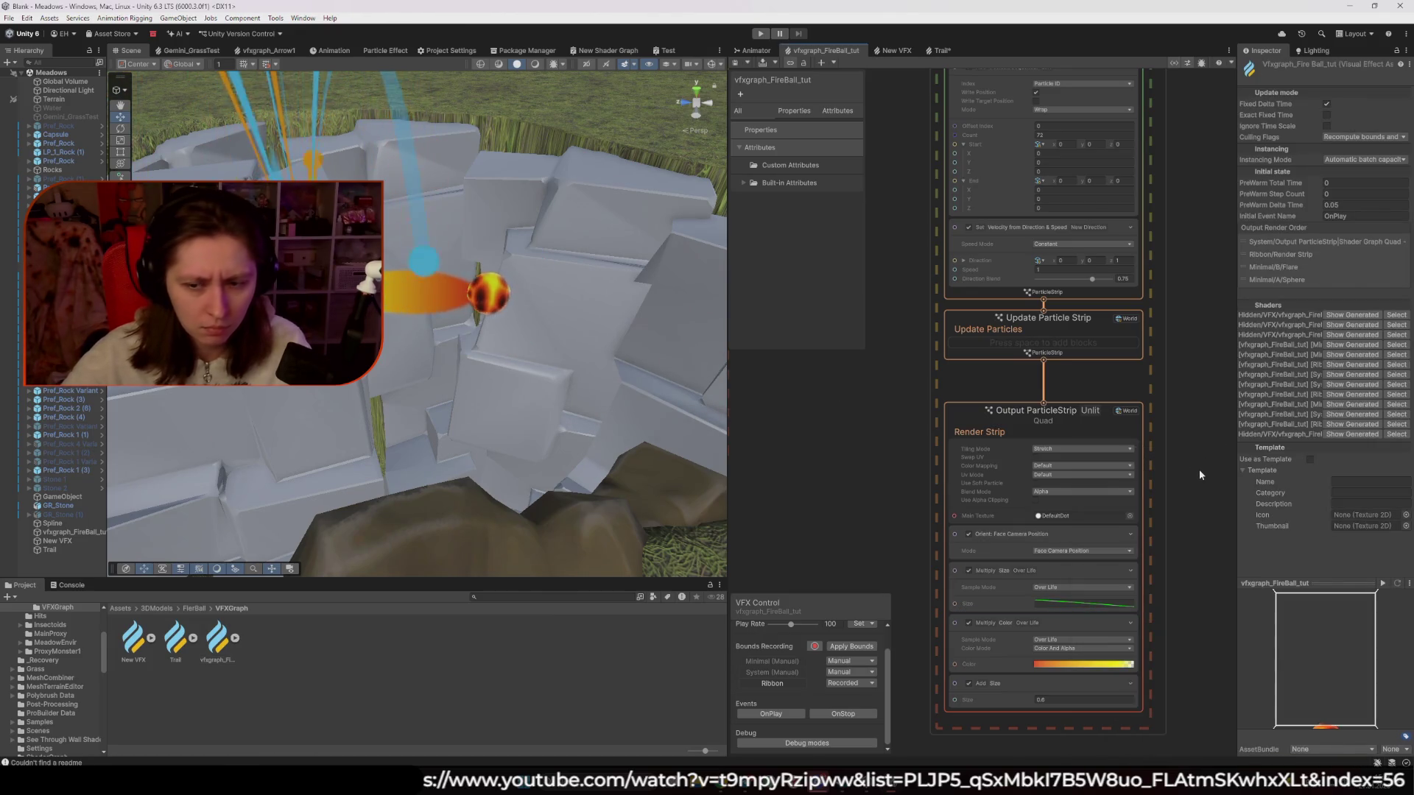
Toggle the Multiply Size Over Life block off and back on to compare the ribbon
{"action": "left_click", "coordinate": [967, 571]}
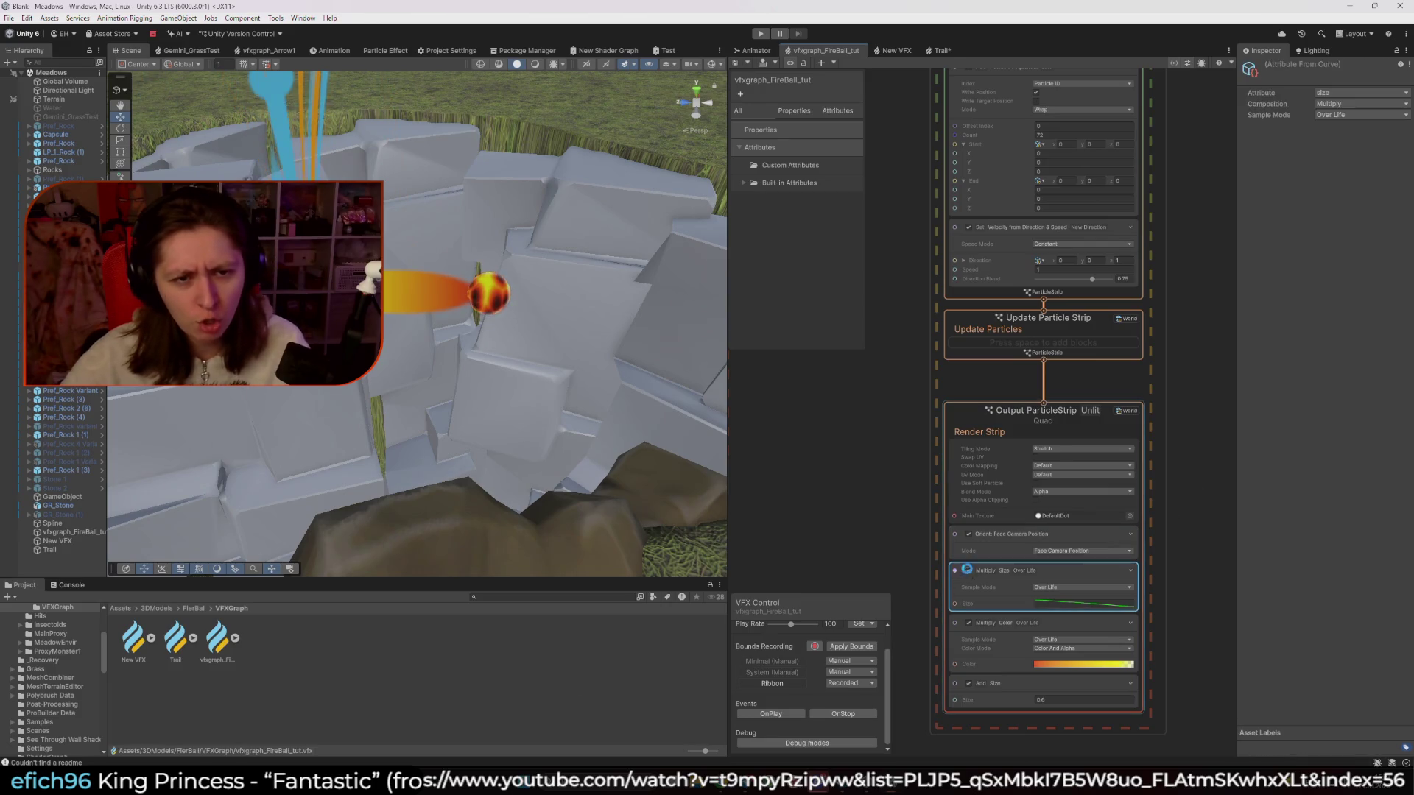
{"action": "left_click", "coordinate": [968, 570]}
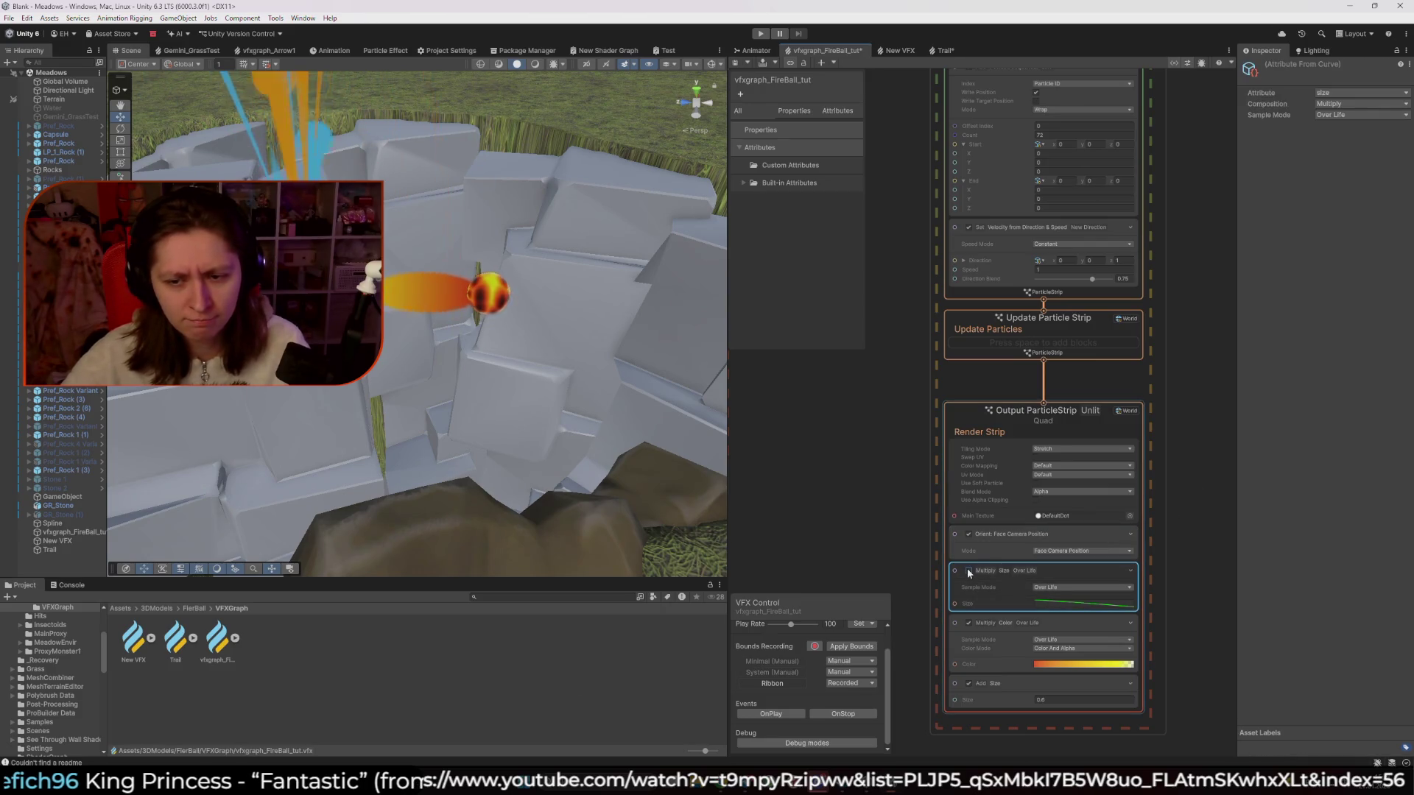
{"action": "left_click", "coordinate": [968, 571]}
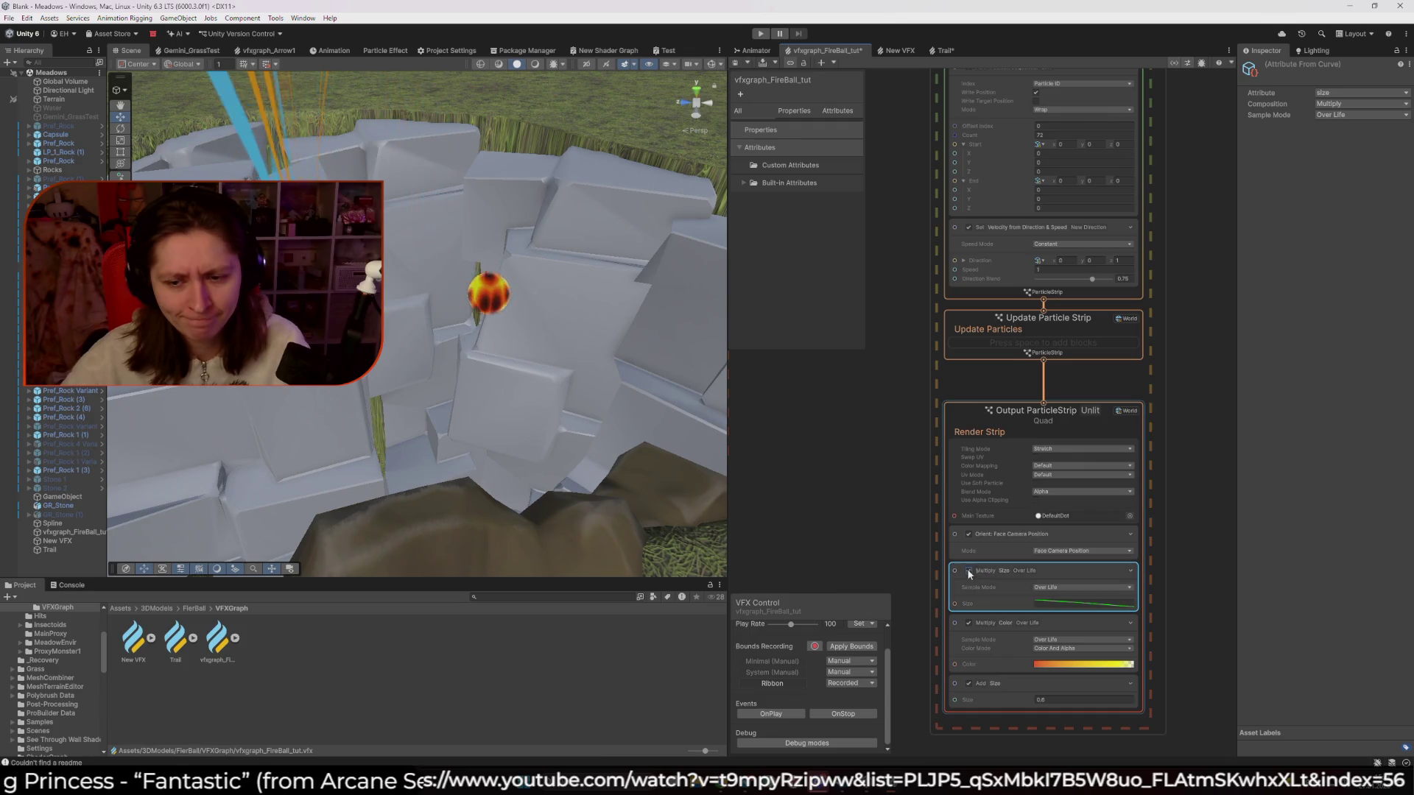
Switch the Add Size block's composition to Blend, disable it, then delete it
{"action": "left_click", "coordinate": [1015, 685]}
{"action": "left_click", "coordinate": [1354, 104]}
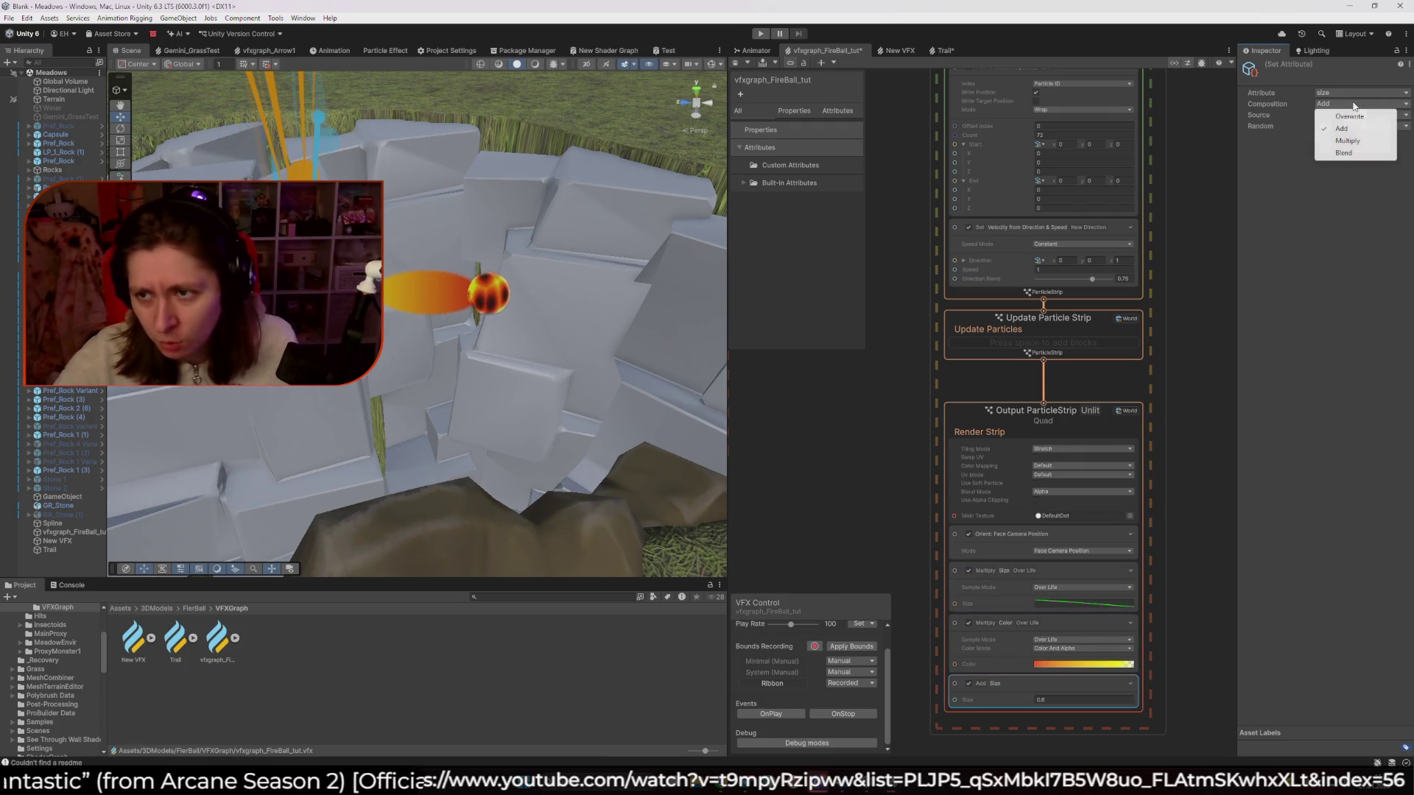
{"action": "left_click", "coordinate": [1359, 153]}
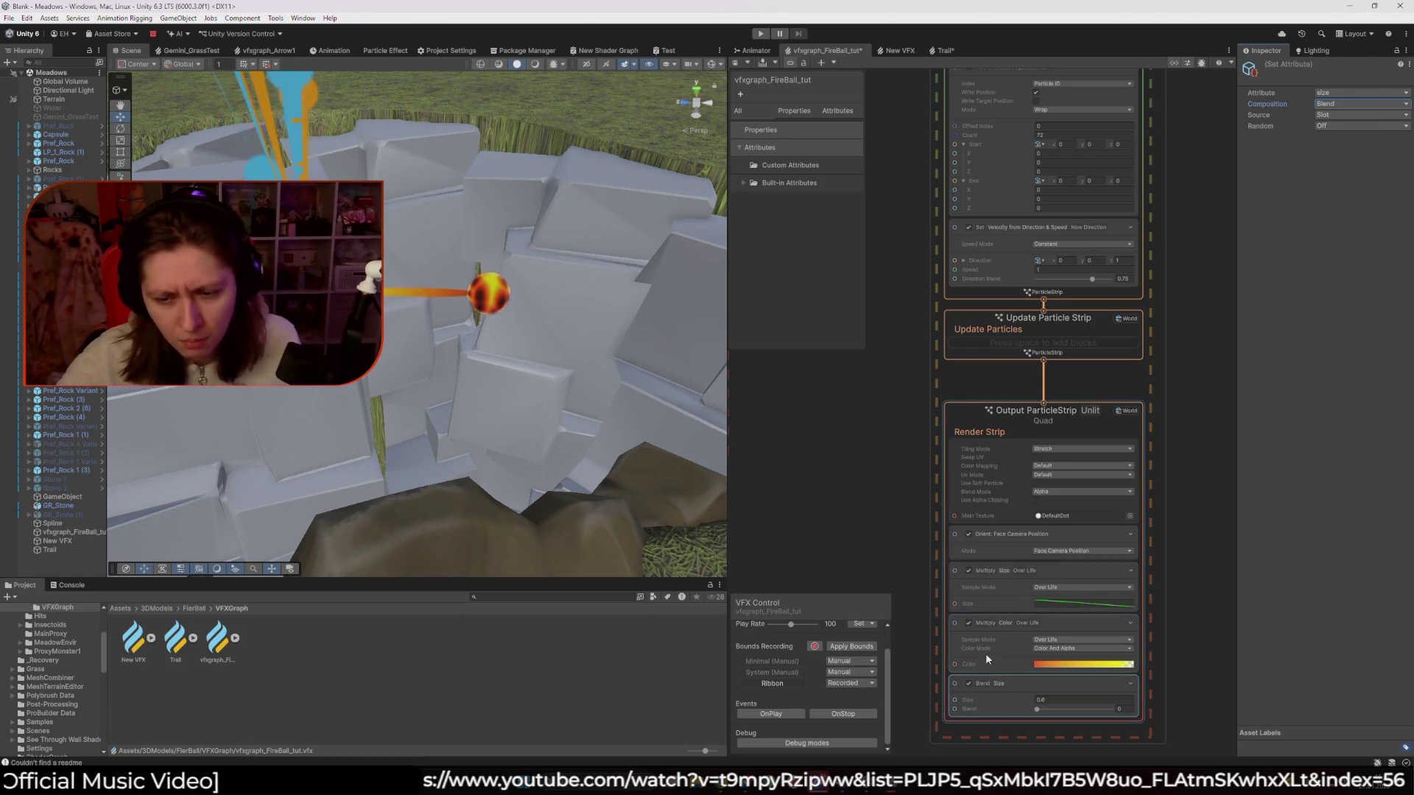
{"action": "left_click", "coordinate": [970, 685]}
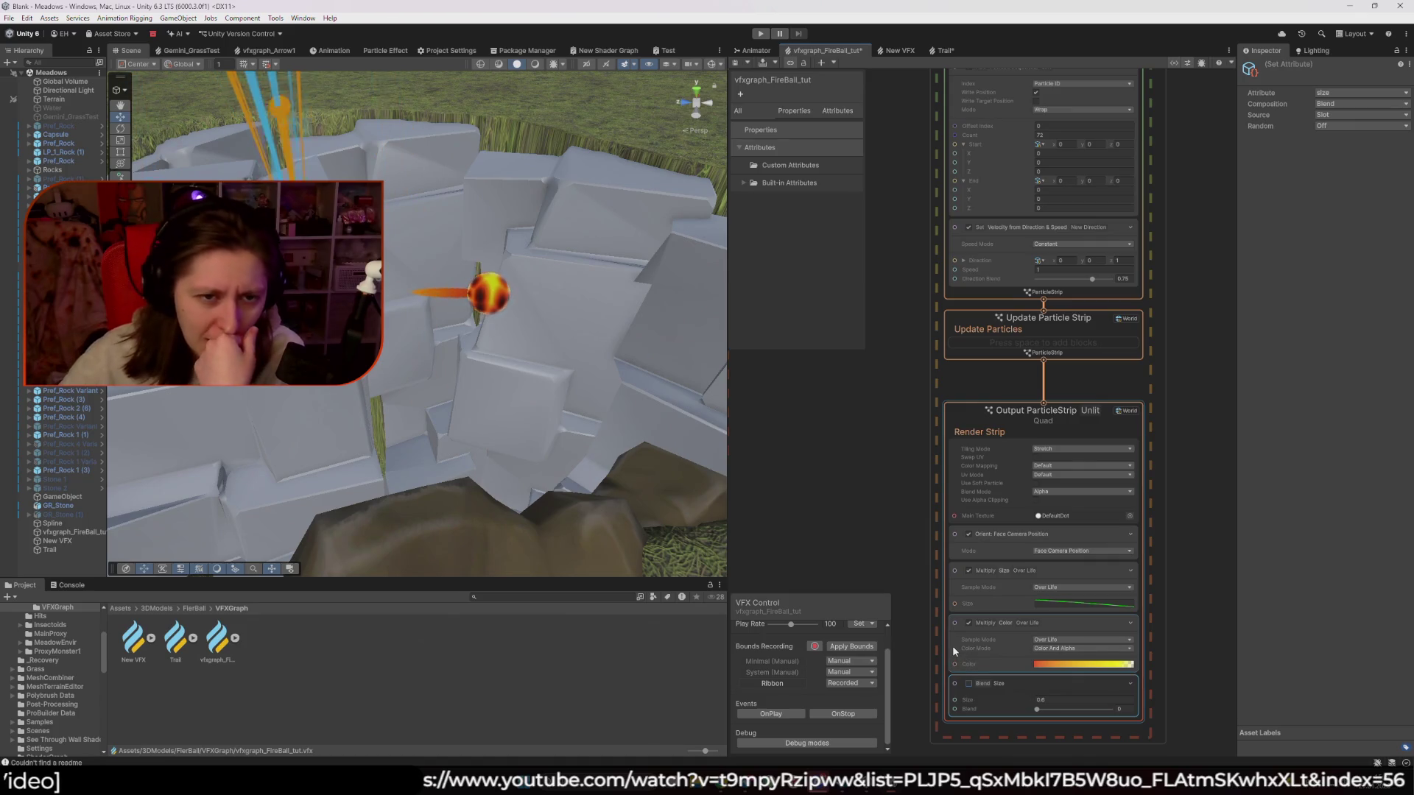
{"action": "key", "text": "Delete"}
{"action": "mouse_move", "coordinate": [1199, 404]}
{"action": "left_mouse_down"}
{"action": "mouse_move", "coordinate": [1176, 713]}
{"action": "mouse_move", "coordinate": [1101, 487]}
{"action": "left_mouse_up"}
{"action": "left_click", "coordinate": [1088, 451]}
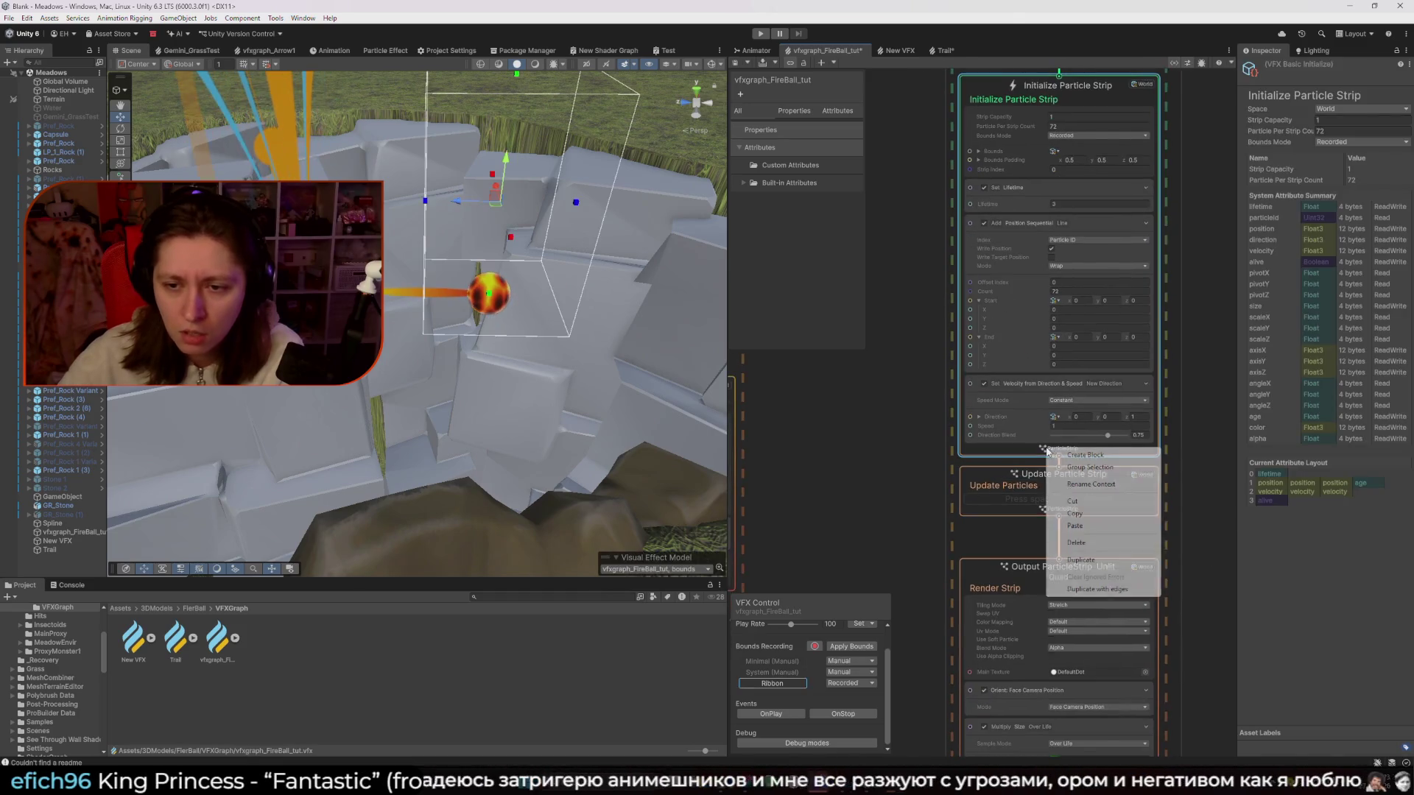
Search for 'size' and add a Set Size block to the Initialize Particle Strip
{"action": "key", "text": "space"}
{"action": "type", "text": "size"}
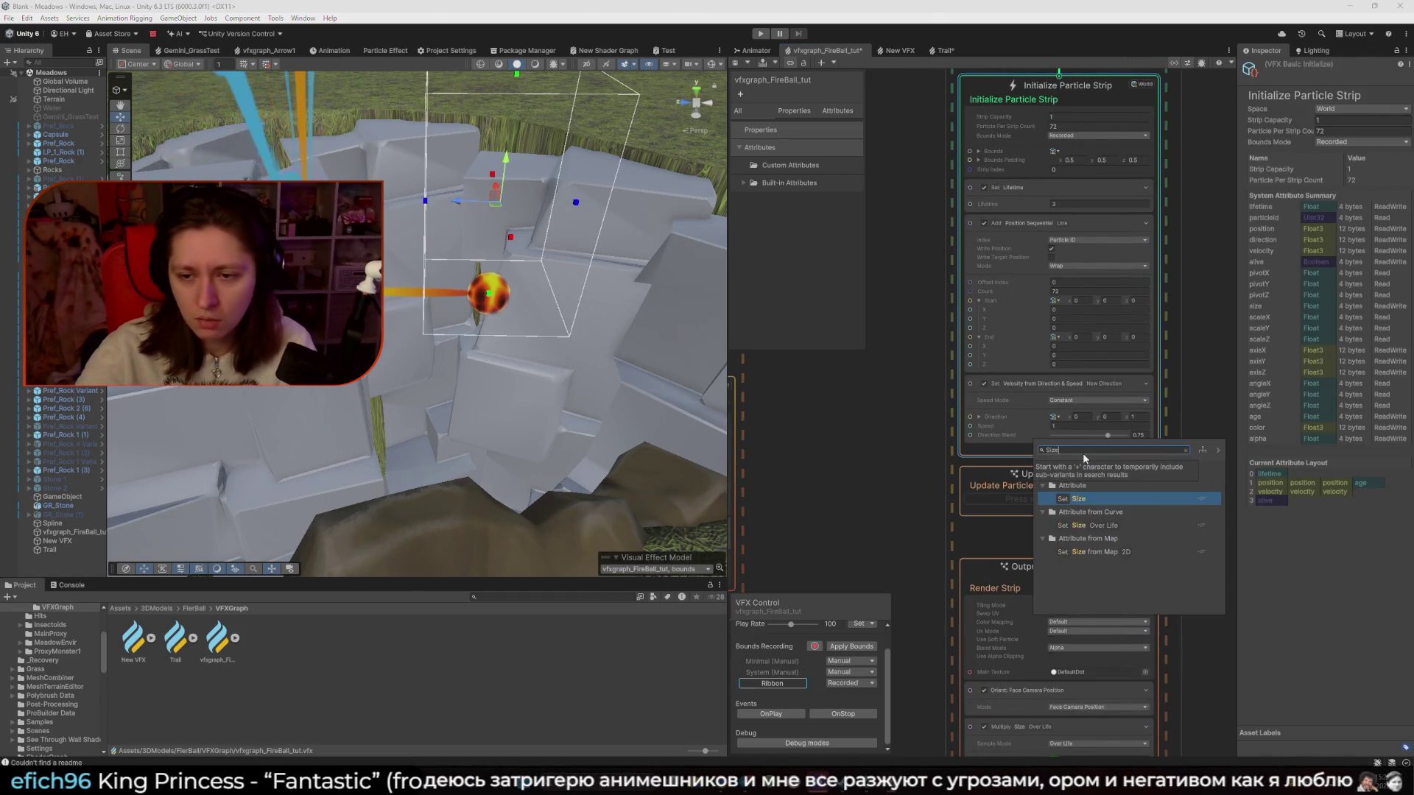
{"action": "key", "text": "Return"}
{"action": "left_click_drag", "start_coordinate": [933, 558], "coordinate": [939, 359]}
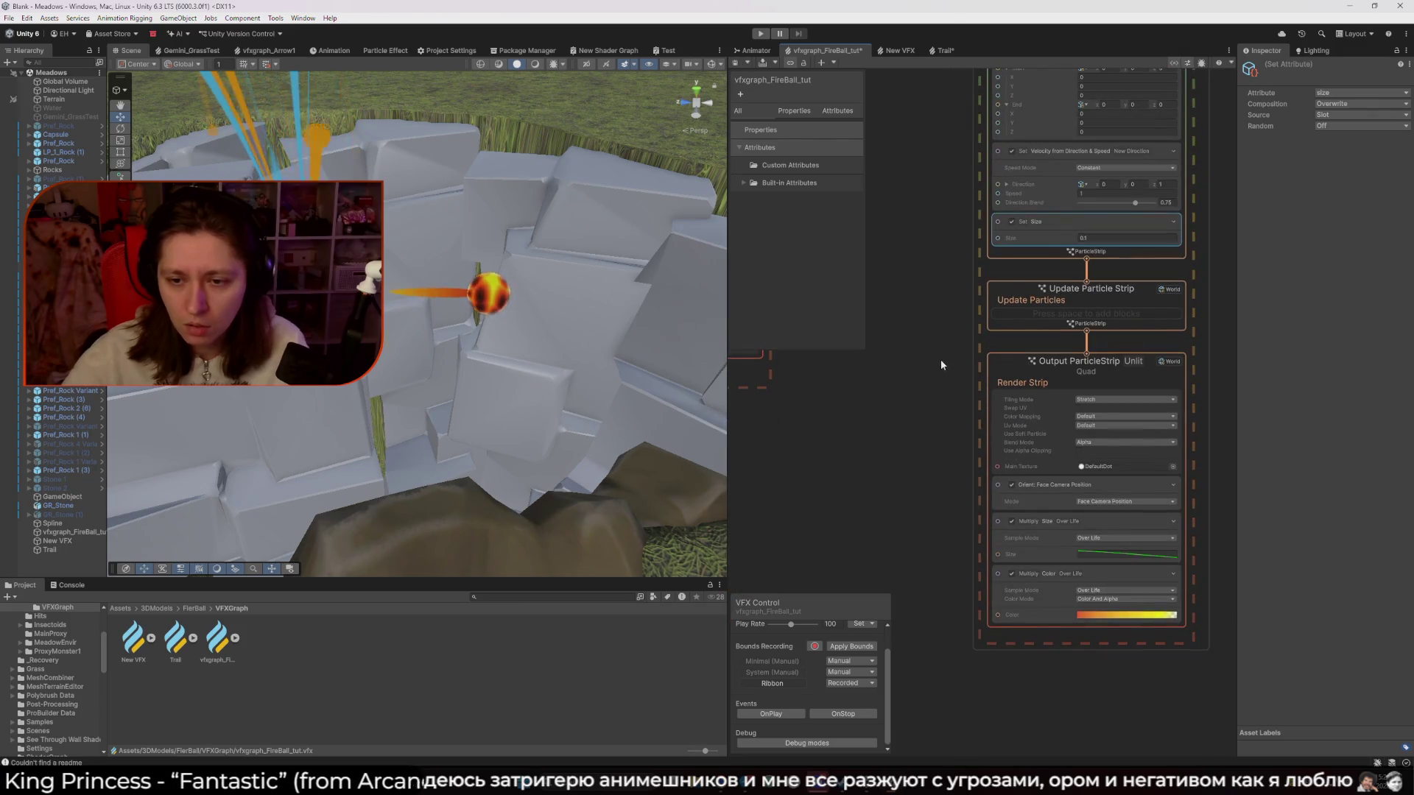
{"action": "left_click_drag", "start_coordinate": [912, 414], "coordinate": [887, 458]}
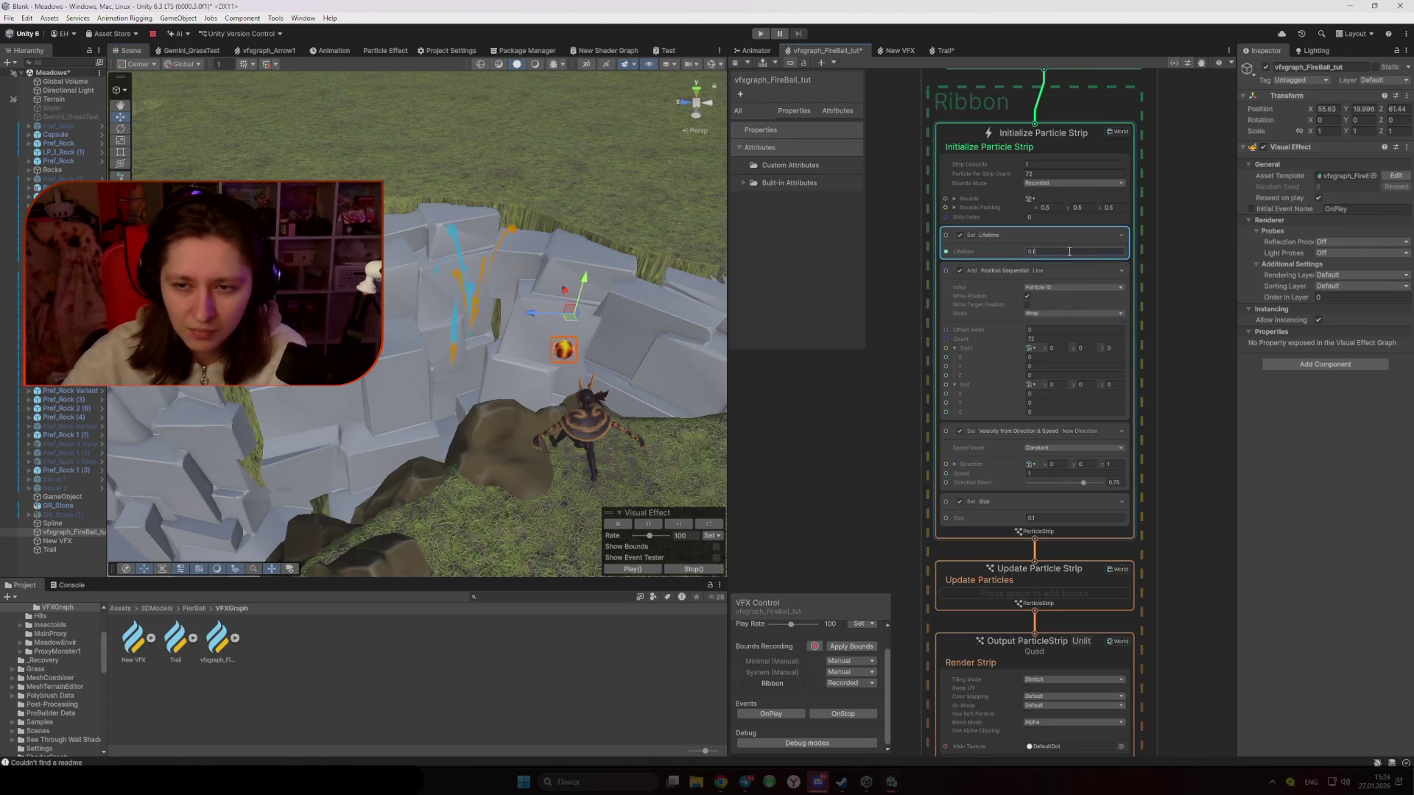
Set the ribbon's lifetime to 0.1 and move the fireball to preview the trail
{"action": "type", "text": "0.1"}
{"action": "key", "text": "Return"}
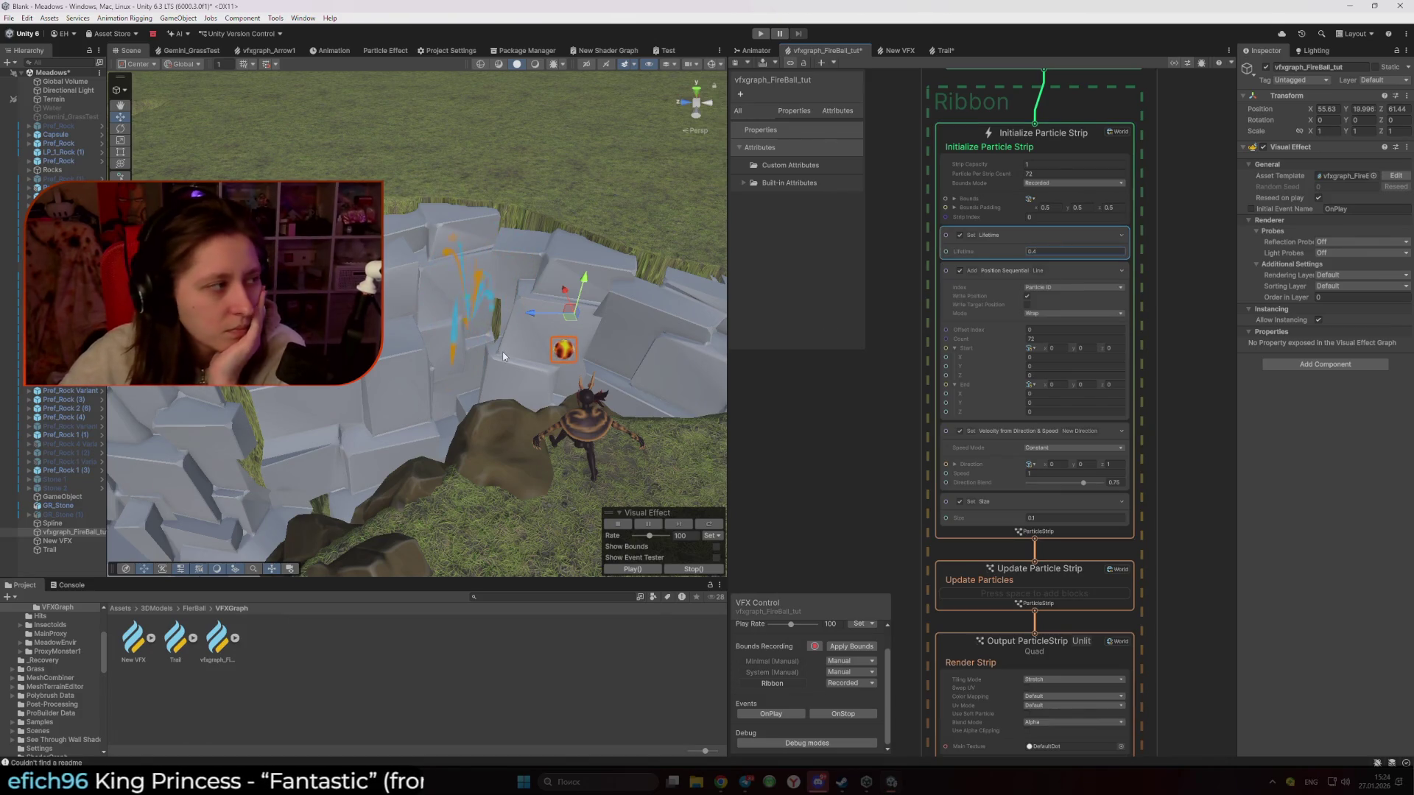
{"action": "mouse_move", "coordinate": [570, 314]}
{"action": "left_mouse_down"}
{"action": "mouse_move", "coordinate": [618, 265]}
{"action": "mouse_move", "coordinate": [608, 250]}
{"action": "mouse_move", "coordinate": [500, 294]}
{"action": "left_mouse_up"}
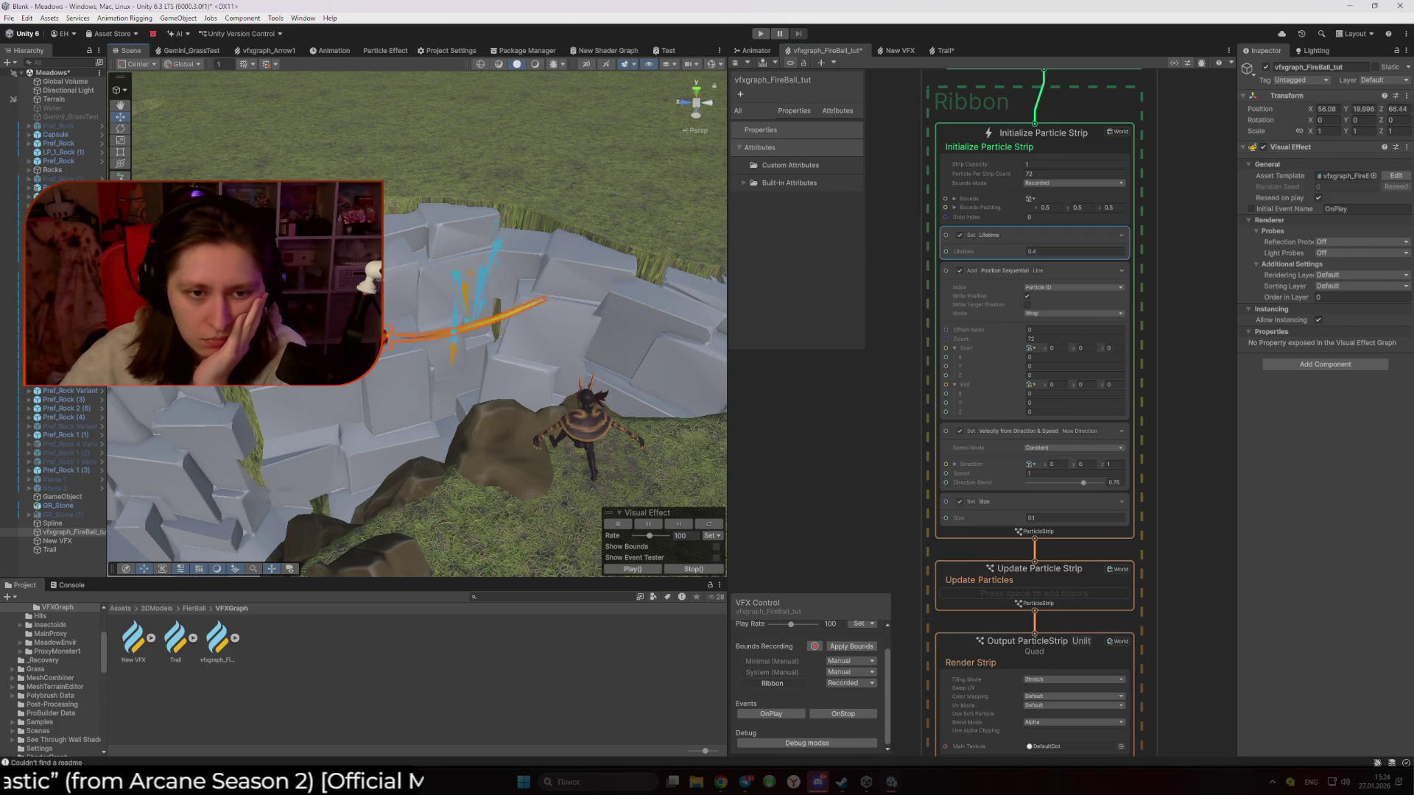
Change the ribbon's lifetime to 0.4 and move the fireball again to check the trail
{"action": "left_click", "coordinate": [1052, 251]}
{"action": "type", "text": "0.4"}
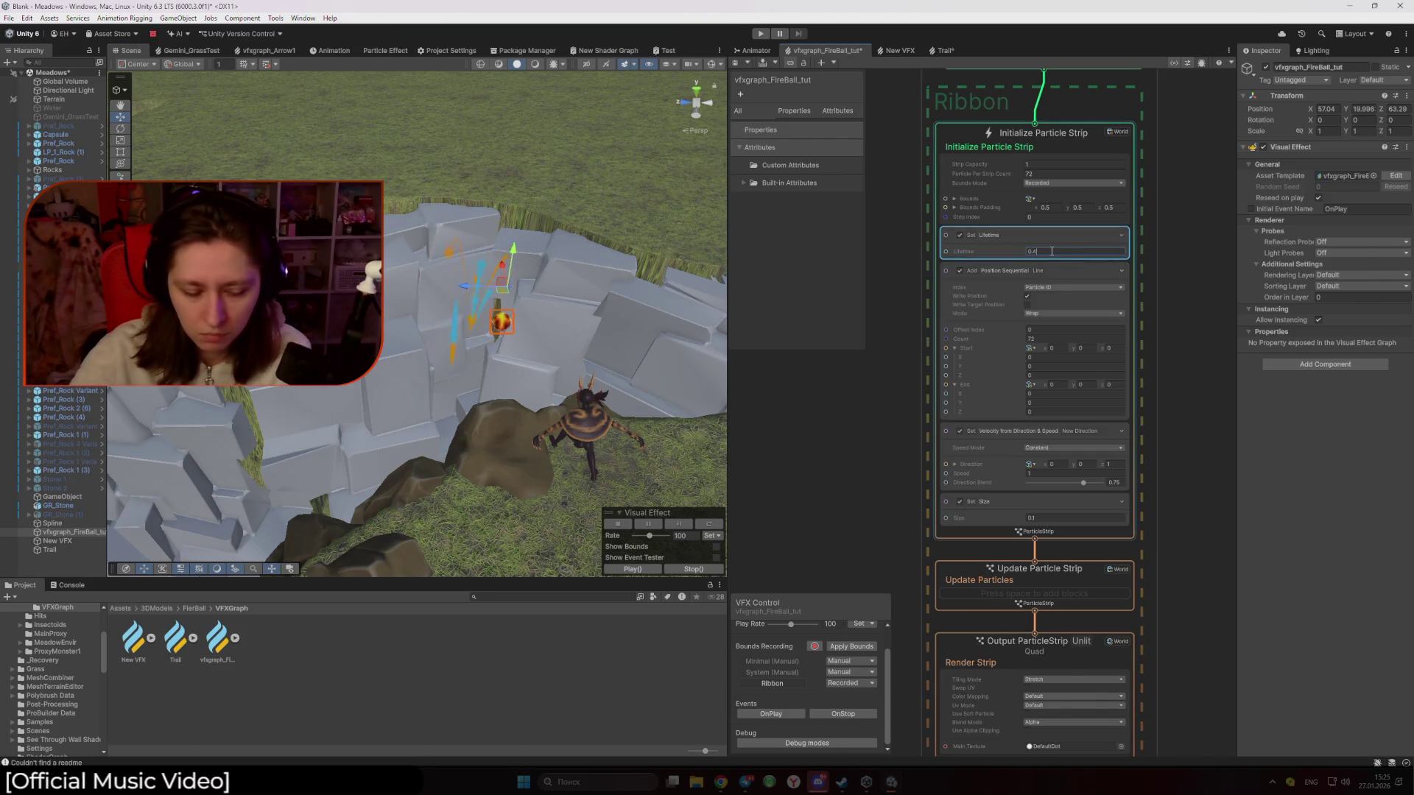
{"action": "key", "text": "Return"}
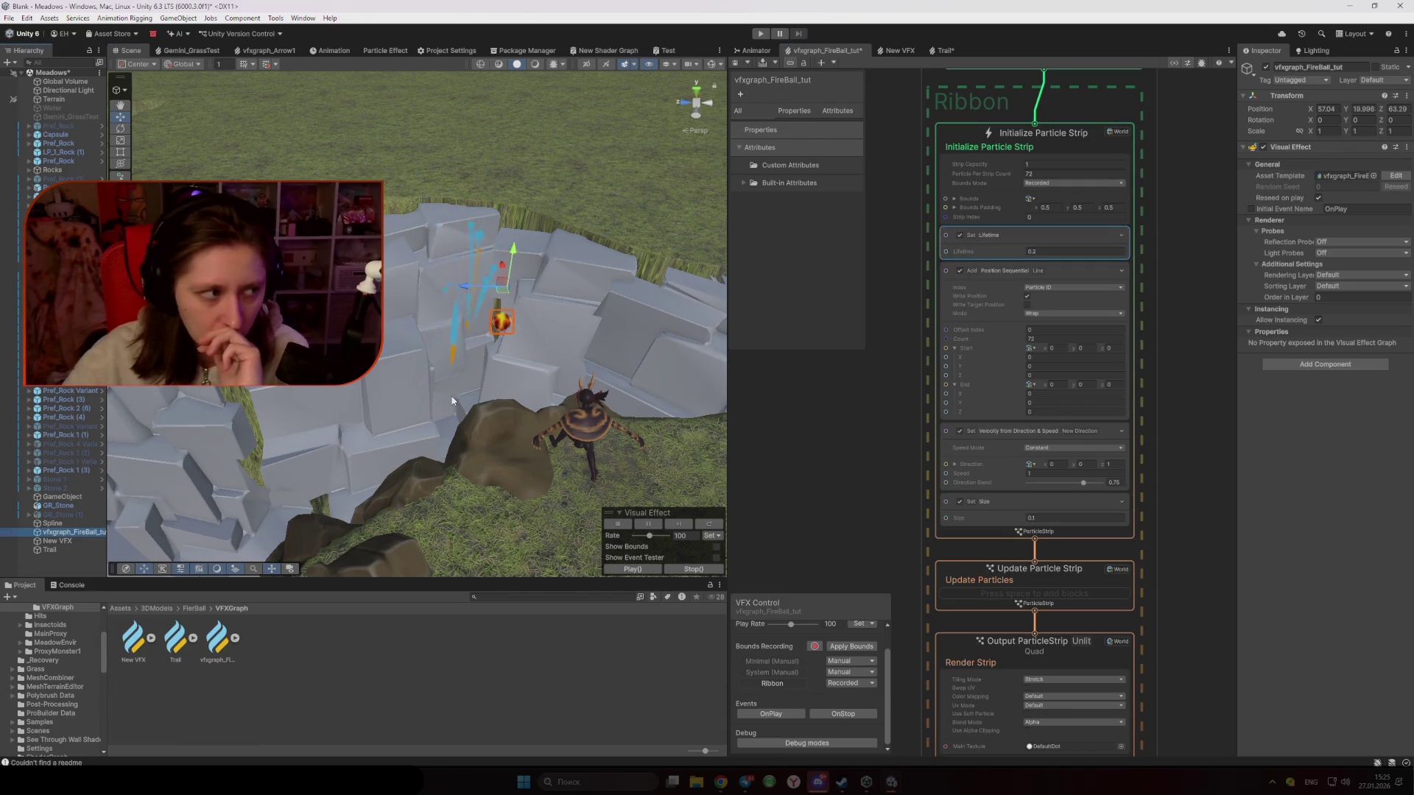
{"action": "mouse_move", "coordinate": [506, 292]}
{"action": "left_mouse_down"}
{"action": "mouse_move", "coordinate": [613, 267]}
{"action": "mouse_move", "coordinate": [552, 160]}
{"action": "mouse_move", "coordinate": [471, 187]}
{"action": "mouse_move", "coordinate": [552, 225]}
{"action": "mouse_move", "coordinate": [519, 162]}
{"action": "mouse_move", "coordinate": [617, 241]}
{"action": "mouse_move", "coordinate": [648, 184]}
{"action": "mouse_move", "coordinate": [617, 289]}
{"action": "mouse_move", "coordinate": [623, 261]}
{"action": "mouse_move", "coordinate": [586, 288]}
{"action": "mouse_move", "coordinate": [587, 276]}
{"action": "mouse_move", "coordinate": [634, 295]}
{"action": "mouse_move", "coordinate": [508, 328]}
{"action": "mouse_move", "coordinate": [291, 335]}
{"action": "left_mouse_up"}
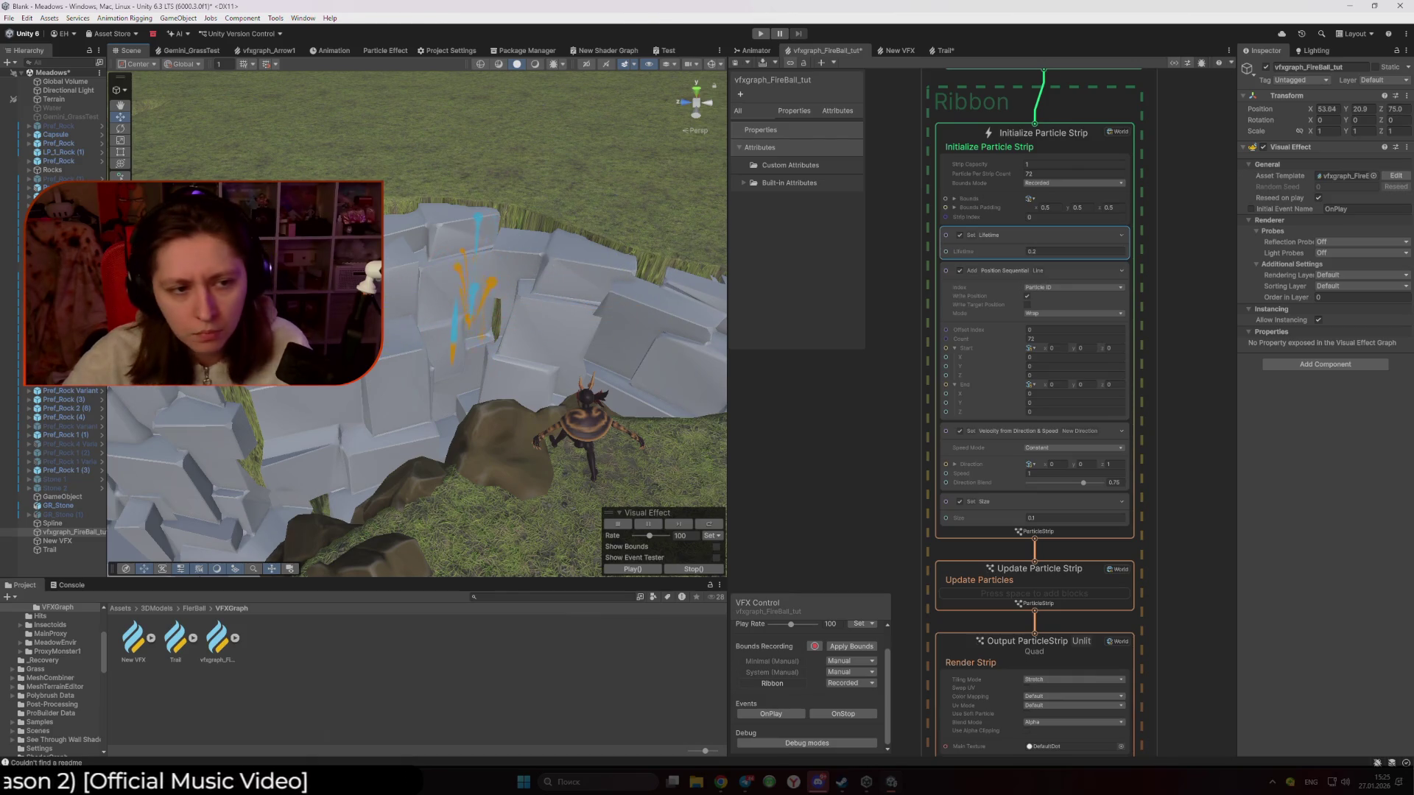
Drag the fireball back and forth in the Scene view to test the shortened trail
{"action": "left_click", "coordinate": [1073, 252]}
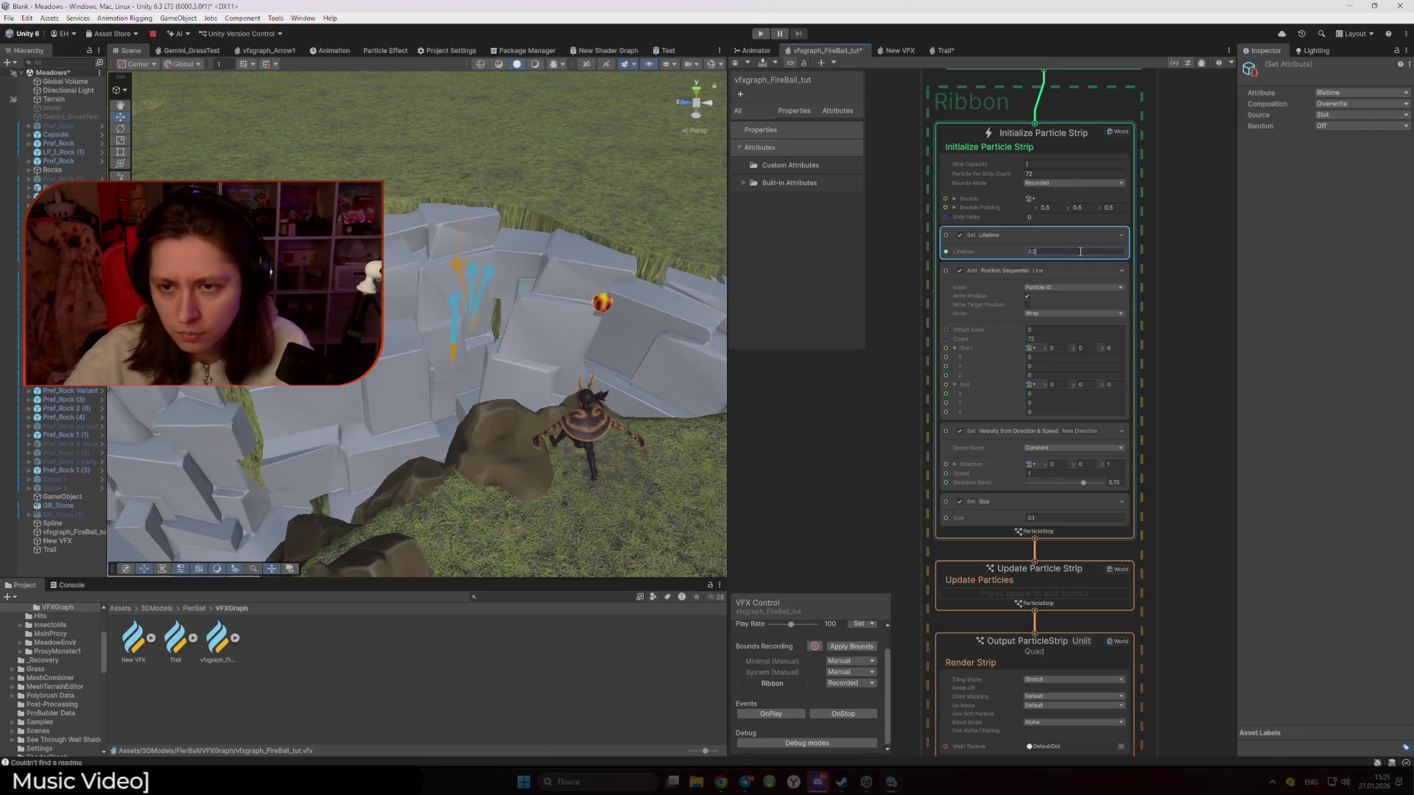
{"action": "left_click", "coordinate": [73, 534]}
{"action": "mouse_move", "coordinate": [609, 274]}
{"action": "left_mouse_down"}
{"action": "mouse_move", "coordinate": [391, 323]}
{"action": "mouse_move", "coordinate": [560, 313]}
{"action": "mouse_move", "coordinate": [529, 311]}
{"action": "mouse_move", "coordinate": [766, 269]}
{"action": "left_mouse_up"}
{"action": "mouse_move", "coordinate": [560, 301]}
{"action": "left_mouse_down"}
{"action": "mouse_move", "coordinate": [225, 313]}
{"action": "mouse_move", "coordinate": [185, 379]}
{"action": "mouse_move", "coordinate": [431, 287]}
{"action": "mouse_move", "coordinate": [597, 278]}
{"action": "mouse_move", "coordinate": [308, 370]}
{"action": "mouse_move", "coordinate": [663, 379]}
{"action": "mouse_move", "coordinate": [774, 415]}
{"action": "mouse_move", "coordinate": [733, 398]}
{"action": "mouse_move", "coordinate": [286, 400]}
{"action": "left_mouse_up"}
{"action": "mouse_move", "coordinate": [434, 347]}
{"action": "left_mouse_down"}
{"action": "mouse_move", "coordinate": [529, 358]}
{"action": "mouse_move", "coordinate": [401, 466]}
{"action": "left_mouse_up"}
{"action": "scroll", "coordinate": [401, 465], "scroll_direction": "down", "scroll_amount": 5}
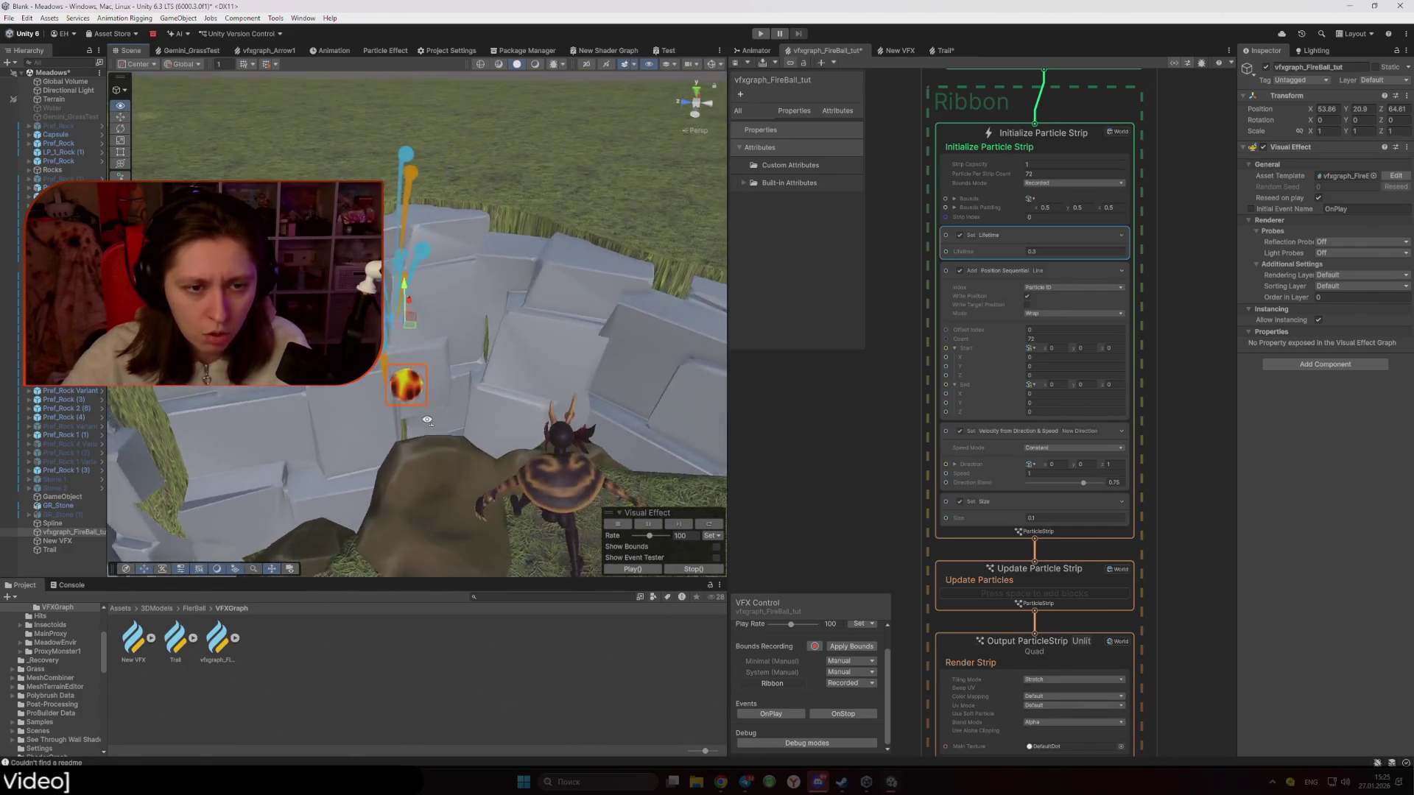
{"action": "scroll", "coordinate": [414, 324], "scroll_direction": "up", "scroll_amount": 5}
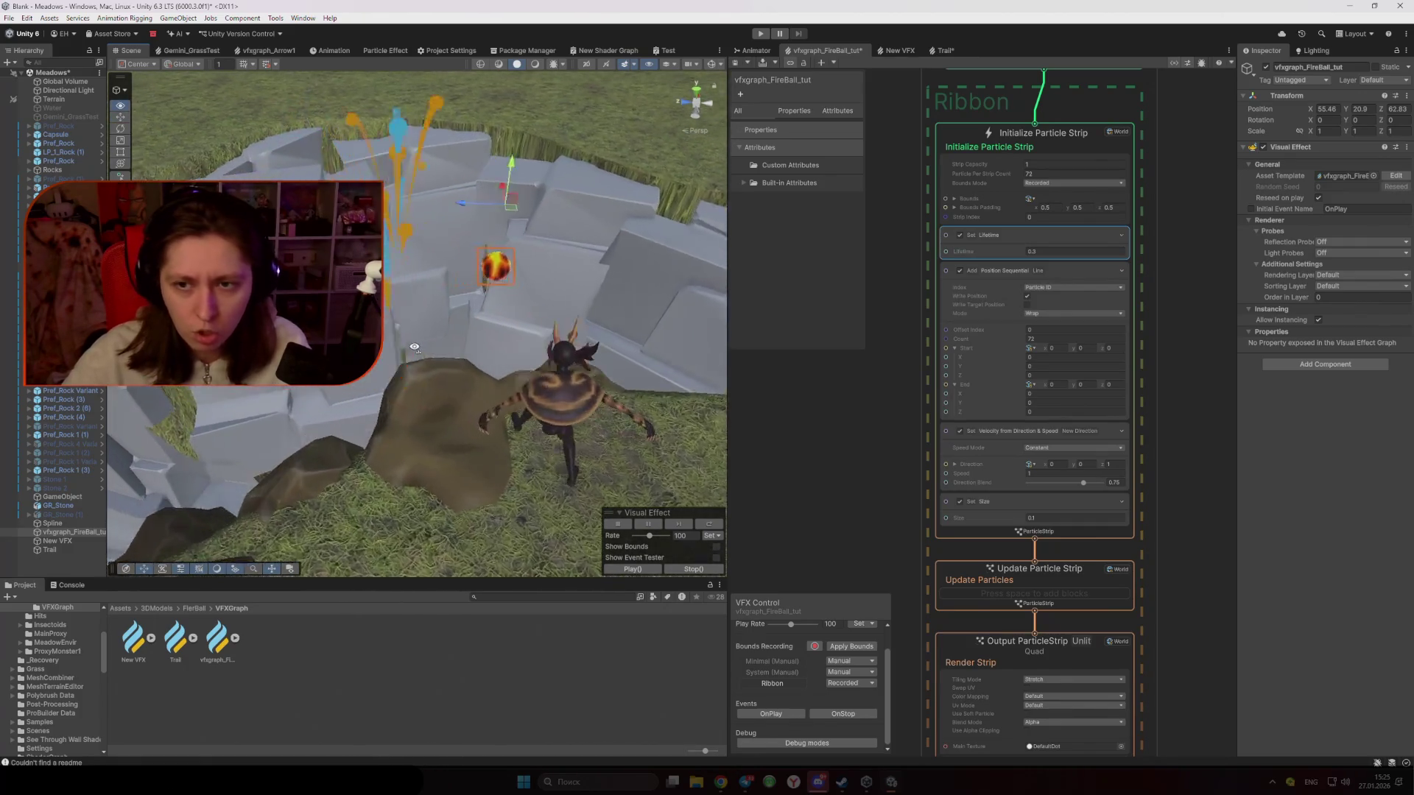
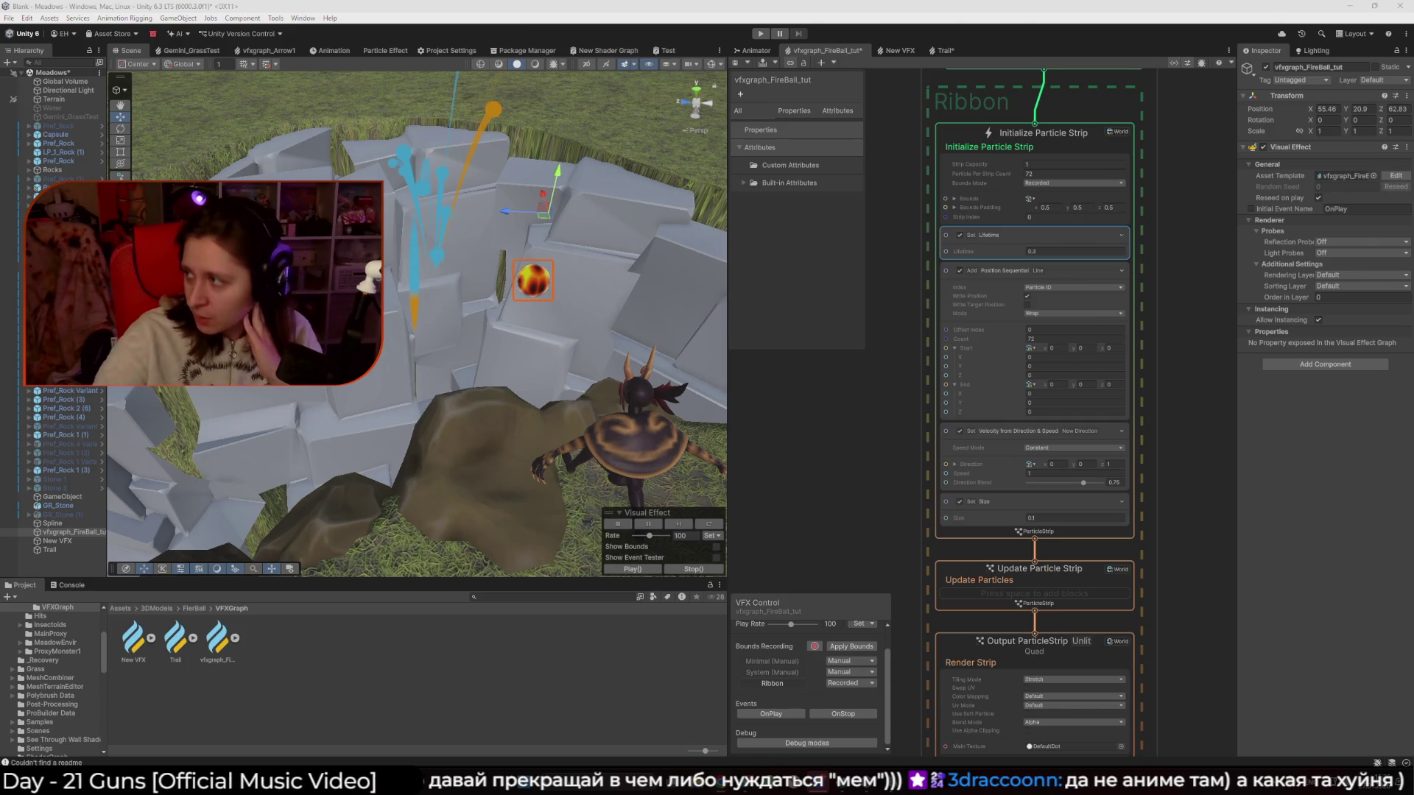
Switch to Chrome and preview the NFS Unbound effects on/off and soundtrack artwork images
{"action": "key", "text": "alt+Tab"}
{"action": "key", "text": "super+Up"}
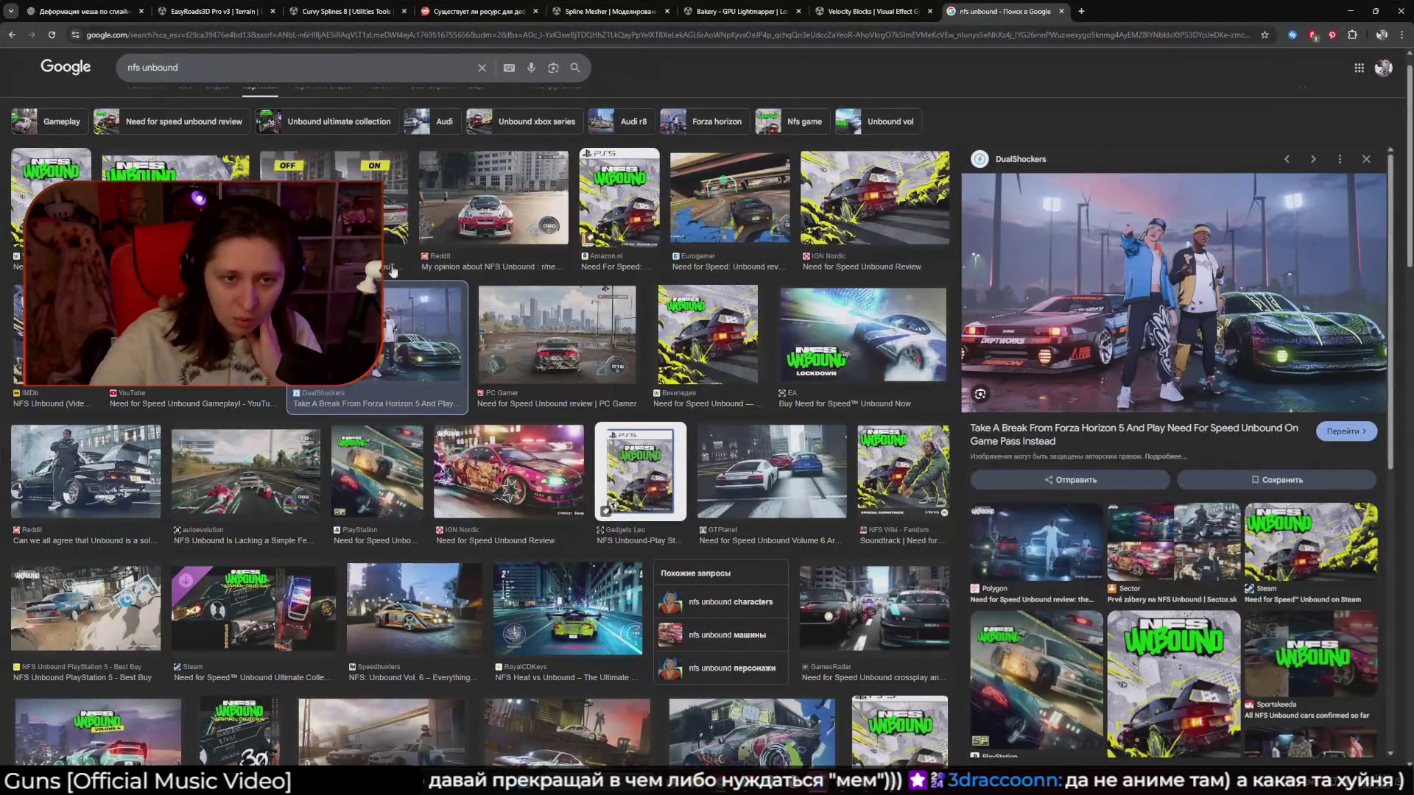
{"action": "left_click", "coordinate": [392, 236]}
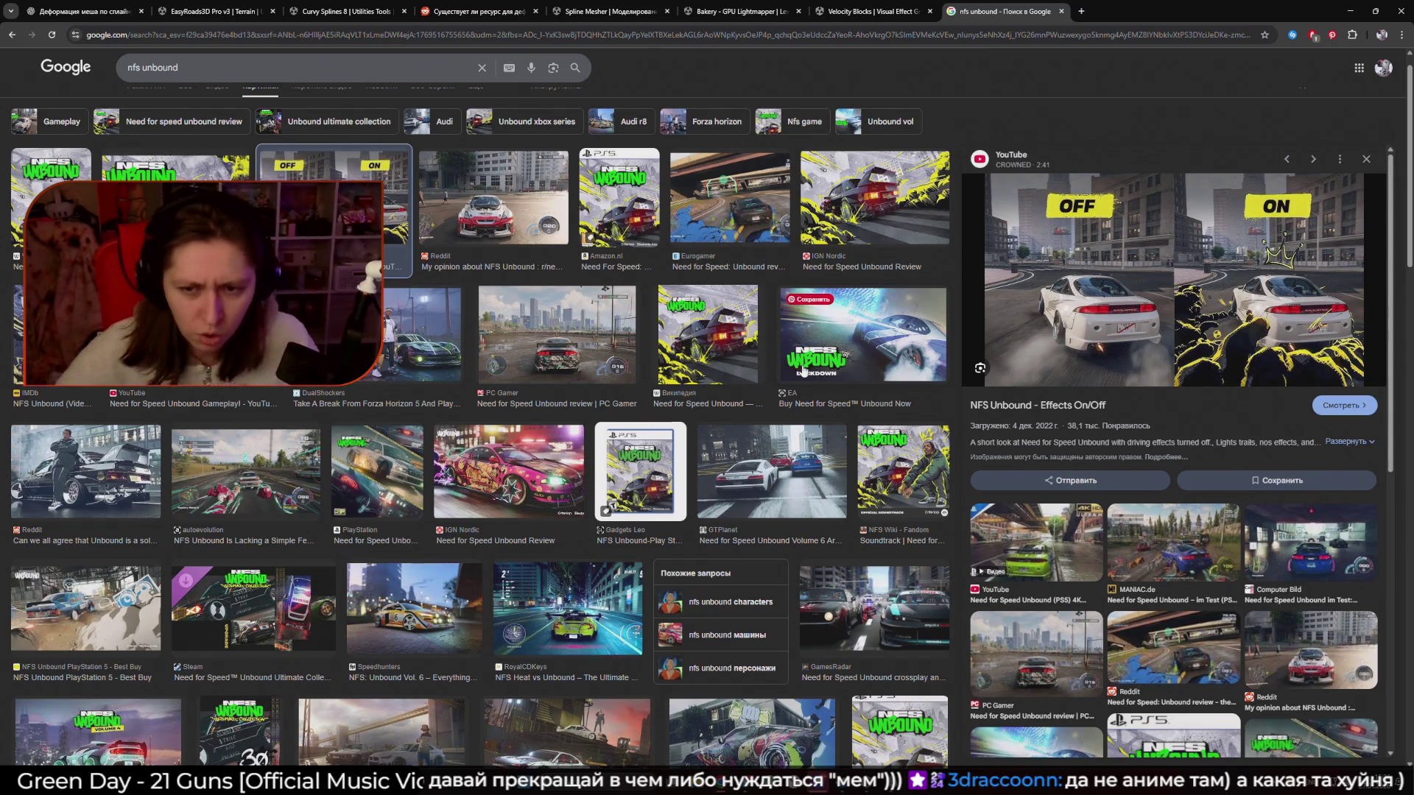
{"action": "left_click", "coordinate": [914, 499]}
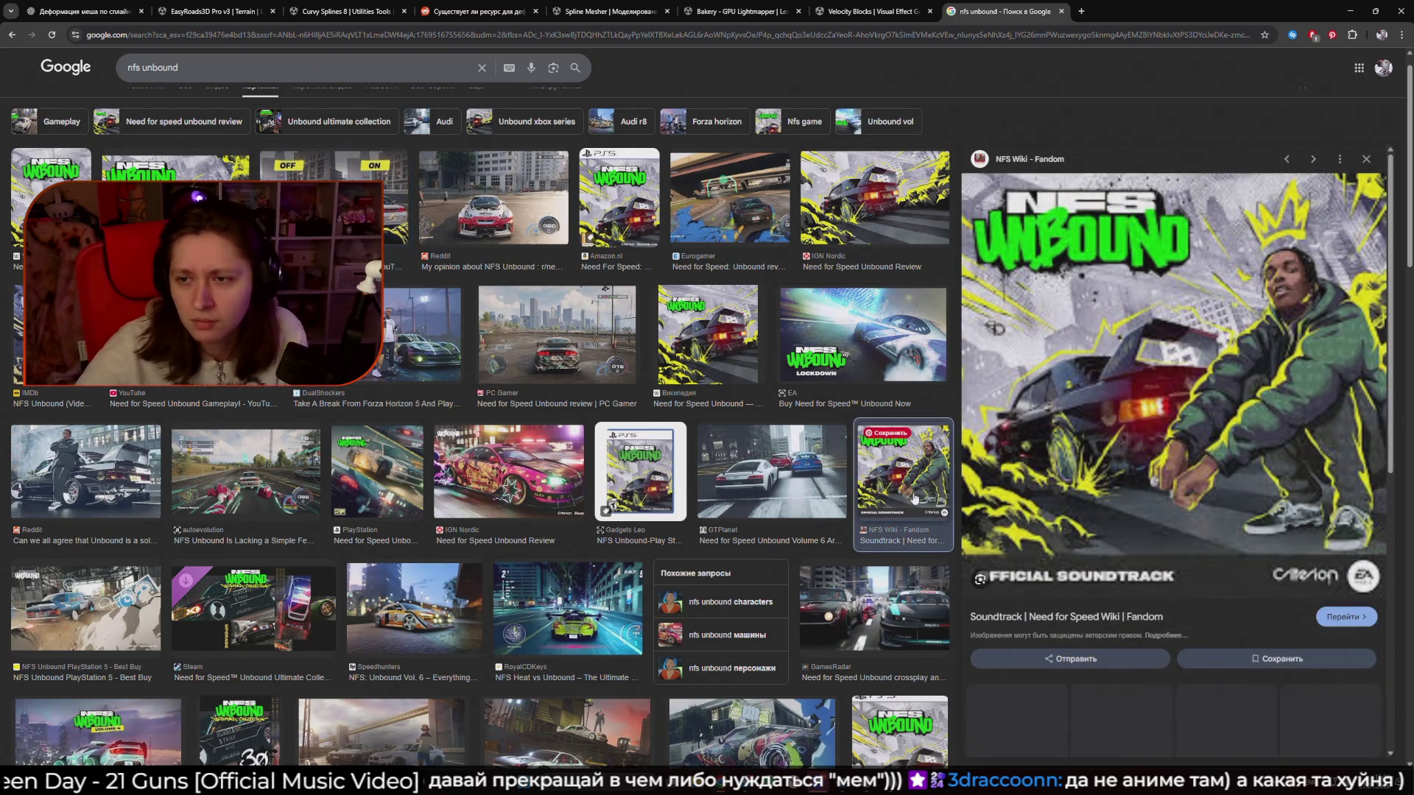
{"action": "scroll", "coordinate": [780, 520], "scroll_direction": "down", "scroll_amount": 4}
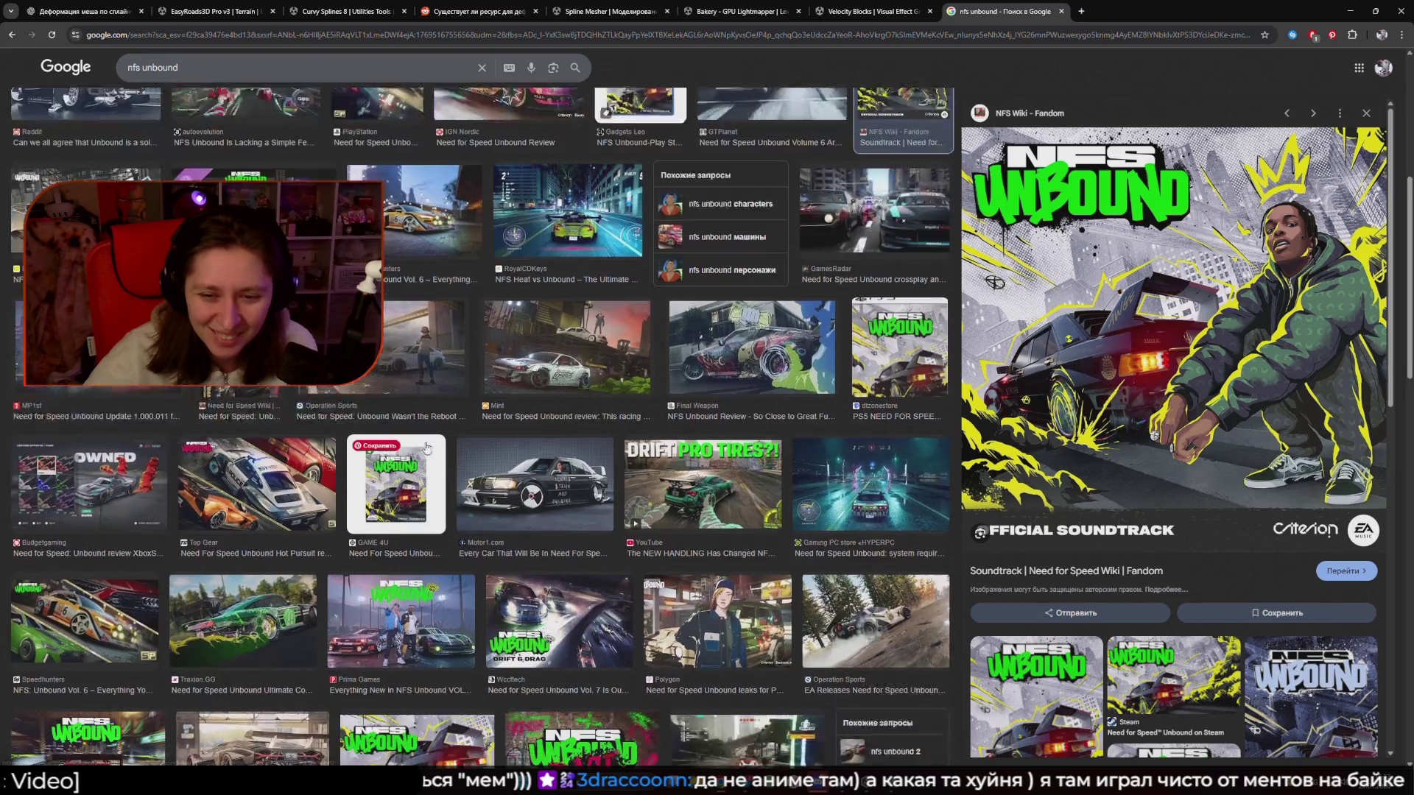
{"action": "scroll", "coordinate": [420, 425], "scroll_direction": "down", "scroll_amount": 3}
Preview the anime character and night street race images, close the tab, and return to Unity
{"action": "left_click", "coordinate": [666, 472]}
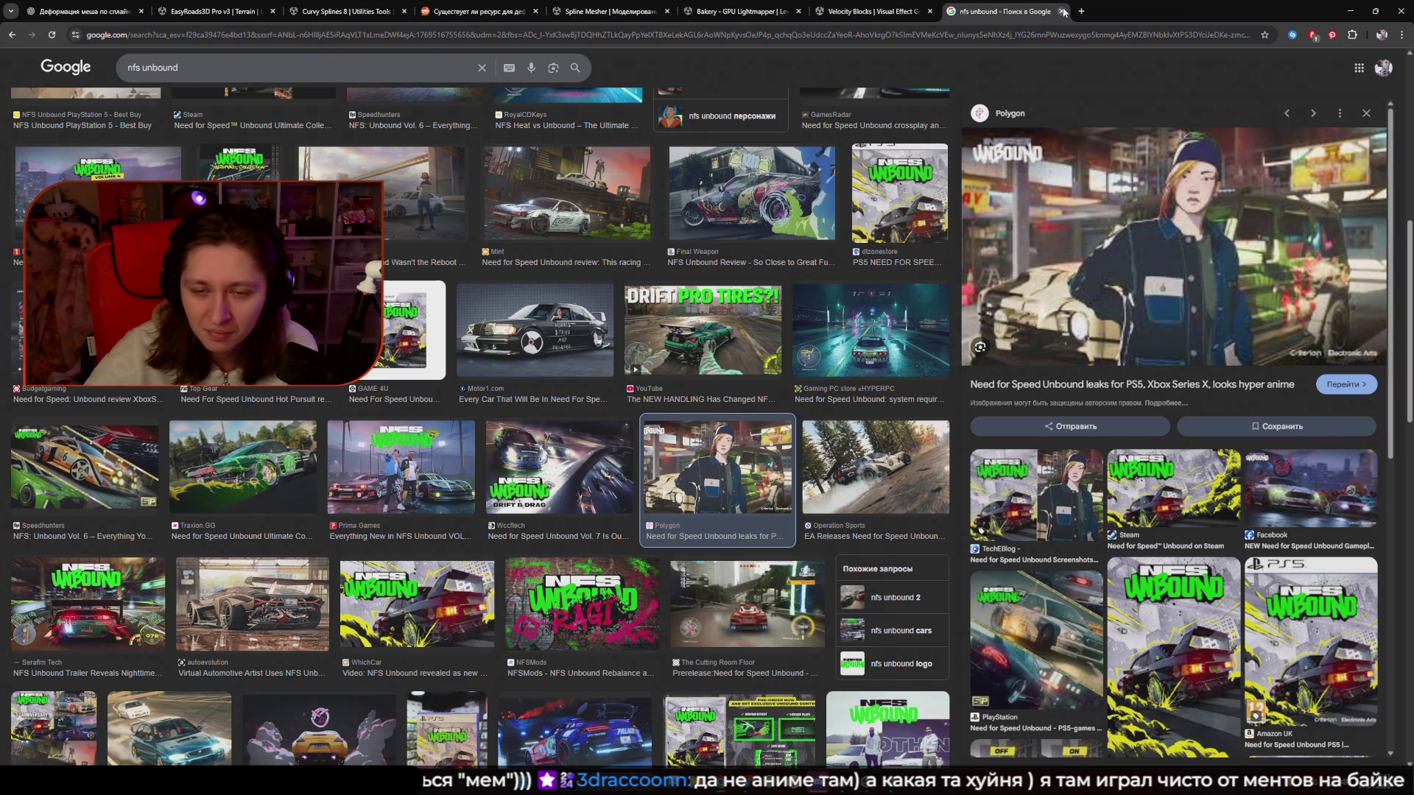
{"action": "left_click", "coordinate": [913, 352]}
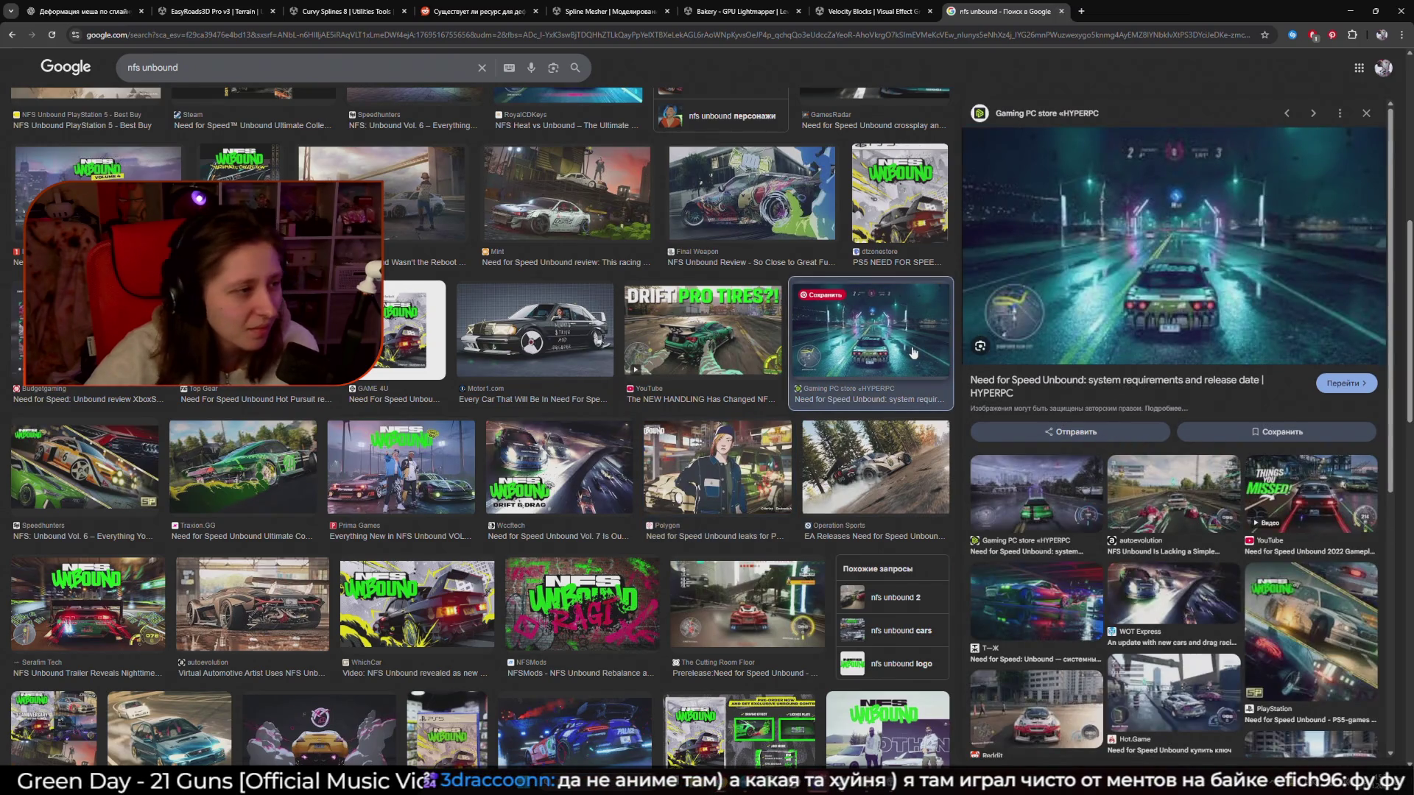
{"action": "left_click", "coordinate": [1063, 12]}
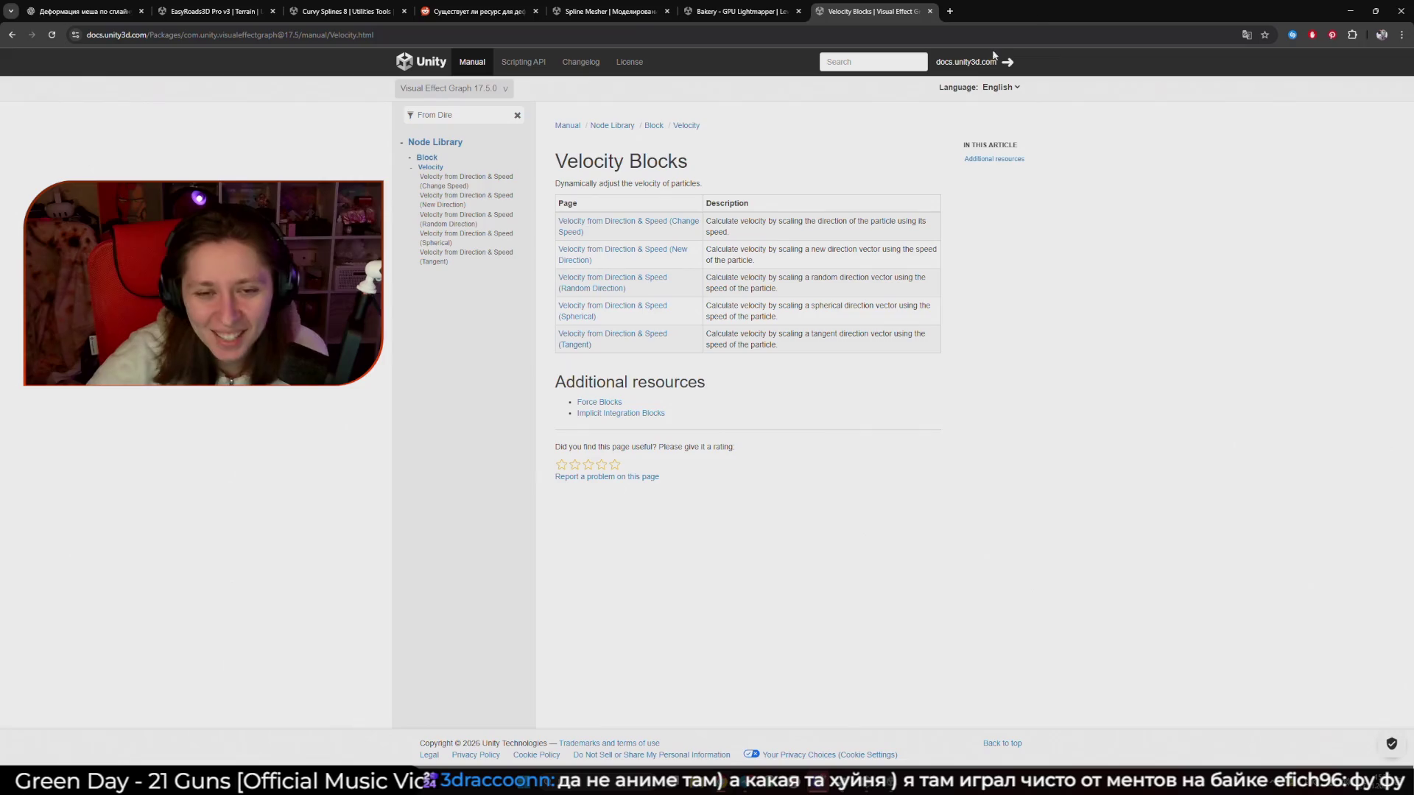
{"action": "left_click", "coordinate": [847, 782]}
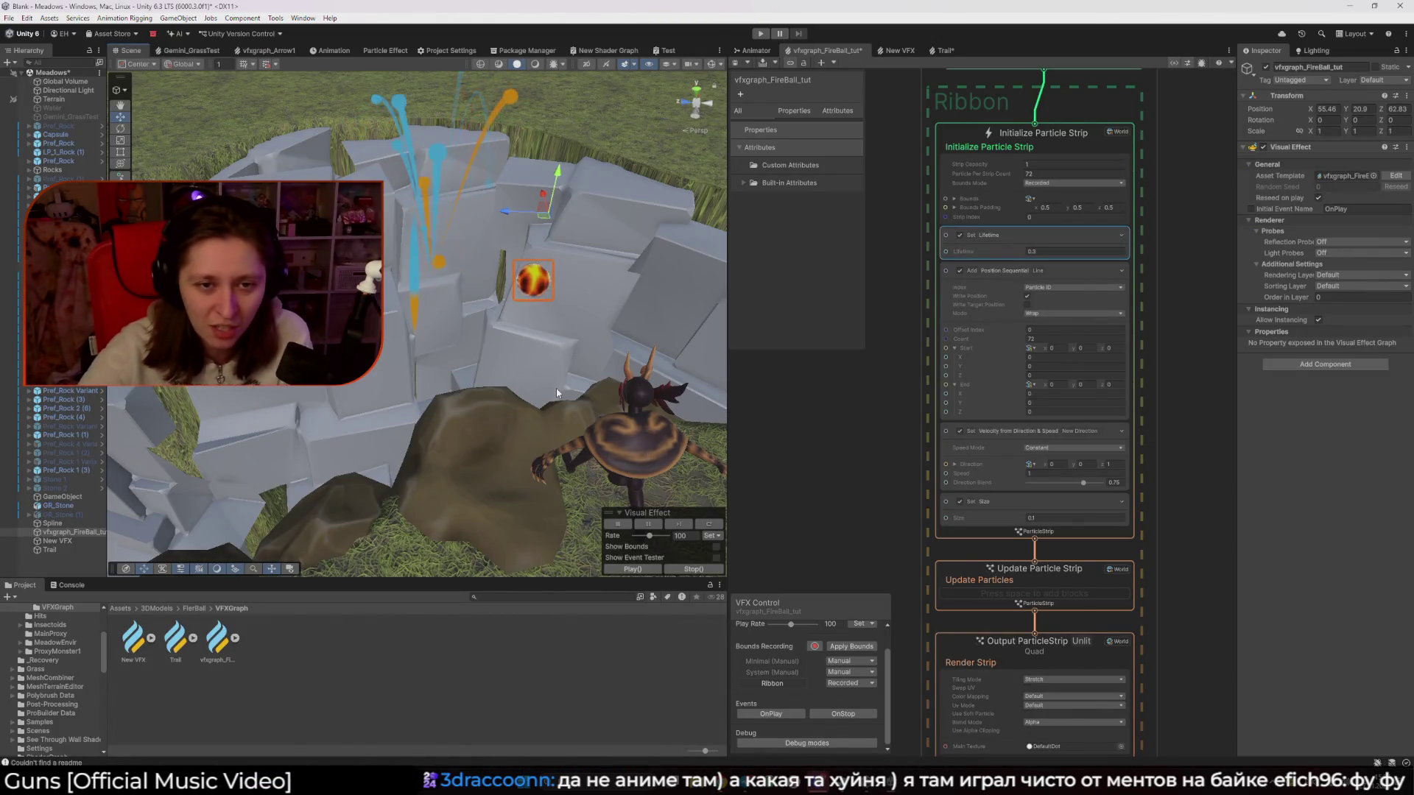
Centre the Ribbon system in the graph and select its Initialize Particle Strip context
{"action": "mouse_move", "coordinate": [530, 328]}
{"action": "left_mouse_down"}
{"action": "mouse_move", "coordinate": [501, 319]}
{"action": "mouse_move", "coordinate": [674, 325]}
{"action": "left_mouse_up"}
{"action": "scroll", "coordinate": [1070, 342], "scroll_direction": "down", "scroll_amount": 5}
{"action": "left_click_drag", "start_coordinate": [1071, 344], "coordinate": [1054, 369]}
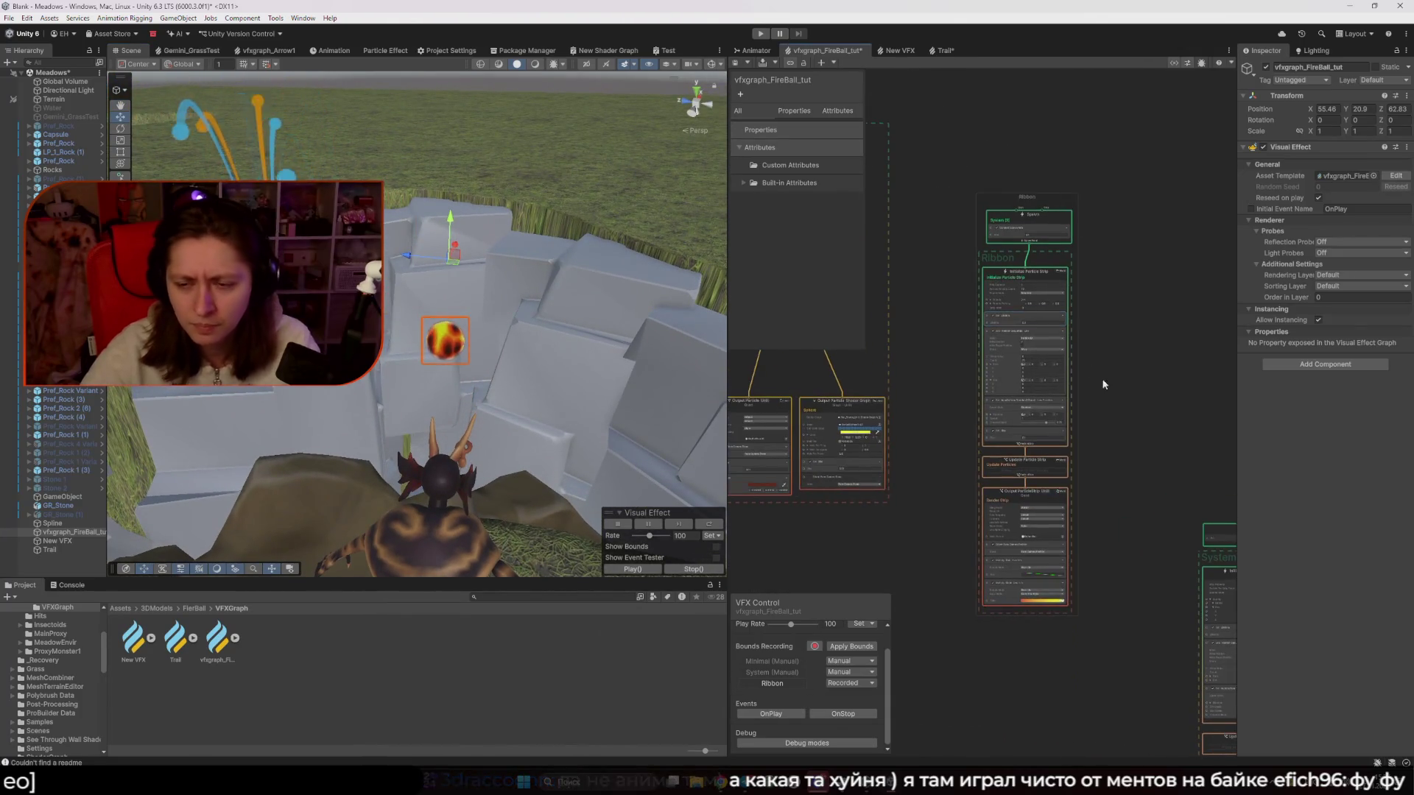
{"action": "scroll", "coordinate": [983, 284], "scroll_direction": "up", "scroll_amount": 5}
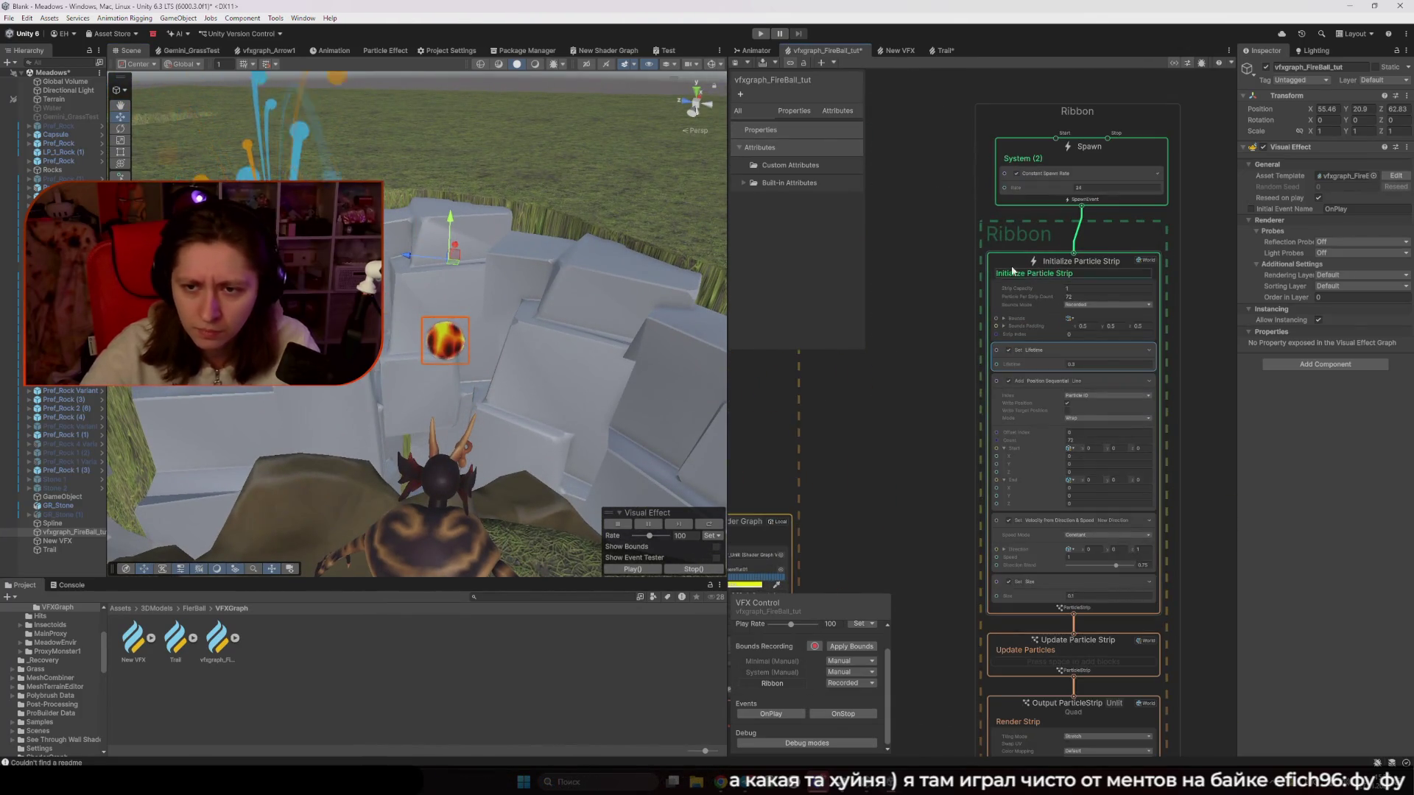
{"action": "left_click", "coordinate": [1009, 264]}
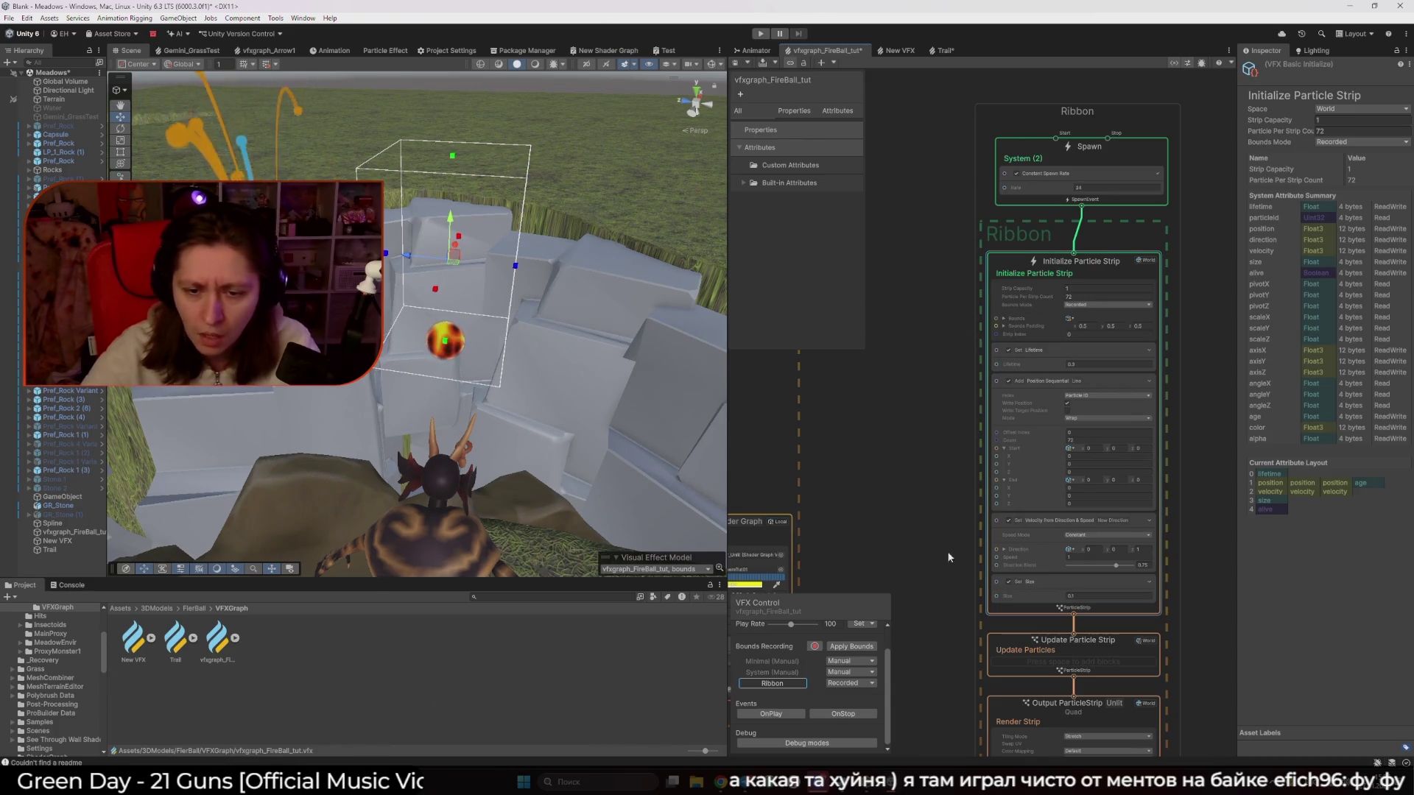
Record and apply the ribbon's bounds, restart recording, and select the fireball object
{"action": "left_click", "coordinate": [816, 647]}
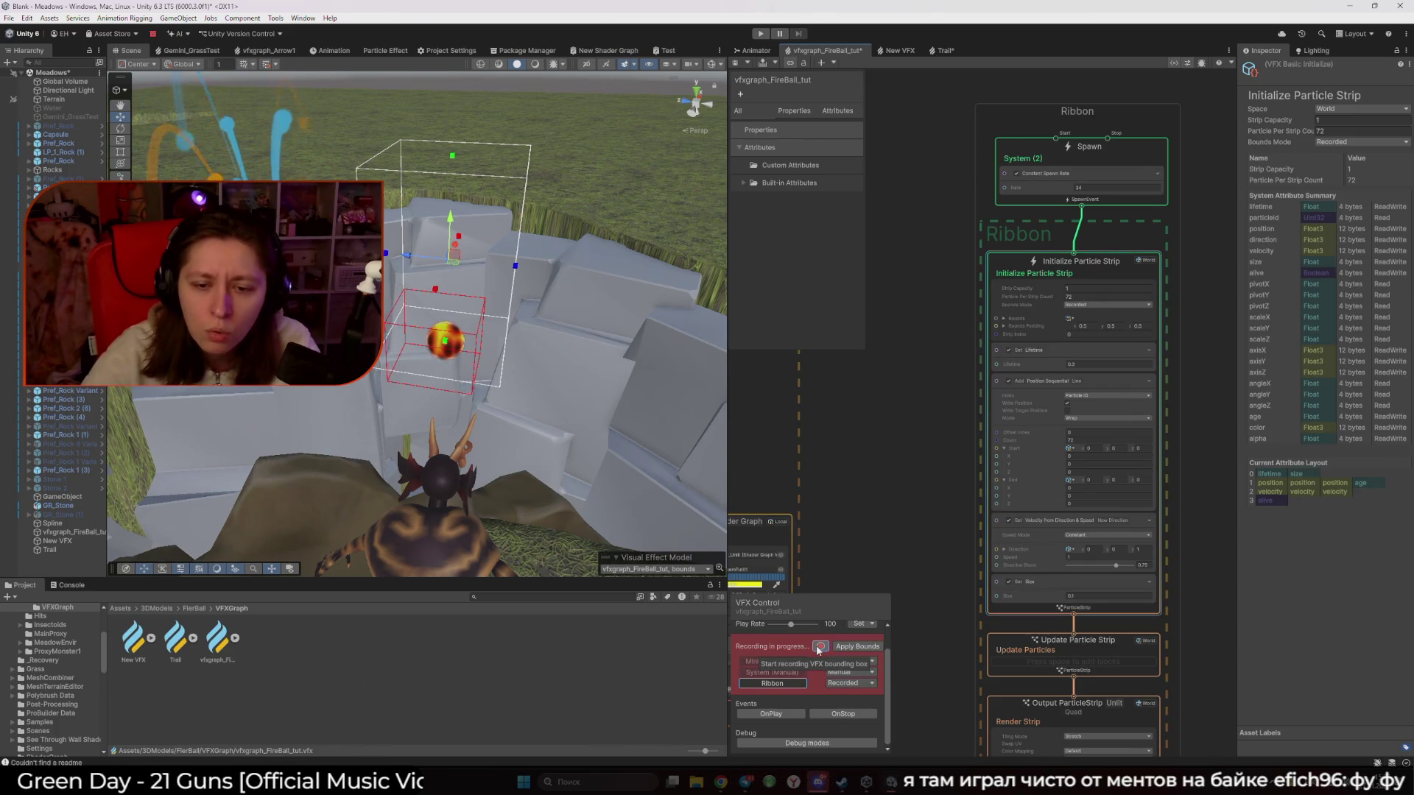
{"action": "left_click", "coordinate": [858, 647]}
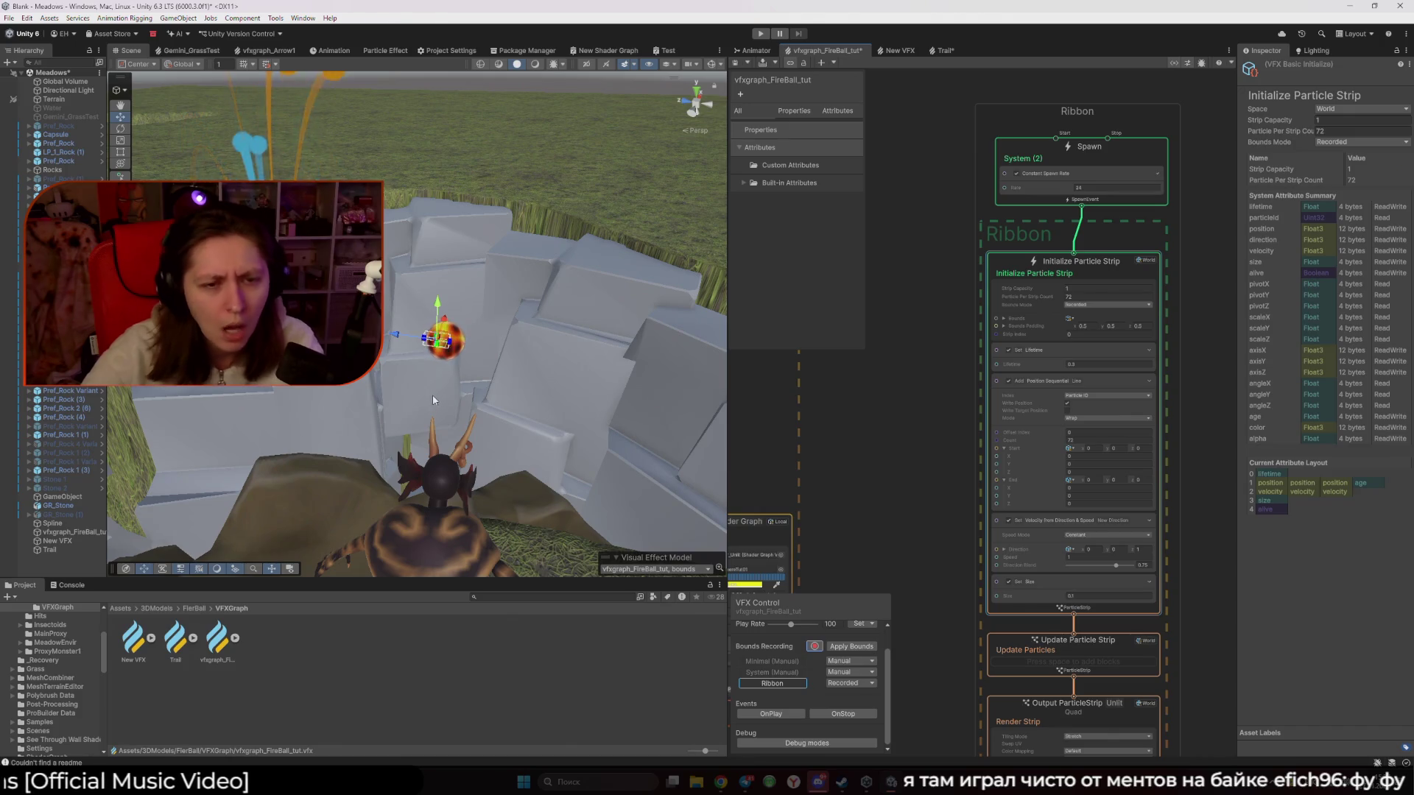
{"action": "left_click", "coordinate": [818, 646]}
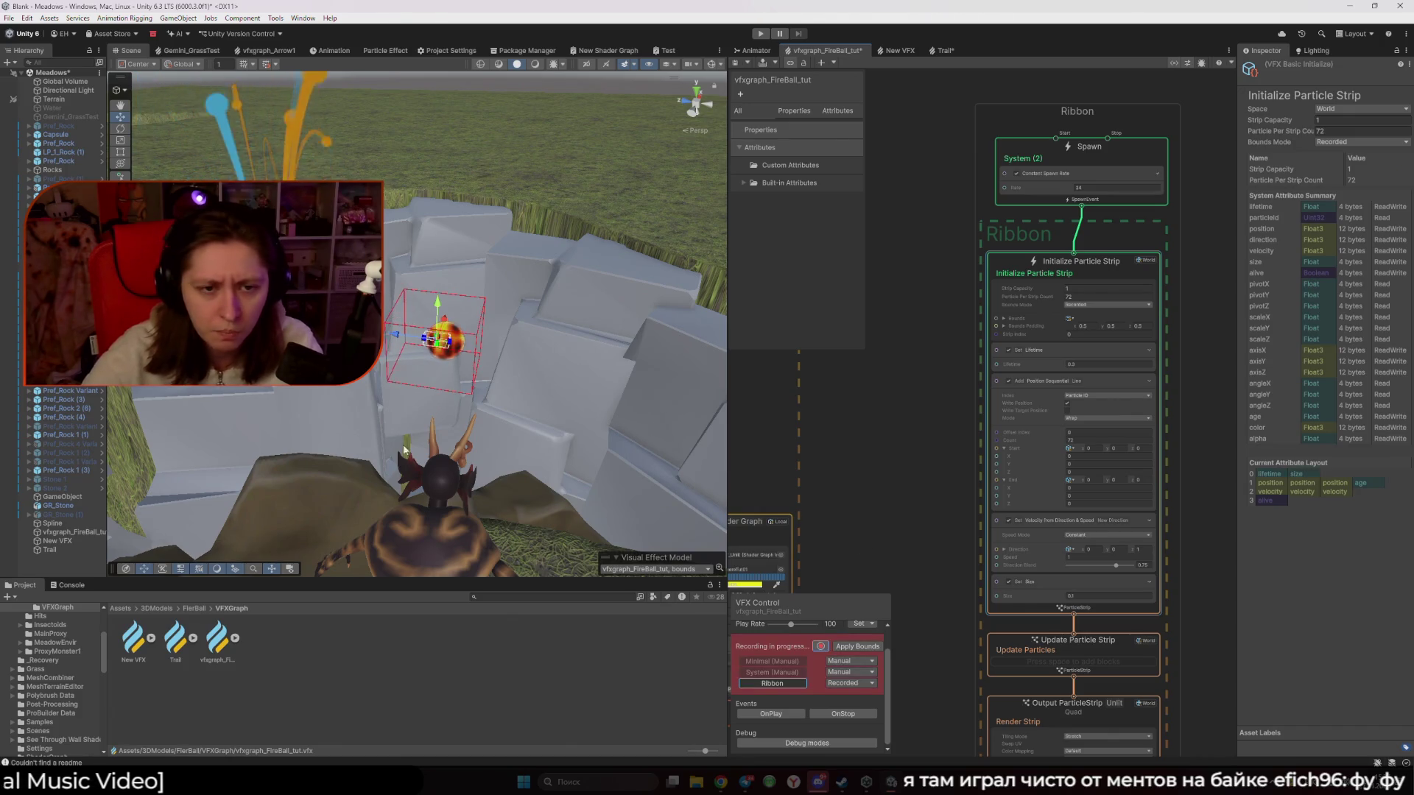
{"action": "left_click", "coordinate": [88, 532]}
Sweep the fireball left and right across the rocks to draw its ribbon trail, then reframe the camera
{"action": "mouse_move", "coordinate": [445, 346]}
{"action": "left_mouse_down"}
{"action": "mouse_move", "coordinate": [508, 328]}
{"action": "mouse_move", "coordinate": [682, 173]}
{"action": "mouse_move", "coordinate": [475, 144]}
{"action": "mouse_move", "coordinate": [499, 484]}
{"action": "mouse_move", "coordinate": [413, 243]}
{"action": "mouse_move", "coordinate": [663, 111]}
{"action": "mouse_move", "coordinate": [568, 143]}
{"action": "mouse_move", "coordinate": [493, 380]}
{"action": "mouse_move", "coordinate": [523, 217]}
{"action": "mouse_move", "coordinate": [413, 317]}
{"action": "mouse_move", "coordinate": [571, 358]}
{"action": "mouse_move", "coordinate": [559, 310]}
{"action": "mouse_move", "coordinate": [549, 337]}
{"action": "mouse_move", "coordinate": [537, 322]}
{"action": "mouse_move", "coordinate": [560, 219]}
{"action": "mouse_move", "coordinate": [466, 396]}
{"action": "mouse_move", "coordinate": [549, 299]}
{"action": "mouse_move", "coordinate": [457, 299]}
{"action": "mouse_move", "coordinate": [593, 303]}
{"action": "mouse_move", "coordinate": [595, 315]}
{"action": "mouse_move", "coordinate": [584, 269]}
{"action": "mouse_move", "coordinate": [514, 338]}
{"action": "mouse_move", "coordinate": [498, 243]}
{"action": "mouse_move", "coordinate": [617, 236]}
{"action": "mouse_move", "coordinate": [614, 305]}
{"action": "mouse_move", "coordinate": [479, 253]}
{"action": "left_mouse_up"}
{"action": "scroll", "coordinate": [582, 305], "scroll_direction": "up", "scroll_amount": 3}
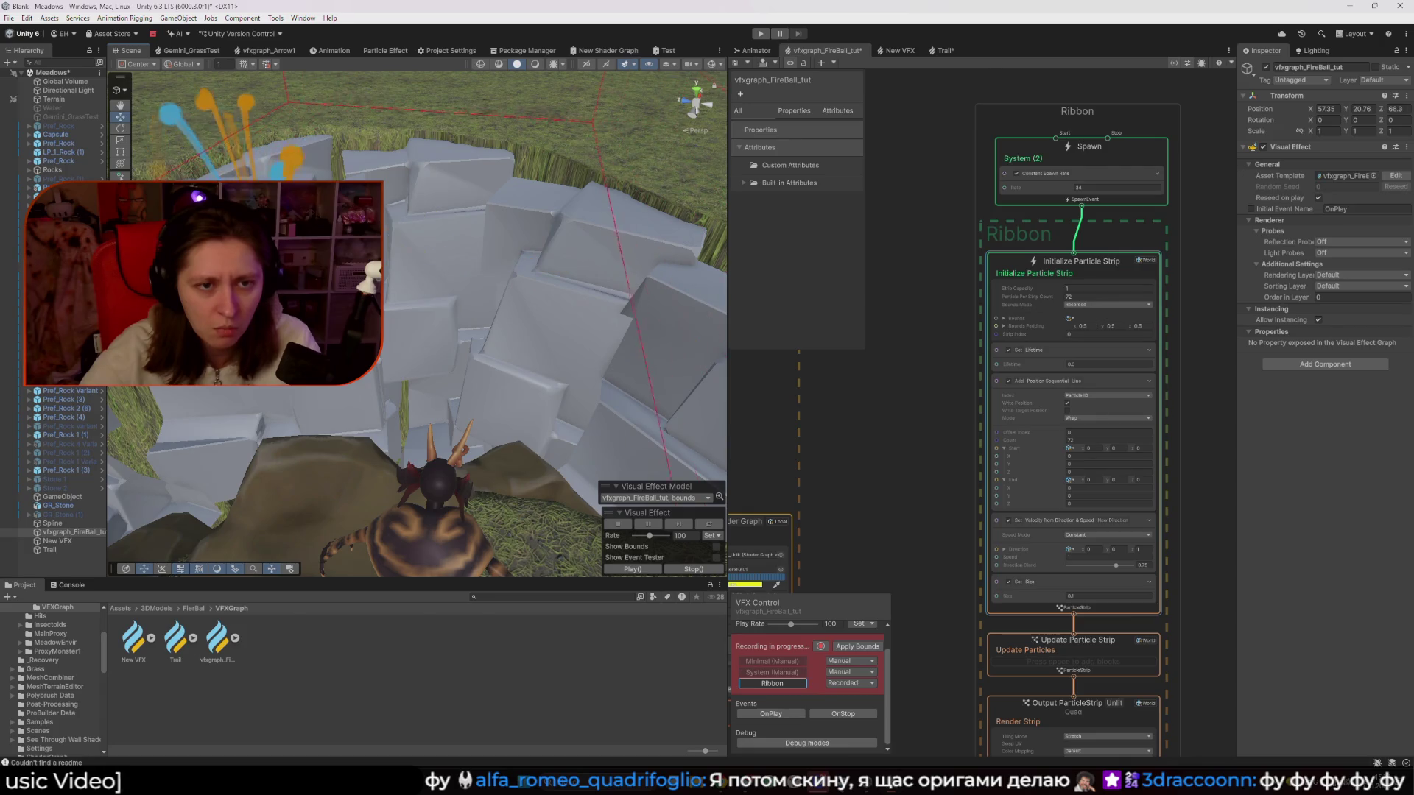
{"action": "left_click_drag", "start_coordinate": [677, 288], "coordinate": [376, 289]}
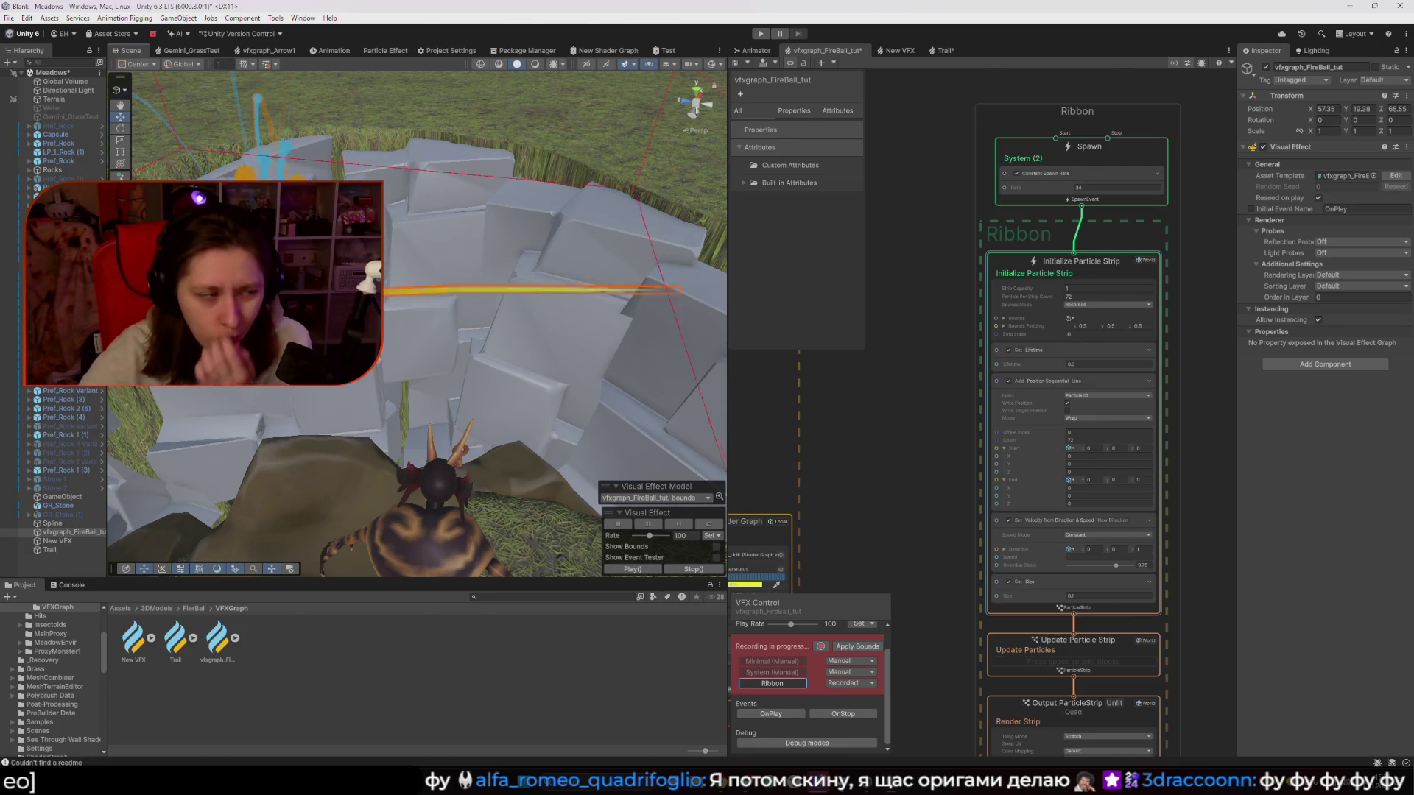
{"action": "left_click_drag", "start_coordinate": [622, 310], "coordinate": [354, 309]}
{"action": "left_click_drag", "start_coordinate": [601, 297], "coordinate": [354, 301]}
{"action": "mouse_move", "coordinate": [484, 302]}
{"action": "left_mouse_down"}
{"action": "mouse_move", "coordinate": [648, 303]}
{"action": "mouse_move", "coordinate": [354, 302]}
{"action": "left_mouse_up"}
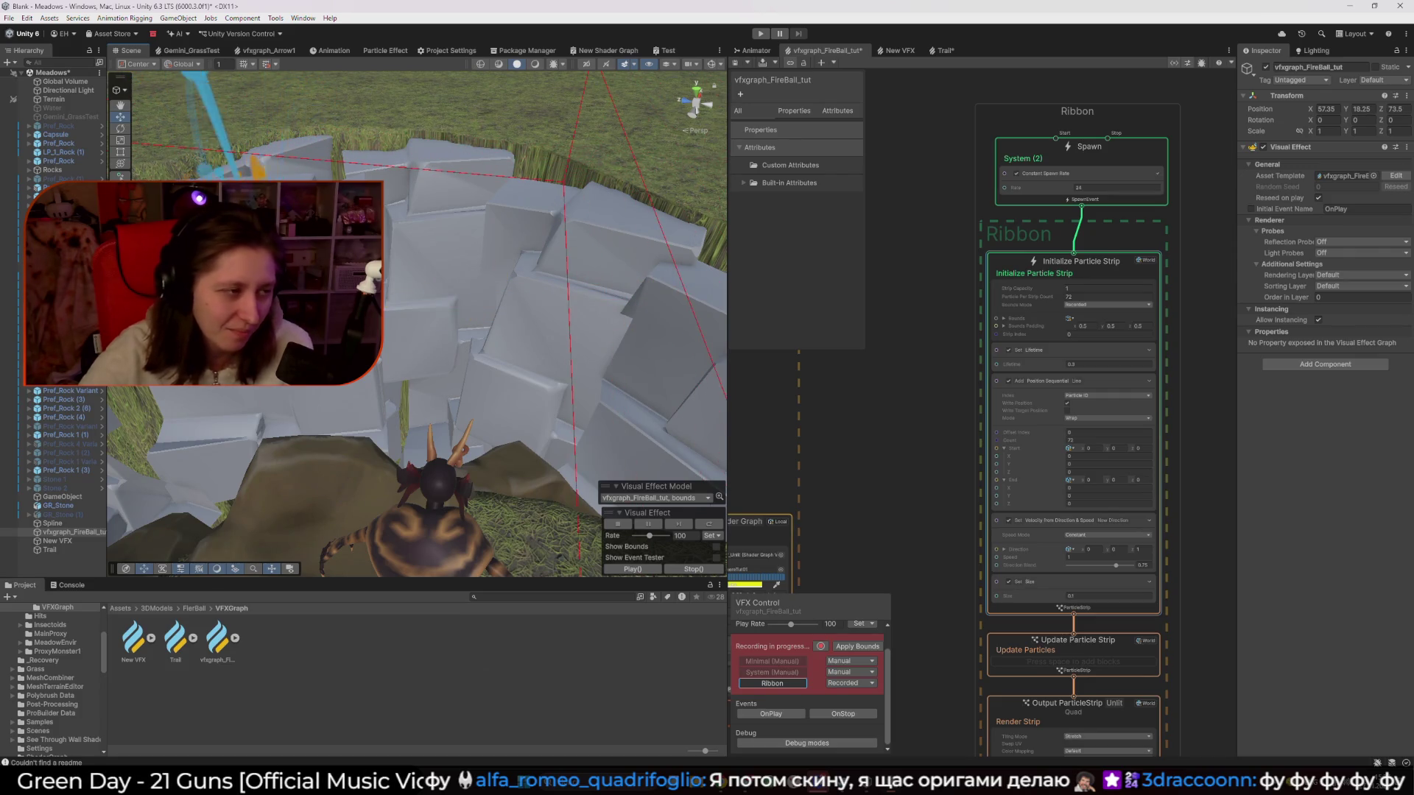
{"action": "mouse_move", "coordinate": [450, 243]}
{"action": "left_mouse_down"}
{"action": "mouse_move", "coordinate": [622, 239]}
{"action": "mouse_move", "coordinate": [353, 294]}
{"action": "mouse_move", "coordinate": [589, 328]}
{"action": "mouse_move", "coordinate": [531, 335]}
{"action": "mouse_move", "coordinate": [398, 261]}
{"action": "mouse_move", "coordinate": [549, 217]}
{"action": "mouse_move", "coordinate": [519, 471]}
{"action": "mouse_move", "coordinate": [529, 603]}
{"action": "mouse_move", "coordinate": [521, 254]}
{"action": "mouse_move", "coordinate": [506, 246]}
{"action": "mouse_move", "coordinate": [519, 284]}
{"action": "mouse_move", "coordinate": [482, 312]}
{"action": "mouse_move", "coordinate": [490, 298]}
{"action": "mouse_move", "coordinate": [473, 293]}
{"action": "mouse_move", "coordinate": [401, 342]}
{"action": "mouse_move", "coordinate": [516, 221]}
{"action": "mouse_move", "coordinate": [553, 254]}
{"action": "mouse_move", "coordinate": [529, 315]}
{"action": "mouse_move", "coordinate": [353, 309]}
{"action": "mouse_move", "coordinate": [474, 316]}
{"action": "mouse_move", "coordinate": [616, 236]}
{"action": "mouse_move", "coordinate": [372, 278]}
{"action": "mouse_move", "coordinate": [402, 328]}
{"action": "mouse_move", "coordinate": [584, 210]}
{"action": "mouse_move", "coordinate": [632, 230]}
{"action": "mouse_move", "coordinate": [396, 346]}
{"action": "mouse_move", "coordinate": [397, 250]}
{"action": "mouse_move", "coordinate": [629, 239]}
{"action": "mouse_move", "coordinate": [591, 245]}
{"action": "left_mouse_up"}
{"action": "mouse_move", "coordinate": [412, 324]}
{"action": "left_mouse_down"}
{"action": "mouse_move", "coordinate": [449, 294]}
{"action": "mouse_move", "coordinate": [533, 339]}
{"action": "mouse_move", "coordinate": [439, 338]}
{"action": "mouse_move", "coordinate": [523, 350]}
{"action": "left_mouse_up"}
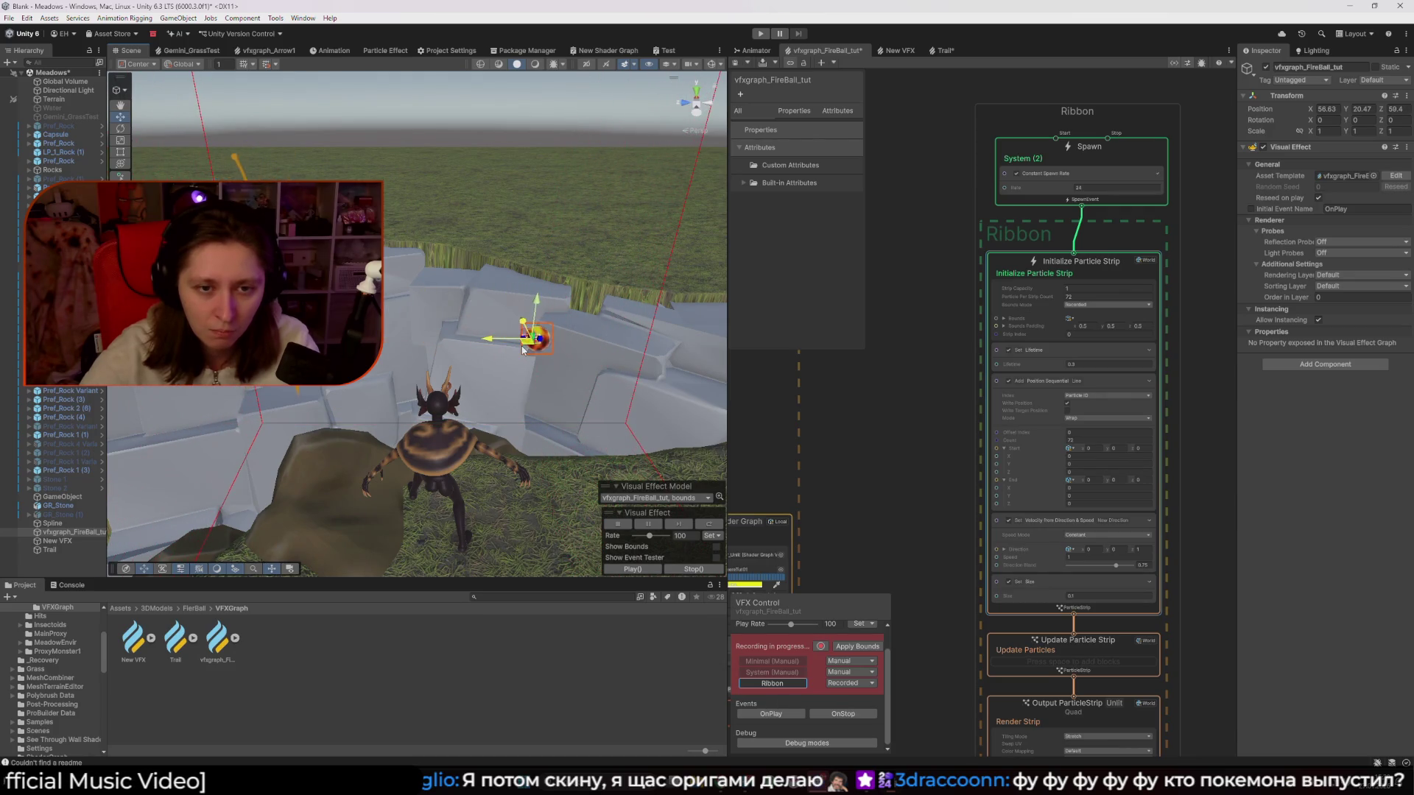
{"action": "left_click", "coordinate": [879, 579]}
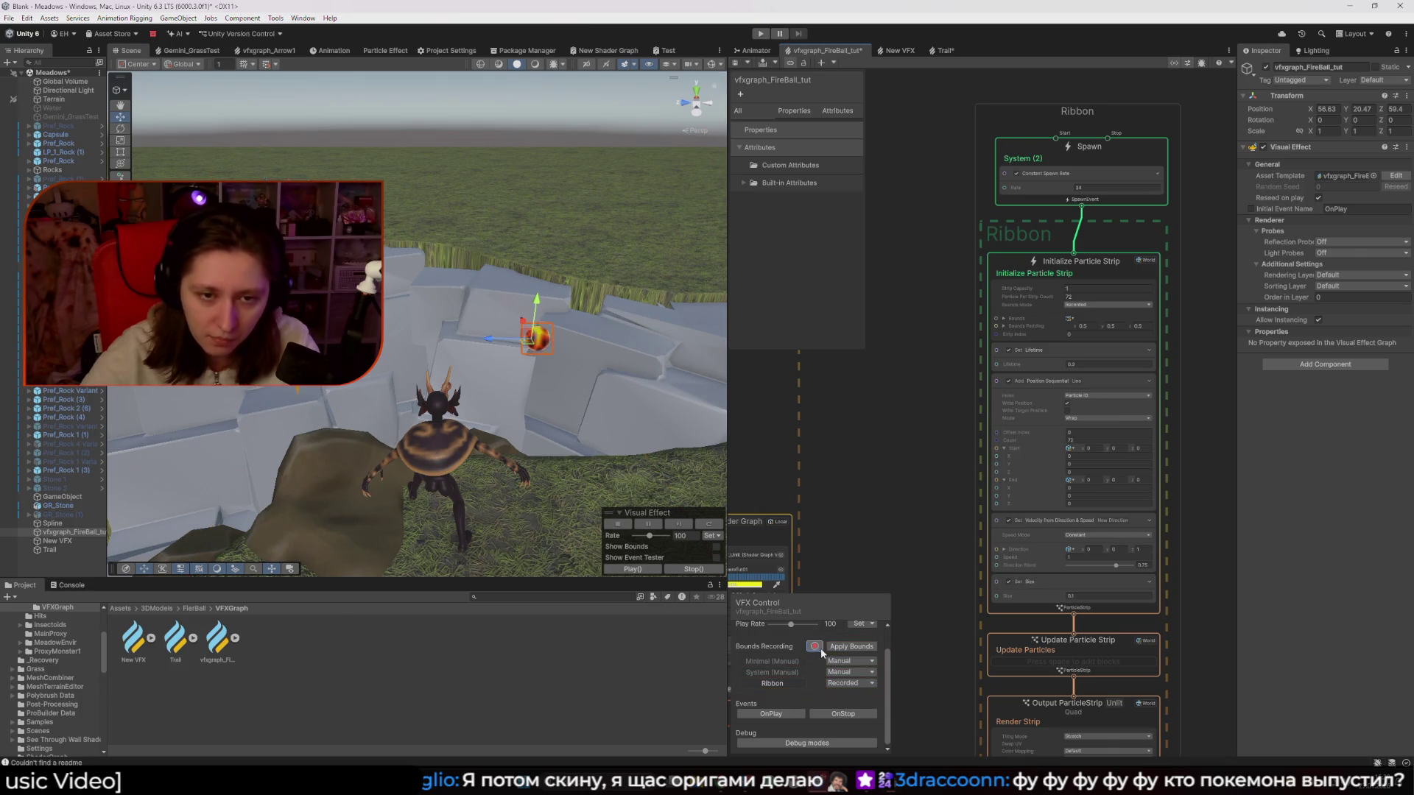
Move the fireball once more, stop bounds recording, and inspect the Initialize Particle Strip bounds
{"action": "mouse_move", "coordinate": [527, 349]}
{"action": "left_mouse_down"}
{"action": "mouse_move", "coordinate": [663, 294]}
{"action": "mouse_move", "coordinate": [654, 244]}
{"action": "mouse_move", "coordinate": [426, 275]}
{"action": "mouse_move", "coordinate": [467, 383]}
{"action": "mouse_move", "coordinate": [622, 341]}
{"action": "mouse_move", "coordinate": [703, 254]}
{"action": "mouse_move", "coordinate": [538, 246]}
{"action": "mouse_move", "coordinate": [398, 311]}
{"action": "mouse_move", "coordinate": [412, 403]}
{"action": "mouse_move", "coordinate": [639, 339]}
{"action": "mouse_move", "coordinate": [630, 277]}
{"action": "mouse_move", "coordinate": [426, 259]}
{"action": "mouse_move", "coordinate": [404, 354]}
{"action": "mouse_move", "coordinate": [544, 345]}
{"action": "left_mouse_up"}
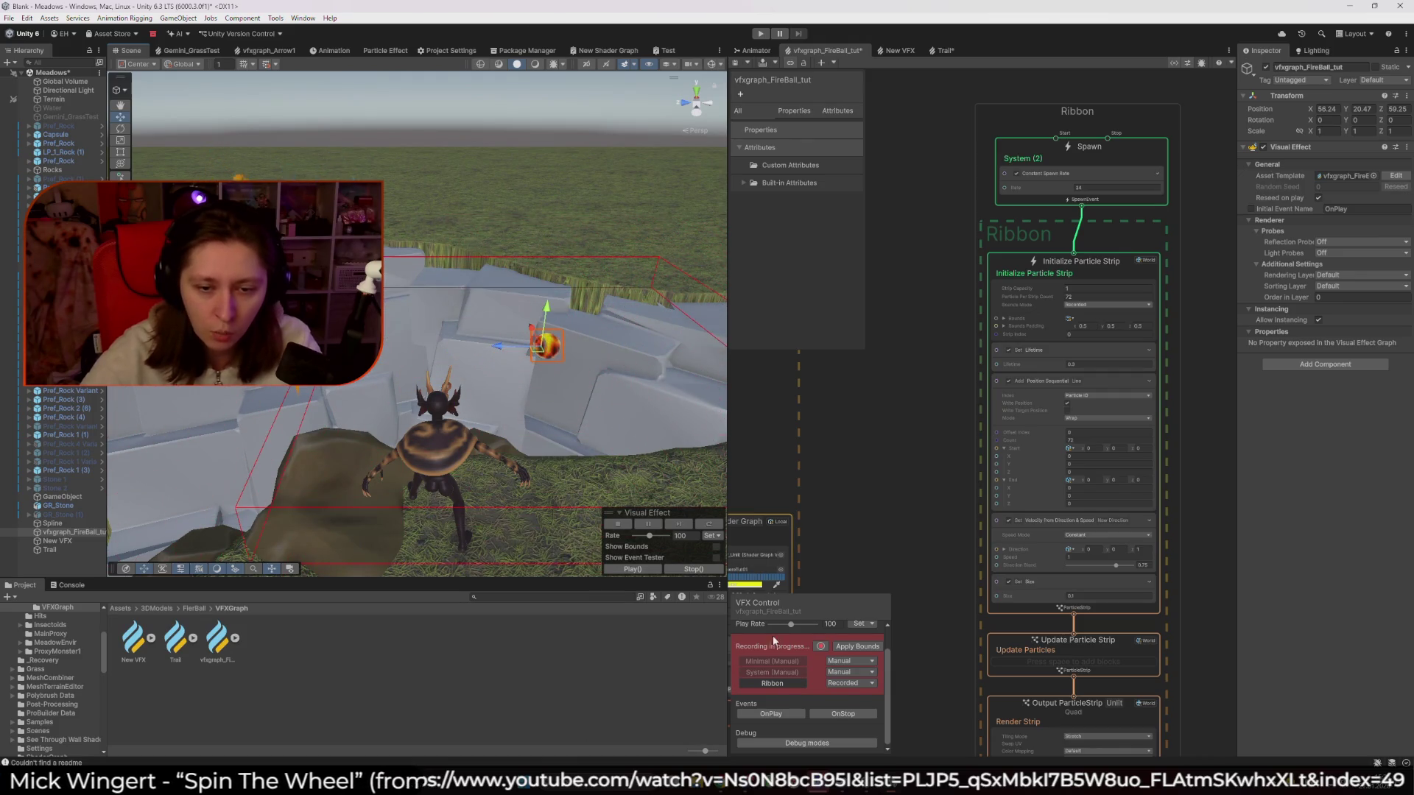
{"action": "left_click", "coordinate": [846, 647]}
{"action": "left_click", "coordinate": [847, 647]}
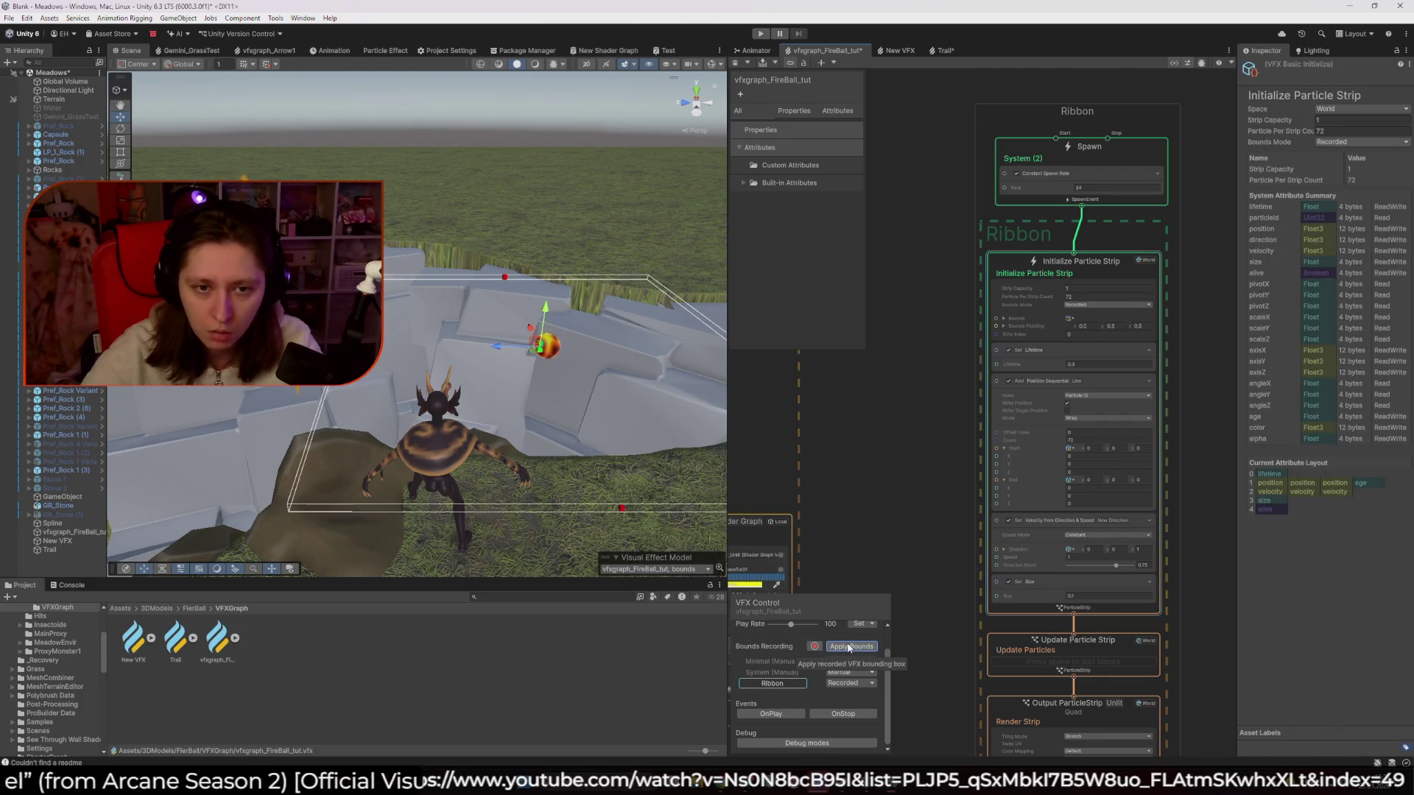
{"action": "mouse_move", "coordinate": [545, 434]}
{"action": "left_mouse_down"}
{"action": "mouse_move", "coordinate": [512, 440]}
{"action": "mouse_move", "coordinate": [442, 503]}
{"action": "mouse_move", "coordinate": [471, 502]}
{"action": "left_mouse_up"}
Select the fireball graph asset to show its settings and view the fireball
{"action": "left_click", "coordinate": [569, 230]}
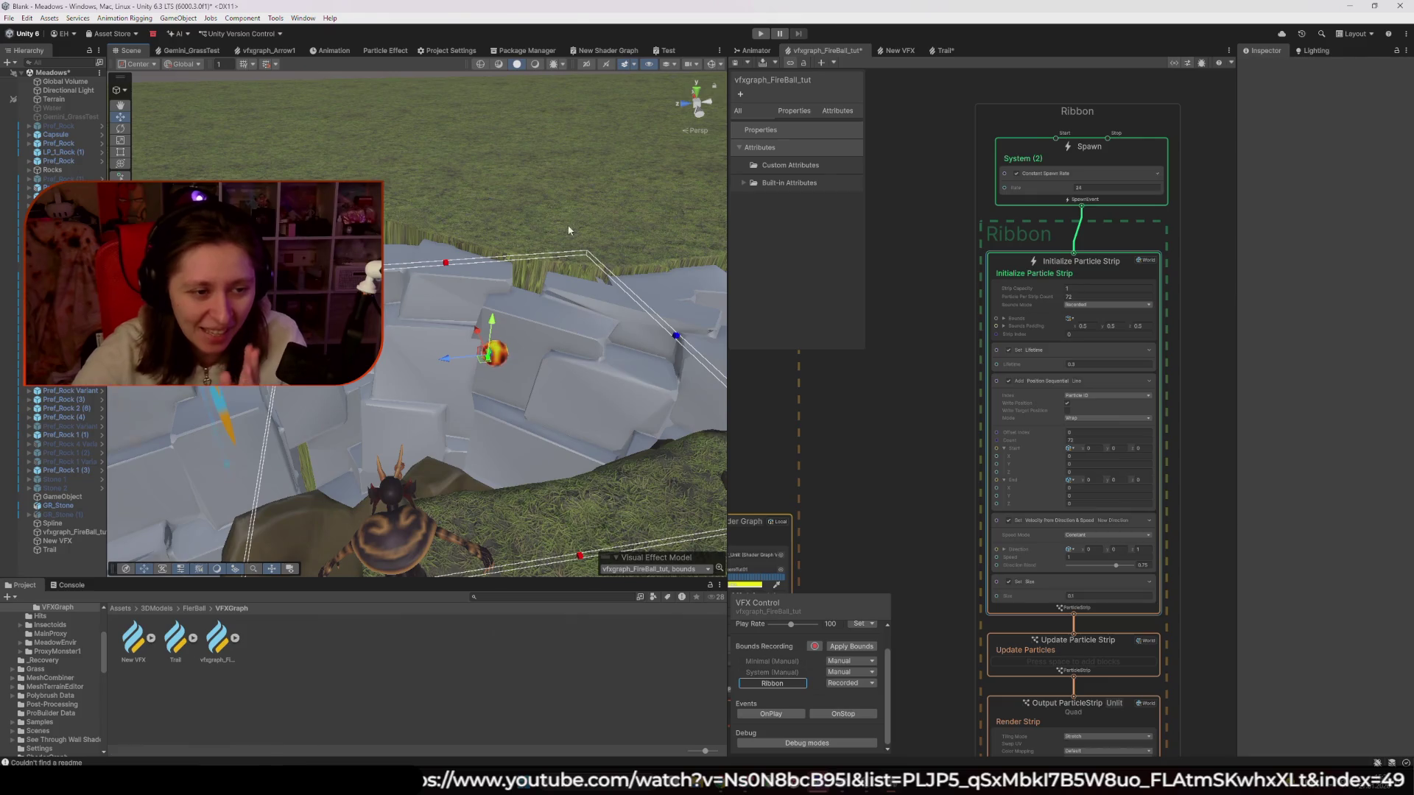
{"action": "left_click", "coordinate": [217, 639]}
{"action": "mouse_move", "coordinate": [412, 412]}
{"action": "left_mouse_down"}
{"action": "mouse_move", "coordinate": [444, 401]}
{"action": "mouse_move", "coordinate": [626, 446]}
{"action": "mouse_move", "coordinate": [877, 478]}
{"action": "left_mouse_up"}
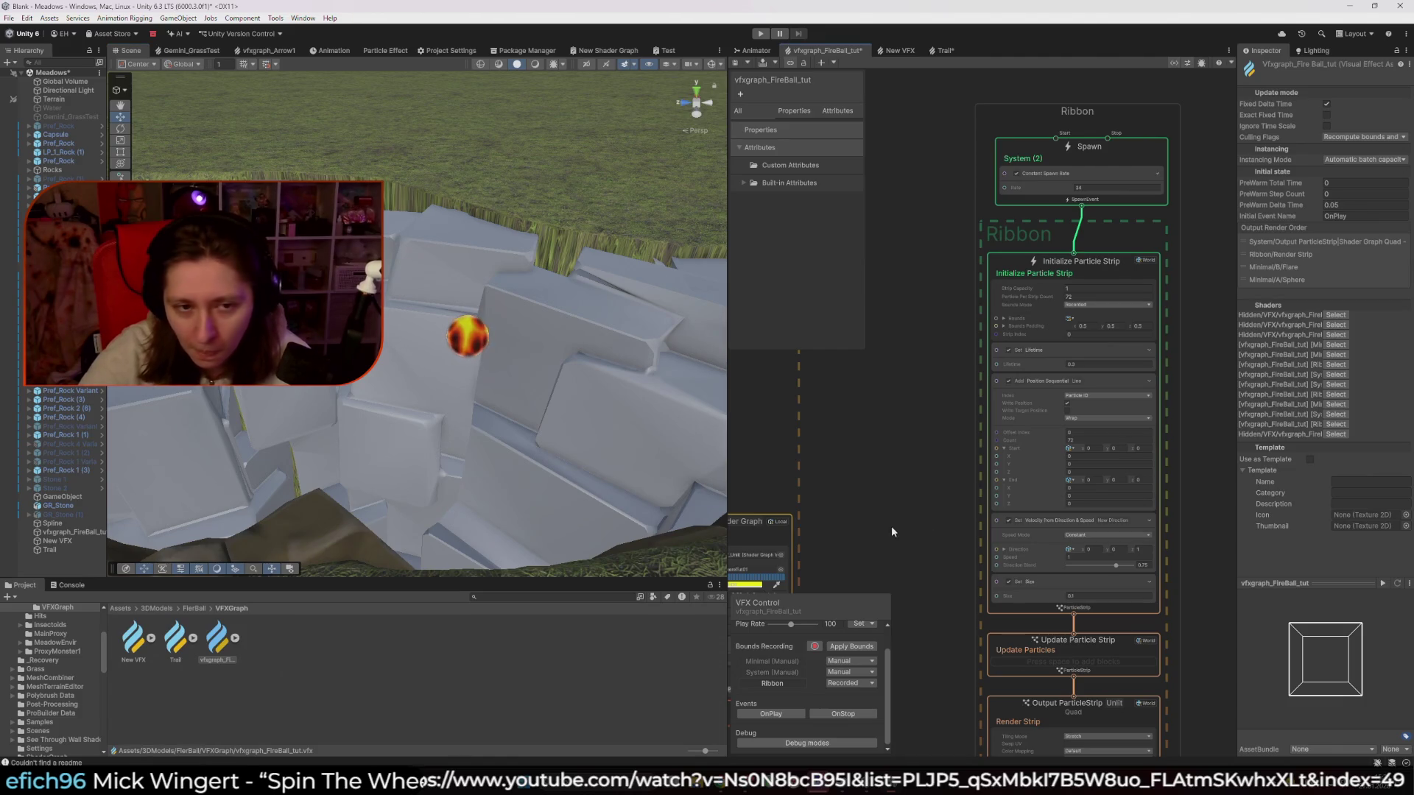
{"action": "left_click_drag", "start_coordinate": [888, 538], "coordinate": [919, 502]}
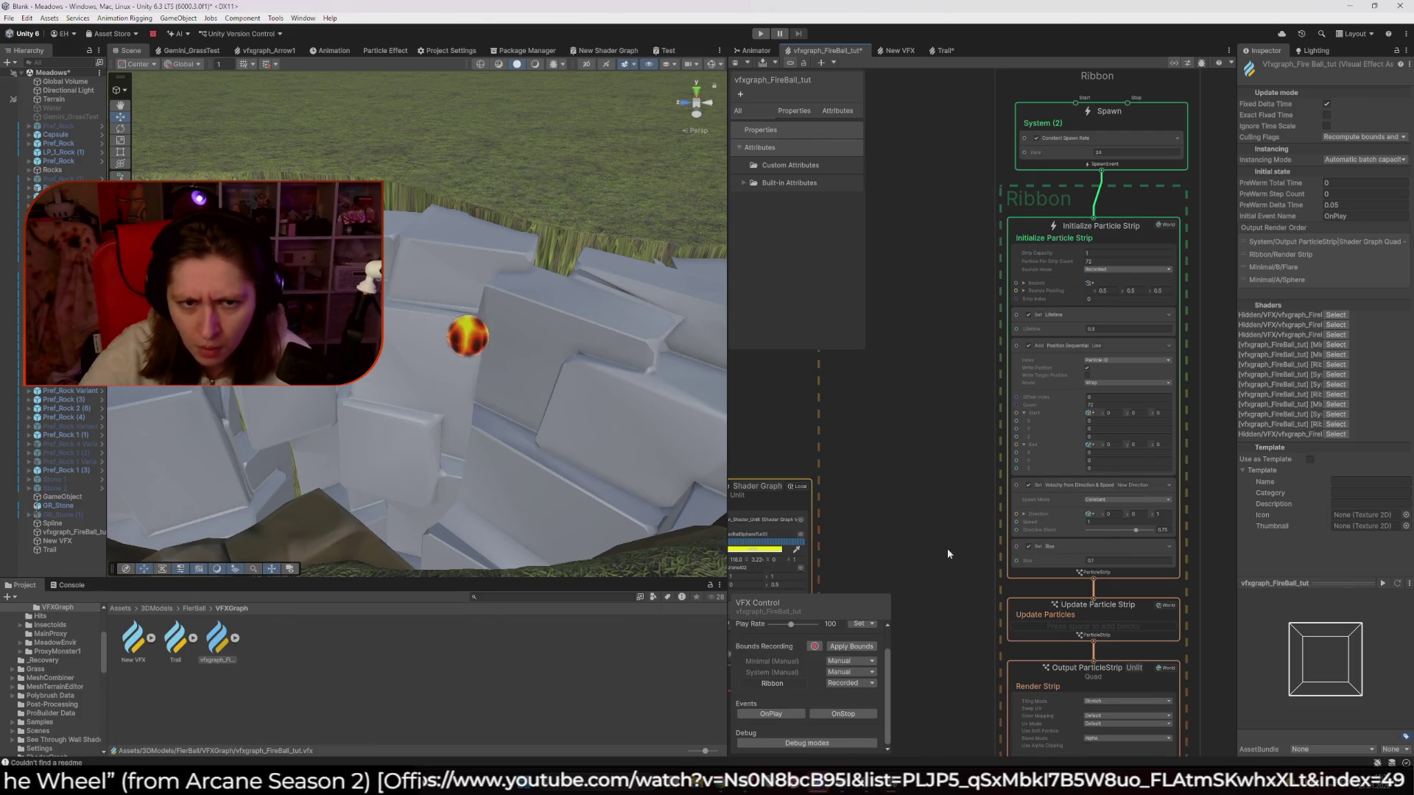
{"action": "left_click", "coordinate": [70, 532]}
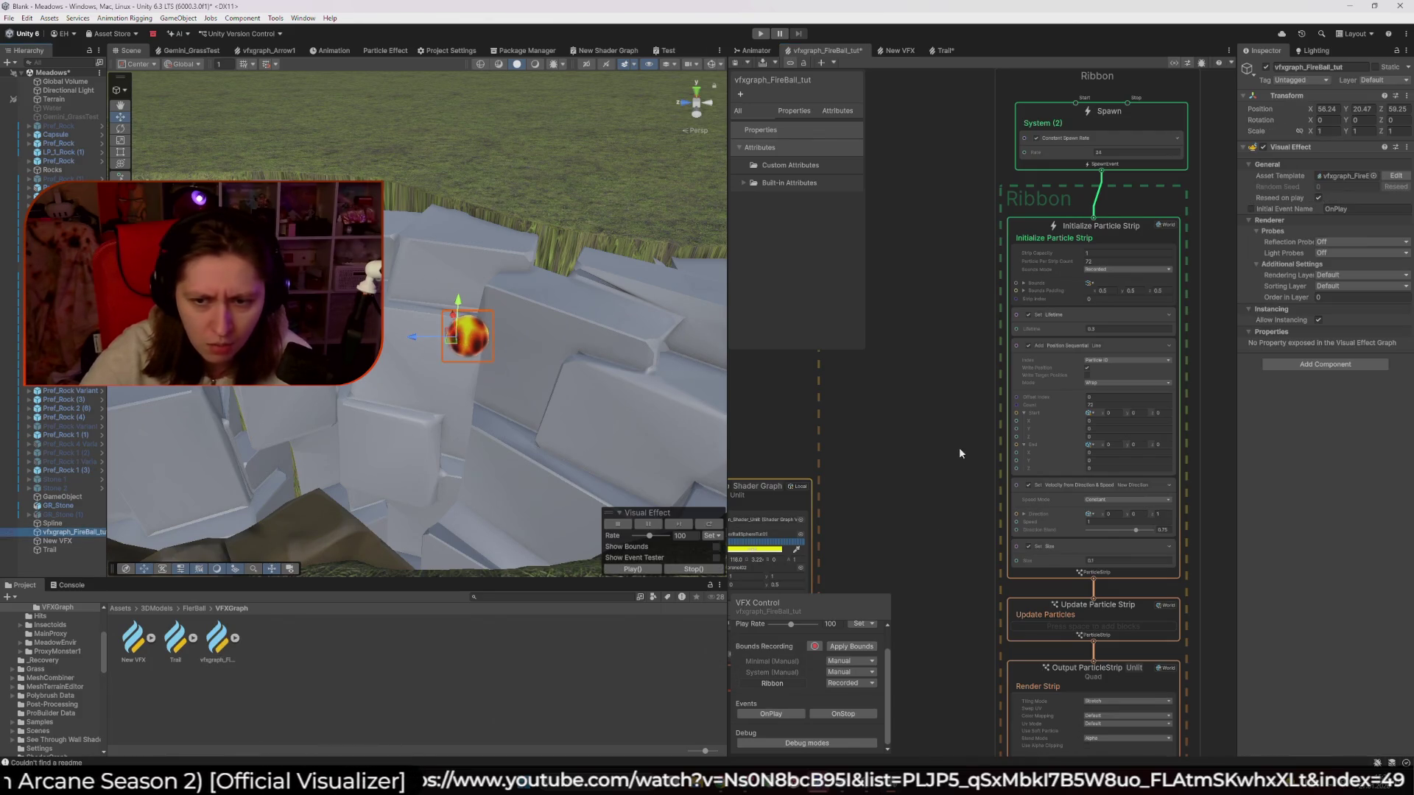
{"action": "scroll", "coordinate": [952, 445], "scroll_direction": "down", "scroll_amount": 2}
{"action": "scroll", "coordinate": [1143, 485], "scroll_direction": "up", "scroll_amount": 5}
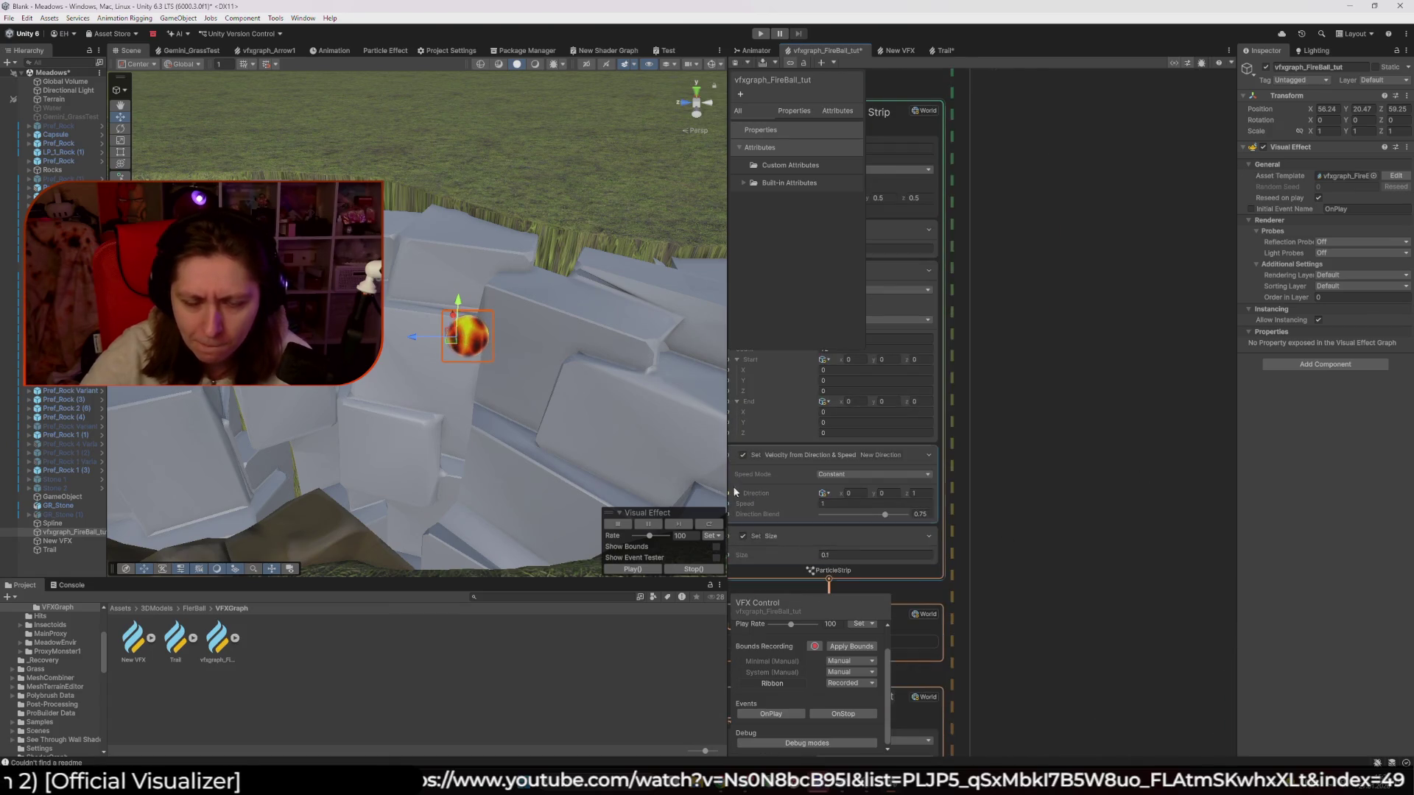
{"action": "left_click", "coordinate": [733, 489]}
{"action": "key", "text": "f"}
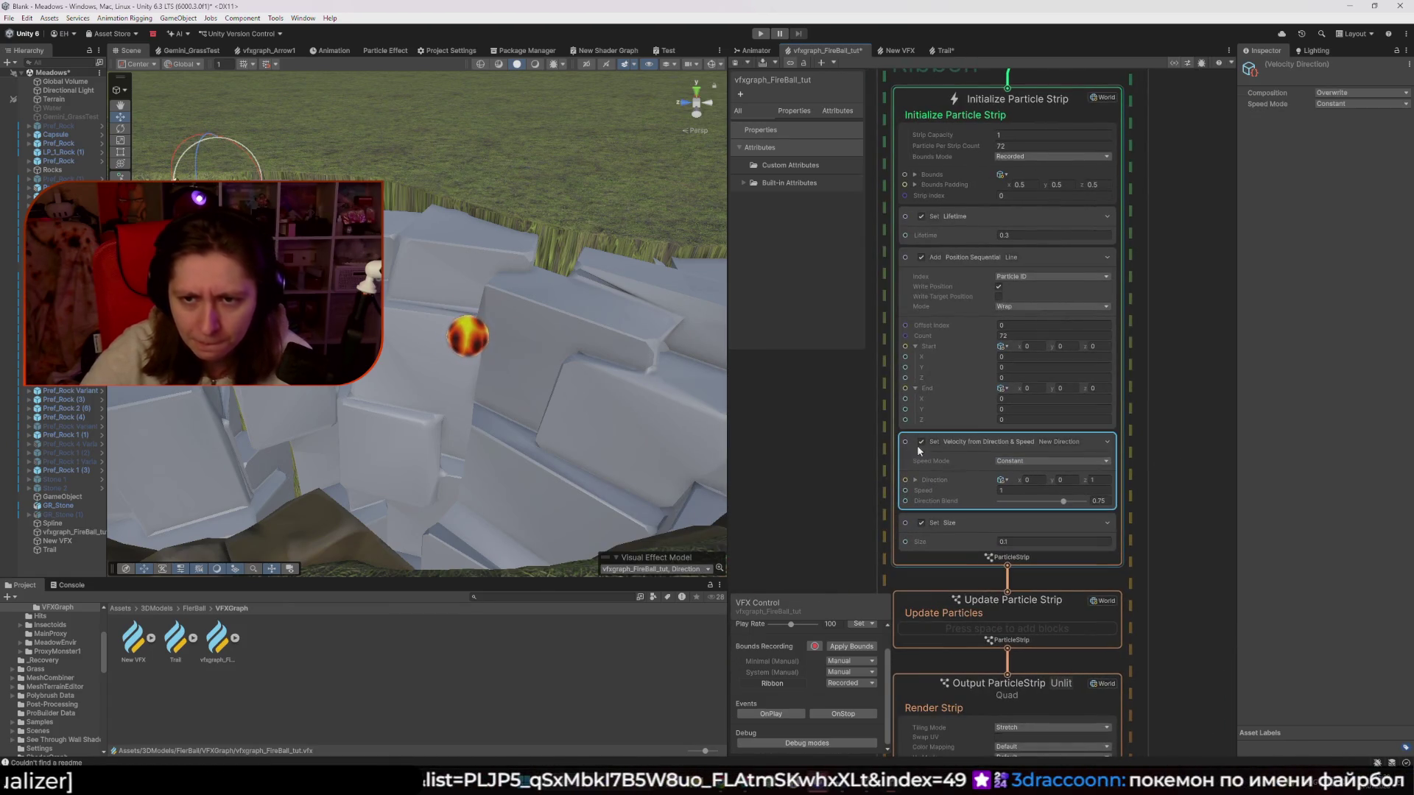
{"action": "left_click", "coordinate": [860, 435]}
{"action": "scroll", "coordinate": [860, 433], "scroll_direction": "down", "scroll_amount": 3}
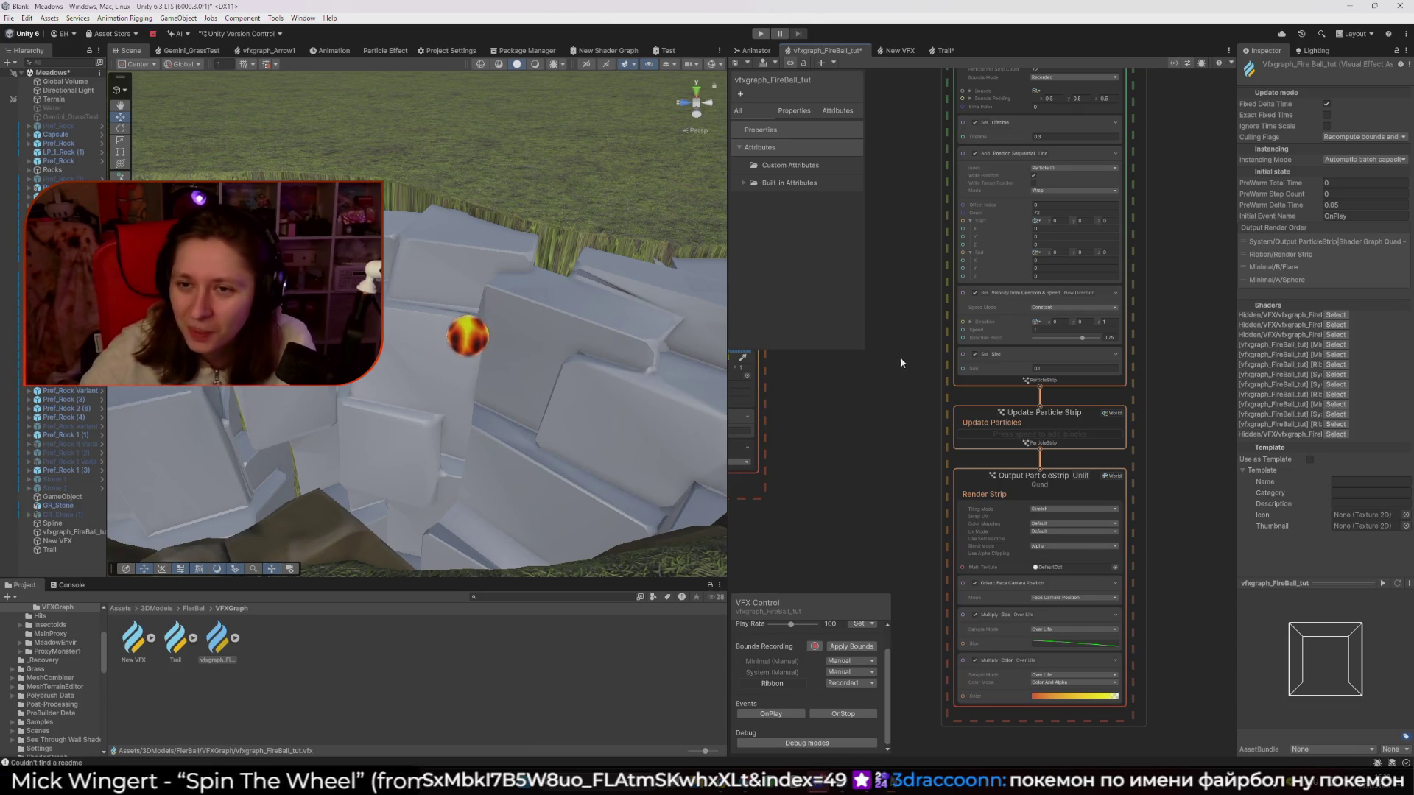
{"action": "scroll", "coordinate": [892, 339], "scroll_direction": "up", "scroll_amount": 2}
{"action": "left_click_drag", "start_coordinate": [1119, 376], "coordinate": [1328, 368]}
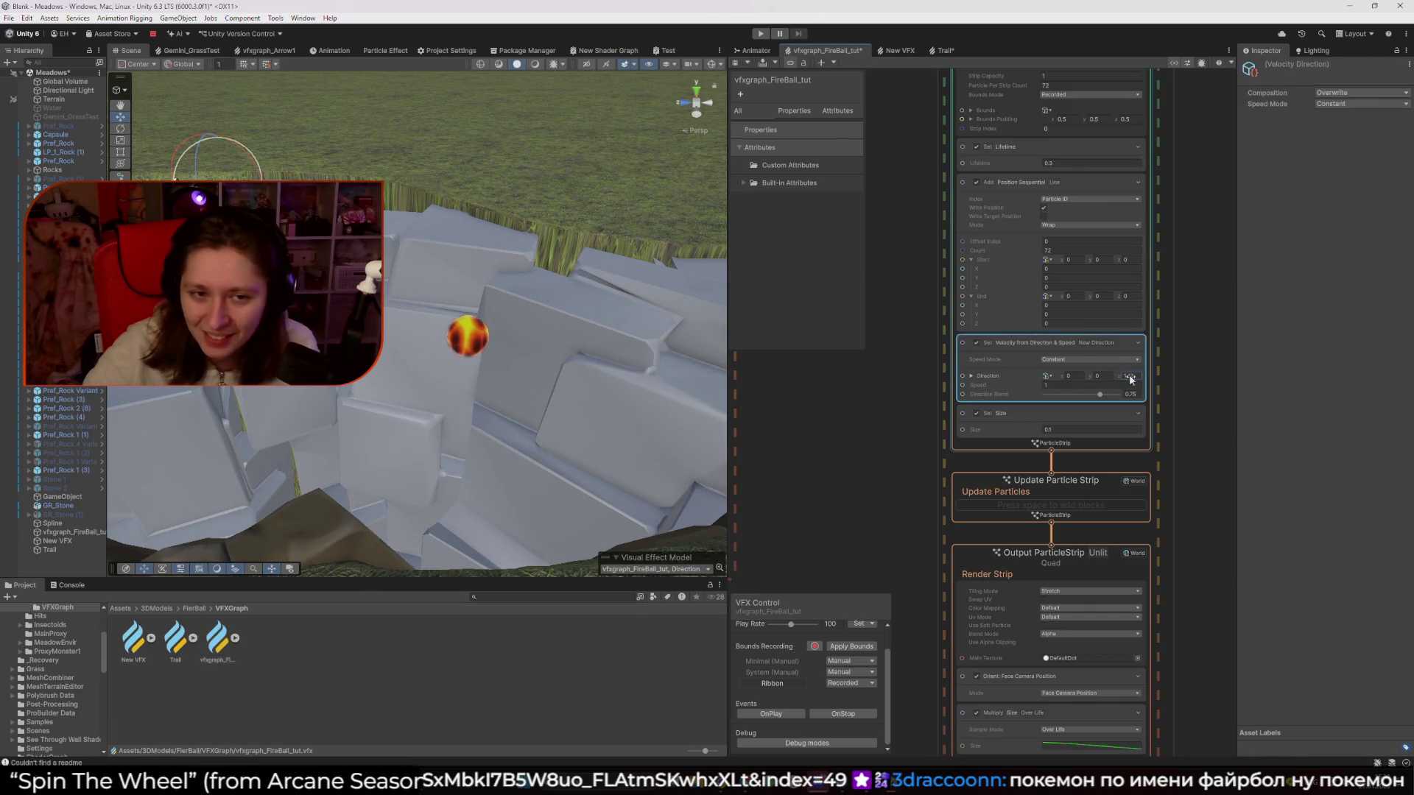
{"action": "key", "text": "Escape"}
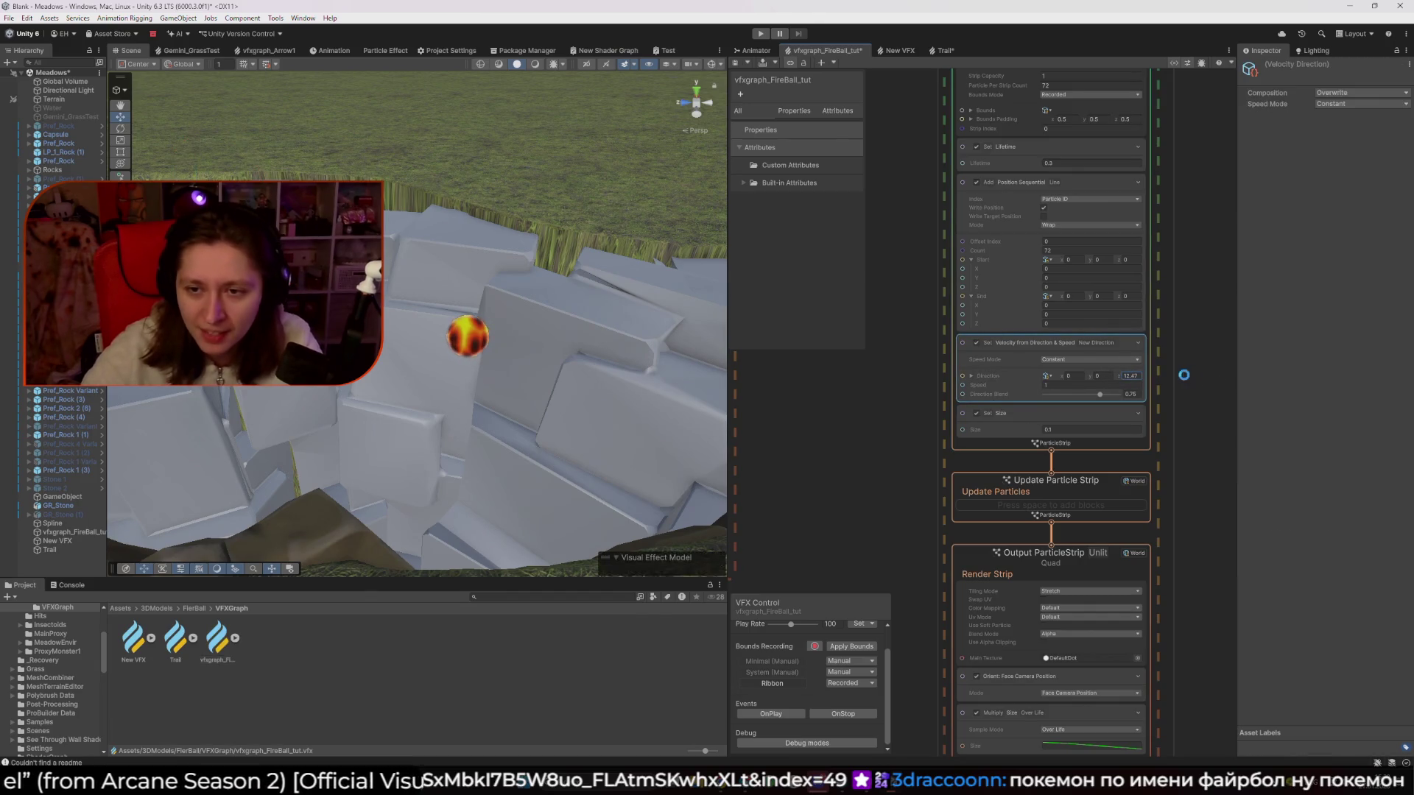
{"action": "left_click", "coordinate": [1186, 377]}
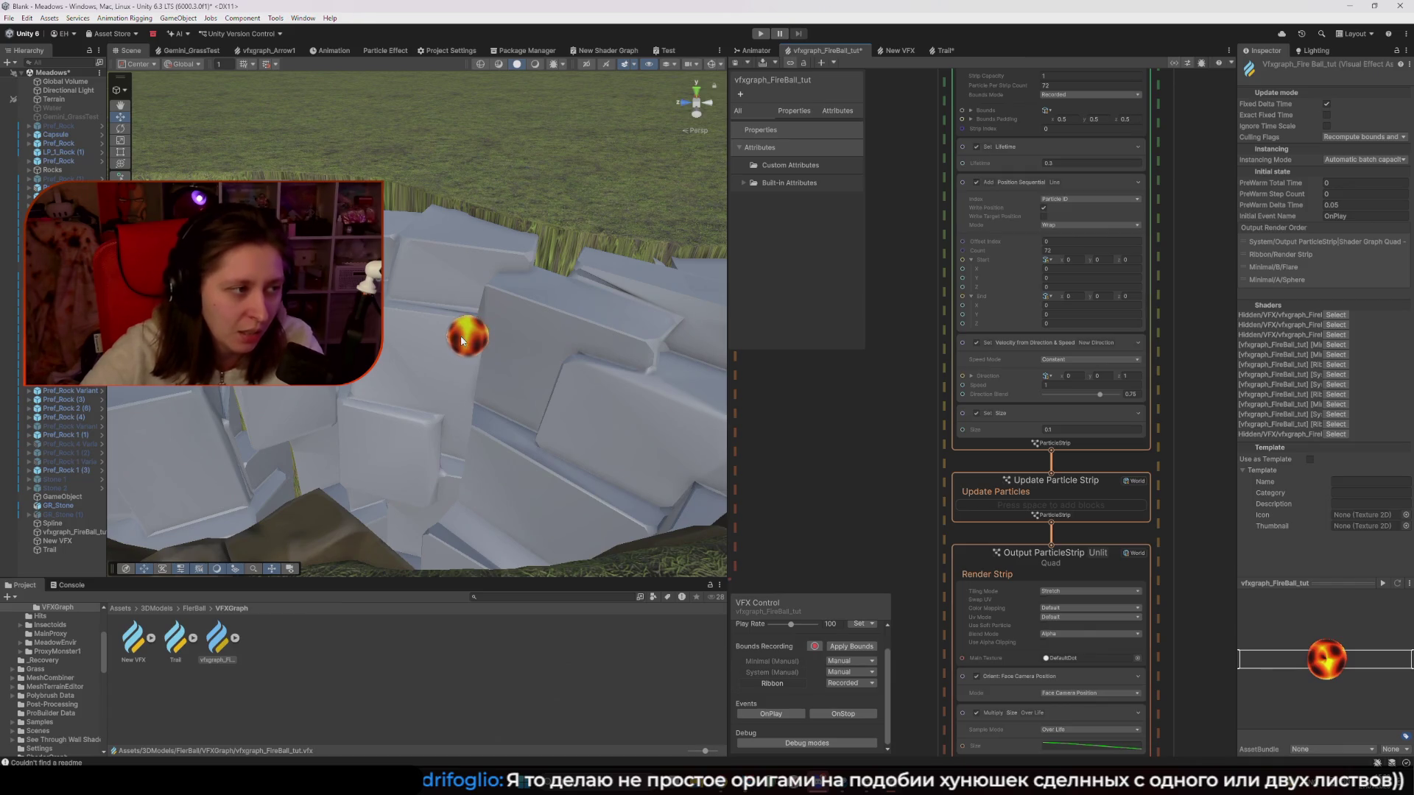
{"action": "mouse_move", "coordinate": [721, 782]}
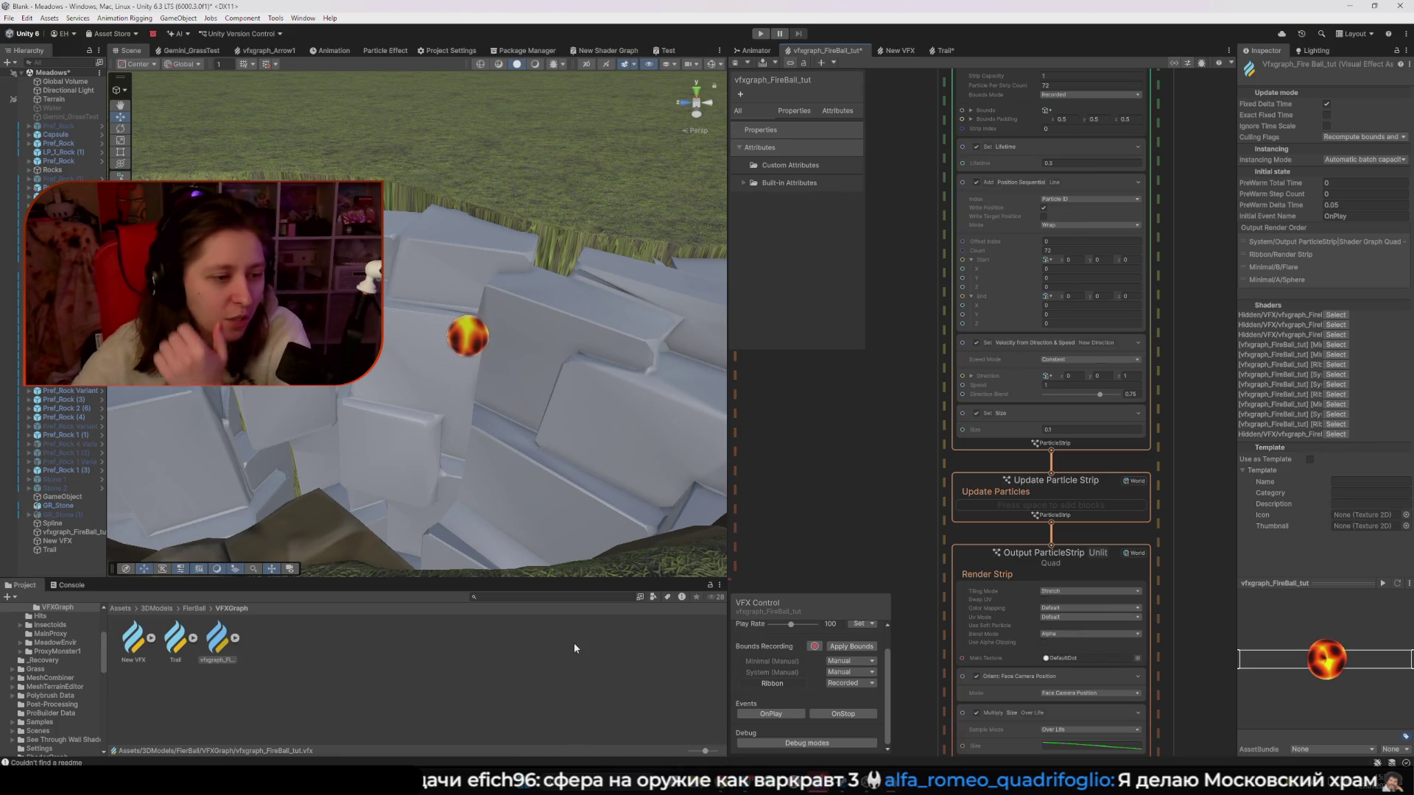
Toggle the ribbon's Set Size and Set Lifetime blocks off and back on
{"action": "left_click", "coordinate": [81, 530]}
{"action": "left_click", "coordinate": [947, 434]}
{"action": "left_click", "coordinate": [948, 435]}
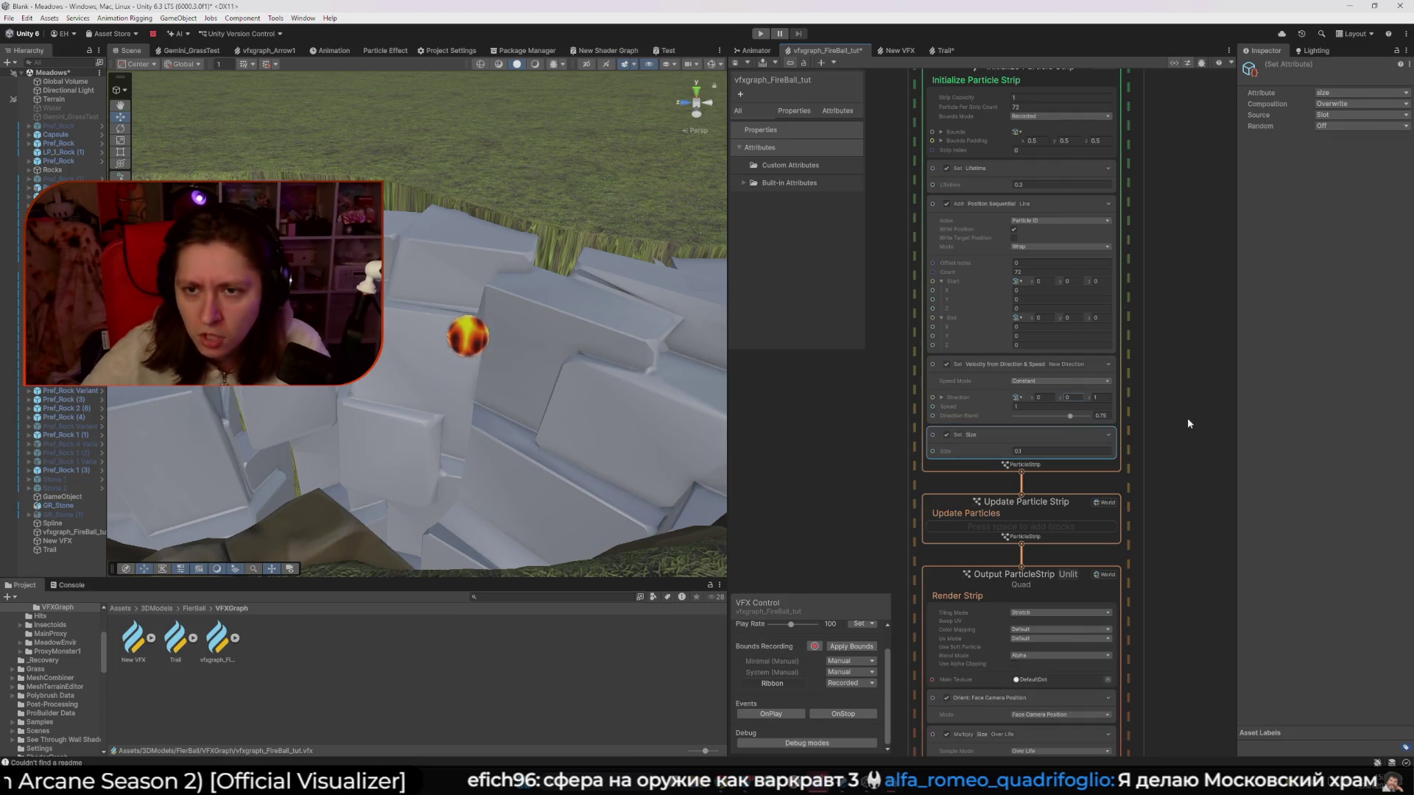
{"action": "left_click", "coordinate": [946, 169]}
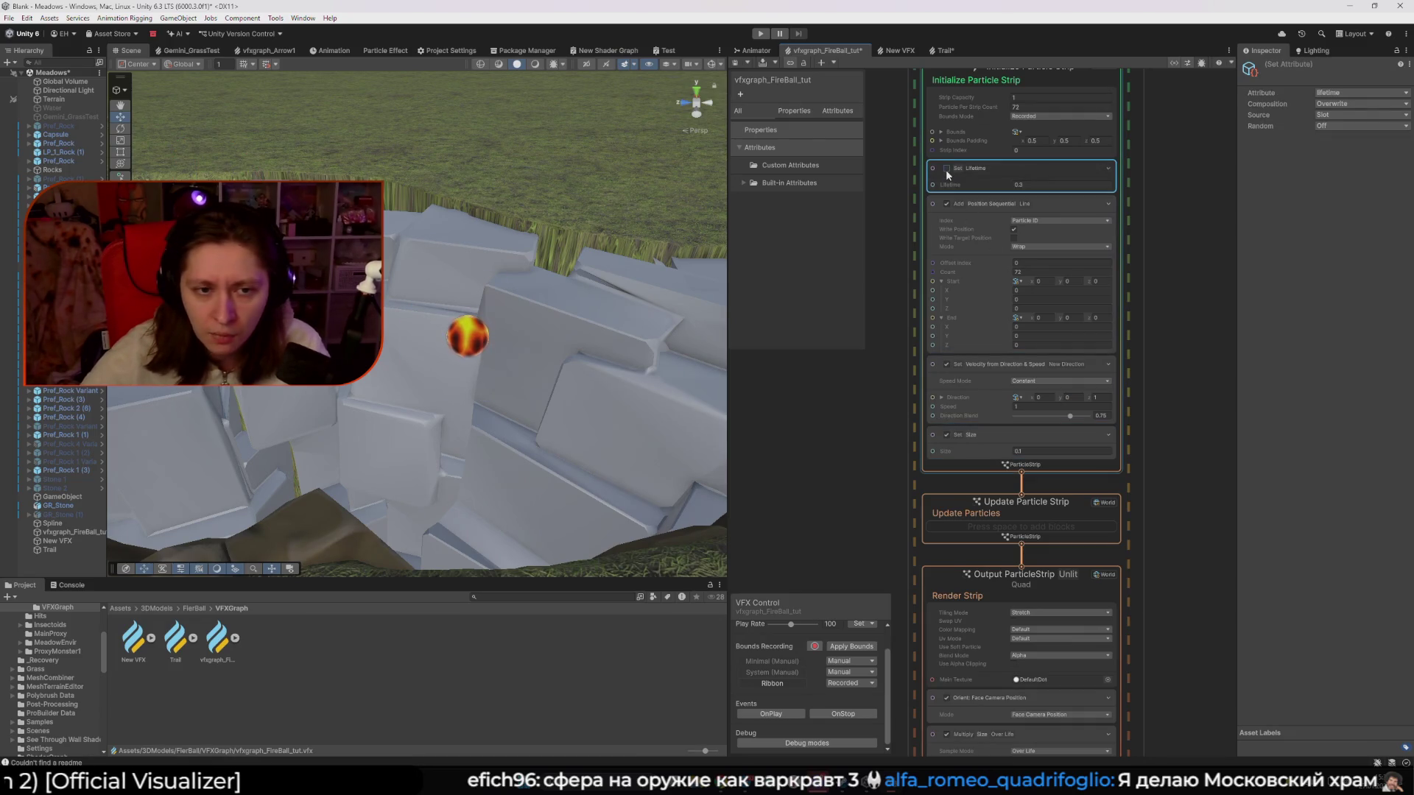
{"action": "left_click_drag", "start_coordinate": [508, 318], "coordinate": [536, 315]}
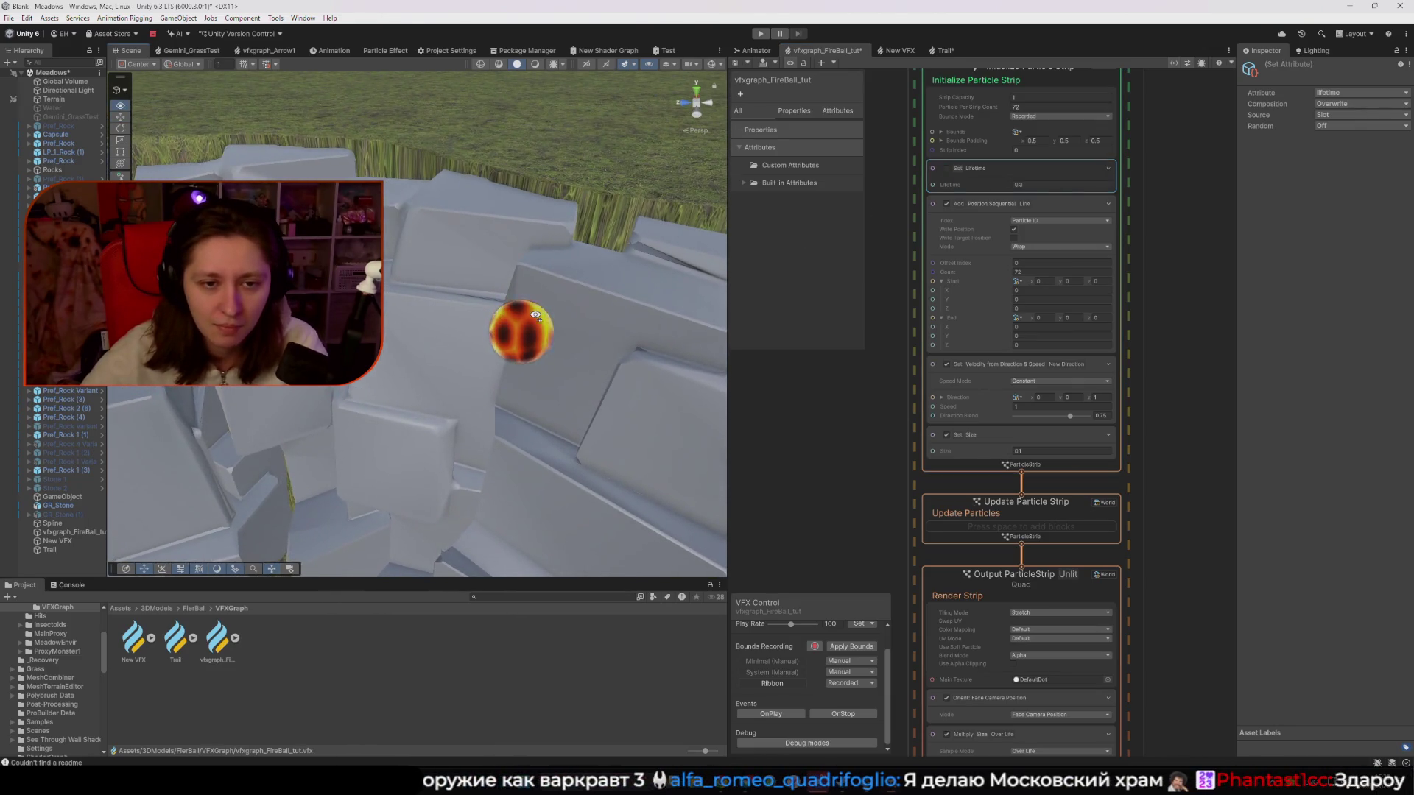
{"action": "left_click", "coordinate": [947, 168]}
Change the ribbon Lifetime from 0.3 to 3
{"action": "double_click", "coordinate": [1041, 184]}
{"action": "type", "text": "3"}
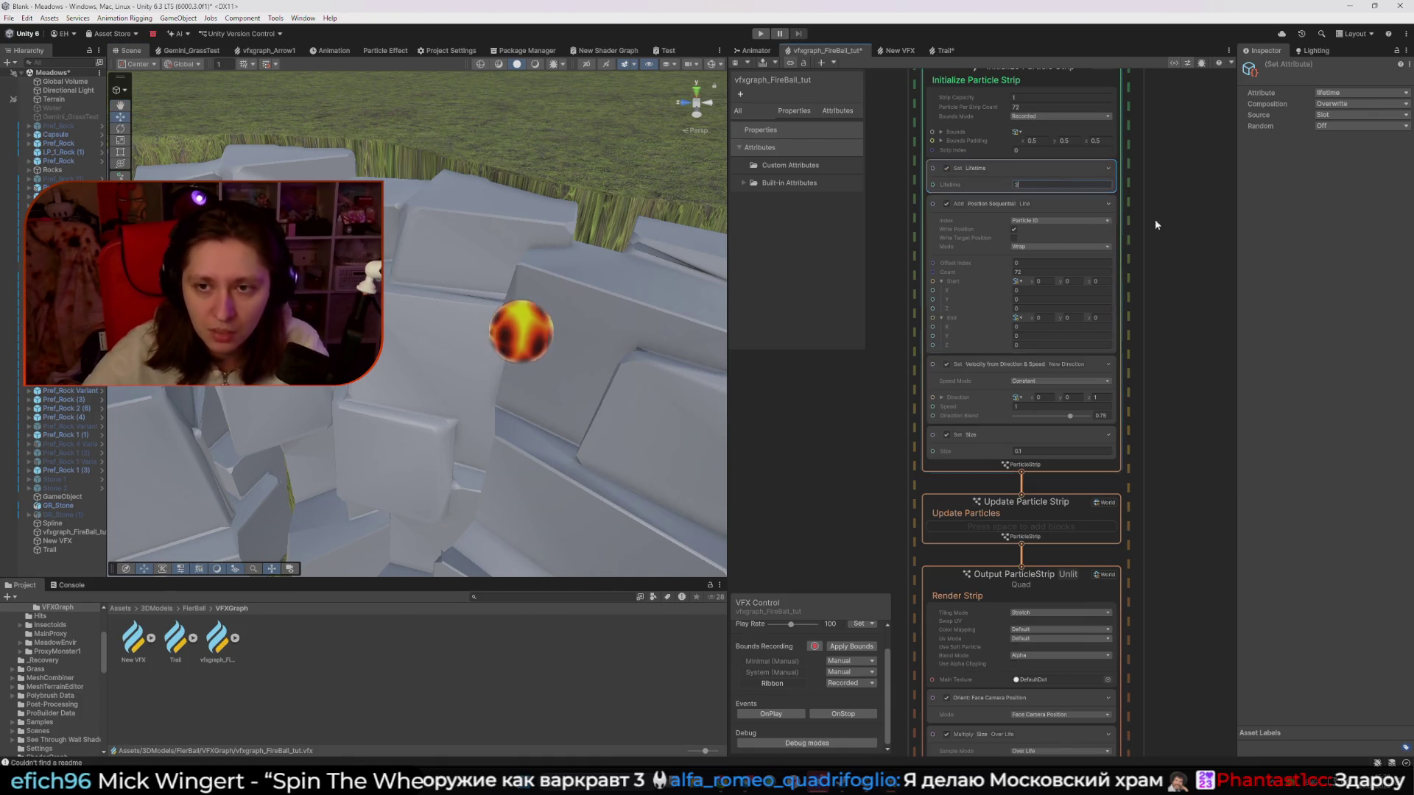
{"action": "left_click", "coordinate": [1188, 228]}
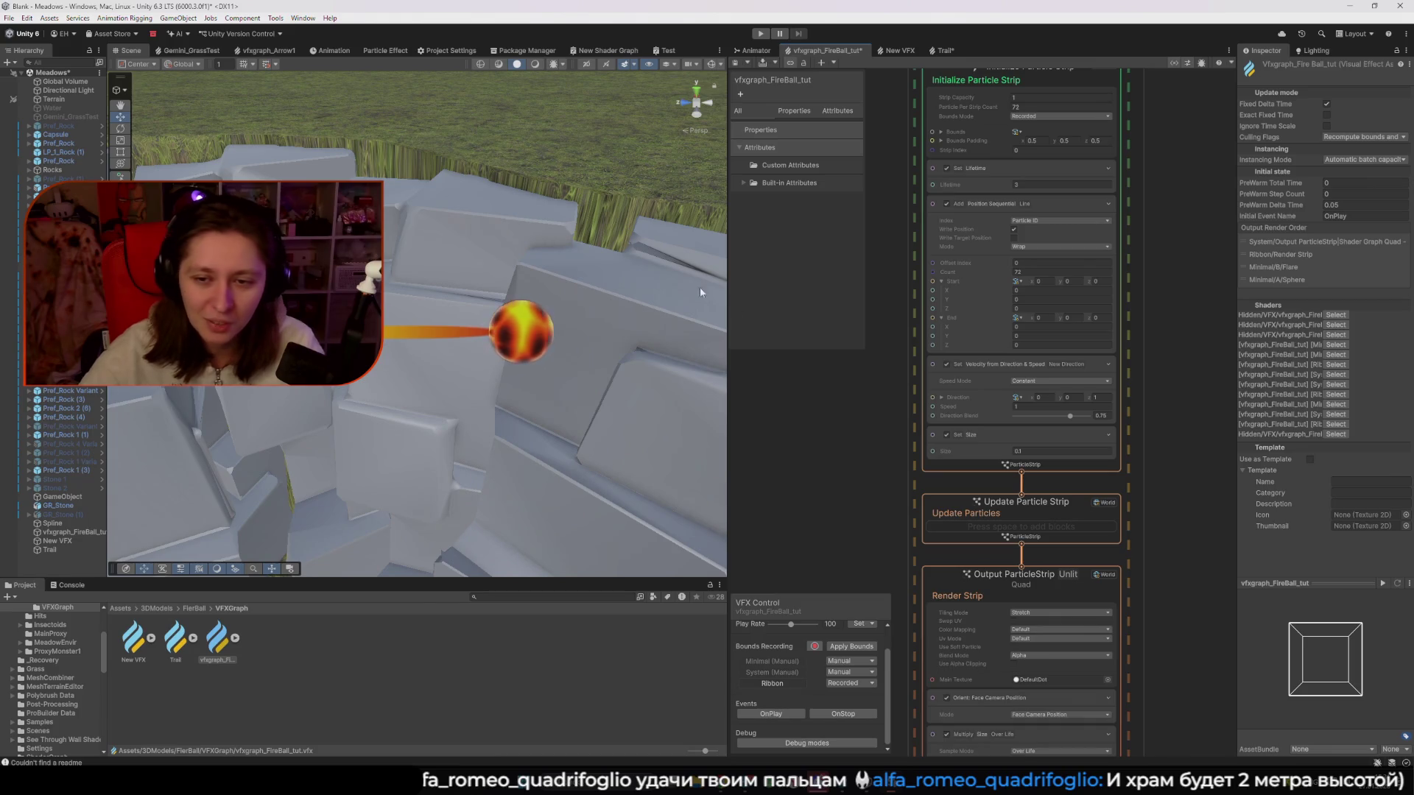
{"action": "scroll", "coordinate": [819, 446], "scroll_direction": "down", "scroll_amount": 3}
{"action": "left_click_drag", "start_coordinate": [820, 447], "coordinate": [930, 410]}
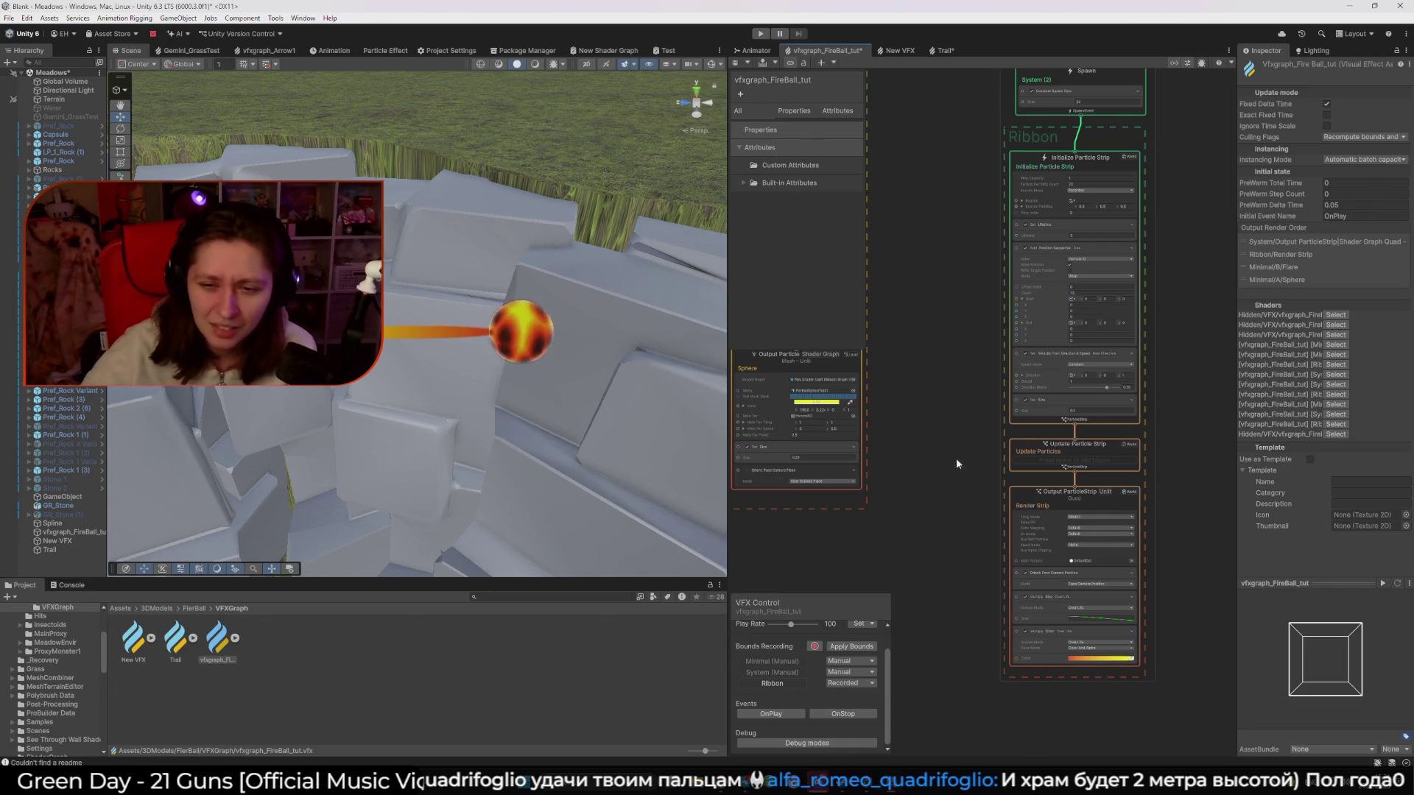
Try ribbon Size values 0.15, 0.5 and 0.2 before settling on 0.4
{"action": "scroll", "coordinate": [952, 448], "scroll_direction": "up", "scroll_amount": 3}
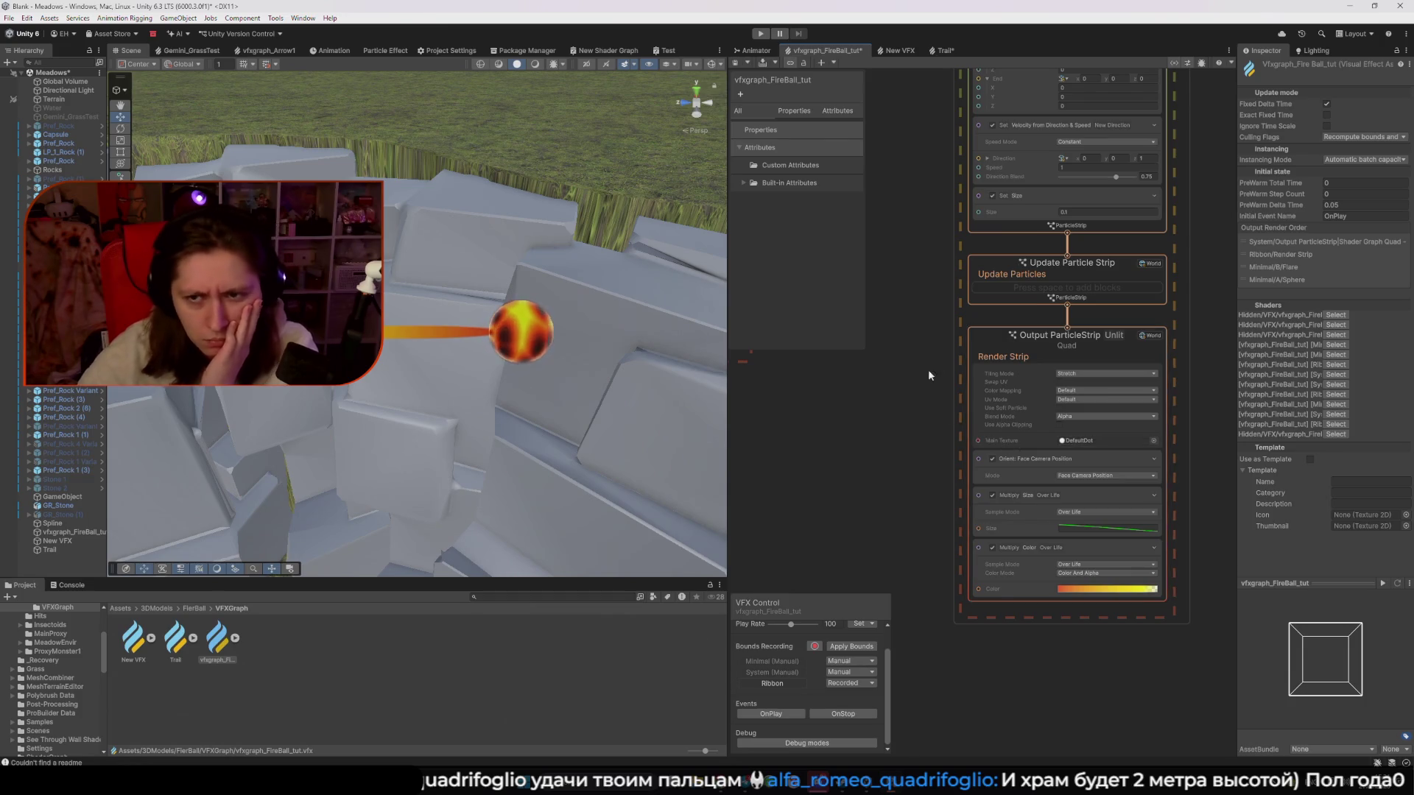
{"action": "scroll", "coordinate": [928, 374], "scroll_direction": "up", "scroll_amount": 1}
{"action": "left_click", "coordinate": [1077, 366]}
{"action": "type", "text": "0.15"}
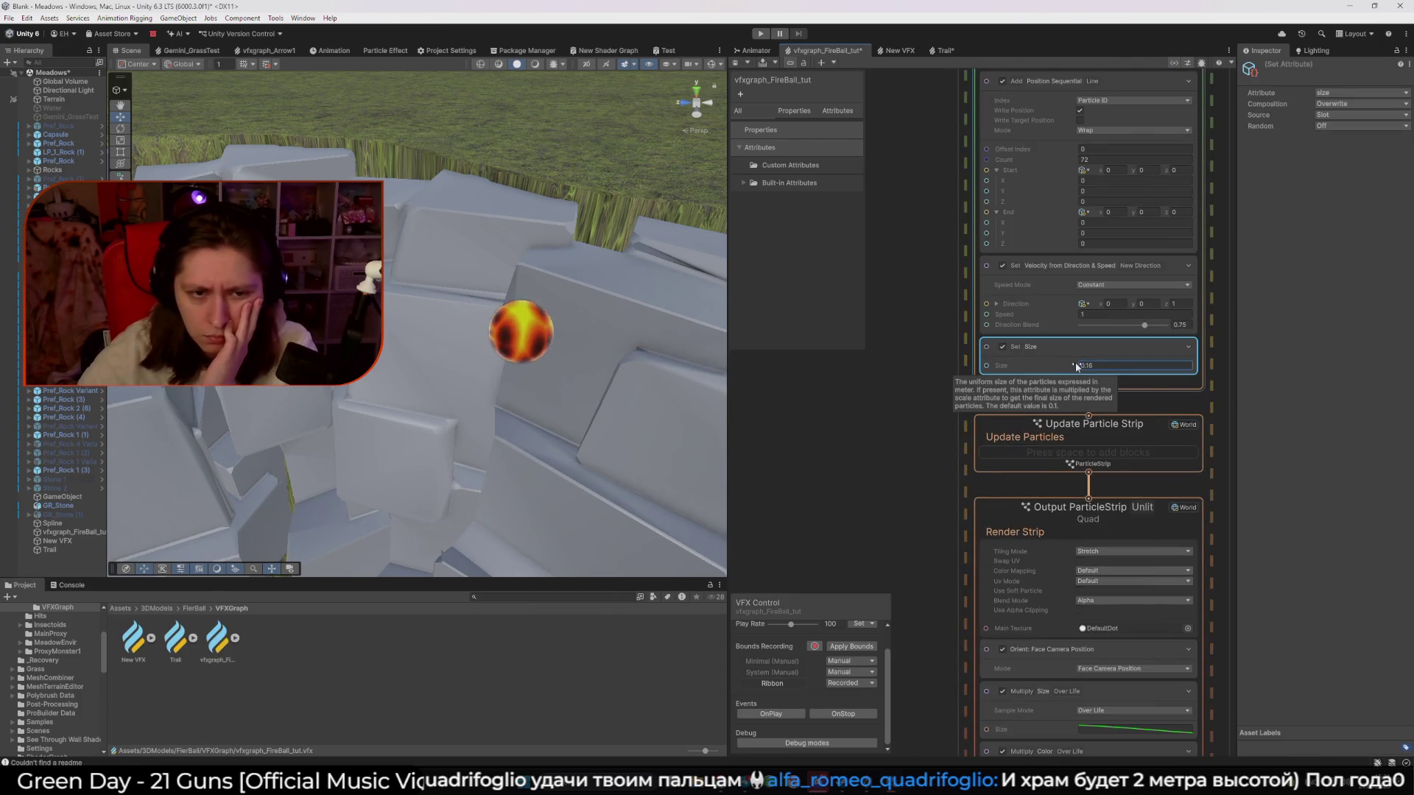
{"action": "left_click", "coordinate": [1087, 365]}
{"action": "key", "text": "BackSpace"}
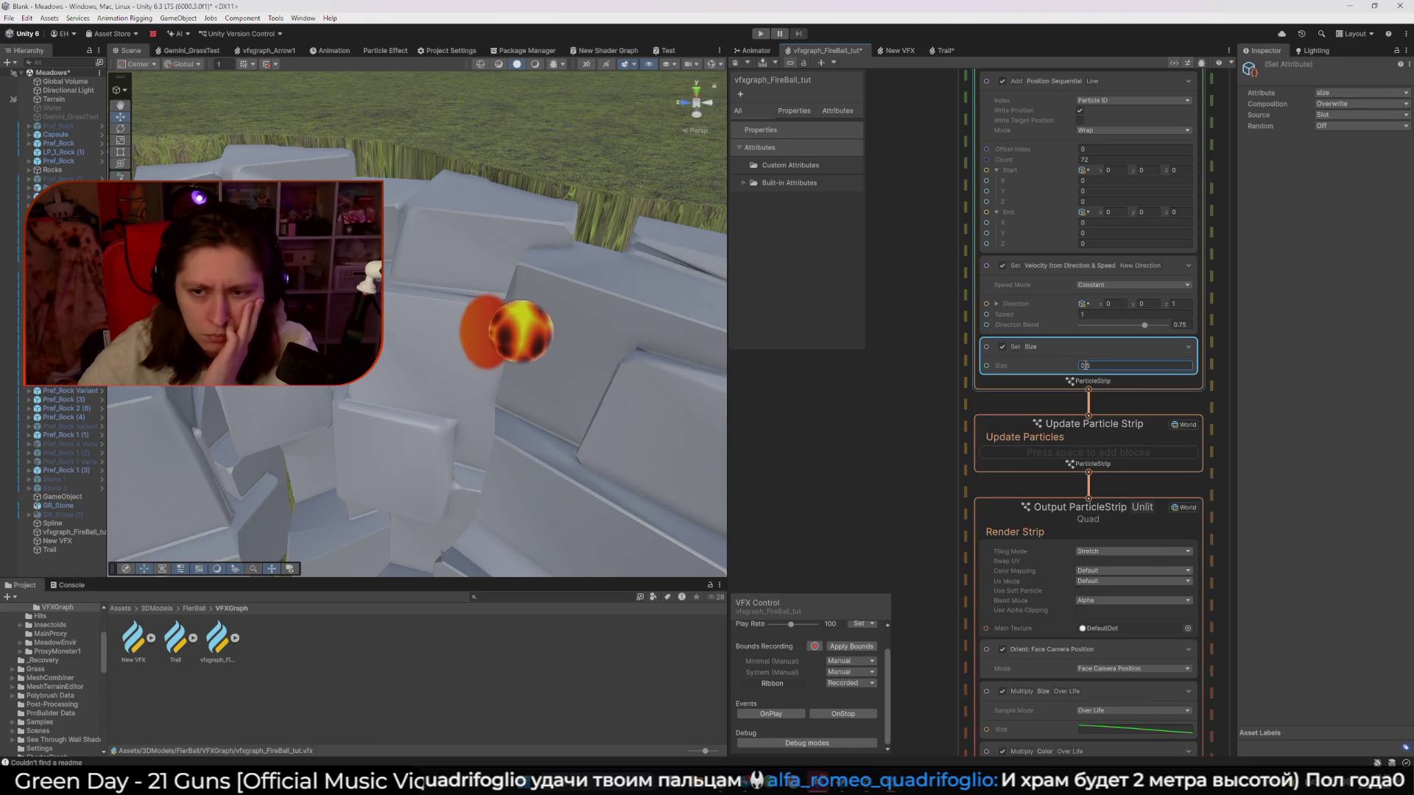
{"action": "key", "text": "Delete"}
{"action": "type", "text": "2"}
{"action": "key", "text": "BackSpace"}
{"action": "type", "text": "4"}
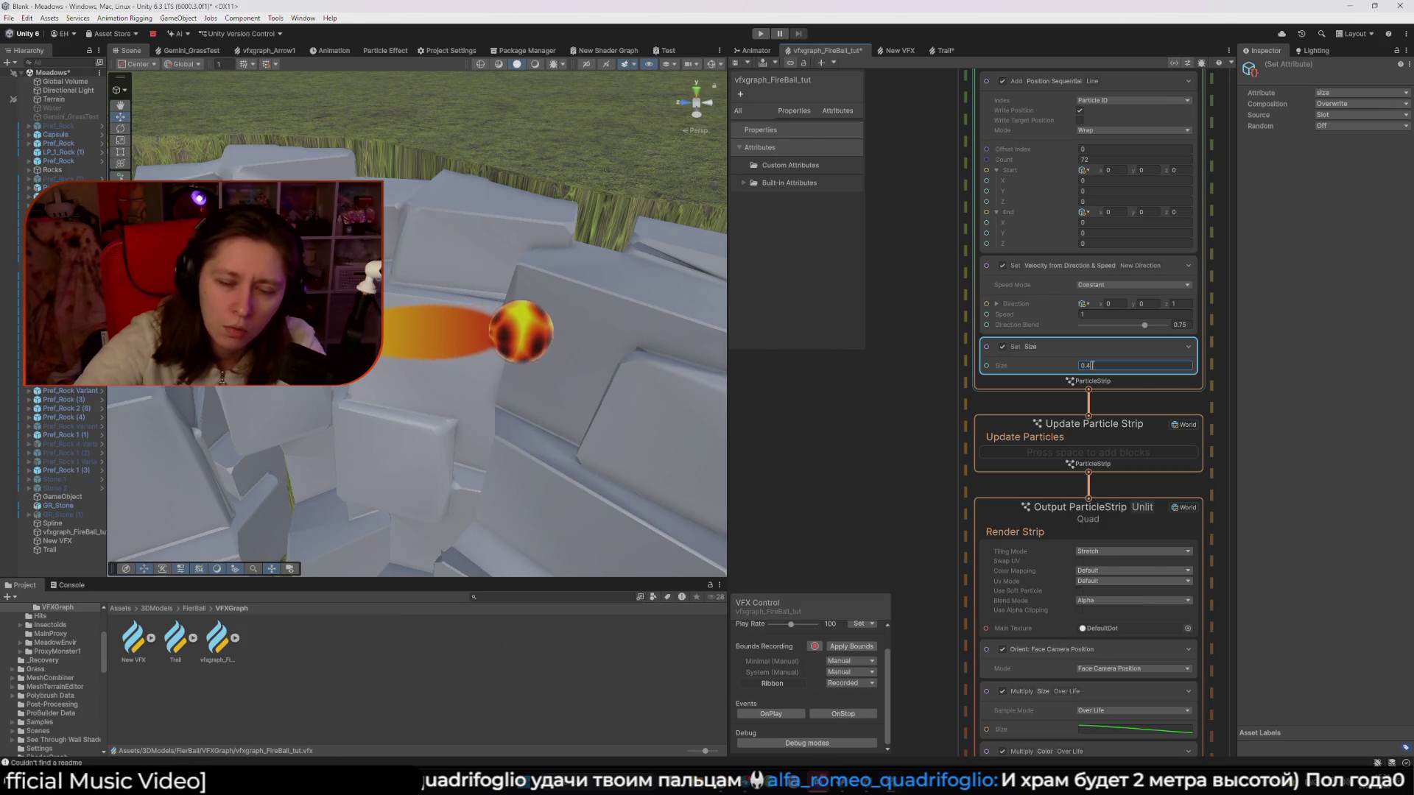
{"action": "mouse_move", "coordinate": [927, 142]}
{"action": "left_mouse_down"}
{"action": "mouse_move", "coordinate": [907, 222]}
{"action": "mouse_move", "coordinate": [921, 453]}
{"action": "left_mouse_up"}
{"action": "left_click", "coordinate": [988, 245]}
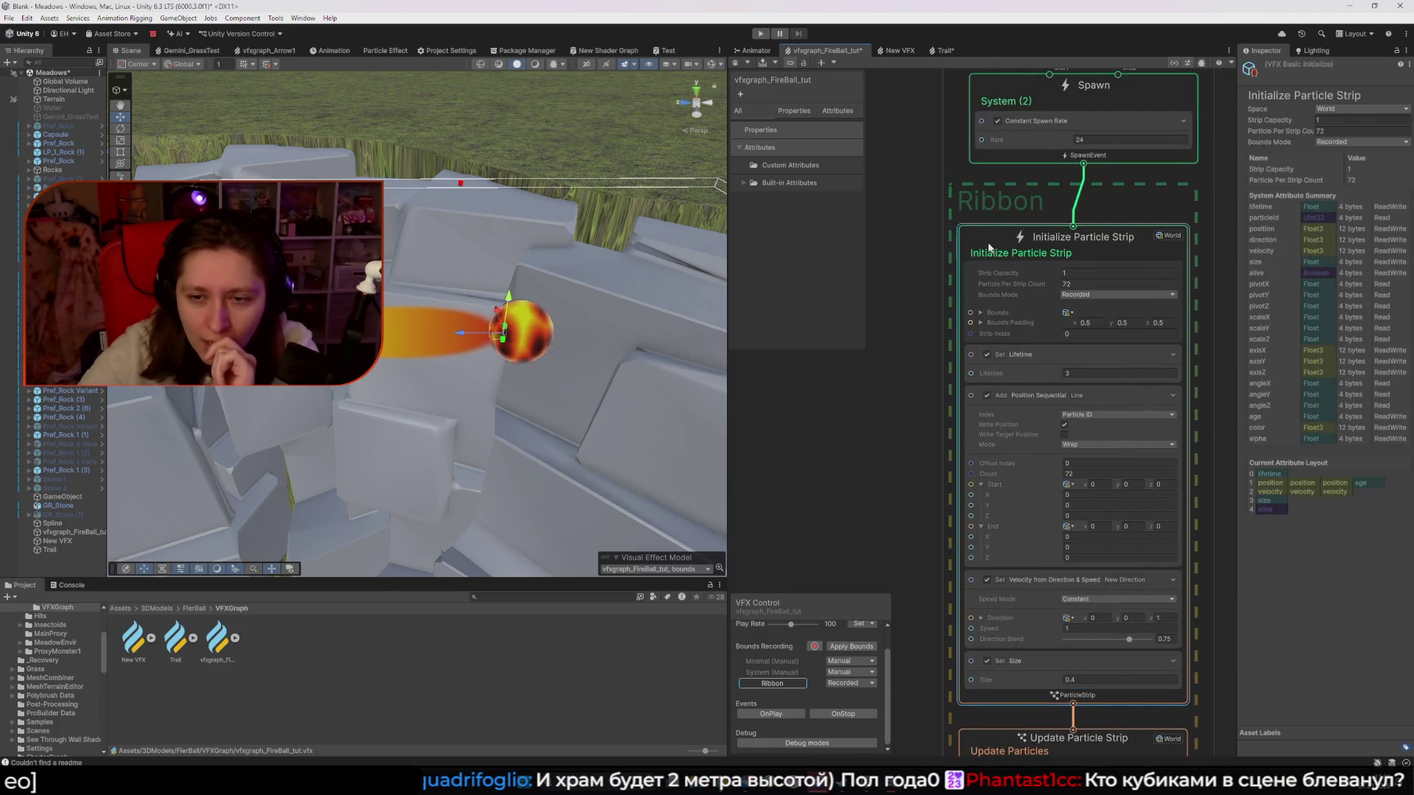
{"action": "scroll", "coordinate": [1053, 378], "scroll_direction": "down", "scroll_amount": 2}
{"action": "left_click", "coordinate": [1046, 413]}
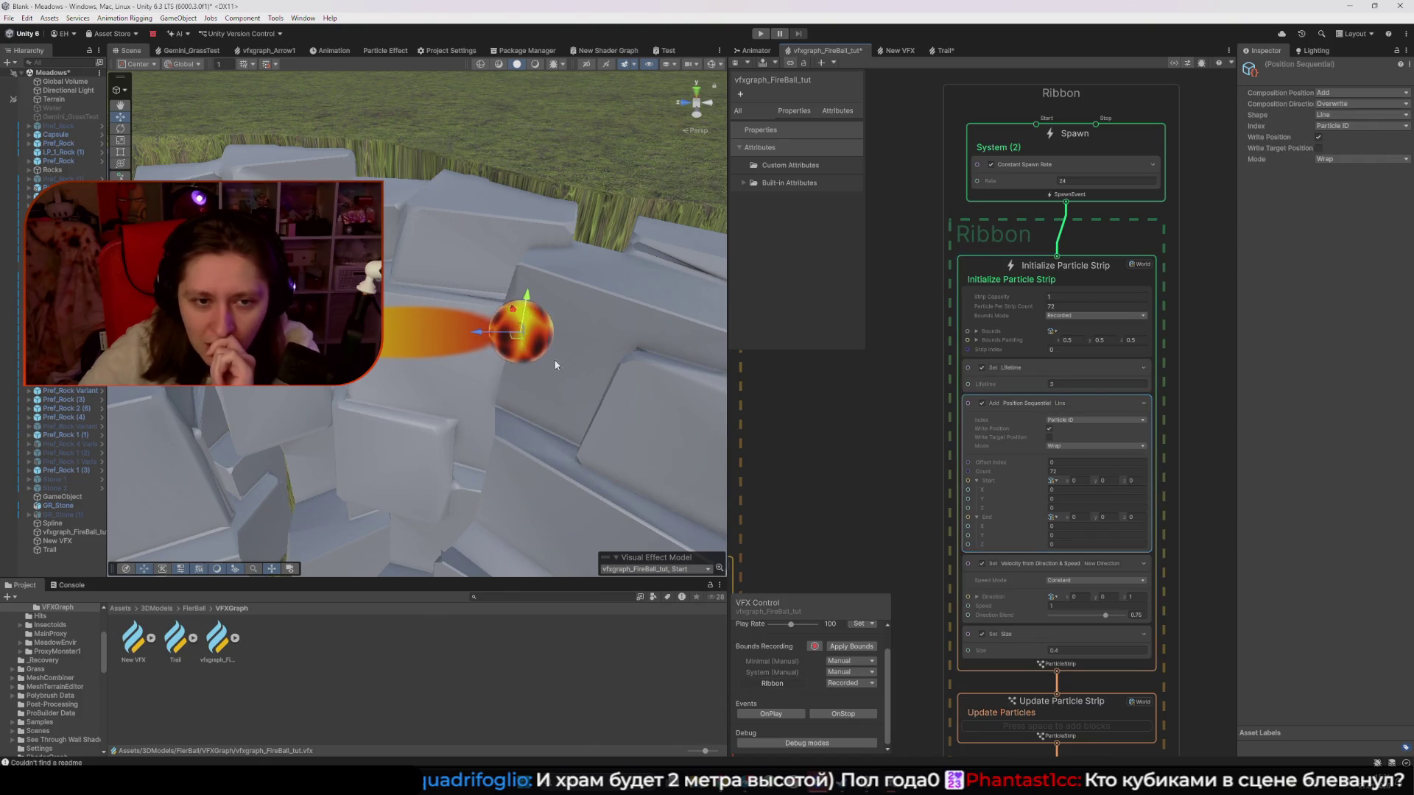
{"action": "left_click_drag", "start_coordinate": [490, 332], "coordinate": [519, 333]}
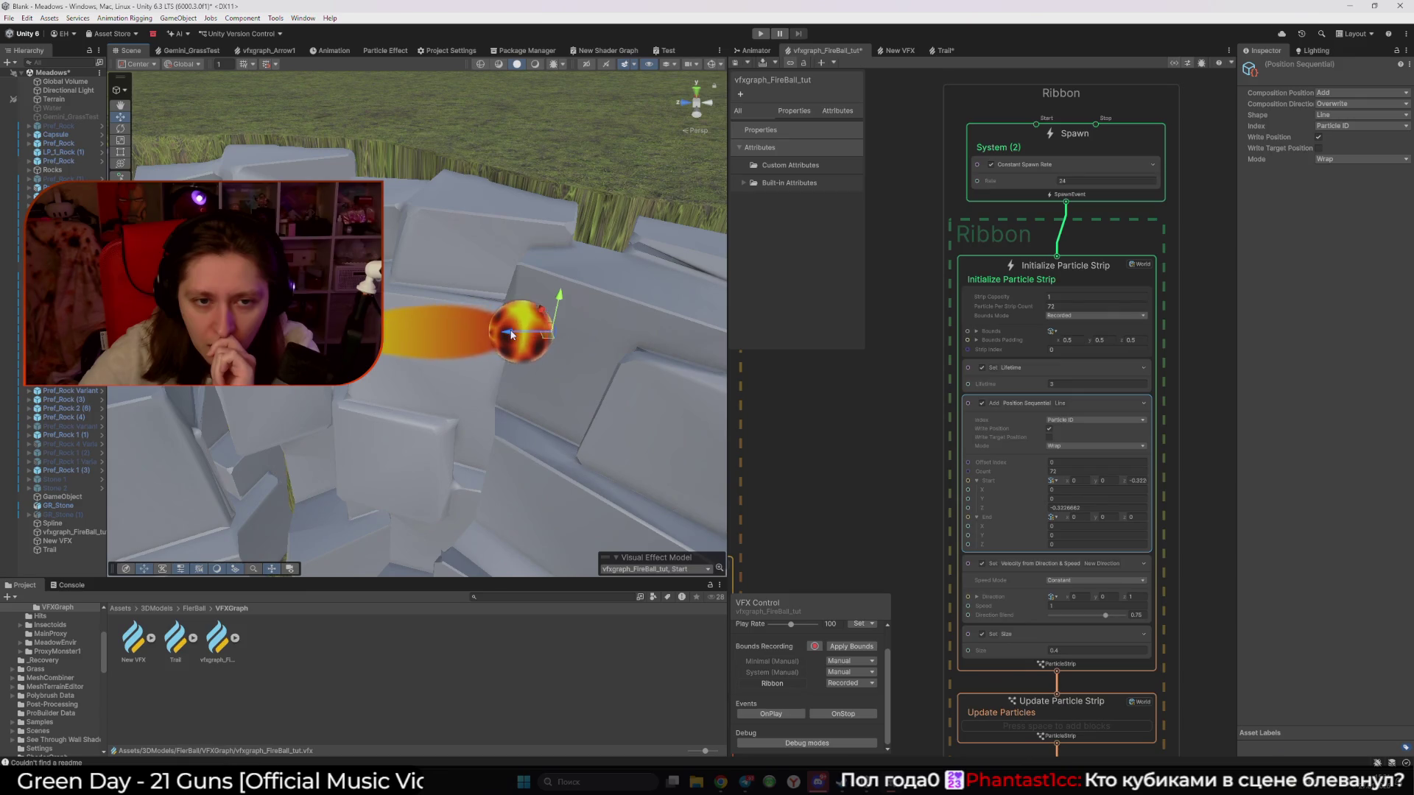
{"action": "left_click_drag", "start_coordinate": [512, 335], "coordinate": [504, 336]}
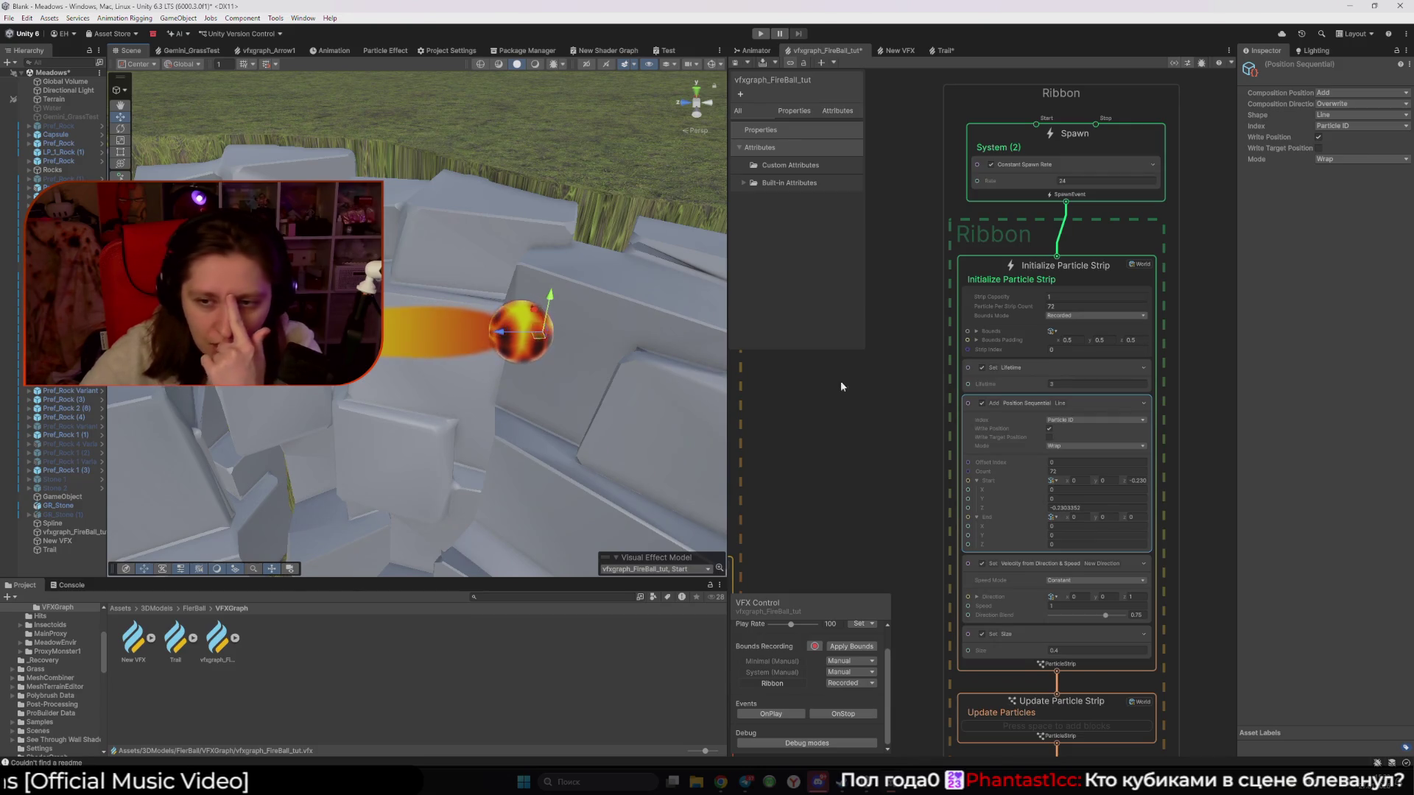
{"action": "left_click_drag", "start_coordinate": [1122, 480], "coordinate": [1160, 488]}
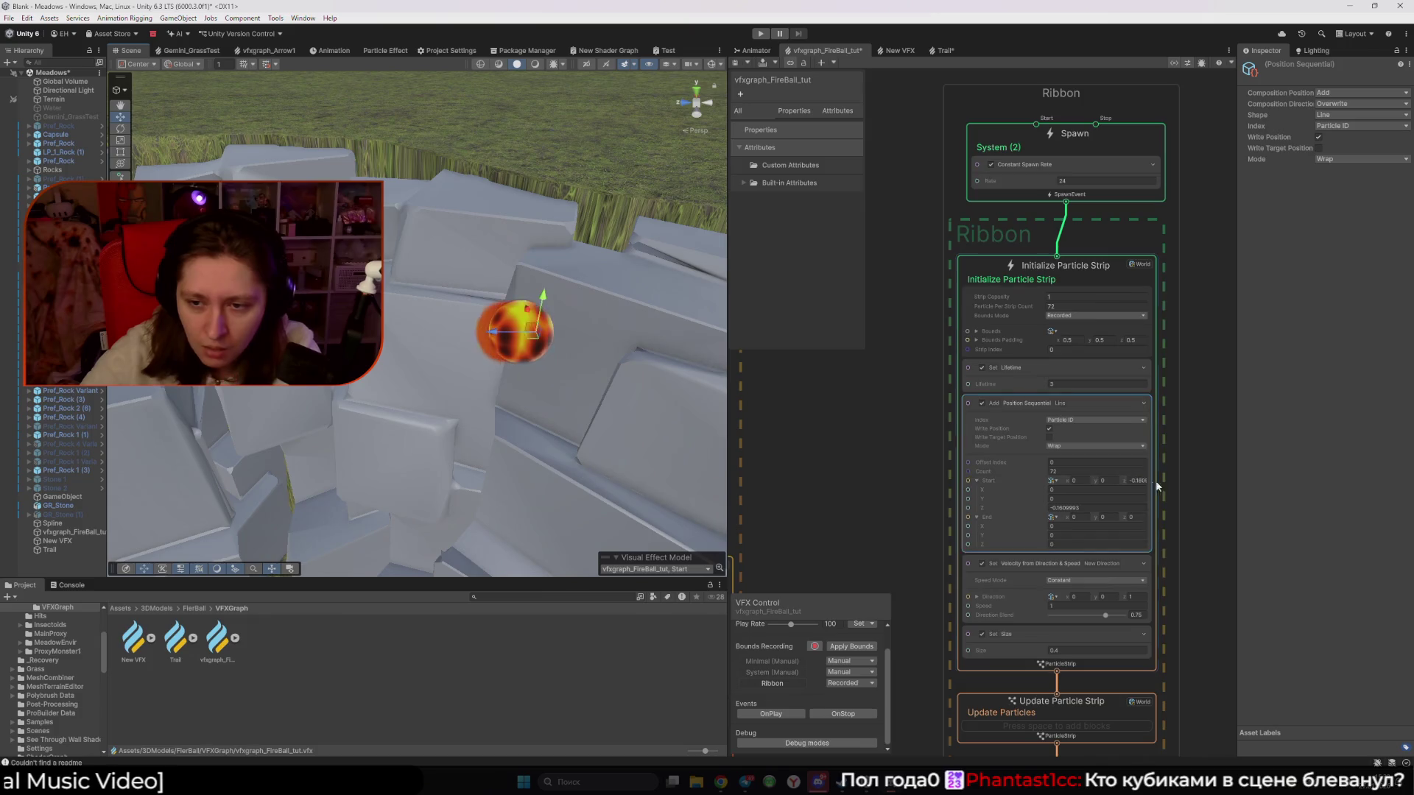
{"action": "double_click", "coordinate": [1134, 480]}
{"action": "type", "text": "0"}
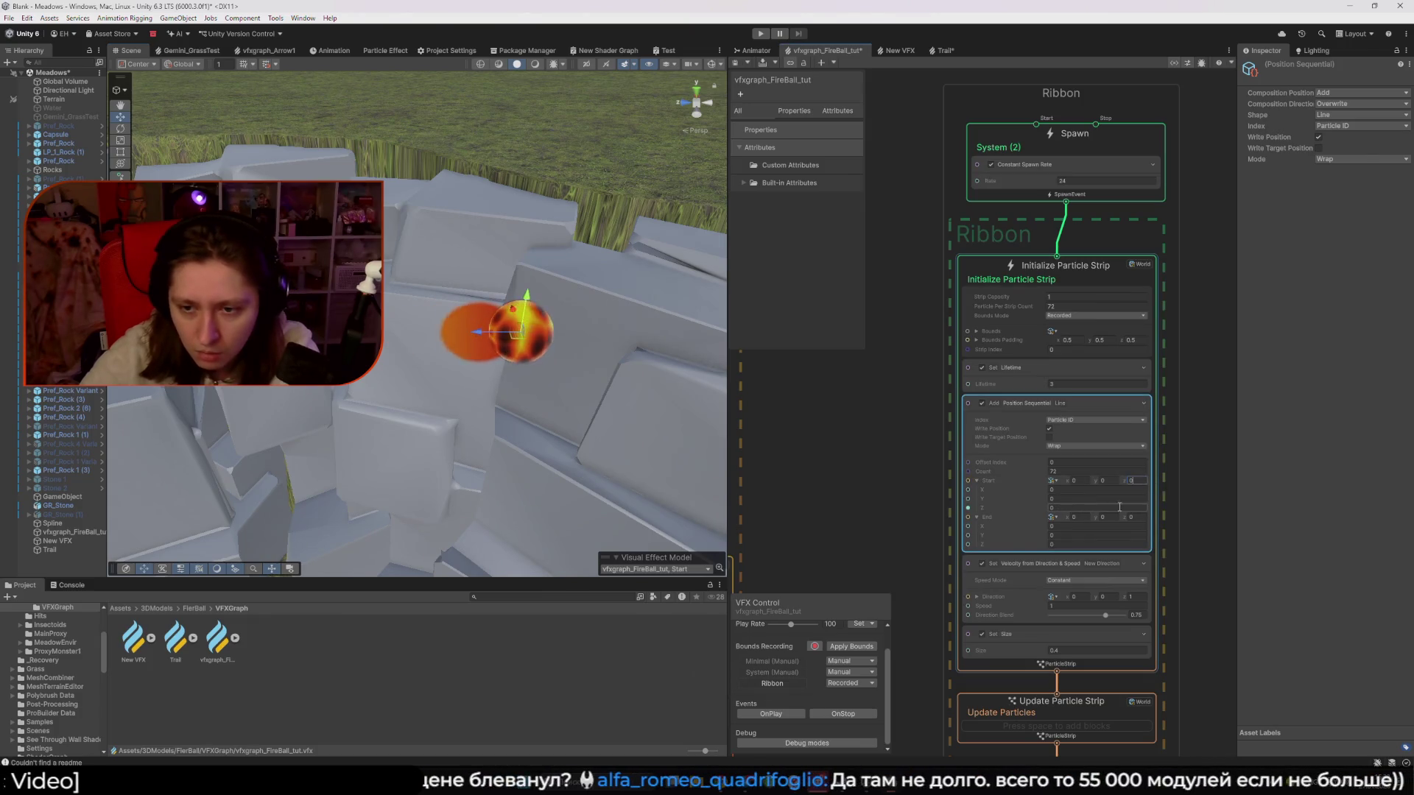
{"action": "left_click", "coordinate": [1189, 502]}
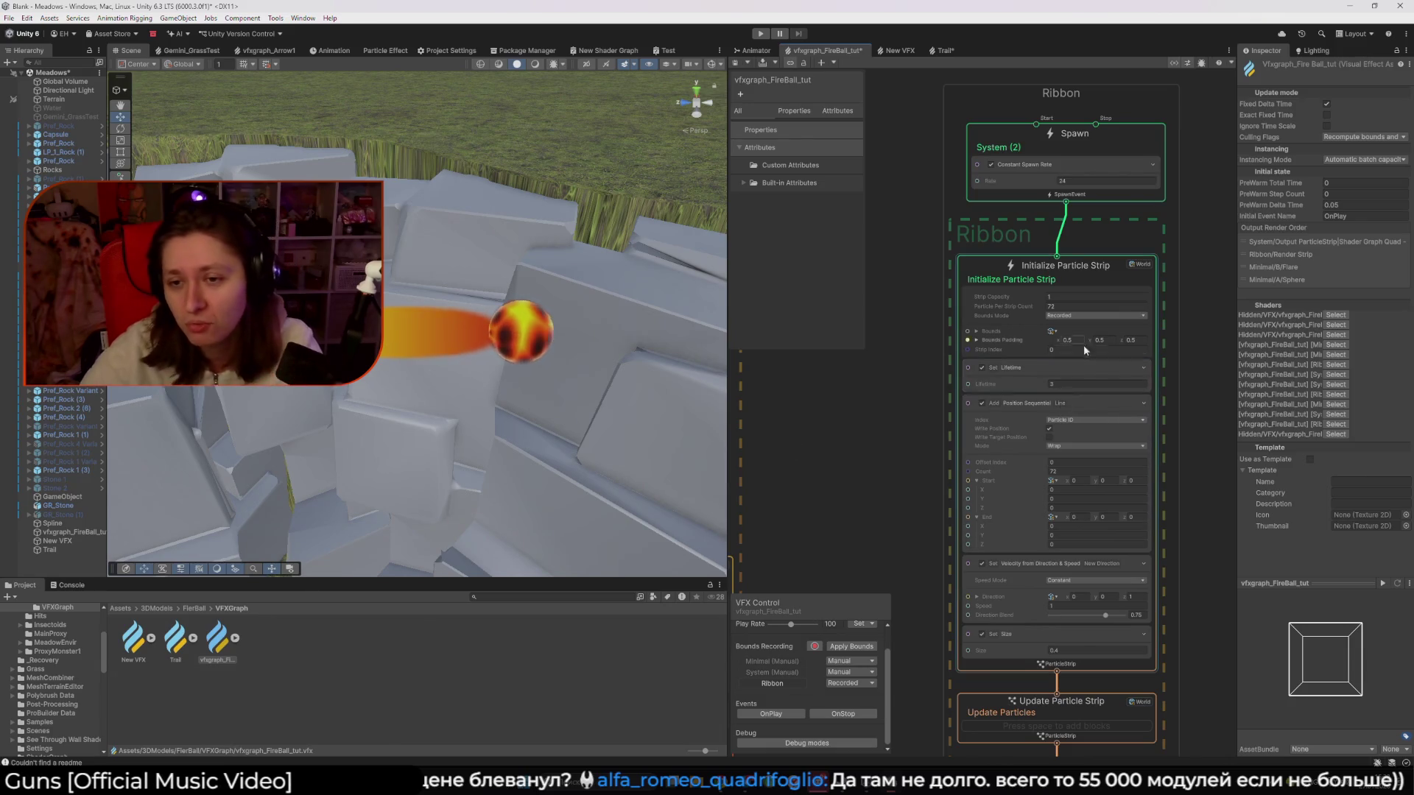
Reset the ribbon lifetime to 0.3 and drag the fireball across the ground behind the rocks
{"action": "left_click", "coordinate": [1060, 384]}
{"action": "type", "text": "0.3"}
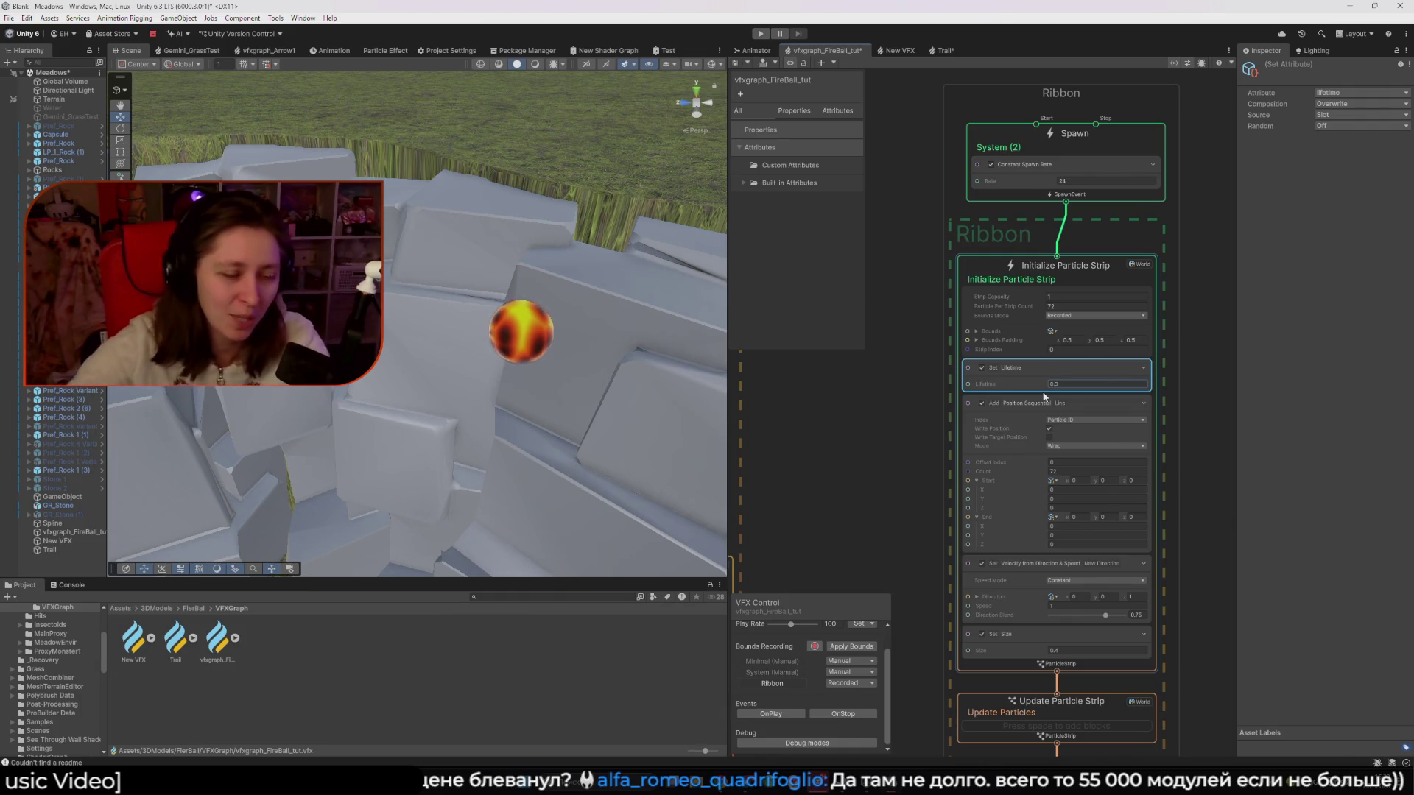
{"action": "left_click", "coordinate": [521, 333]}
{"action": "mouse_move", "coordinate": [498, 344]}
{"action": "left_mouse_down"}
{"action": "mouse_move", "coordinate": [659, 284]}
{"action": "mouse_move", "coordinate": [391, 251]}
{"action": "mouse_move", "coordinate": [486, 332]}
{"action": "mouse_move", "coordinate": [413, 331]}
{"action": "mouse_move", "coordinate": [159, 391]}
{"action": "mouse_move", "coordinate": [552, 332]}
{"action": "mouse_move", "coordinate": [725, 339]}
{"action": "mouse_move", "coordinate": [827, 391]}
{"action": "left_mouse_up"}
{"action": "mouse_move", "coordinate": [545, 407]}
{"action": "left_mouse_down"}
{"action": "mouse_move", "coordinate": [568, 400]}
{"action": "mouse_move", "coordinate": [523, 353]}
{"action": "mouse_move", "coordinate": [372, 342]}
{"action": "mouse_move", "coordinate": [560, 359]}
{"action": "mouse_move", "coordinate": [346, 348]}
{"action": "mouse_move", "coordinate": [625, 363]}
{"action": "mouse_move", "coordinate": [221, 343]}
{"action": "mouse_move", "coordinate": [685, 337]}
{"action": "mouse_move", "coordinate": [354, 337]}
{"action": "mouse_move", "coordinate": [430, 362]}
{"action": "mouse_move", "coordinate": [437, 350]}
{"action": "mouse_move", "coordinate": [438, 366]}
{"action": "mouse_move", "coordinate": [279, 331]}
{"action": "left_mouse_up"}
{"action": "mouse_move", "coordinate": [347, 353]}
{"action": "left_mouse_down"}
{"action": "mouse_move", "coordinate": [559, 349]}
{"action": "mouse_move", "coordinate": [402, 358]}
{"action": "left_mouse_up"}
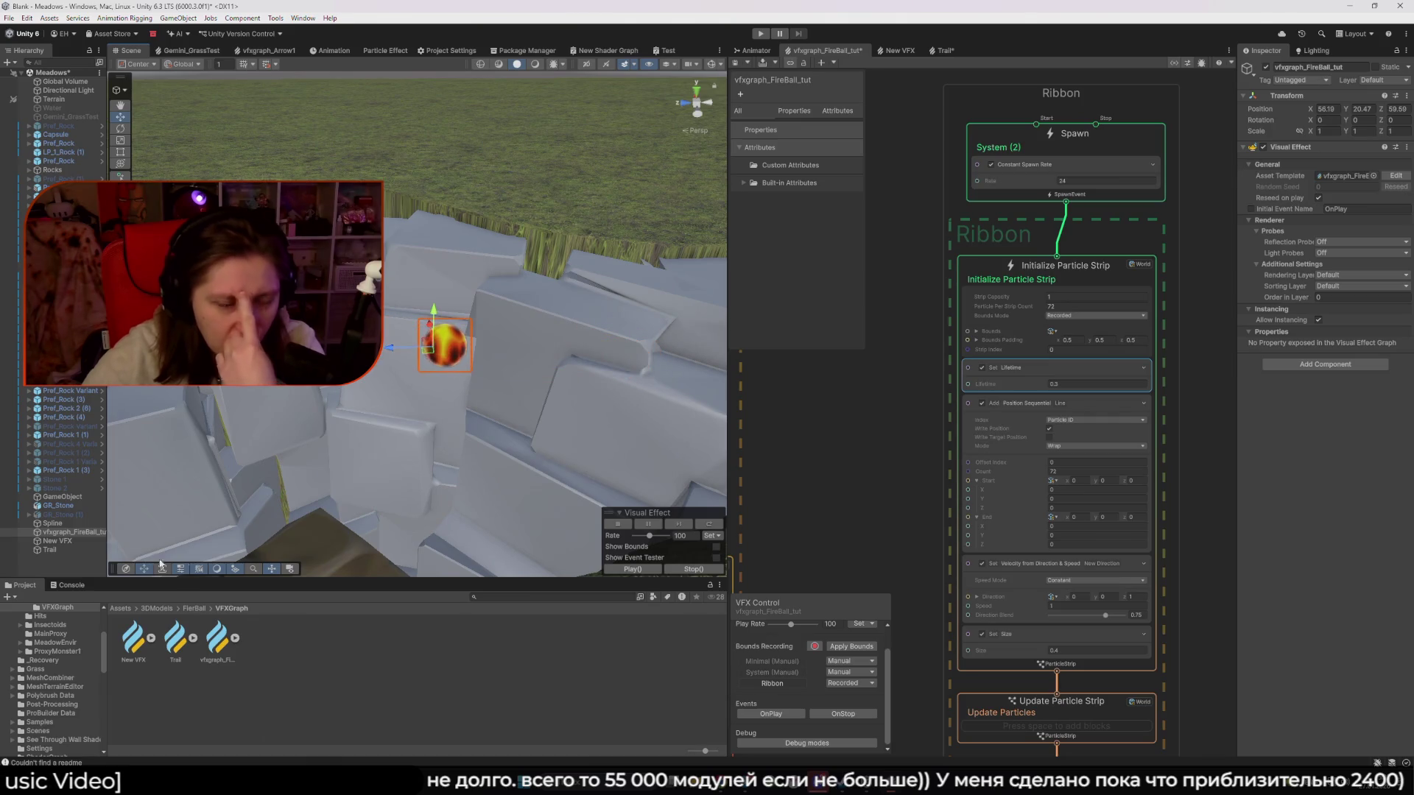
Inspect the ribbon's Spawn and Initialize contexts, then the fireball asset settings
{"action": "left_click", "coordinate": [1003, 125]}
{"action": "left_click", "coordinate": [980, 284]}
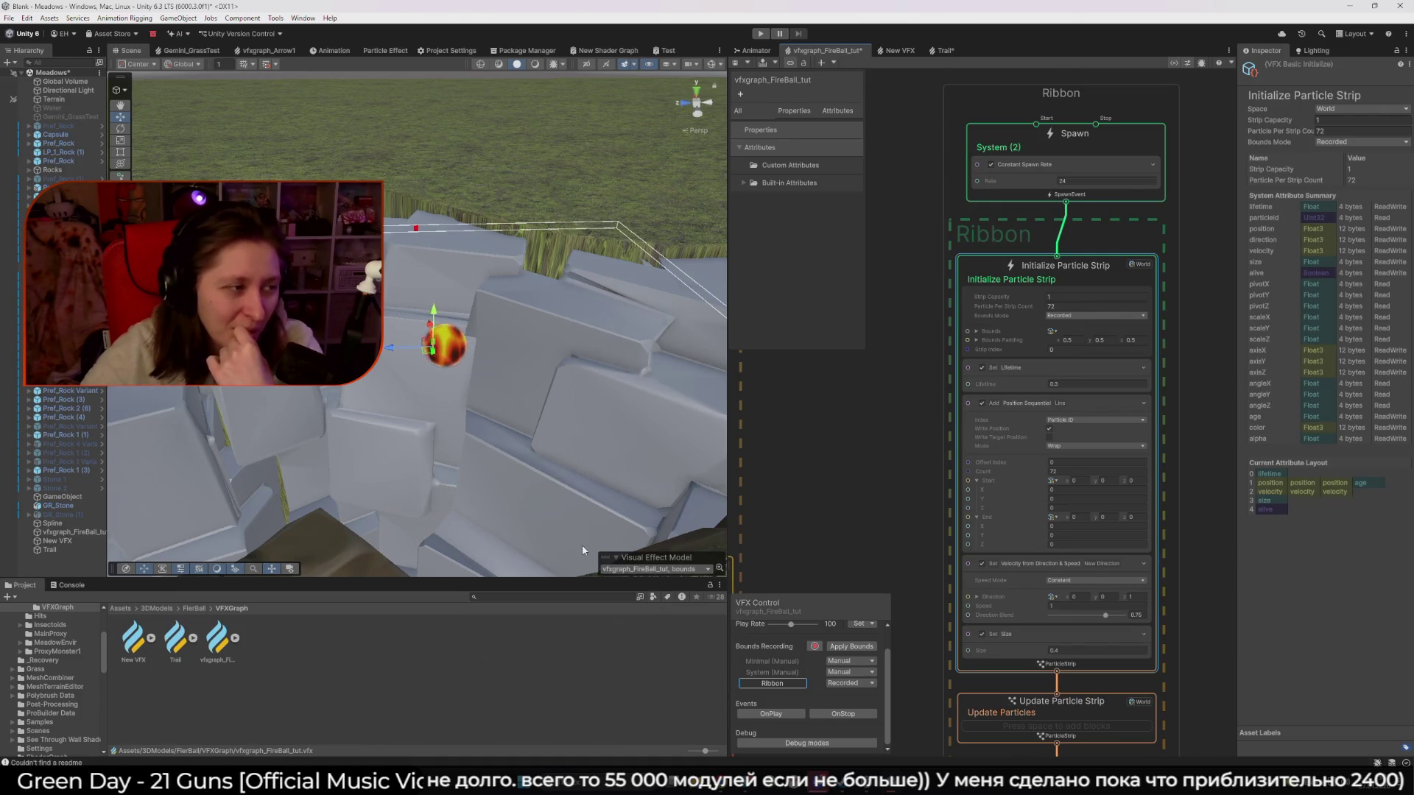
{"action": "left_click", "coordinate": [850, 528]}
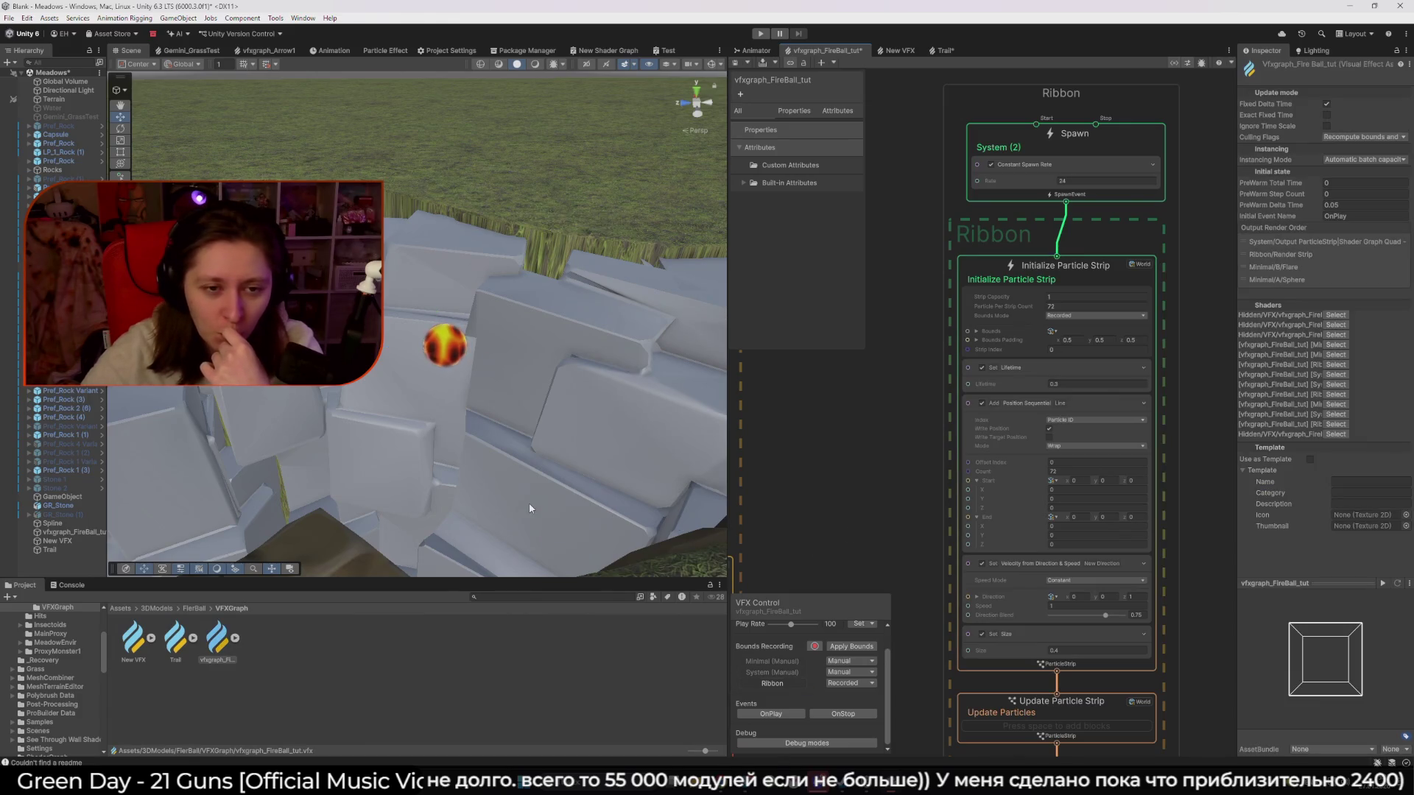
{"action": "scroll", "coordinate": [913, 534], "scroll_direction": "down", "scroll_amount": 3}
{"action": "scroll", "coordinate": [958, 387], "scroll_direction": "up", "scroll_amount": 3}
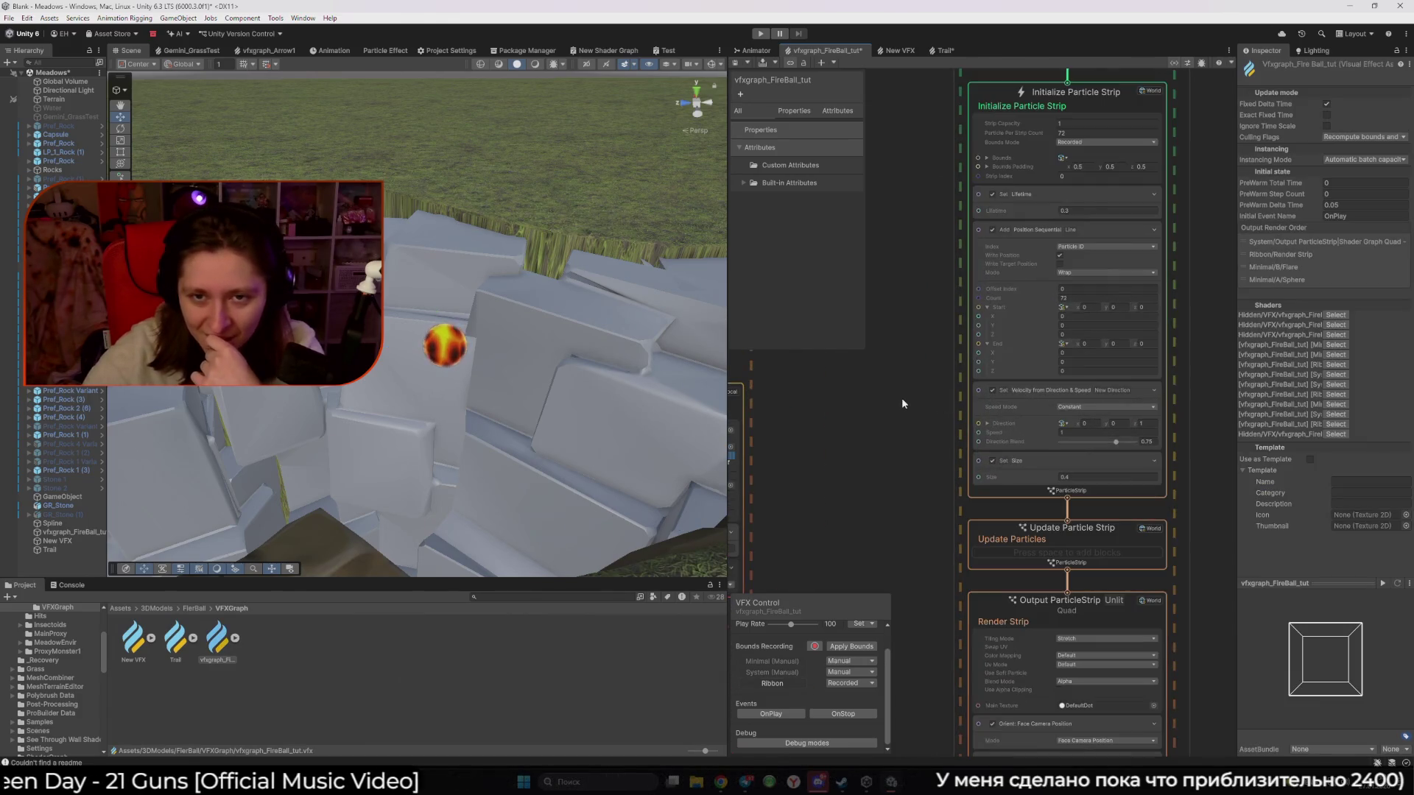
{"action": "scroll", "coordinate": [900, 398], "scroll_direction": "down", "scroll_amount": 3}
{"action": "scroll", "coordinate": [900, 398], "scroll_direction": "up", "scroll_amount": 3}
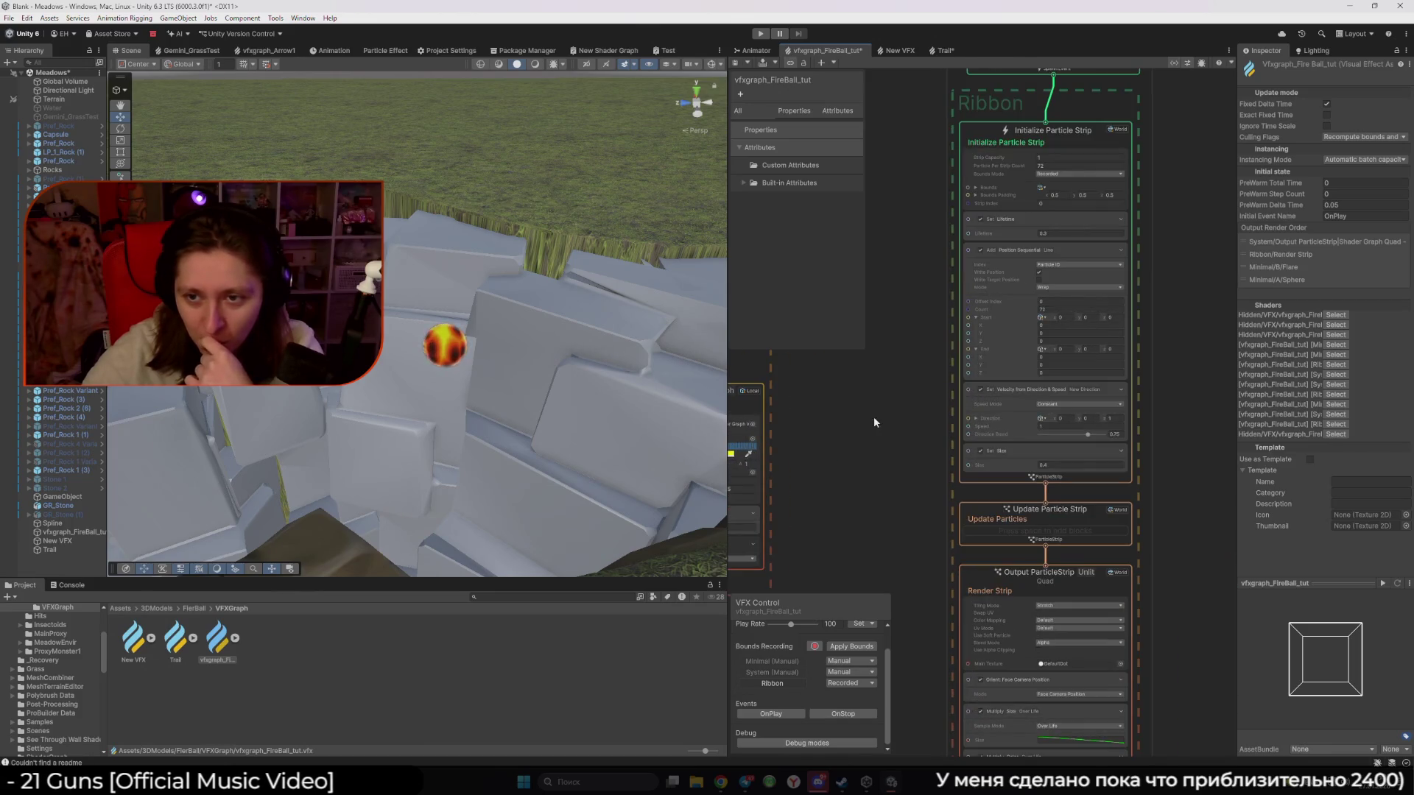
Nudge the Ribbon Spawn node slightly left and drag the fireball to preview its trail
{"action": "left_click_drag", "start_coordinate": [921, 255], "coordinate": [859, 470]}
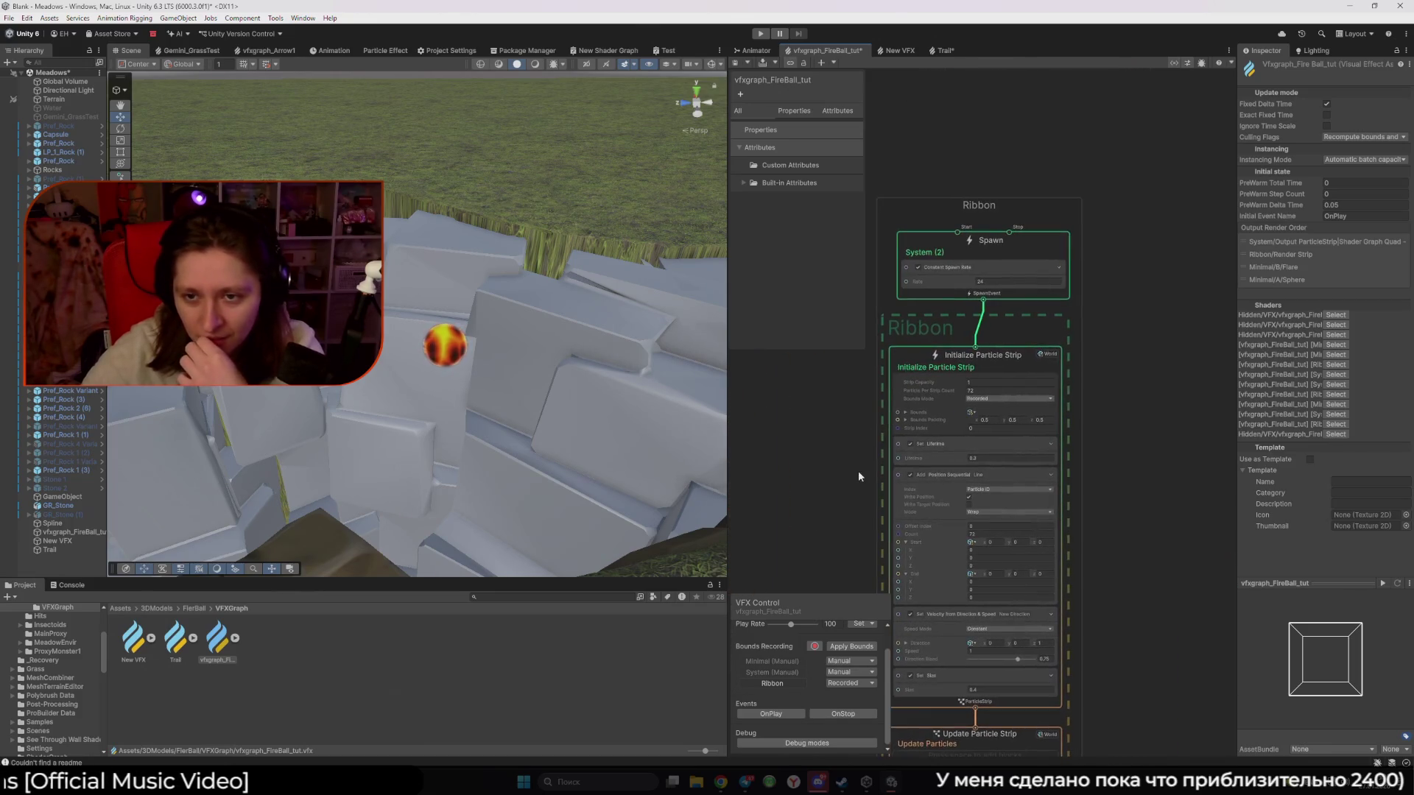
{"action": "left_click", "coordinate": [938, 237]}
{"action": "left_click_drag", "start_coordinate": [938, 236], "coordinate": [931, 236]}
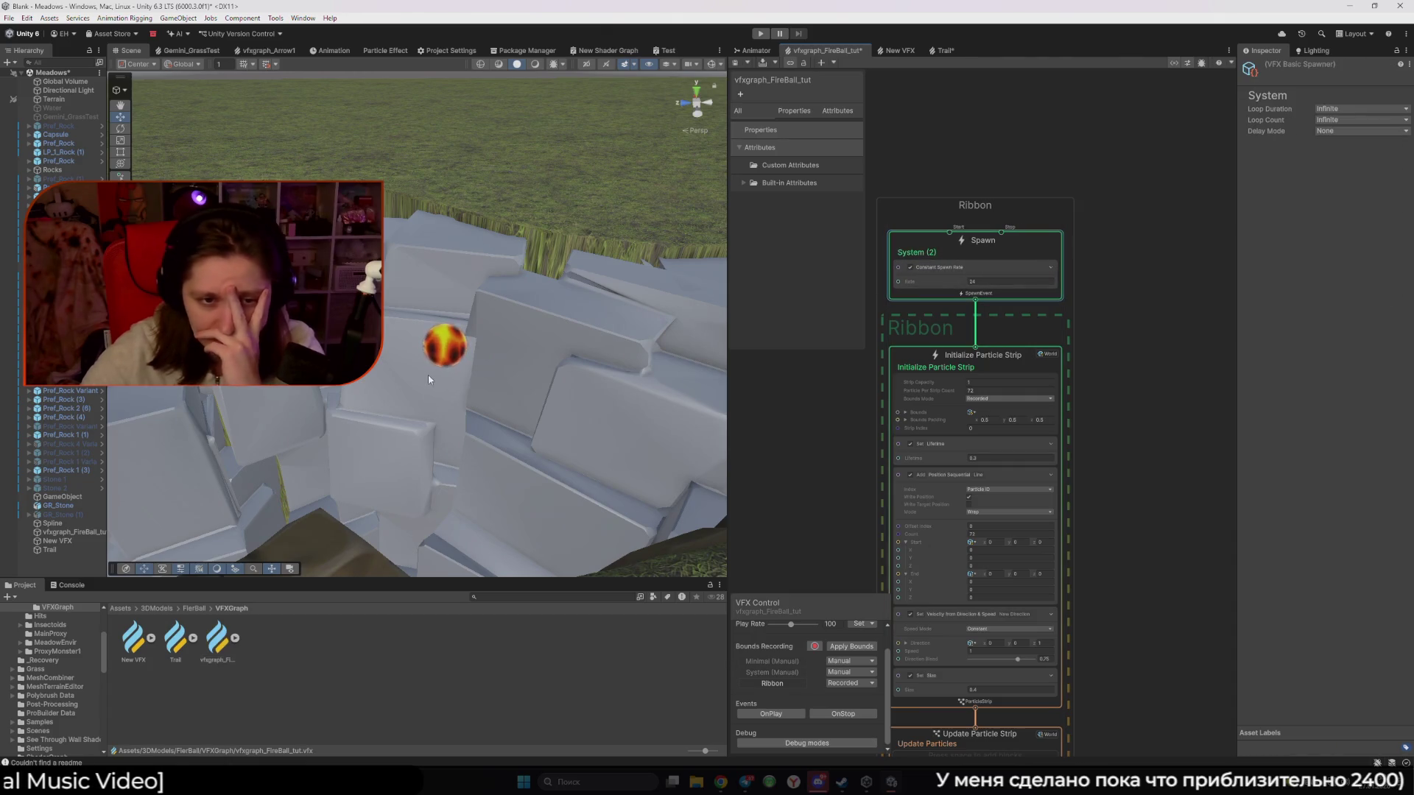
{"action": "left_click", "coordinate": [431, 361]}
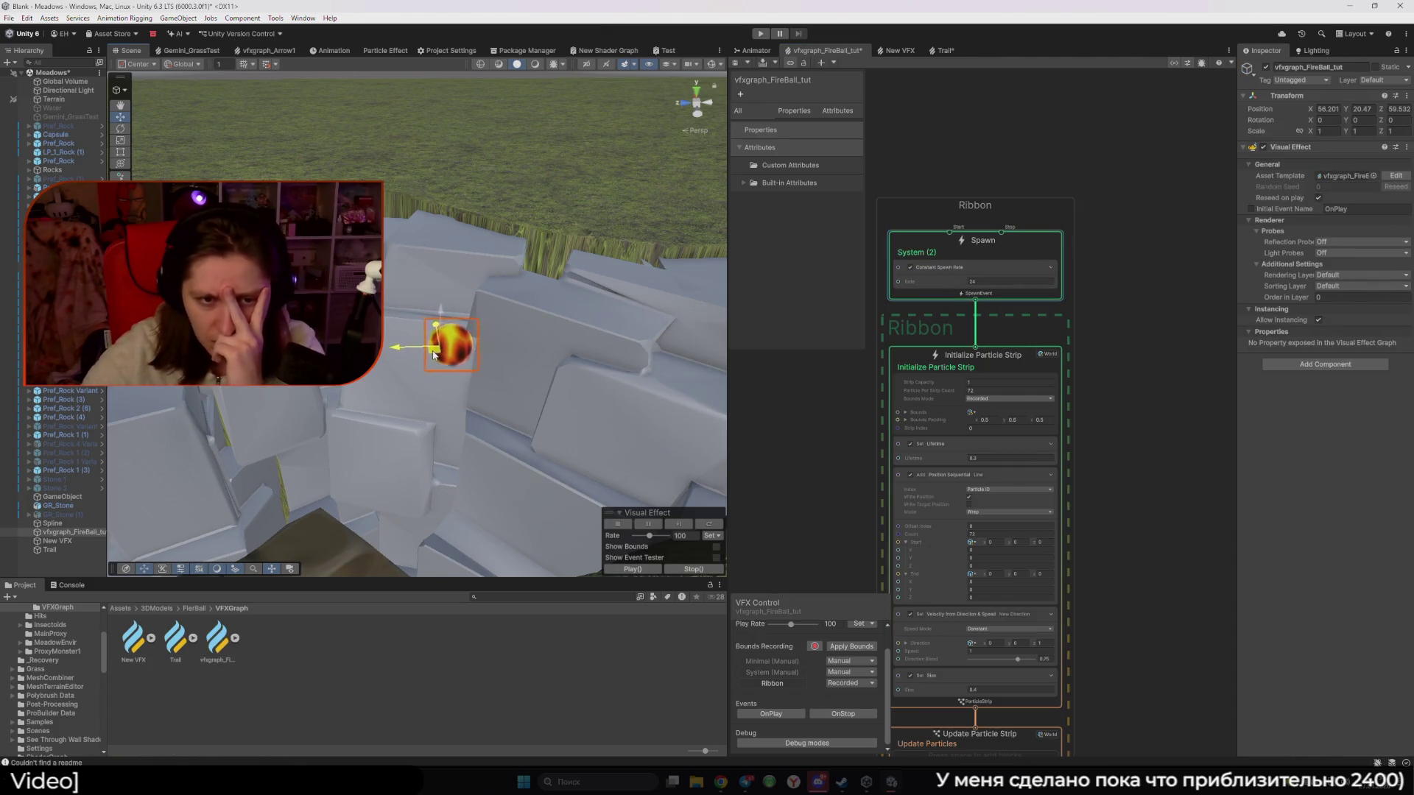
{"action": "mouse_move", "coordinate": [556, 351]}
{"action": "left_mouse_down"}
{"action": "mouse_move", "coordinate": [659, 380]}
{"action": "mouse_move", "coordinate": [376, 372]}
{"action": "left_mouse_up"}
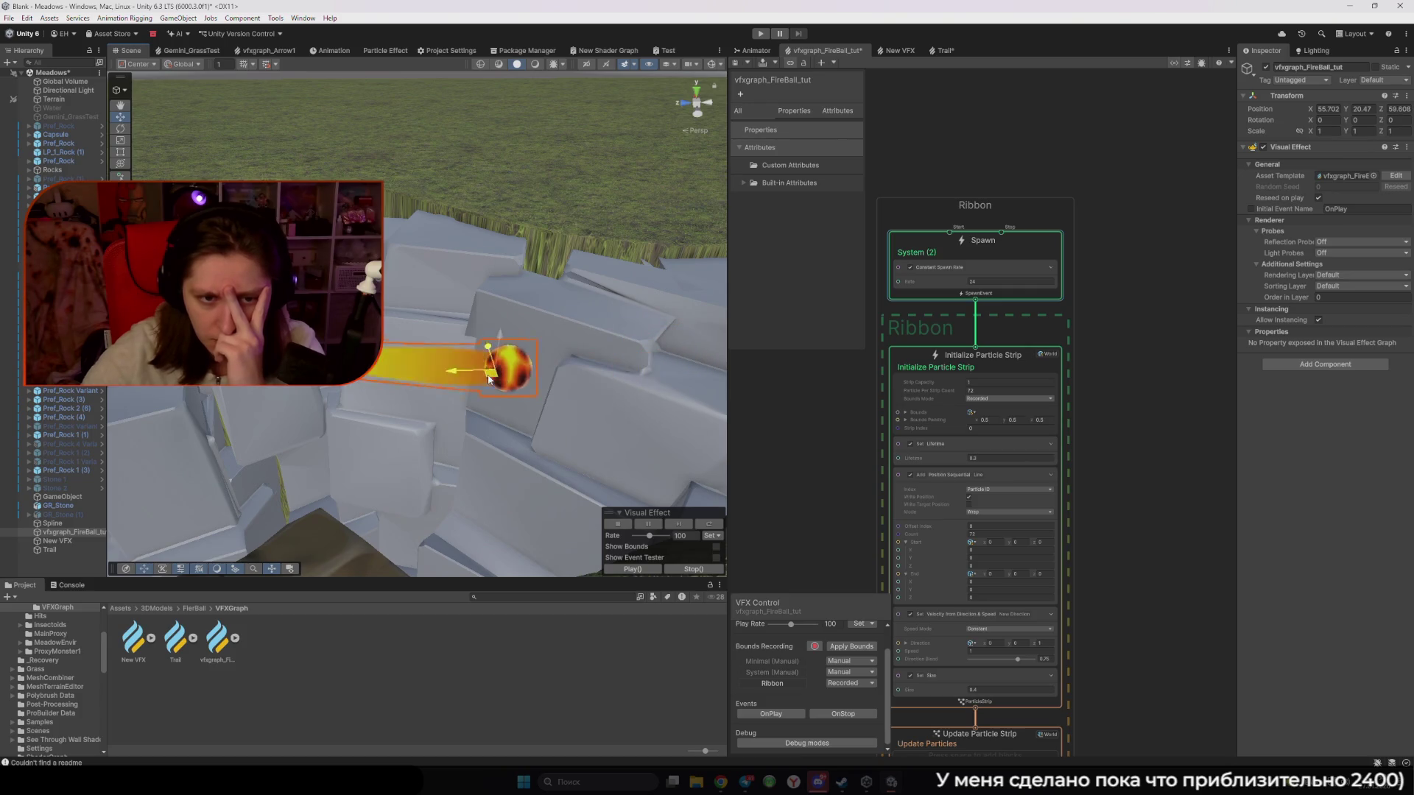
{"action": "scroll", "coordinate": [1050, 461], "scroll_direction": "down", "scroll_amount": 3}
{"action": "scroll", "coordinate": [934, 493], "scroll_direction": "up", "scroll_amount": 3}
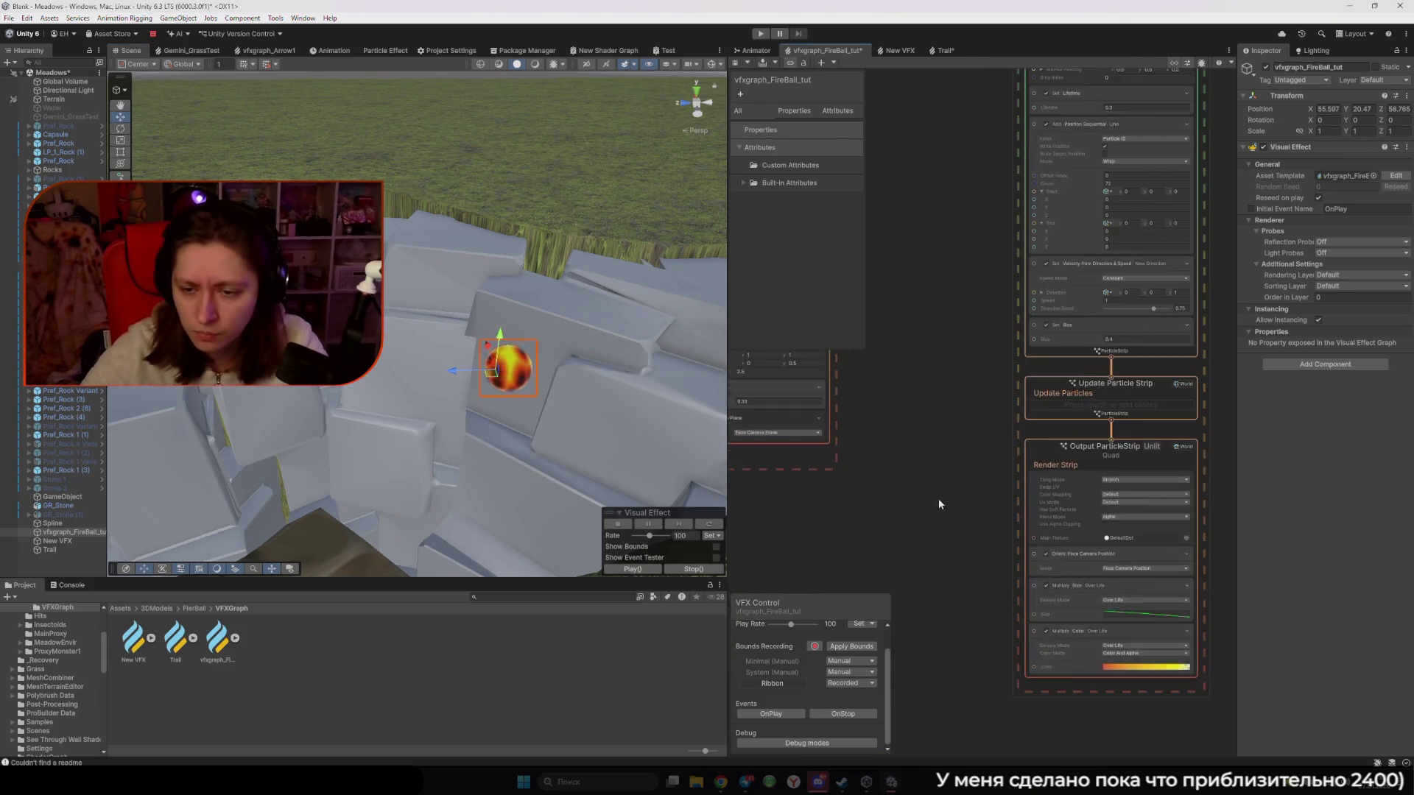
Try Multiply Size sample modes By Speed and Random, dragging the fireball to compare trails
{"action": "scroll", "coordinate": [866, 382], "scroll_direction": "up", "scroll_amount": 1}
{"action": "left_click", "coordinate": [1090, 451]}
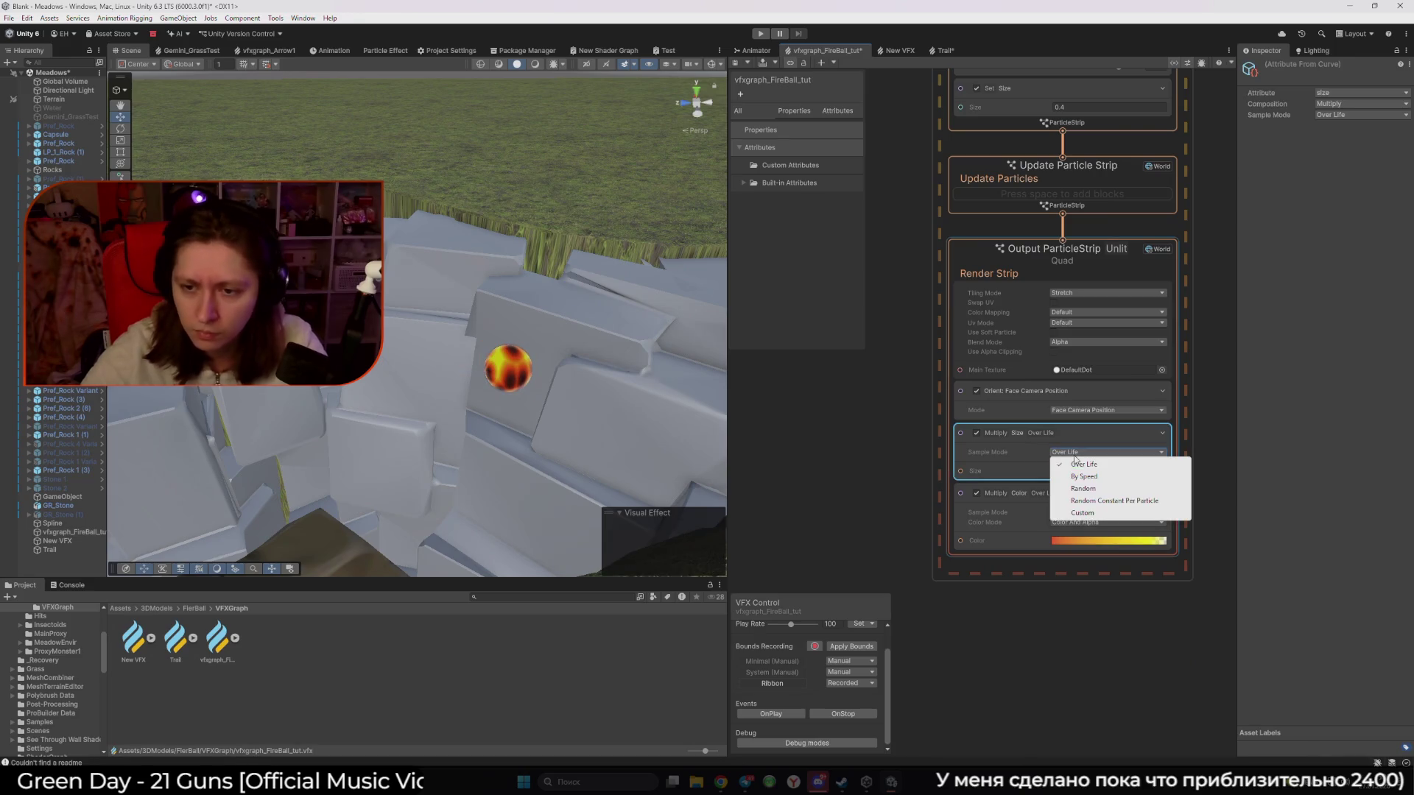
{"action": "left_click", "coordinate": [1084, 477]}
{"action": "left_click", "coordinate": [508, 368]}
{"action": "mouse_move", "coordinate": [508, 368]}
{"action": "left_mouse_down"}
{"action": "mouse_move", "coordinate": [626, 341]}
{"action": "mouse_move", "coordinate": [672, 236]}
{"action": "mouse_move", "coordinate": [442, 328]}
{"action": "mouse_move", "coordinate": [579, 331]}
{"action": "mouse_move", "coordinate": [595, 346]}
{"action": "mouse_move", "coordinate": [379, 361]}
{"action": "mouse_move", "coordinate": [537, 325]}
{"action": "mouse_move", "coordinate": [600, 363]}
{"action": "mouse_move", "coordinate": [387, 357]}
{"action": "left_mouse_up"}
{"action": "left_click", "coordinate": [1070, 458]}
{"action": "left_click", "coordinate": [1075, 482]}
{"action": "mouse_move", "coordinate": [385, 239]}
{"action": "left_mouse_down"}
{"action": "mouse_move", "coordinate": [648, 299]}
{"action": "mouse_move", "coordinate": [442, 339]}
{"action": "mouse_move", "coordinate": [316, 442]}
{"action": "mouse_move", "coordinate": [627, 359]}
{"action": "mouse_move", "coordinate": [372, 271]}
{"action": "left_mouse_up"}
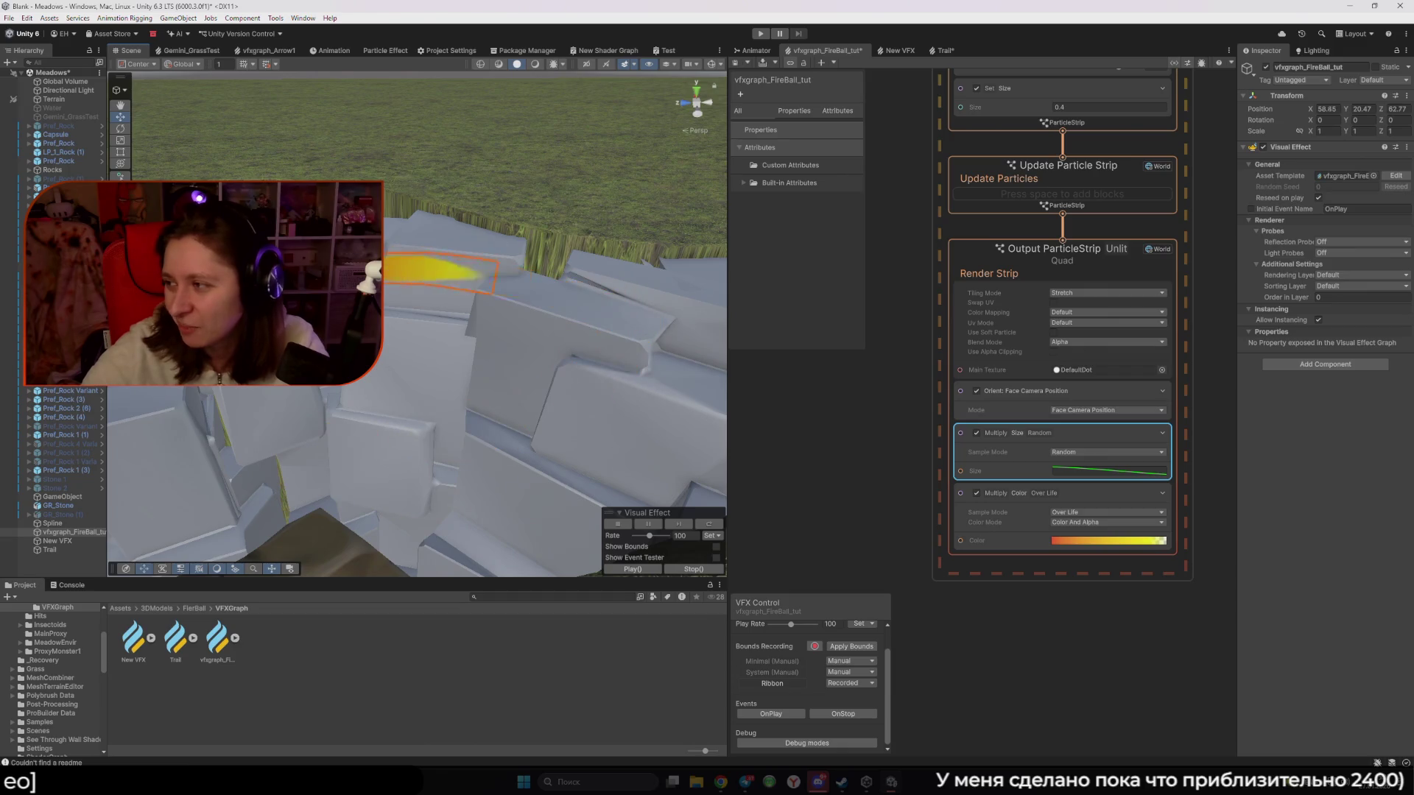
{"action": "mouse_move", "coordinate": [148, 412]}
{"action": "left_mouse_down"}
{"action": "mouse_move", "coordinate": [584, 363]}
{"action": "mouse_move", "coordinate": [498, 253]}
{"action": "mouse_move", "coordinate": [188, 342]}
{"action": "left_mouse_up"}
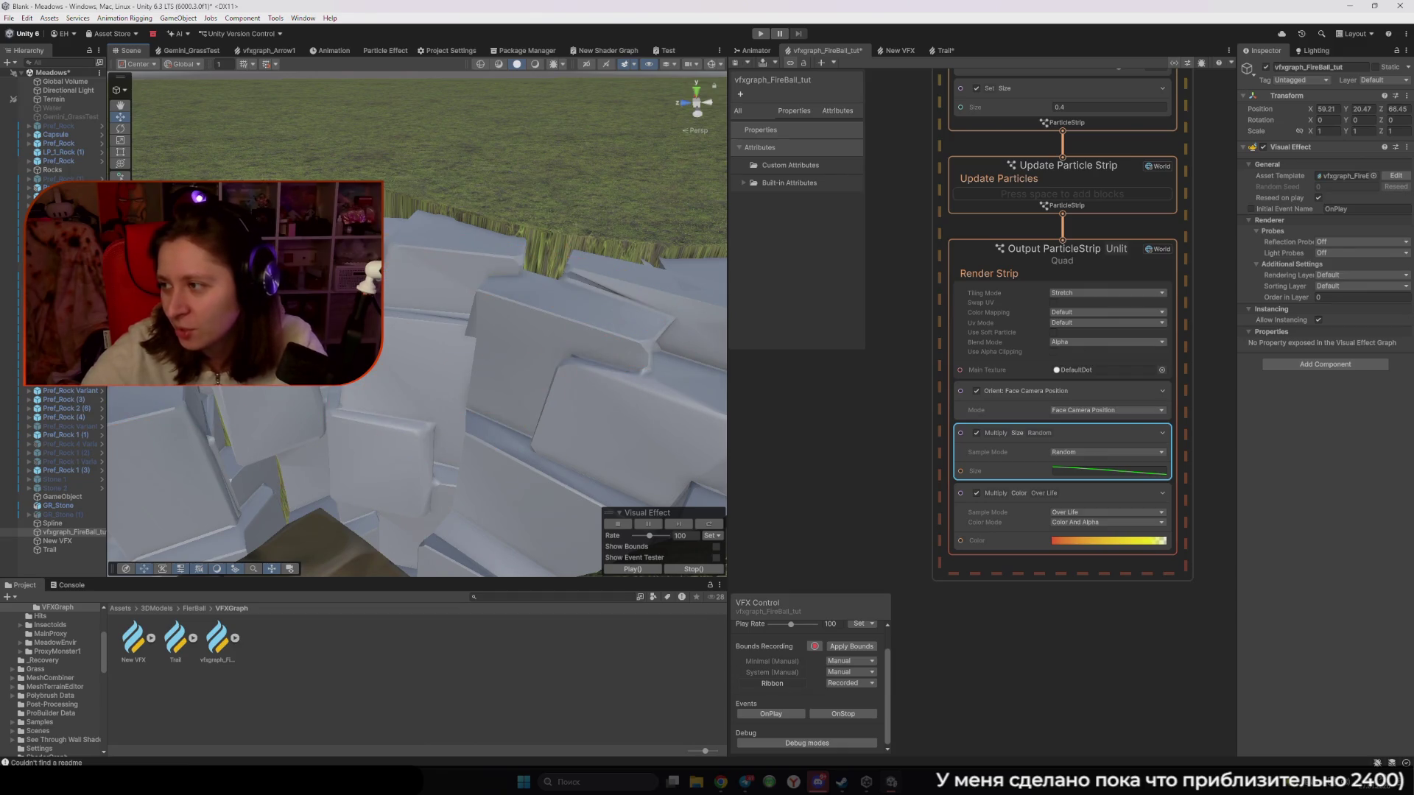
{"action": "mouse_move", "coordinate": [246, 424]}
{"action": "left_mouse_down"}
{"action": "mouse_move", "coordinate": [328, 475]}
{"action": "mouse_move", "coordinate": [397, 386]}
{"action": "mouse_move", "coordinate": [427, 243]}
{"action": "mouse_move", "coordinate": [551, 269]}
{"action": "mouse_move", "coordinate": [621, 332]}
{"action": "mouse_move", "coordinate": [584, 230]}
{"action": "mouse_move", "coordinate": [537, 302]}
{"action": "mouse_move", "coordinate": [440, 318]}
{"action": "left_mouse_up"}
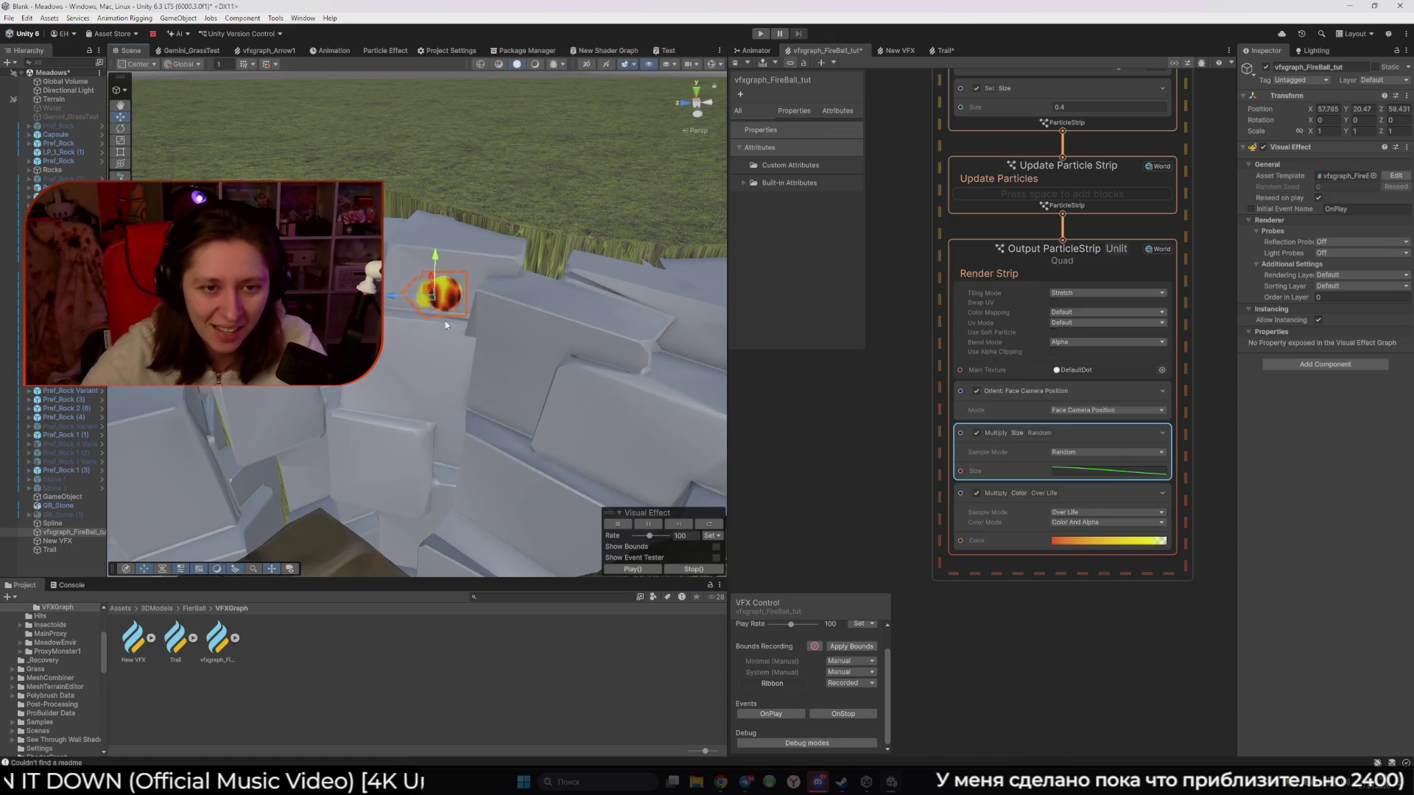
Try Random Constant Per Particle, then settle on Custom sampling and test the trail
{"action": "left_click", "coordinate": [1105, 452]}
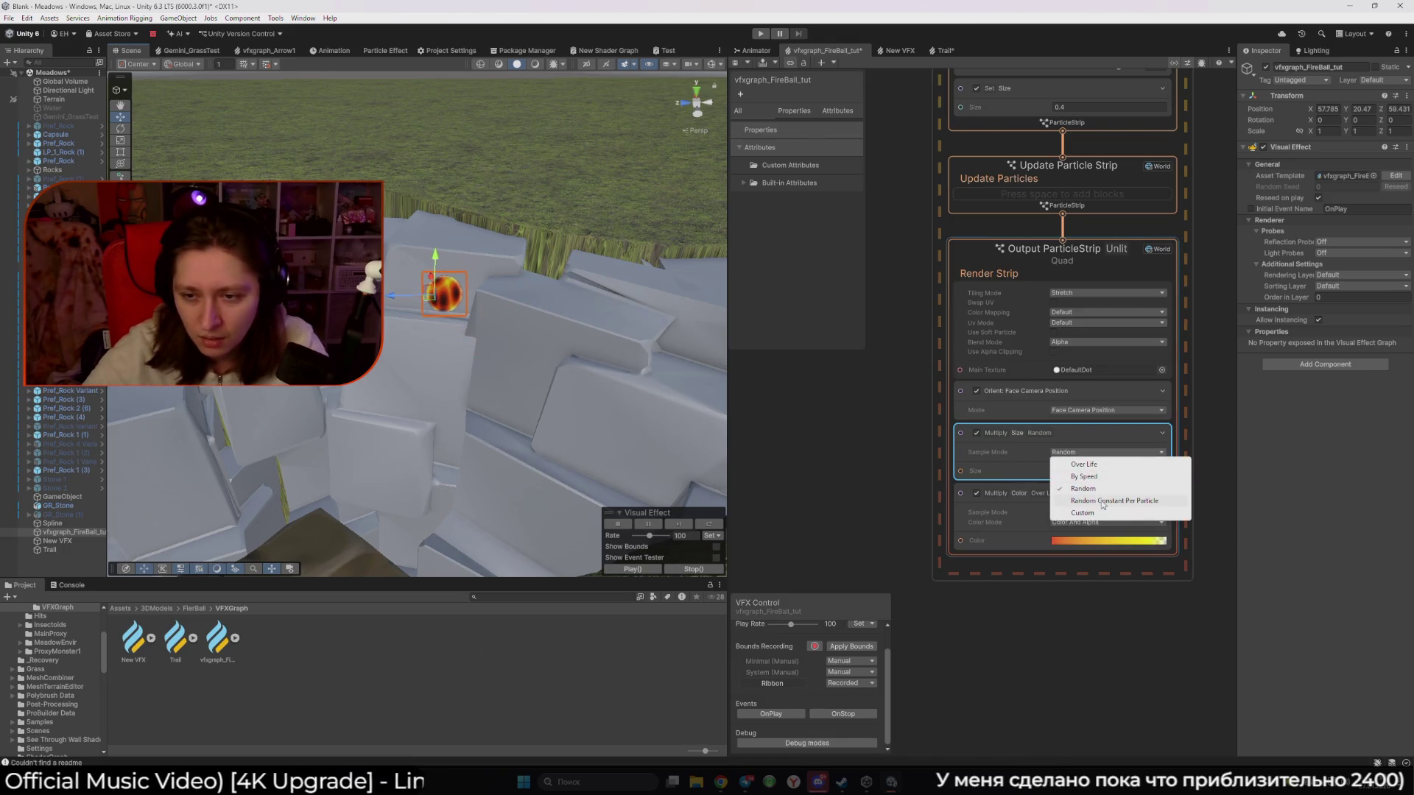
{"action": "left_click", "coordinate": [1103, 501]}
{"action": "mouse_move", "coordinate": [429, 296]}
{"action": "left_mouse_down"}
{"action": "mouse_move", "coordinate": [646, 316]}
{"action": "mouse_move", "coordinate": [591, 222]}
{"action": "mouse_move", "coordinate": [442, 390]}
{"action": "mouse_move", "coordinate": [525, 313]}
{"action": "mouse_move", "coordinate": [321, 394]}
{"action": "left_mouse_up"}
{"action": "left_click", "coordinate": [1104, 452]}
{"action": "left_click", "coordinate": [1082, 514]}
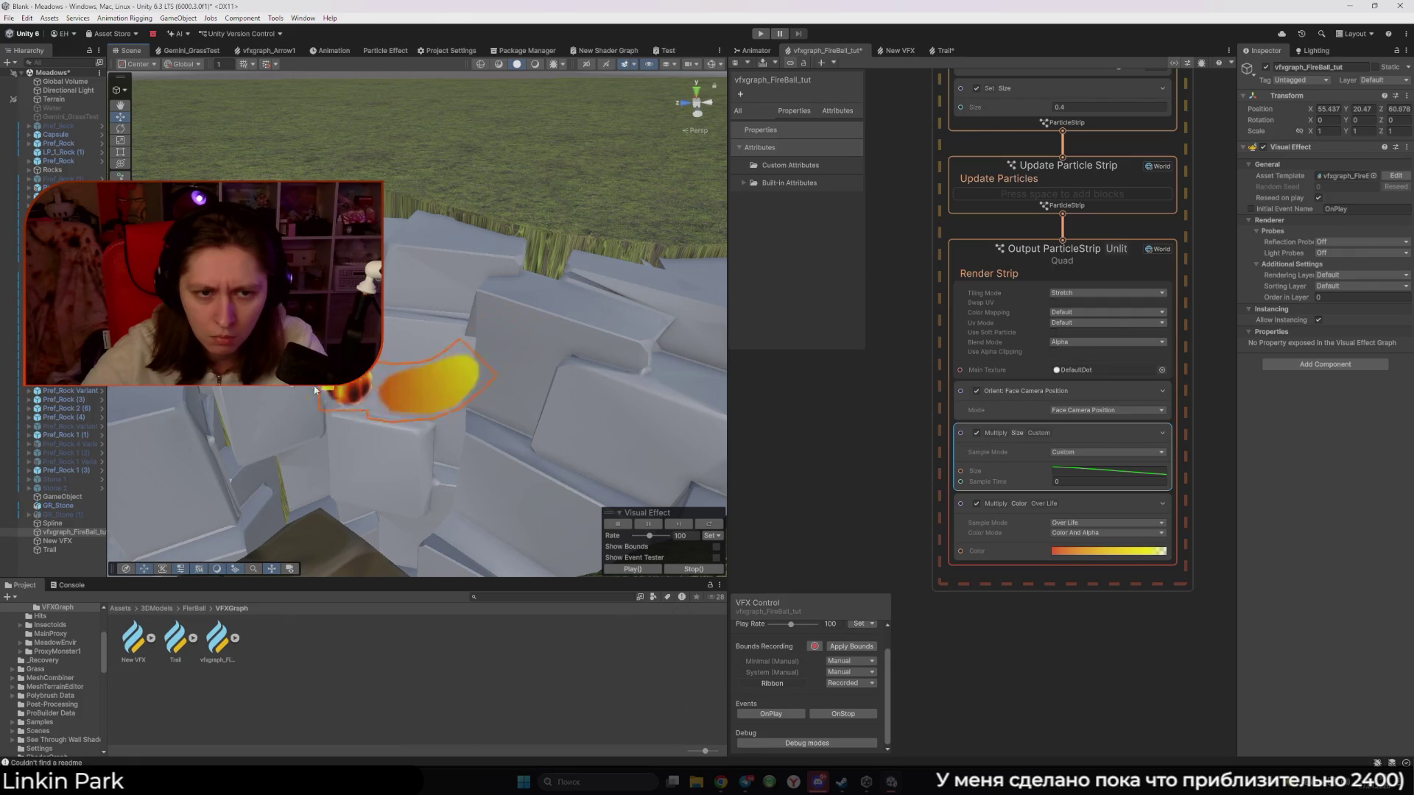
{"action": "mouse_move", "coordinate": [483, 329]}
{"action": "left_mouse_down"}
{"action": "mouse_move", "coordinate": [450, 406]}
{"action": "mouse_move", "coordinate": [529, 414]}
{"action": "mouse_move", "coordinate": [431, 403]}
{"action": "mouse_move", "coordinate": [433, 337]}
{"action": "mouse_move", "coordinate": [582, 250]}
{"action": "mouse_move", "coordinate": [396, 387]}
{"action": "mouse_move", "coordinate": [472, 372]}
{"action": "mouse_move", "coordinate": [464, 364]}
{"action": "mouse_move", "coordinate": [401, 361]}
{"action": "mouse_move", "coordinate": [520, 373]}
{"action": "mouse_move", "coordinate": [575, 404]}
{"action": "mouse_move", "coordinate": [373, 387]}
{"action": "mouse_move", "coordinate": [331, 412]}
{"action": "mouse_move", "coordinate": [568, 337]}
{"action": "mouse_move", "coordinate": [501, 372]}
{"action": "mouse_move", "coordinate": [361, 368]}
{"action": "mouse_move", "coordinate": [573, 374]}
{"action": "mouse_move", "coordinate": [442, 361]}
{"action": "mouse_move", "coordinate": [493, 346]}
{"action": "mouse_move", "coordinate": [316, 436]}
{"action": "mouse_move", "coordinate": [563, 303]}
{"action": "mouse_move", "coordinate": [328, 421]}
{"action": "mouse_move", "coordinate": [648, 317]}
{"action": "mouse_move", "coordinate": [481, 372]}
{"action": "mouse_move", "coordinate": [591, 369]}
{"action": "mouse_move", "coordinate": [566, 388]}
{"action": "left_mouse_up"}
{"action": "left_click_drag", "start_coordinate": [913, 236], "coordinate": [890, 575]}
Set the Ribbon Constant Spawn Rate to 24*2, giving 48
{"action": "left_click_drag", "start_coordinate": [913, 281], "coordinate": [905, 546]}
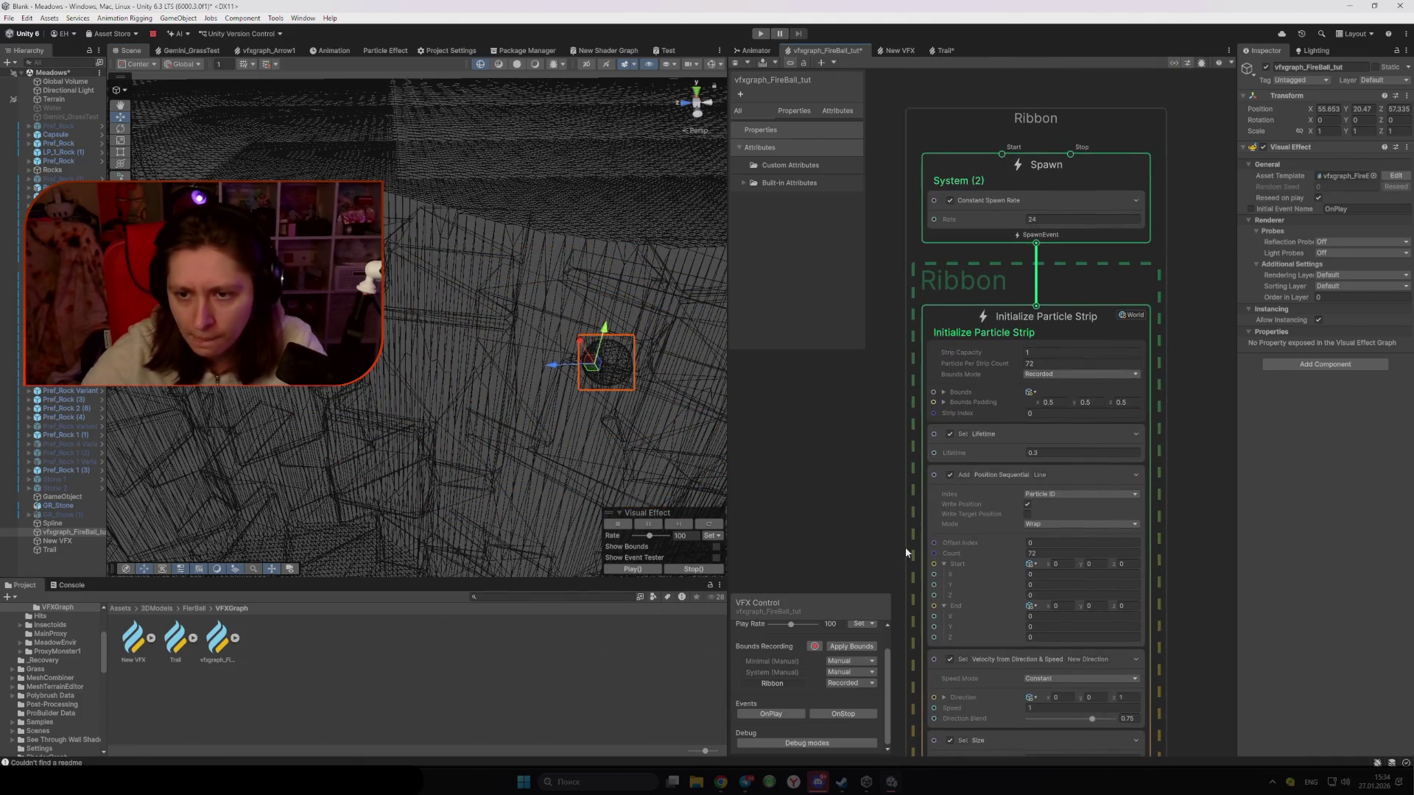
{"action": "left_click", "coordinate": [1046, 219]}
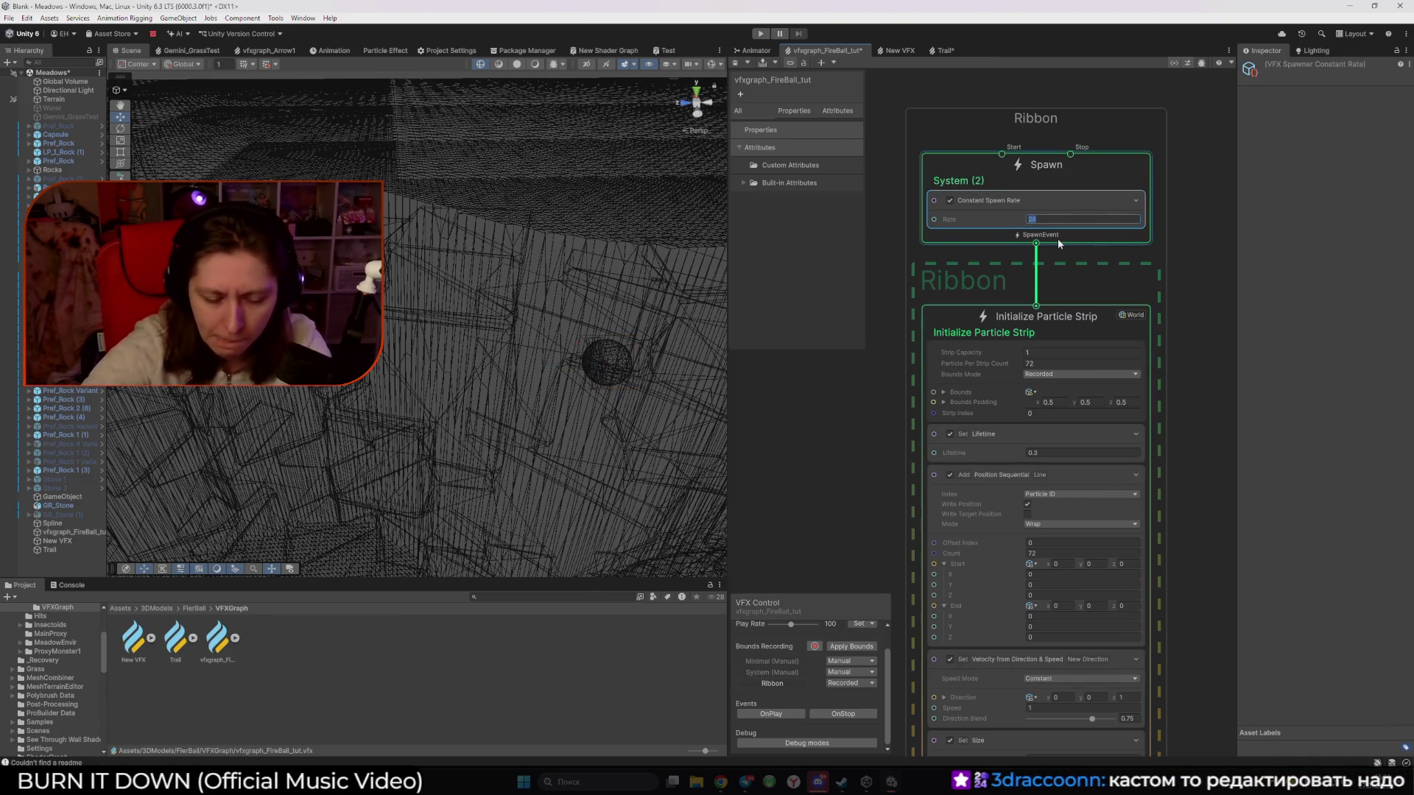
{"action": "type", "text": "24*2"}
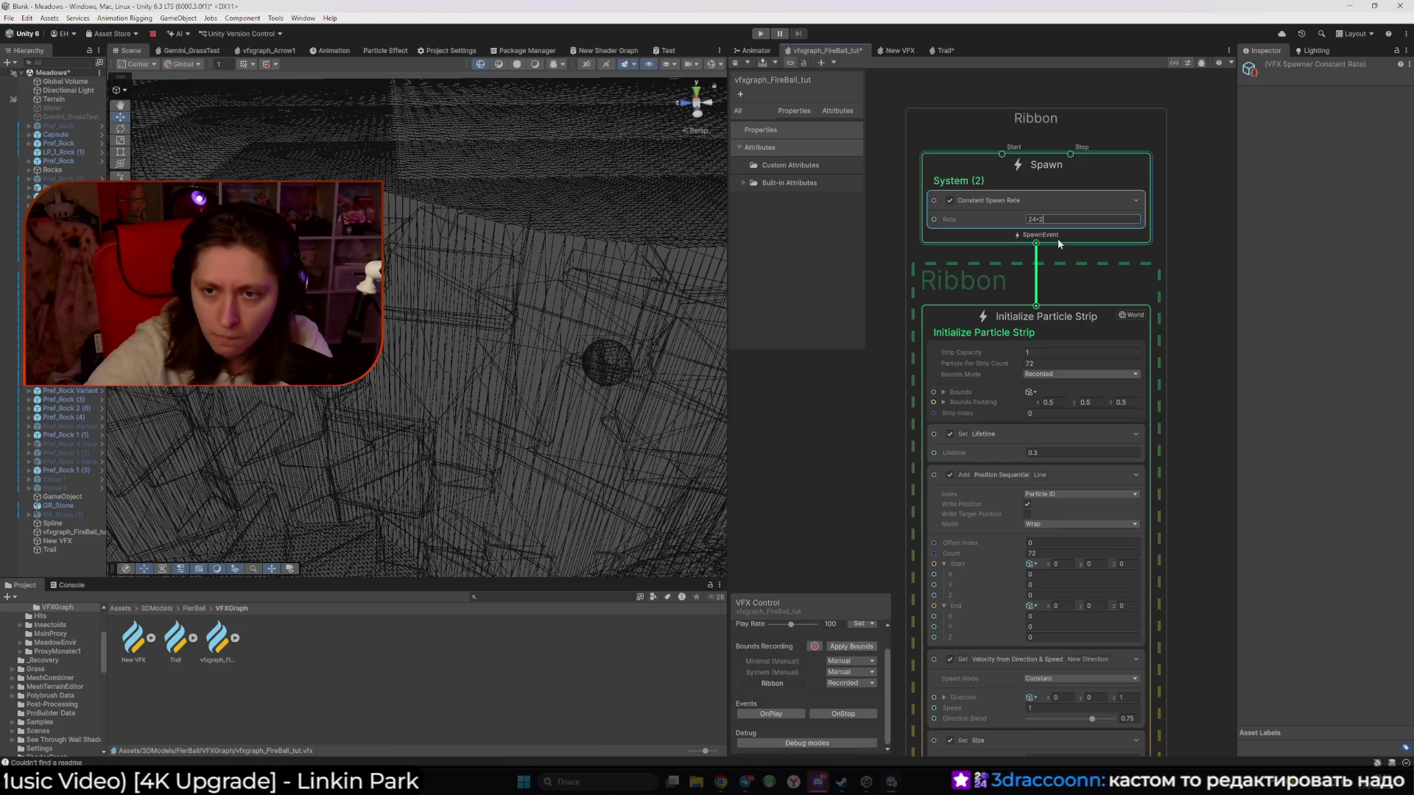
{"action": "type", "text": "48"}
{"action": "key", "text": "Return"}
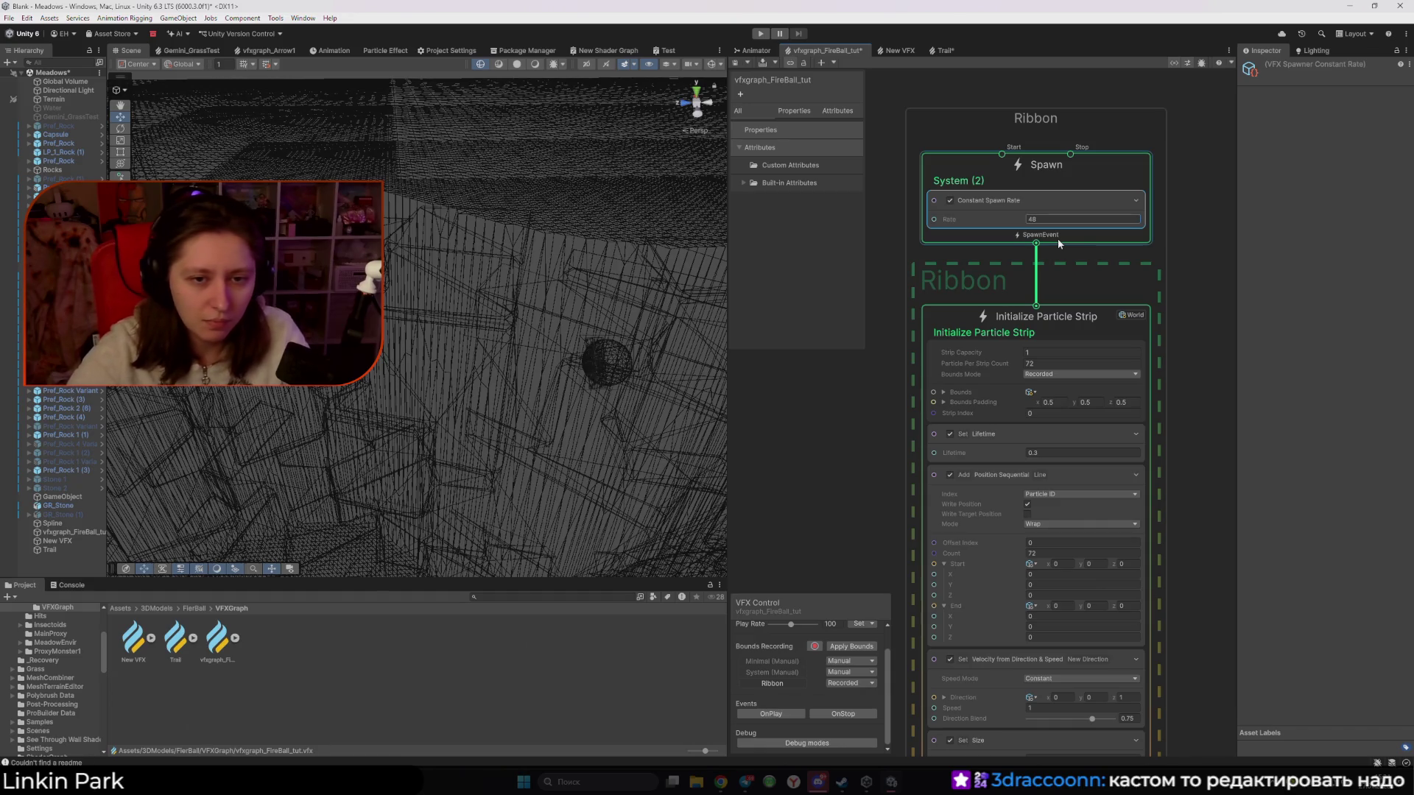
Return the Scene view to Shaded and drag the fireball to preview its trail
{"action": "left_click", "coordinate": [517, 65]}
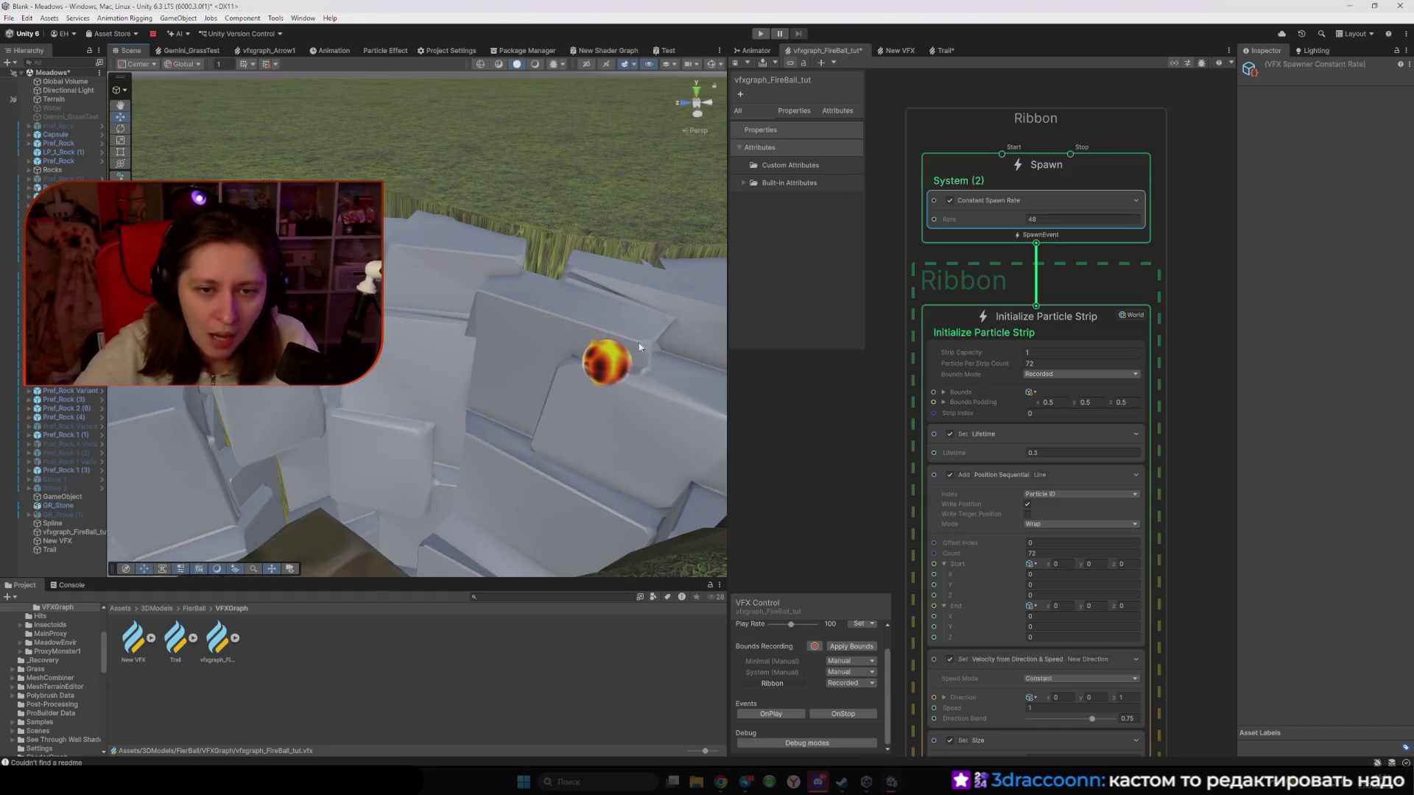
{"action": "left_click", "coordinate": [73, 532]}
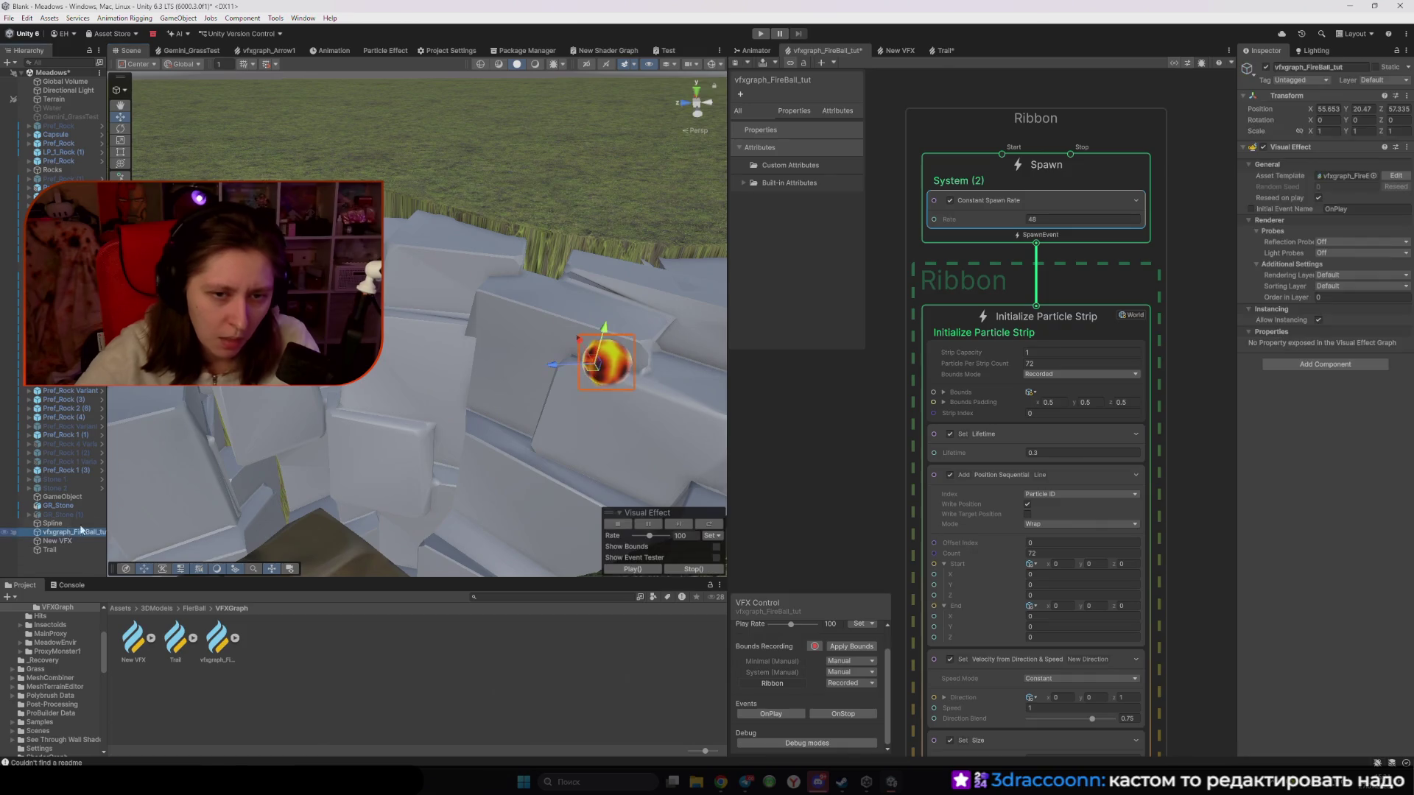
{"action": "left_click_drag", "start_coordinate": [536, 380], "coordinate": [339, 380]}
Drag the fireball around the scene several more times to watch the Custom-sampled trail
{"action": "mouse_move", "coordinate": [443, 197]}
{"action": "left_mouse_down"}
{"action": "mouse_move", "coordinate": [479, 280]}
{"action": "mouse_move", "coordinate": [612, 397]}
{"action": "mouse_move", "coordinate": [383, 435]}
{"action": "mouse_move", "coordinate": [494, 335]}
{"action": "mouse_move", "coordinate": [539, 371]}
{"action": "mouse_move", "coordinate": [223, 437]}
{"action": "mouse_move", "coordinate": [475, 365]}
{"action": "mouse_move", "coordinate": [158, 447]}
{"action": "mouse_move", "coordinate": [474, 335]}
{"action": "mouse_move", "coordinate": [309, 354]}
{"action": "mouse_move", "coordinate": [227, 499]}
{"action": "mouse_move", "coordinate": [405, 398]}
{"action": "mouse_move", "coordinate": [315, 478]}
{"action": "mouse_move", "coordinate": [206, 460]}
{"action": "mouse_move", "coordinate": [405, 361]}
{"action": "mouse_move", "coordinate": [457, 498]}
{"action": "mouse_move", "coordinate": [251, 431]}
{"action": "mouse_move", "coordinate": [573, 431]}
{"action": "mouse_move", "coordinate": [505, 474]}
{"action": "mouse_move", "coordinate": [238, 411]}
{"action": "mouse_move", "coordinate": [331, 501]}
{"action": "mouse_move", "coordinate": [478, 339]}
{"action": "mouse_move", "coordinate": [442, 405]}
{"action": "mouse_move", "coordinate": [482, 263]}
{"action": "mouse_move", "coordinate": [634, 254]}
{"action": "mouse_move", "coordinate": [677, 346]}
{"action": "mouse_move", "coordinate": [516, 450]}
{"action": "mouse_move", "coordinate": [241, 414]}
{"action": "mouse_move", "coordinate": [589, 335]}
{"action": "mouse_move", "coordinate": [478, 391]}
{"action": "mouse_move", "coordinate": [301, 442]}
{"action": "mouse_move", "coordinate": [496, 416]}
{"action": "left_mouse_up"}
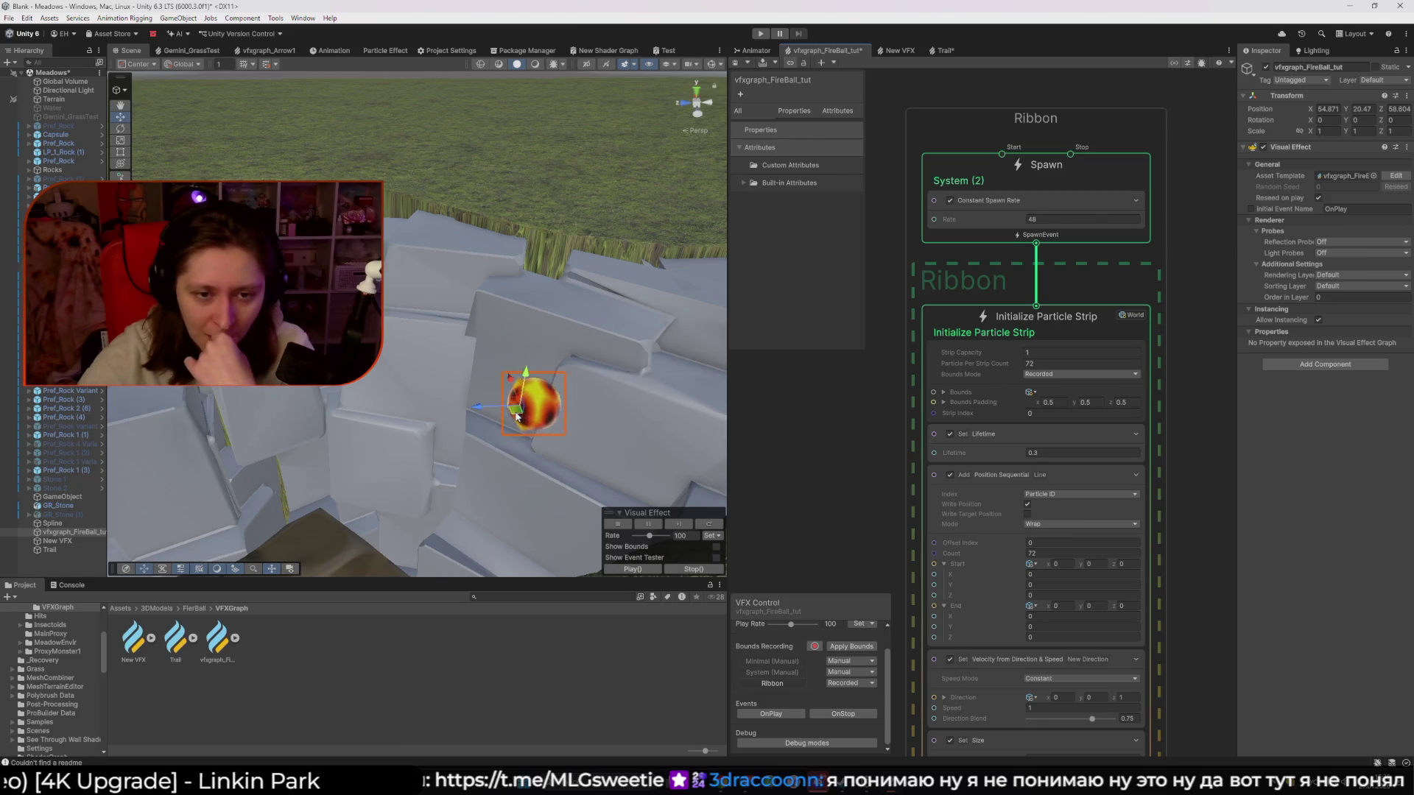
{"action": "mouse_move", "coordinate": [499, 298]}
{"action": "left_mouse_down"}
{"action": "mouse_move", "coordinate": [412, 339]}
{"action": "mouse_move", "coordinate": [449, 390]}
{"action": "left_mouse_up"}
{"action": "scroll", "coordinate": [1174, 454], "scroll_direction": "down", "scroll_amount": 5}
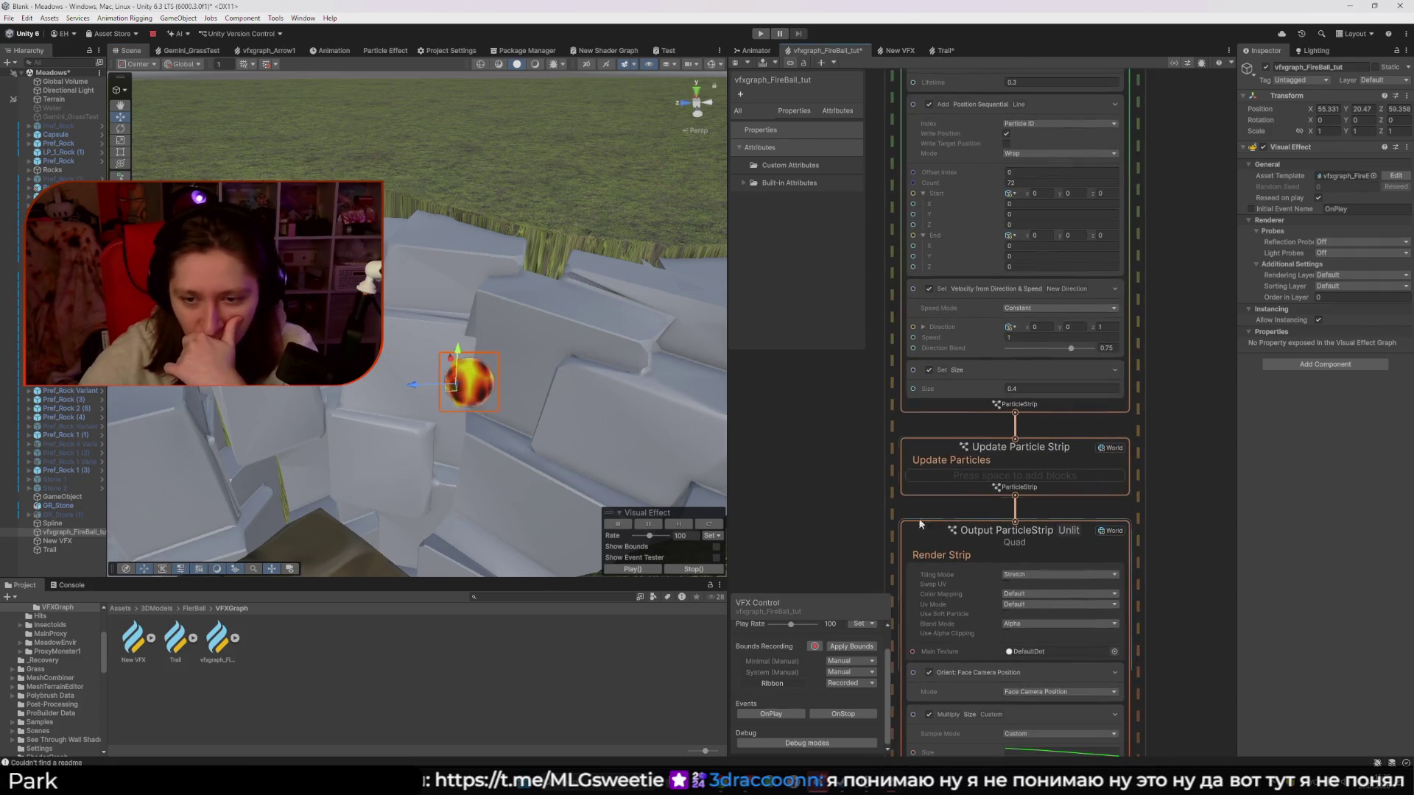
{"action": "scroll", "coordinate": [967, 507], "scroll_direction": "down", "scroll_amount": 5}
{"action": "mouse_move", "coordinate": [446, 399]}
{"action": "left_mouse_down"}
{"action": "mouse_move", "coordinate": [600, 342]}
{"action": "mouse_move", "coordinate": [508, 239]}
{"action": "mouse_move", "coordinate": [383, 254]}
{"action": "left_mouse_up"}
{"action": "mouse_move", "coordinate": [405, 372]}
{"action": "left_mouse_down"}
{"action": "mouse_move", "coordinate": [663, 410]}
{"action": "mouse_move", "coordinate": [457, 405]}
{"action": "mouse_move", "coordinate": [625, 227]}
{"action": "mouse_move", "coordinate": [609, 421]}
{"action": "mouse_move", "coordinate": [442, 328]}
{"action": "mouse_move", "coordinate": [648, 313]}
{"action": "mouse_move", "coordinate": [483, 346]}
{"action": "mouse_move", "coordinate": [589, 358]}
{"action": "left_mouse_up"}
Switch Multiply Size sampling back to Over Life and sweep the fireball left and right to test
{"action": "left_click", "coordinate": [1172, 459]}
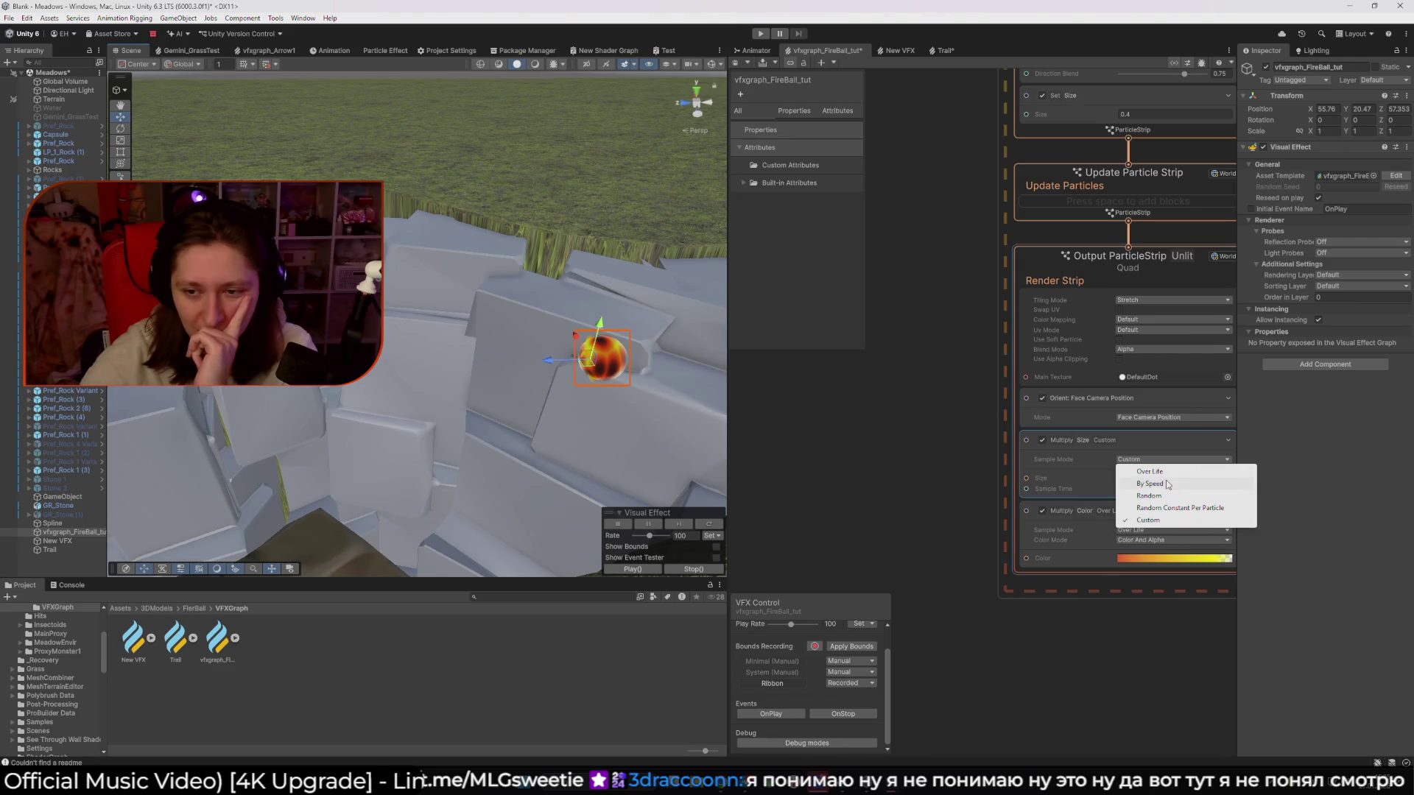
{"action": "left_click", "coordinate": [1169, 474]}
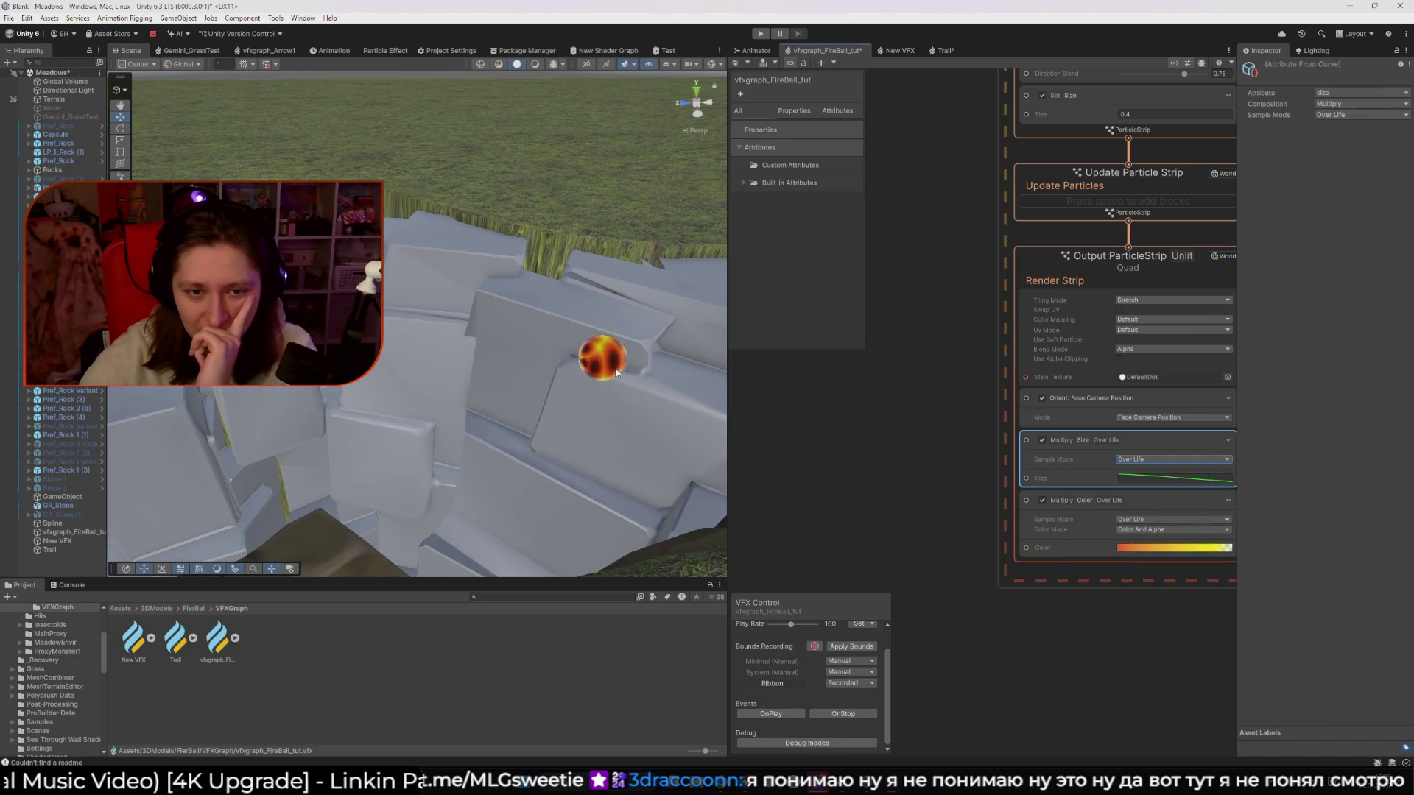
{"action": "left_click", "coordinate": [78, 532]}
{"action": "left_click_drag", "start_coordinate": [580, 368], "coordinate": [460, 368]}
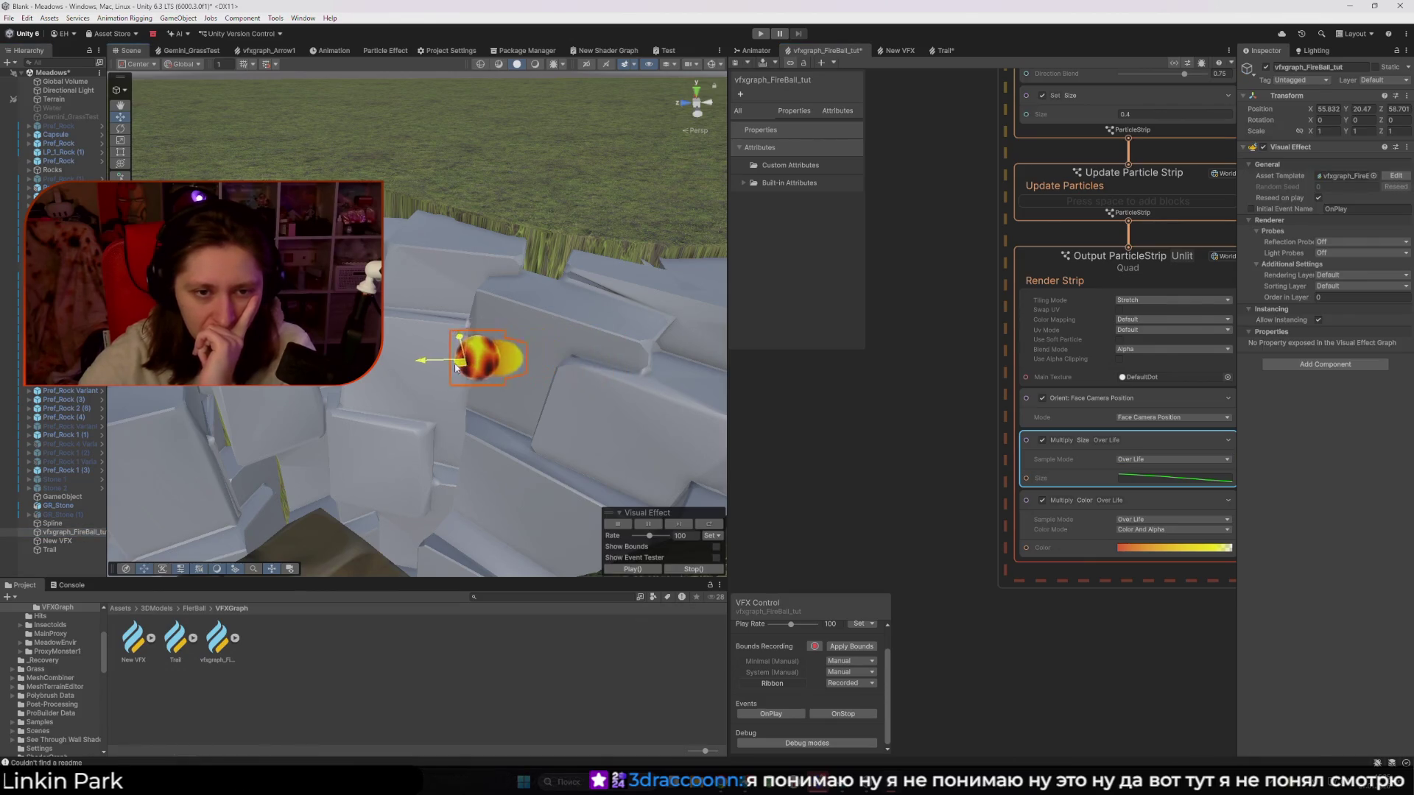
{"action": "left_click_drag", "start_coordinate": [548, 299], "coordinate": [725, 299]}
{"action": "left_click_drag", "start_coordinate": [369, 302], "coordinate": [796, 288]}
{"action": "left_click_drag", "start_coordinate": [484, 294], "coordinate": [725, 291]}
{"action": "mouse_move", "coordinate": [725, 422]}
{"action": "left_mouse_down"}
{"action": "mouse_move", "coordinate": [428, 466]}
{"action": "mouse_move", "coordinate": [173, 467]}
{"action": "mouse_move", "coordinate": [883, 430]}
{"action": "mouse_move", "coordinate": [398, 442]}
{"action": "mouse_move", "coordinate": [466, 452]}
{"action": "left_mouse_up"}
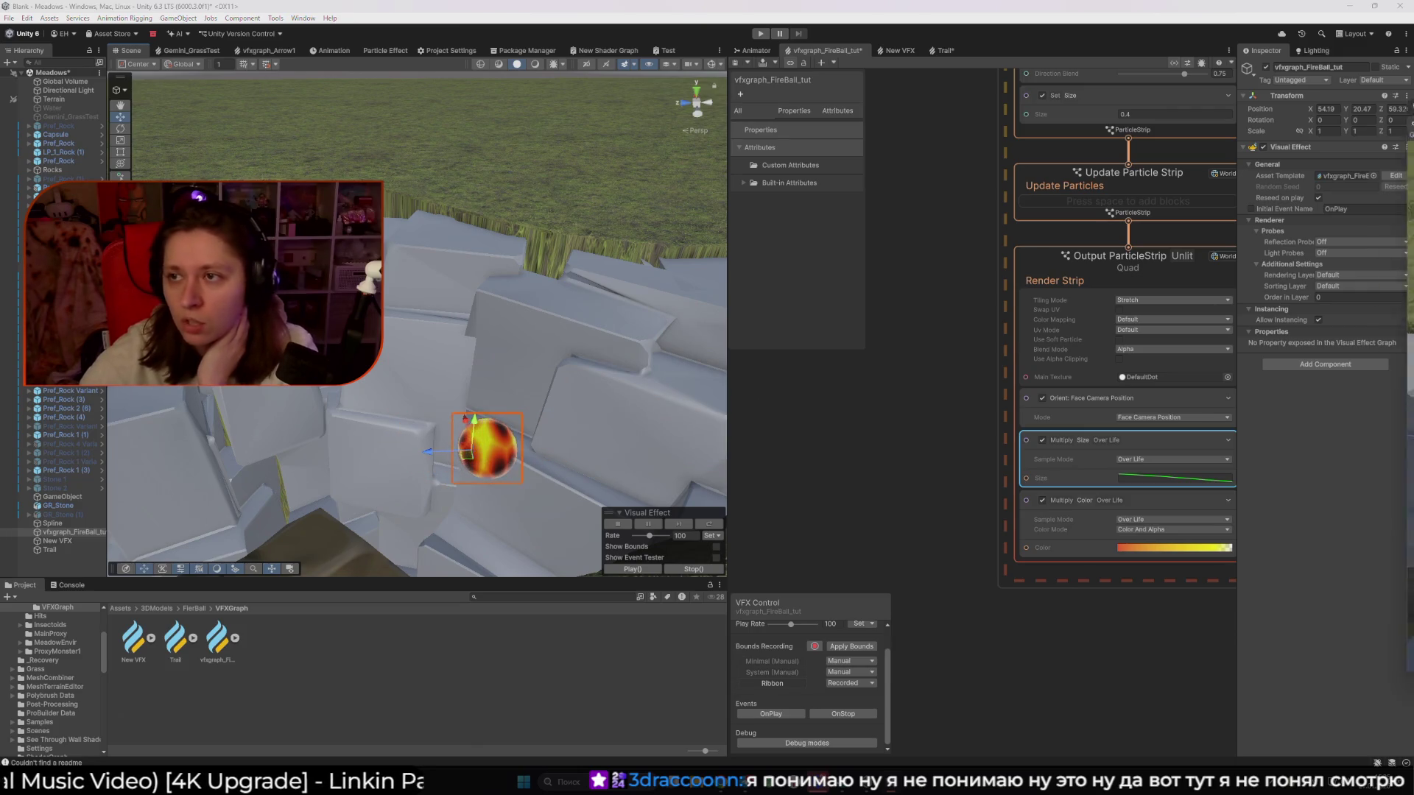
Enter Play mode and maximize the Game view to watch the fireball
{"action": "key", "text": "ctrl+p"}
{"action": "key", "text": "alt+Tab"}
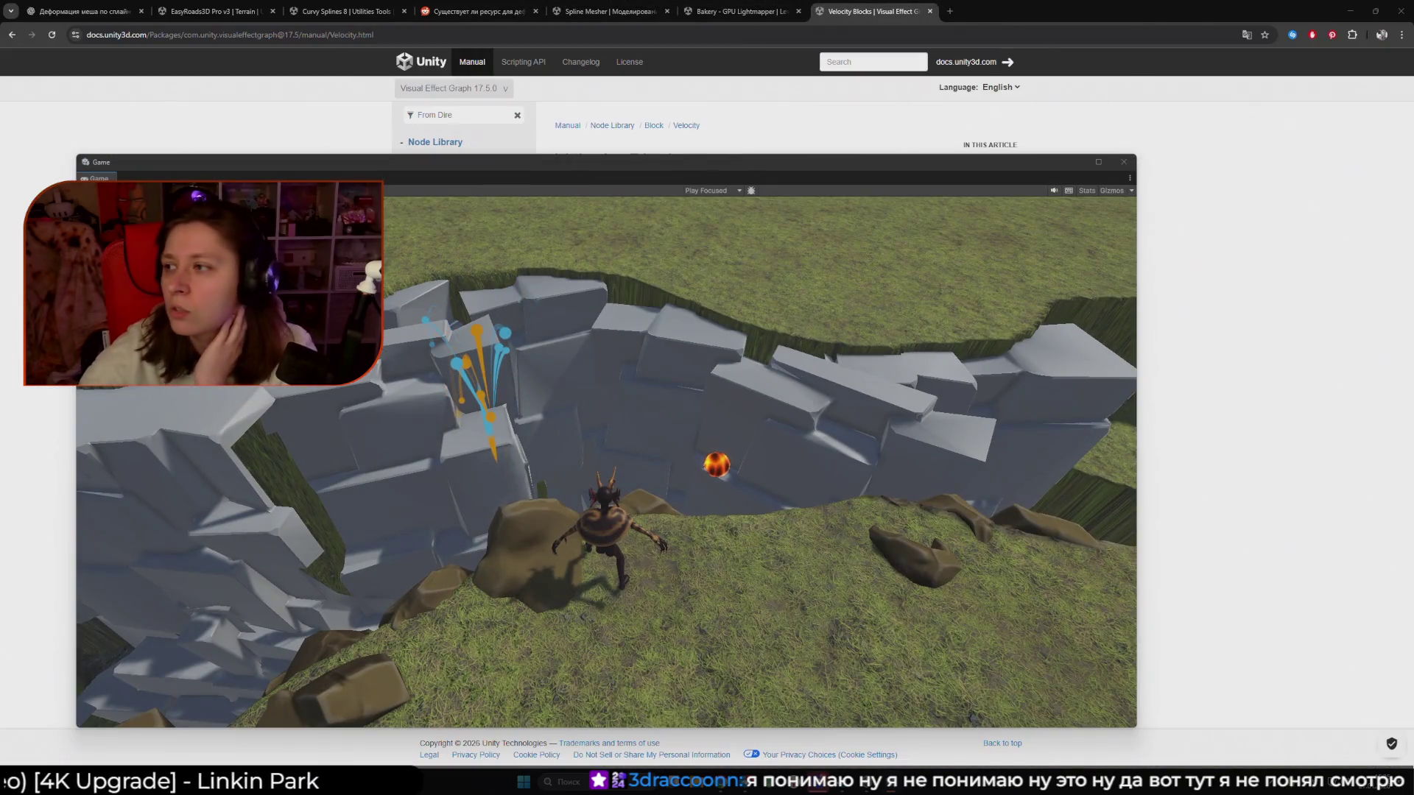
{"action": "left_click", "coordinate": [1098, 162]}
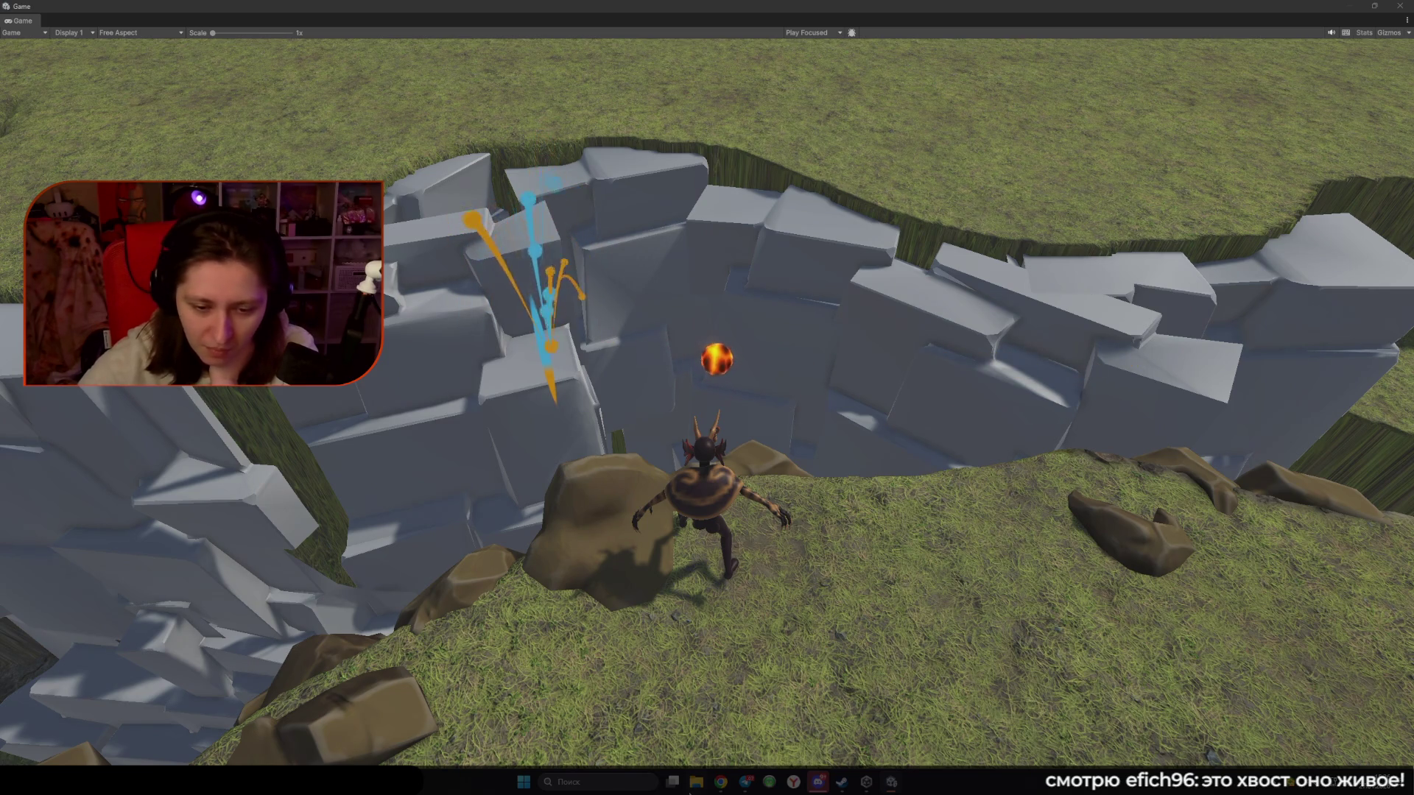
Launch and close PureRef, then exit Play mode and maximize the Unity editor
{"action": "left_click", "coordinate": [591, 781]}
{"action": "type", "text": "pureref"}
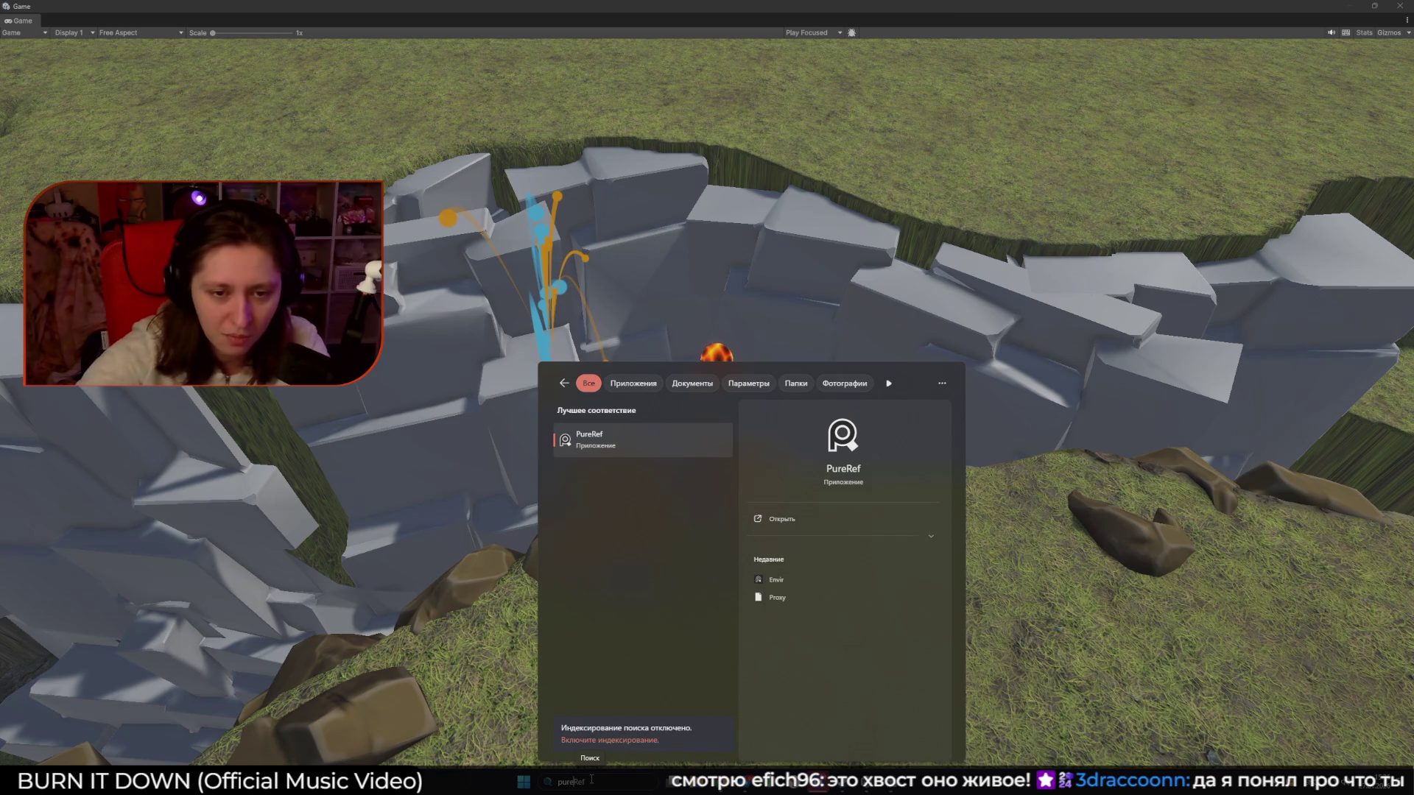
{"action": "key", "text": "Return"}
{"action": "right_click", "coordinate": [272, 608]}
{"action": "left_click", "coordinate": [299, 594]}
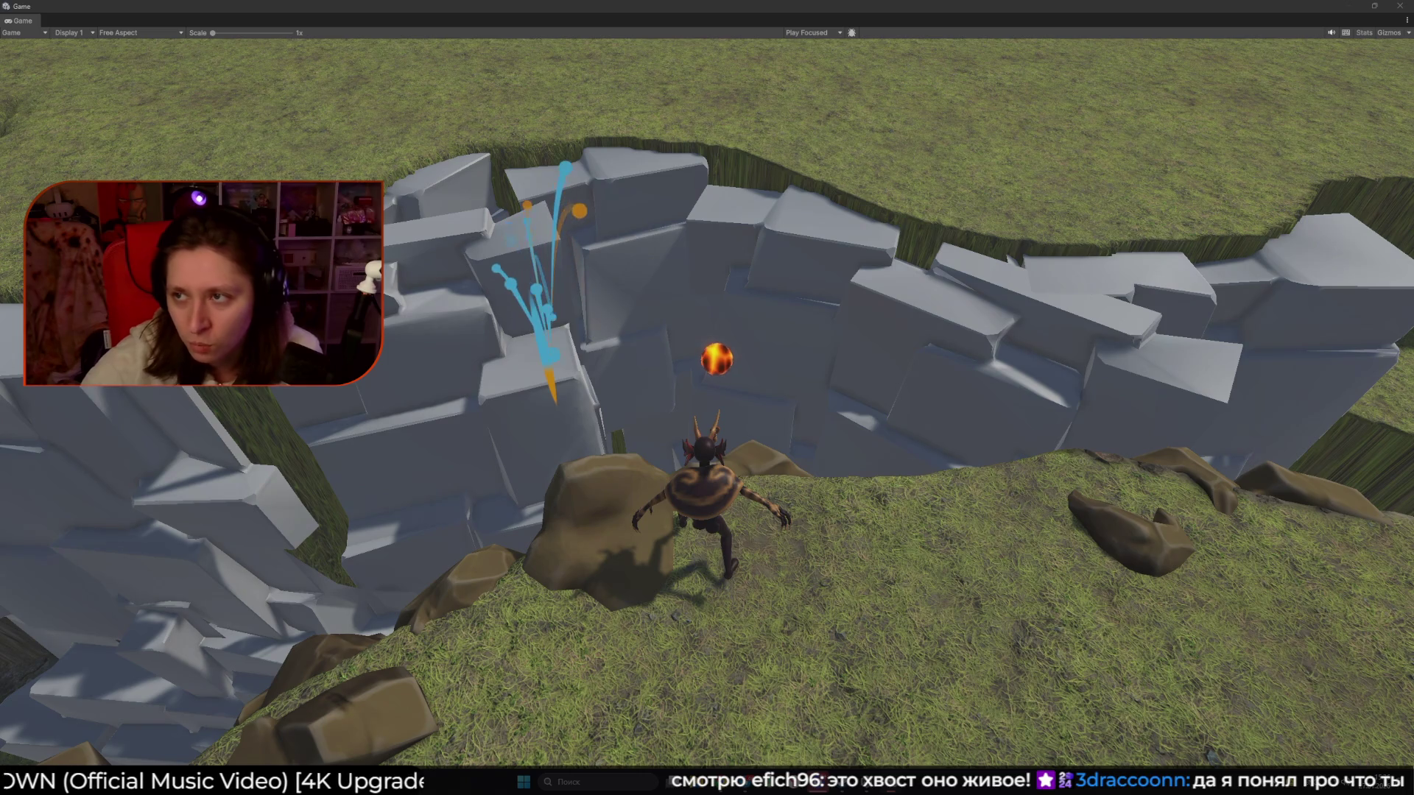
{"action": "key", "text": "ctrl+p"}
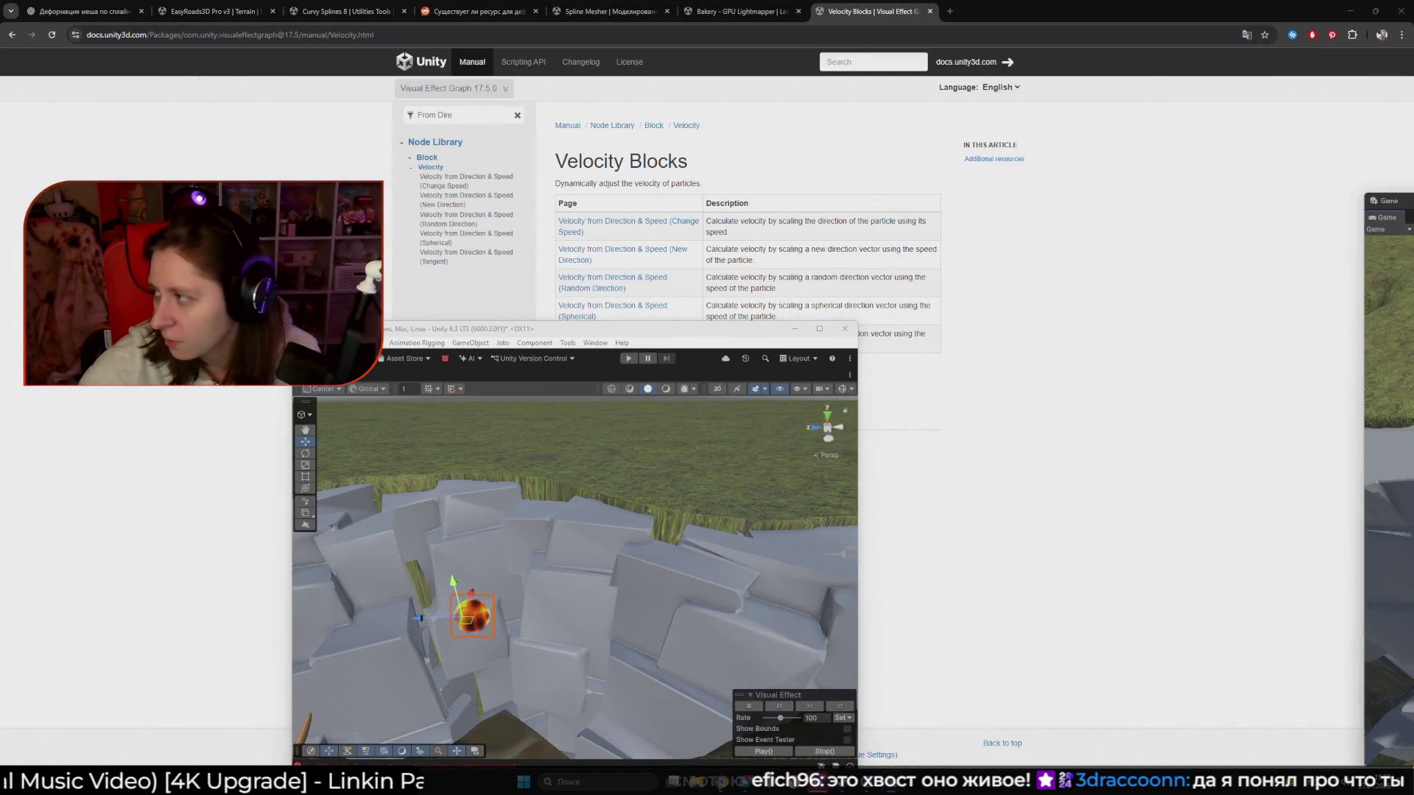
{"action": "left_click", "coordinate": [819, 330]}
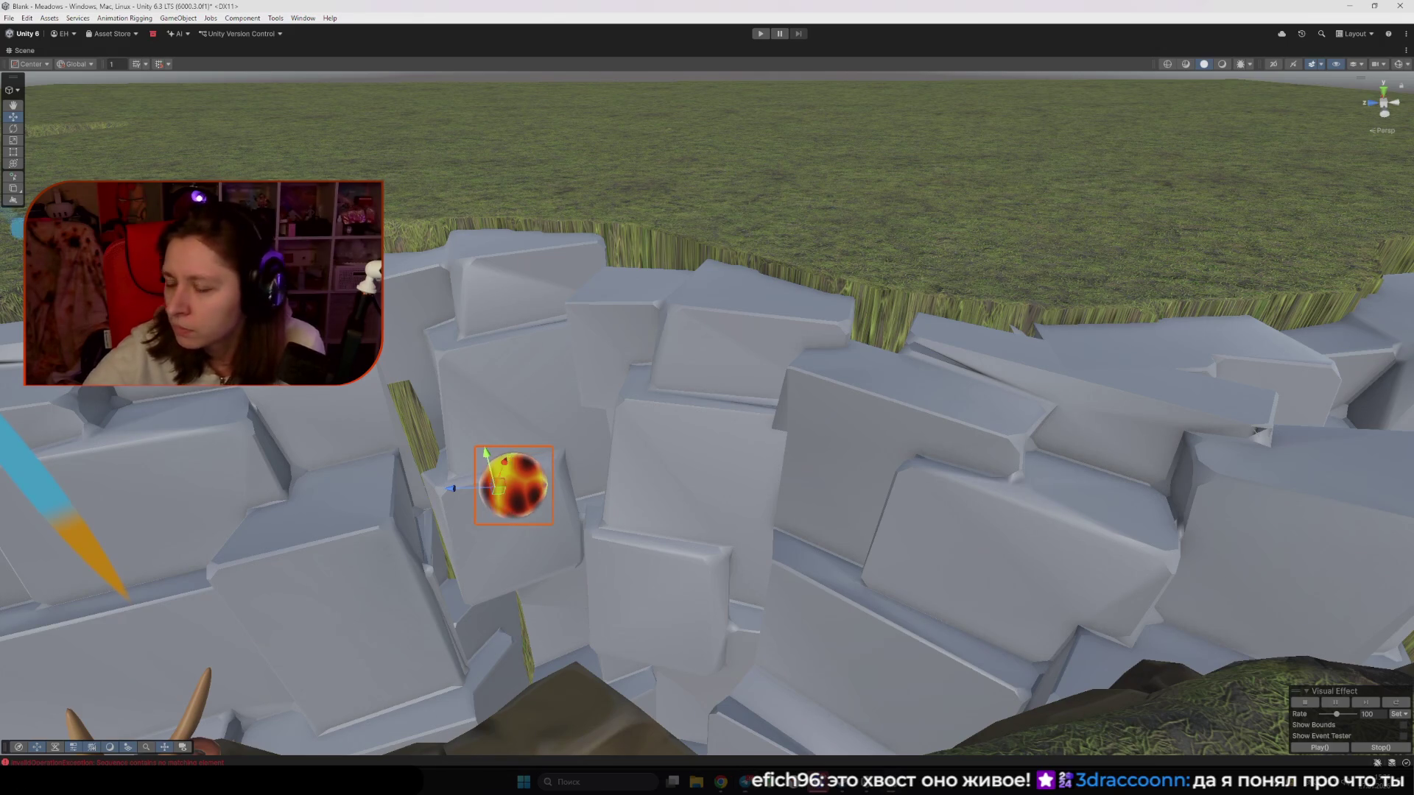
Restore the full editor layout and delete the unused particle system right of the graph
{"action": "left_click", "coordinate": [1406, 50]}
{"action": "left_click", "coordinate": [1352, 75]}
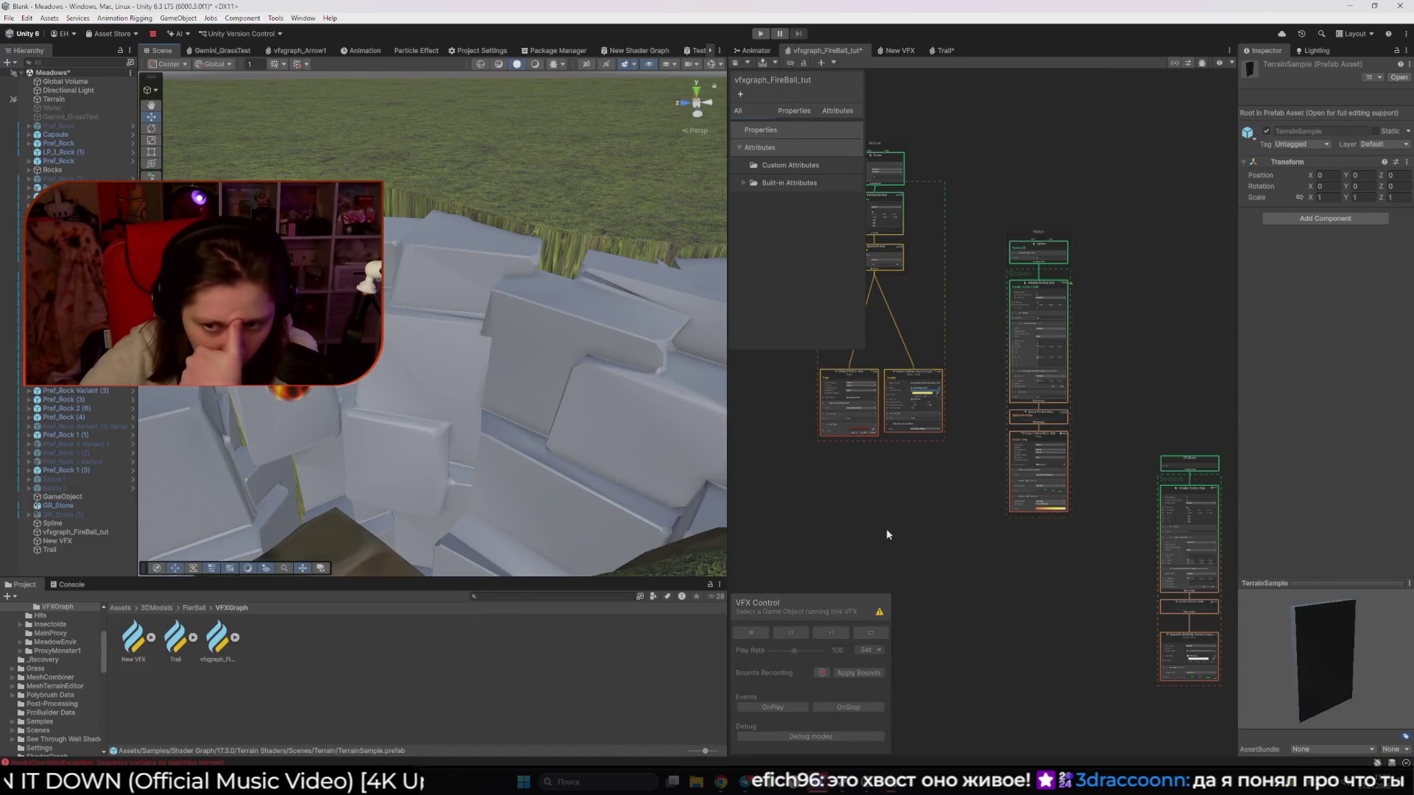
{"action": "scroll", "coordinate": [1080, 545], "scroll_direction": "down", "scroll_amount": 3}
{"action": "left_click_drag", "start_coordinate": [1142, 562], "coordinate": [1024, 384]}
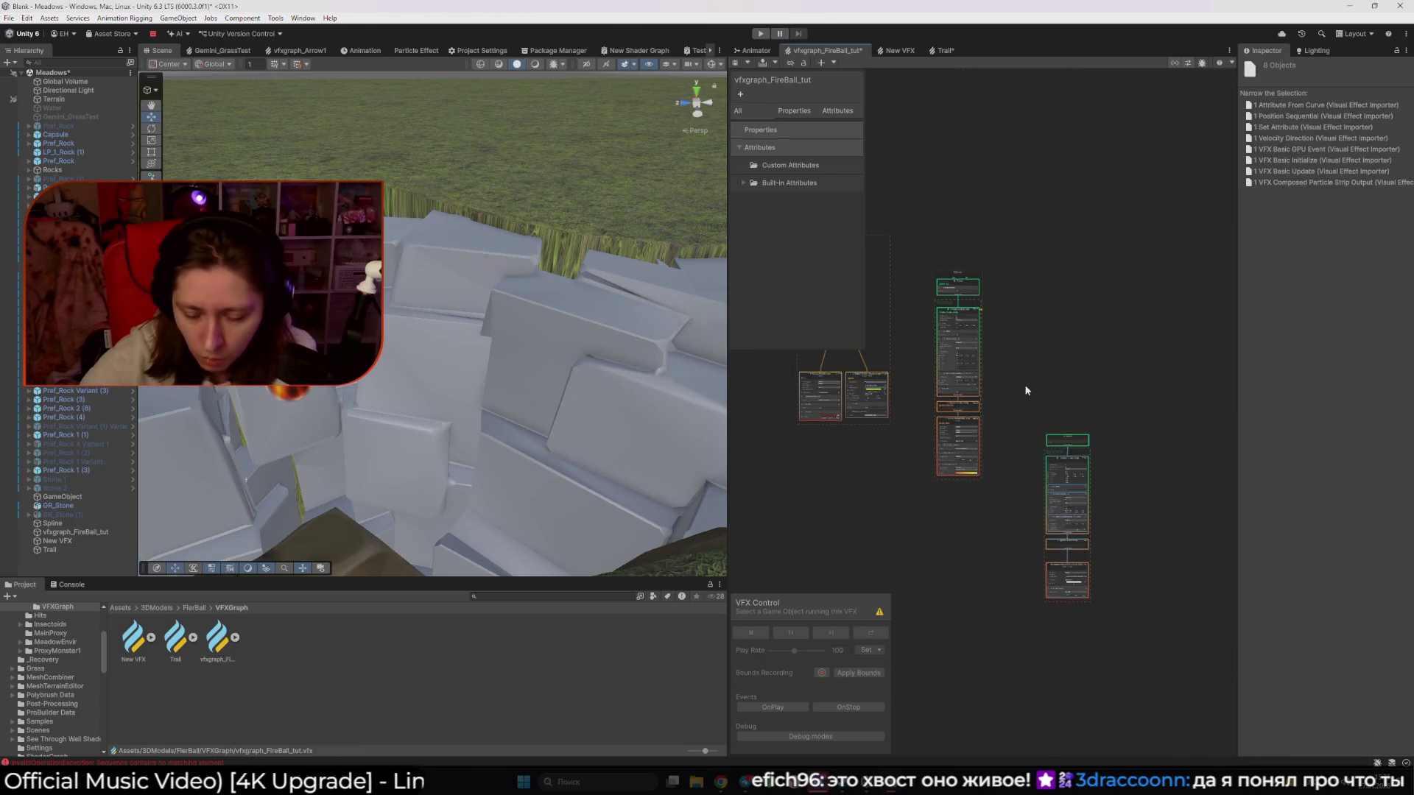
{"action": "key", "text": "Delete"}
Inspect the spawner, then select the trail Output ParticleStrip and pan to its Set Size block
{"action": "scroll", "coordinate": [876, 324], "scroll_direction": "up", "scroll_amount": 2}
{"action": "left_click", "coordinate": [979, 265]}
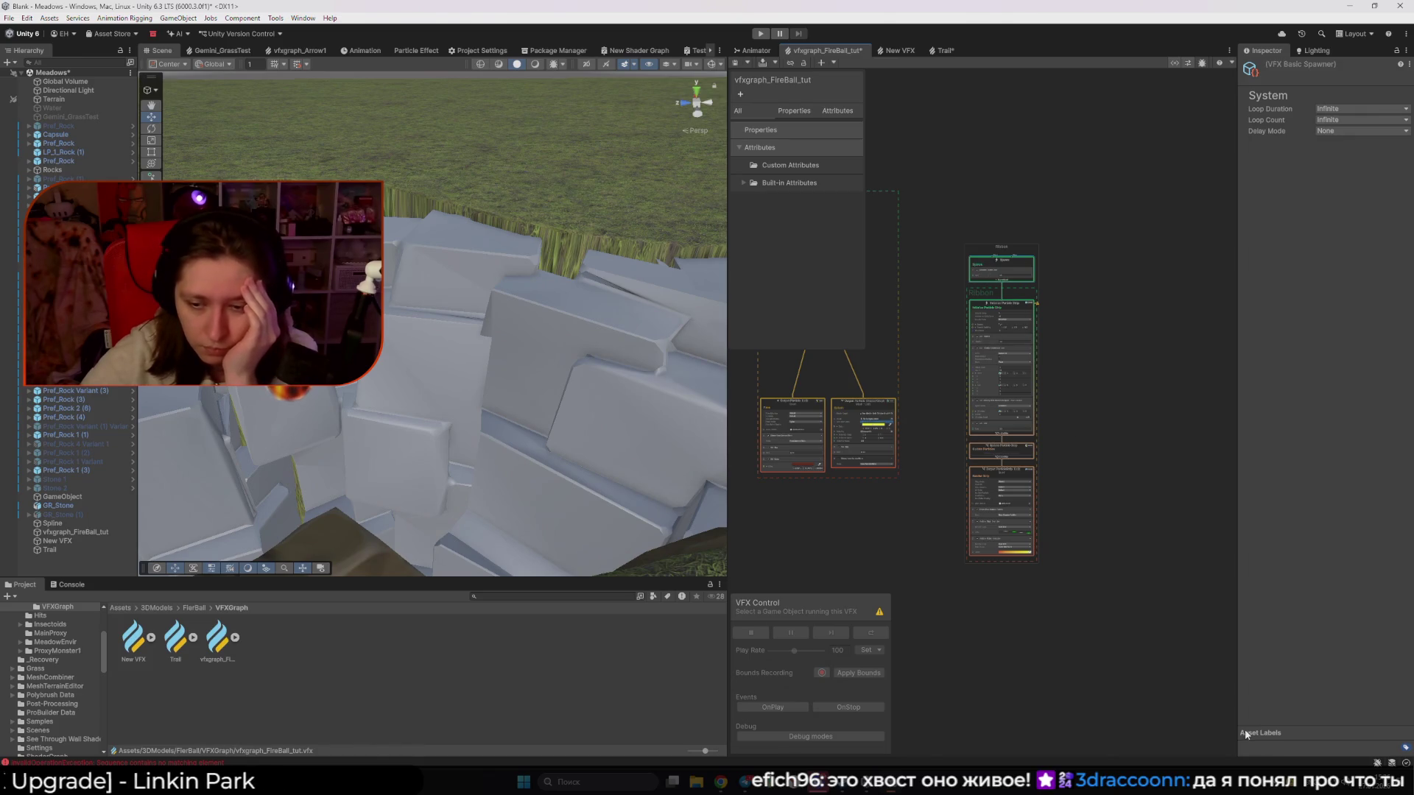
{"action": "scroll", "coordinate": [1010, 459], "scroll_direction": "up", "scroll_amount": 1}
{"action": "left_click", "coordinate": [1035, 456]}
{"action": "scroll", "coordinate": [876, 445], "scroll_direction": "up", "scroll_amount": 4}
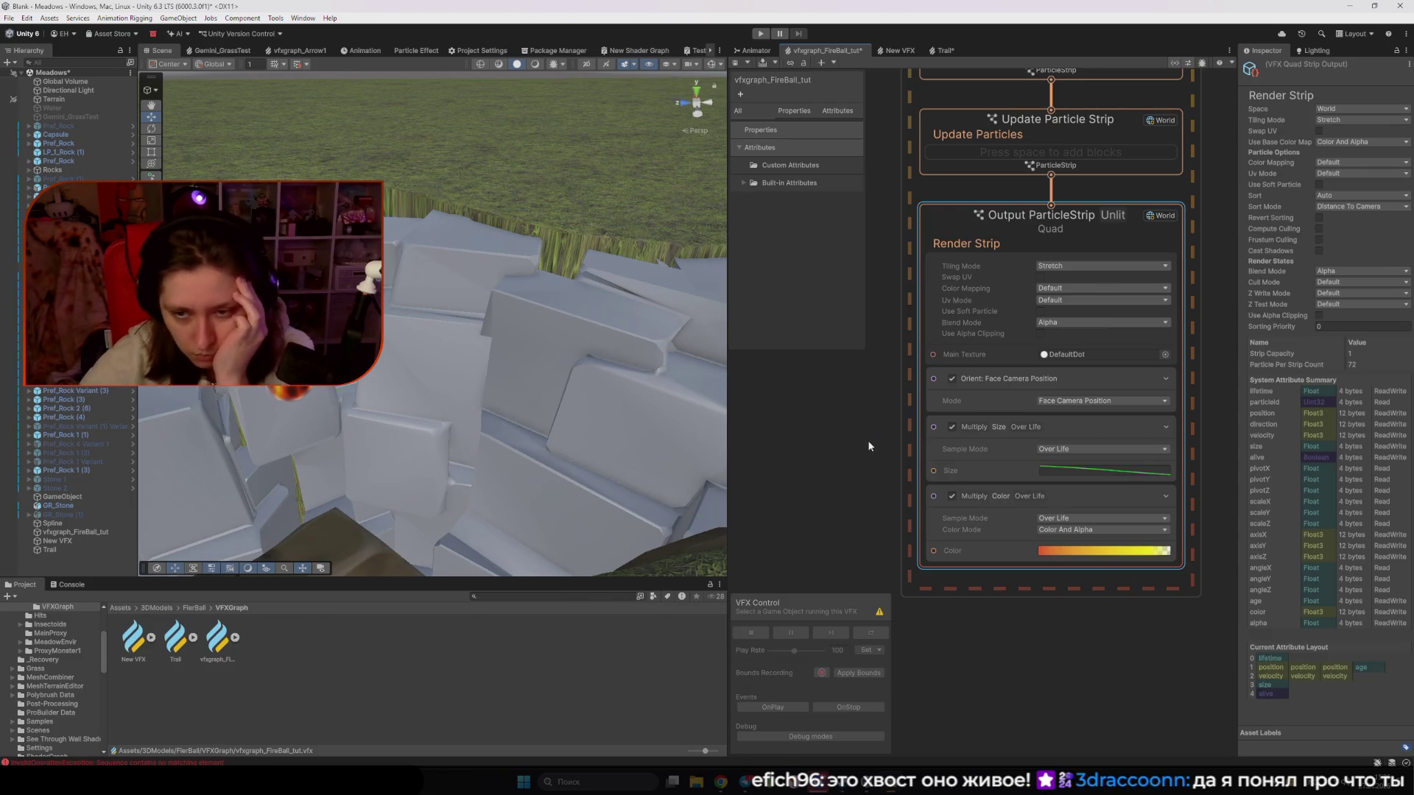
{"action": "left_click_drag", "start_coordinate": [847, 432], "coordinate": [881, 462]}
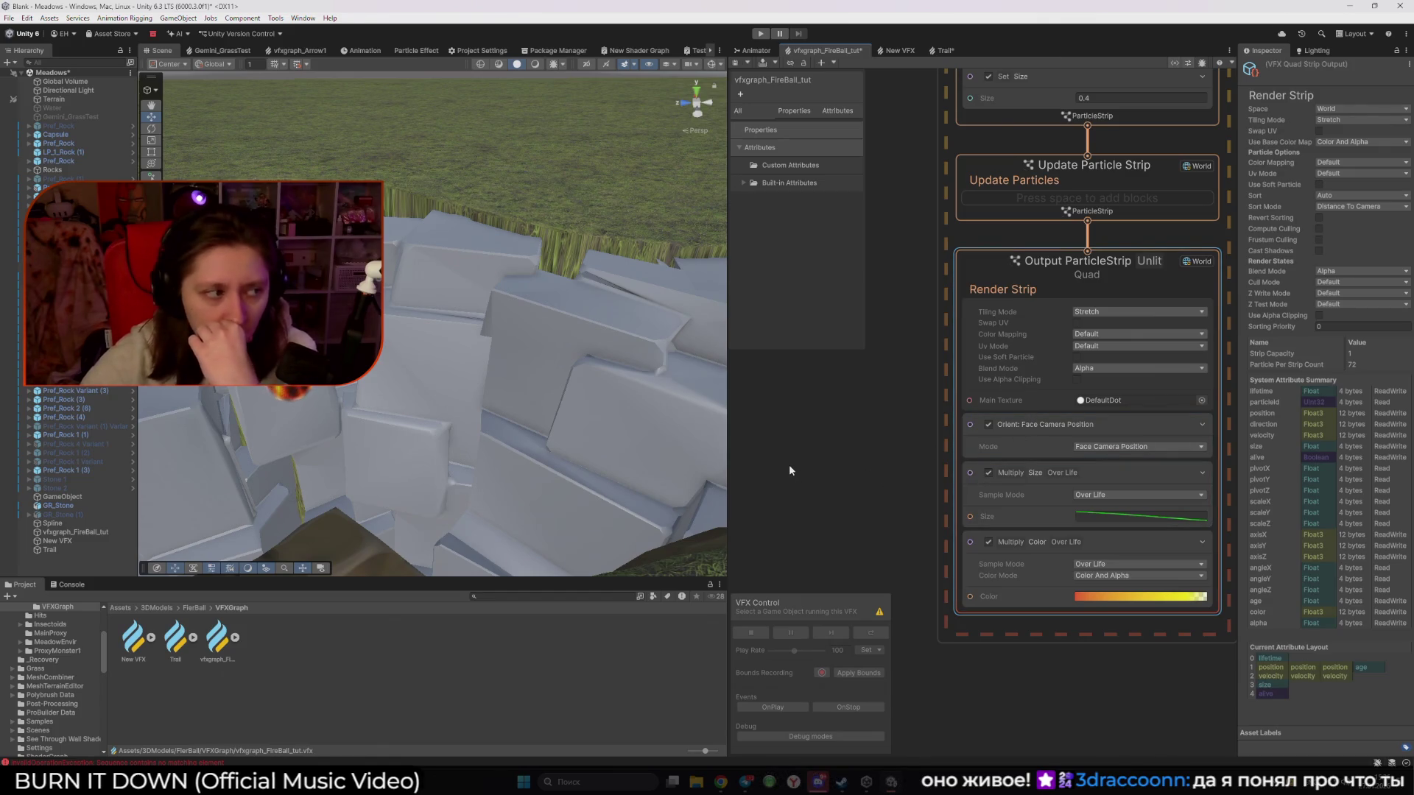
Flatten the size curve's start and raise its middle key, then drag the fireball to preview
{"action": "left_click", "coordinate": [1136, 514]}
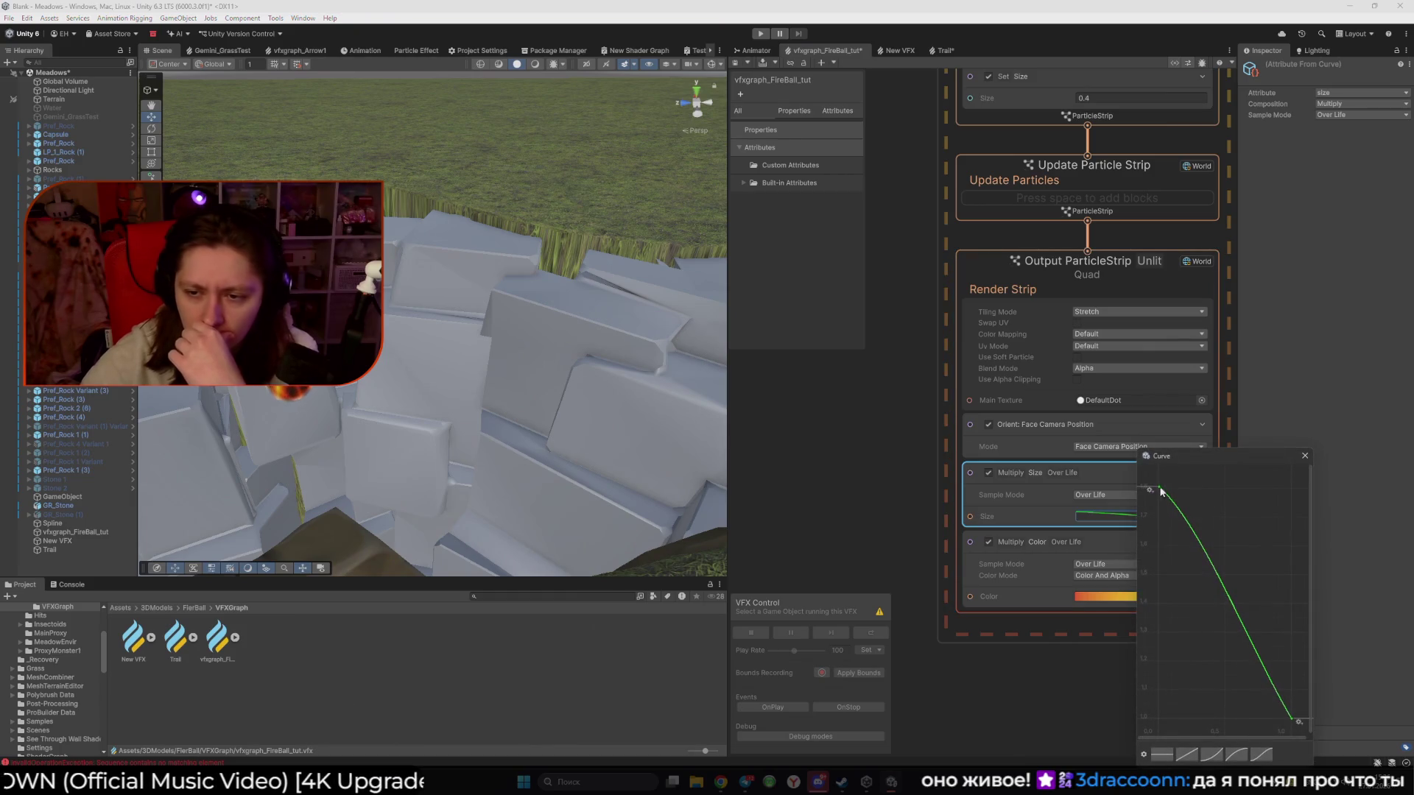
{"action": "left_click_drag", "start_coordinate": [1181, 508], "coordinate": [1197, 502]}
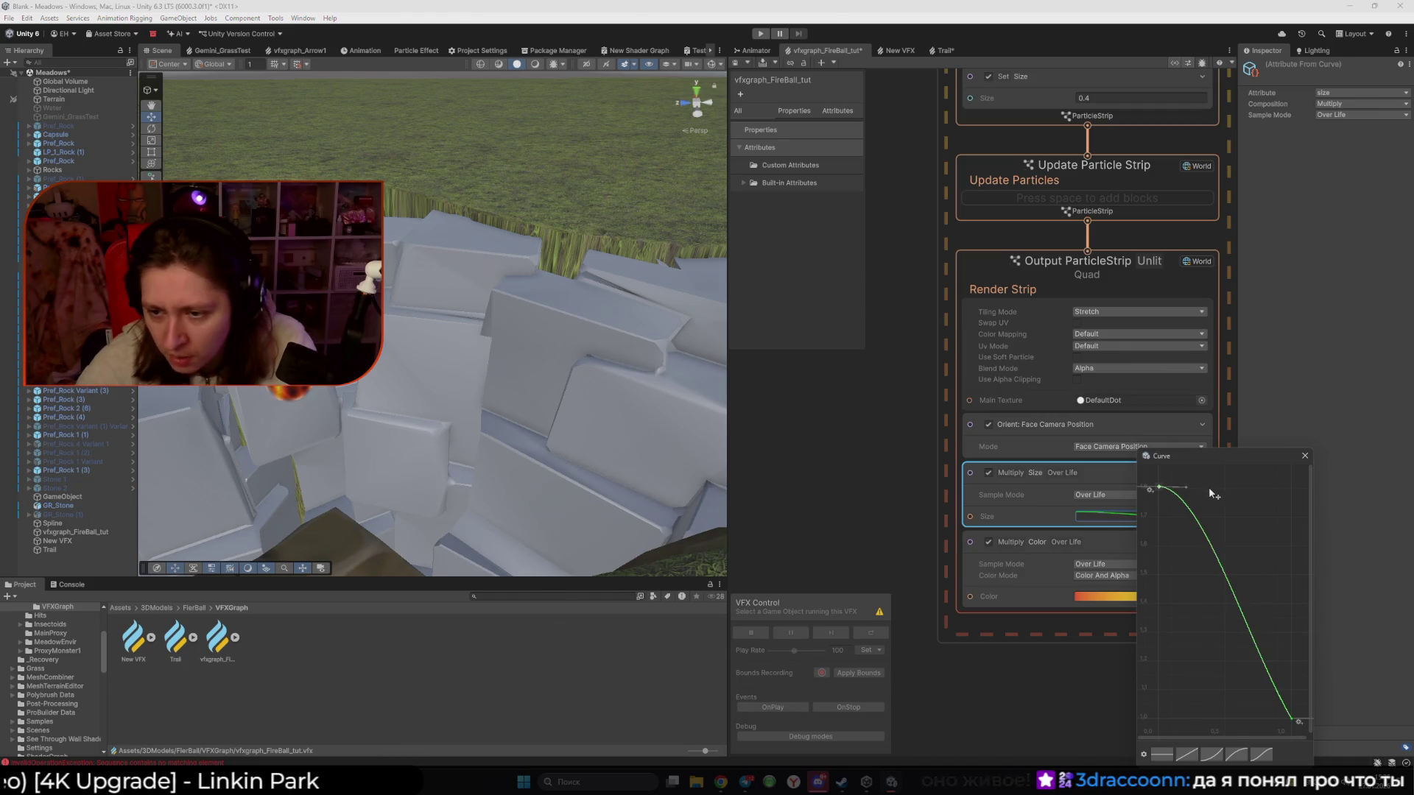
{"action": "left_click_drag", "start_coordinate": [1225, 564], "coordinate": [1238, 557]}
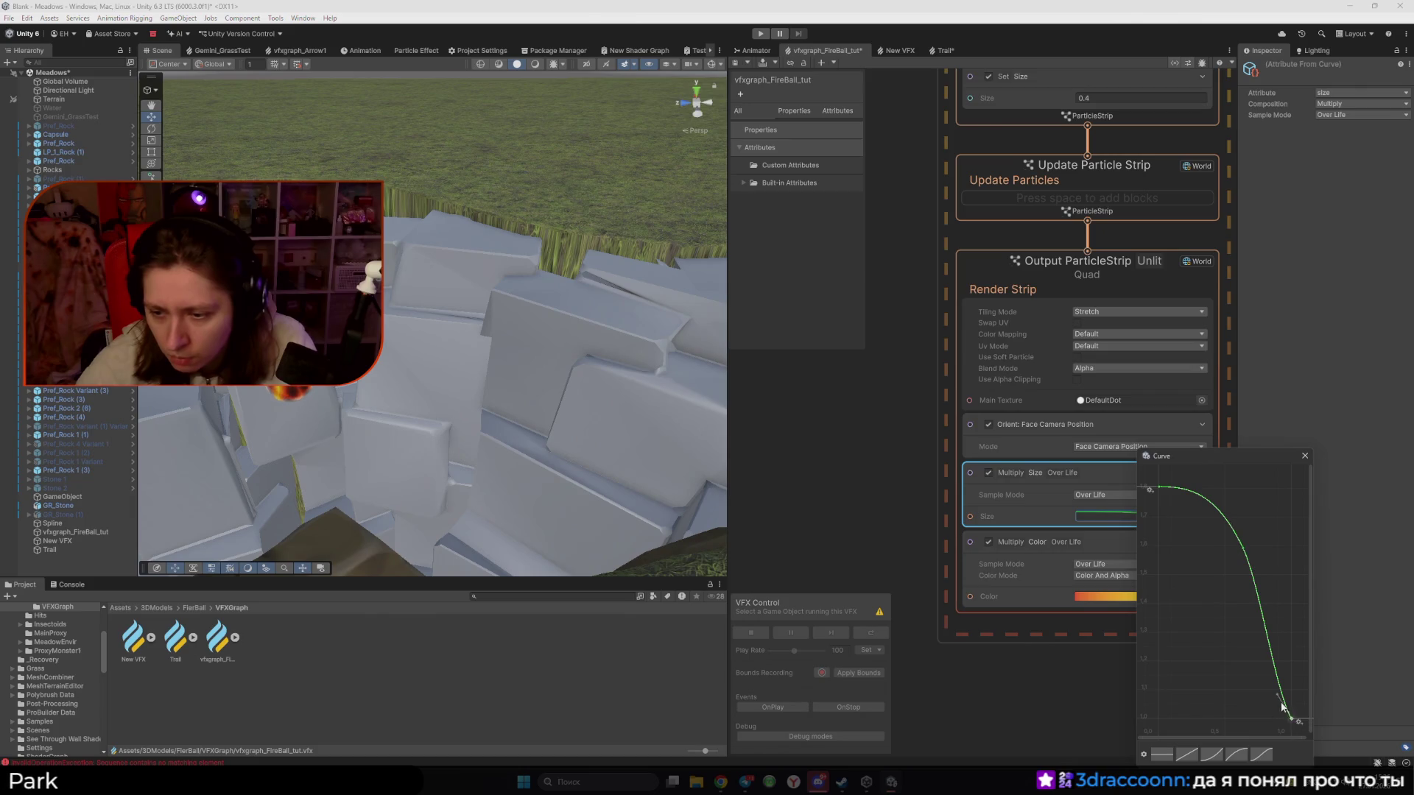
{"action": "left_click", "coordinate": [1305, 456]}
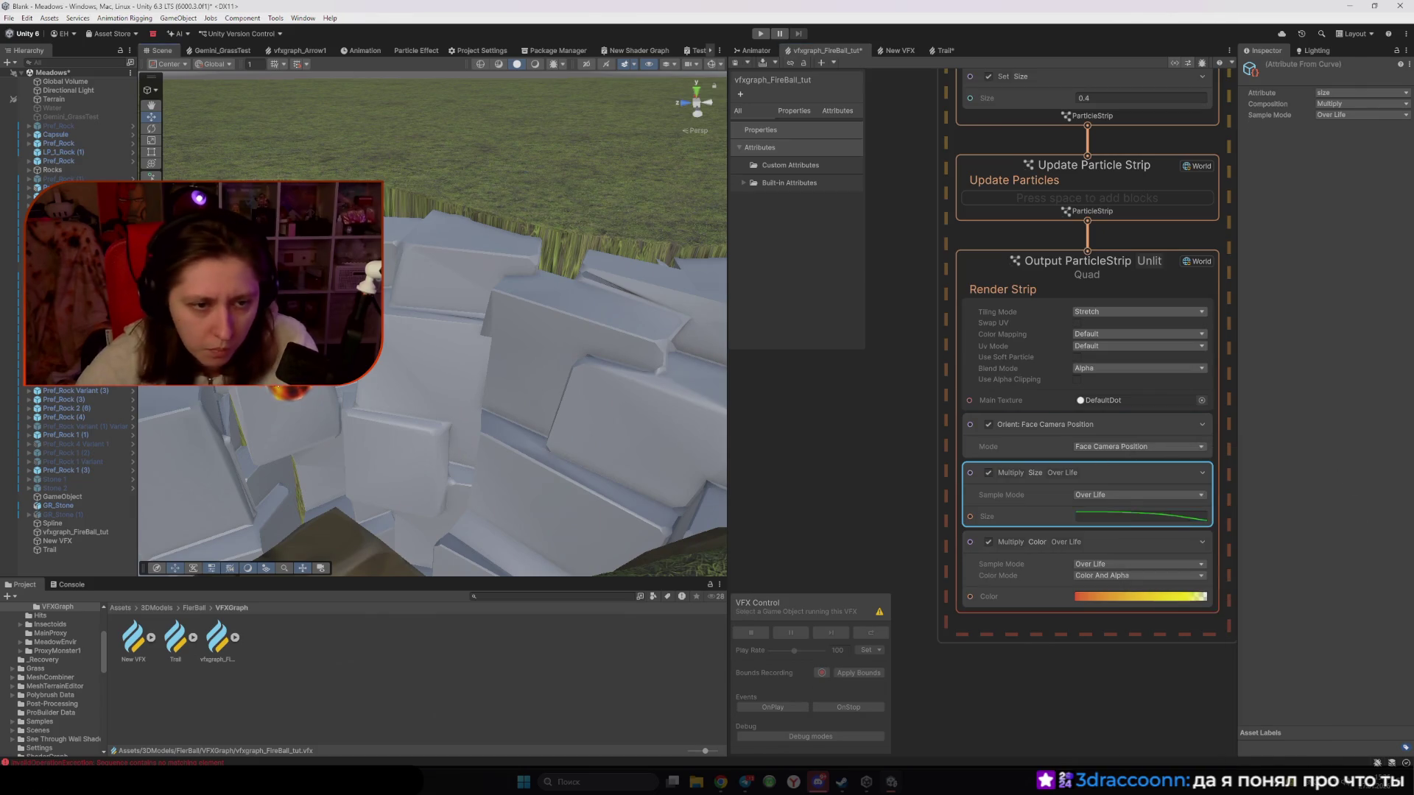
{"action": "left_click", "coordinate": [75, 531]}
{"action": "mouse_move", "coordinate": [391, 364]}
{"action": "left_mouse_down"}
{"action": "mouse_move", "coordinate": [490, 341]}
{"action": "mouse_move", "coordinate": [506, 358]}
{"action": "mouse_move", "coordinate": [228, 411]}
{"action": "mouse_move", "coordinate": [590, 171]}
{"action": "mouse_move", "coordinate": [383, 413]}
{"action": "mouse_move", "coordinate": [585, 247]}
{"action": "mouse_move", "coordinate": [567, 210]}
{"action": "mouse_move", "coordinate": [588, 121]}
{"action": "mouse_move", "coordinate": [512, 357]}
{"action": "mouse_move", "coordinate": [461, 324]}
{"action": "mouse_move", "coordinate": [571, 125]}
{"action": "mouse_move", "coordinate": [553, 231]}
{"action": "mouse_move", "coordinate": [467, 214]}
{"action": "mouse_move", "coordinate": [474, 331]}
{"action": "mouse_move", "coordinate": [442, 215]}
{"action": "mouse_move", "coordinate": [388, 343]}
{"action": "mouse_move", "coordinate": [505, 338]}
{"action": "mouse_move", "coordinate": [375, 335]}
{"action": "left_mouse_up"}
Drag the fireball again, then set the trail's Main Texture to DefaultTrail via a 'Default' search
{"action": "mouse_move", "coordinate": [371, 385]}
{"action": "left_mouse_down"}
{"action": "mouse_move", "coordinate": [537, 363]}
{"action": "mouse_move", "coordinate": [459, 355]}
{"action": "left_mouse_up"}
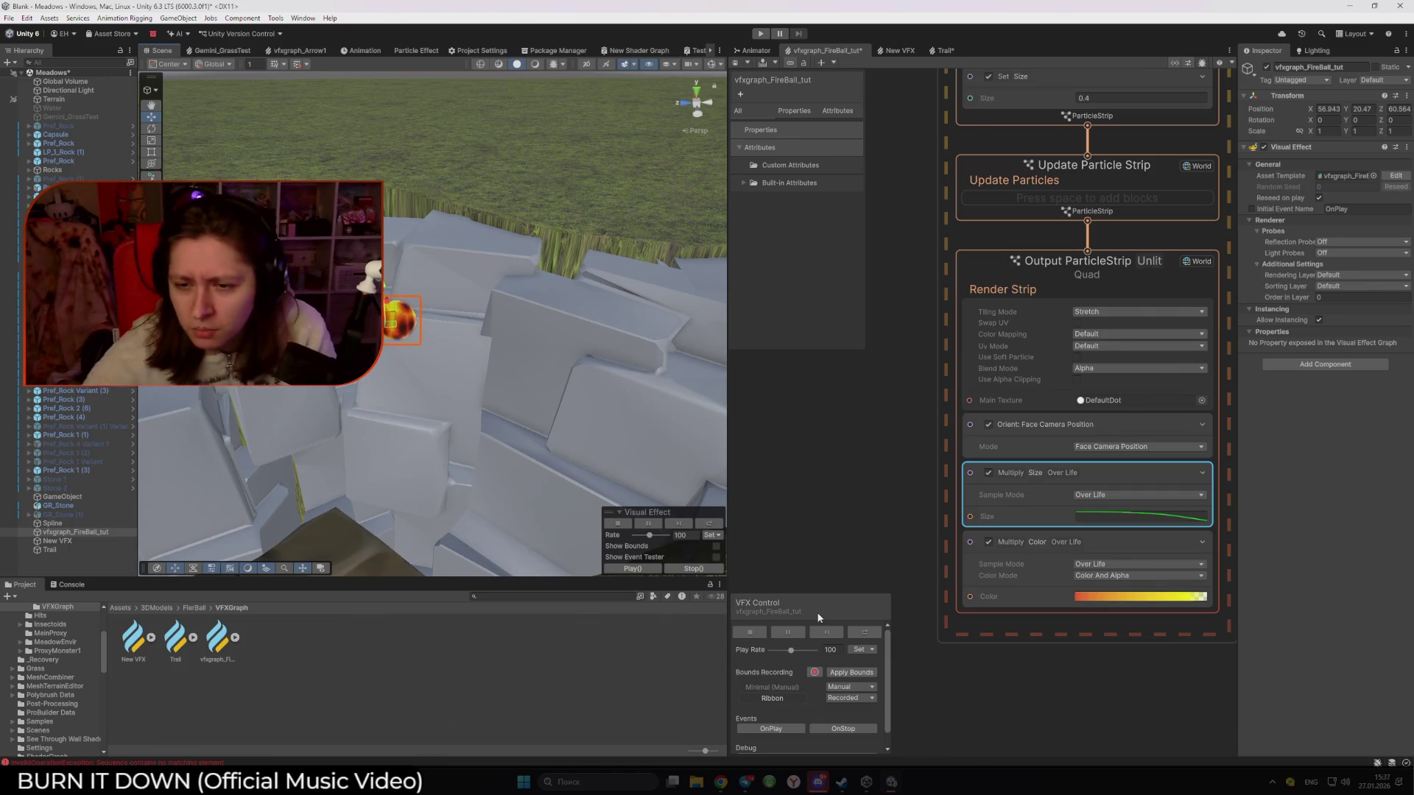
{"action": "left_click", "coordinate": [1201, 400]}
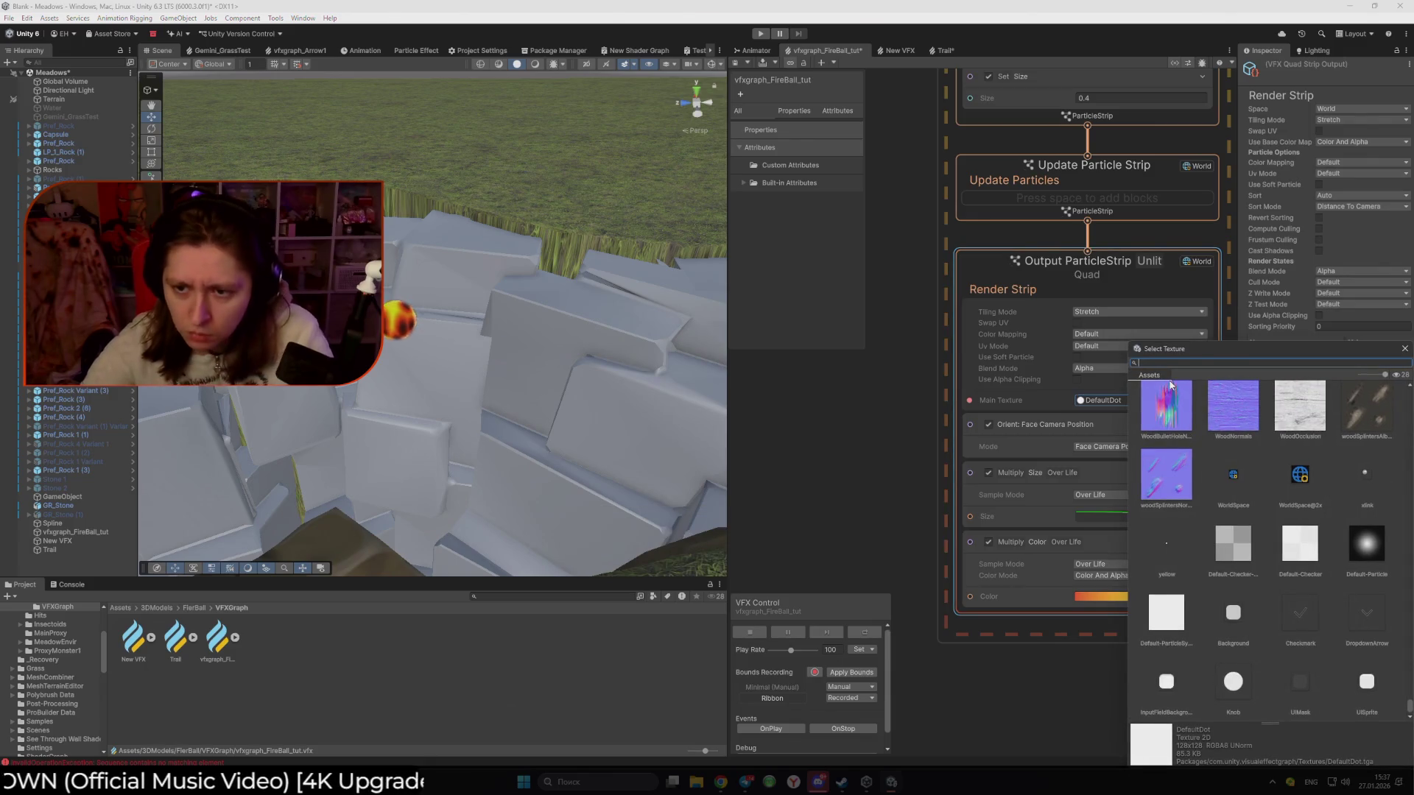
{"action": "type", "text": "Defa"}
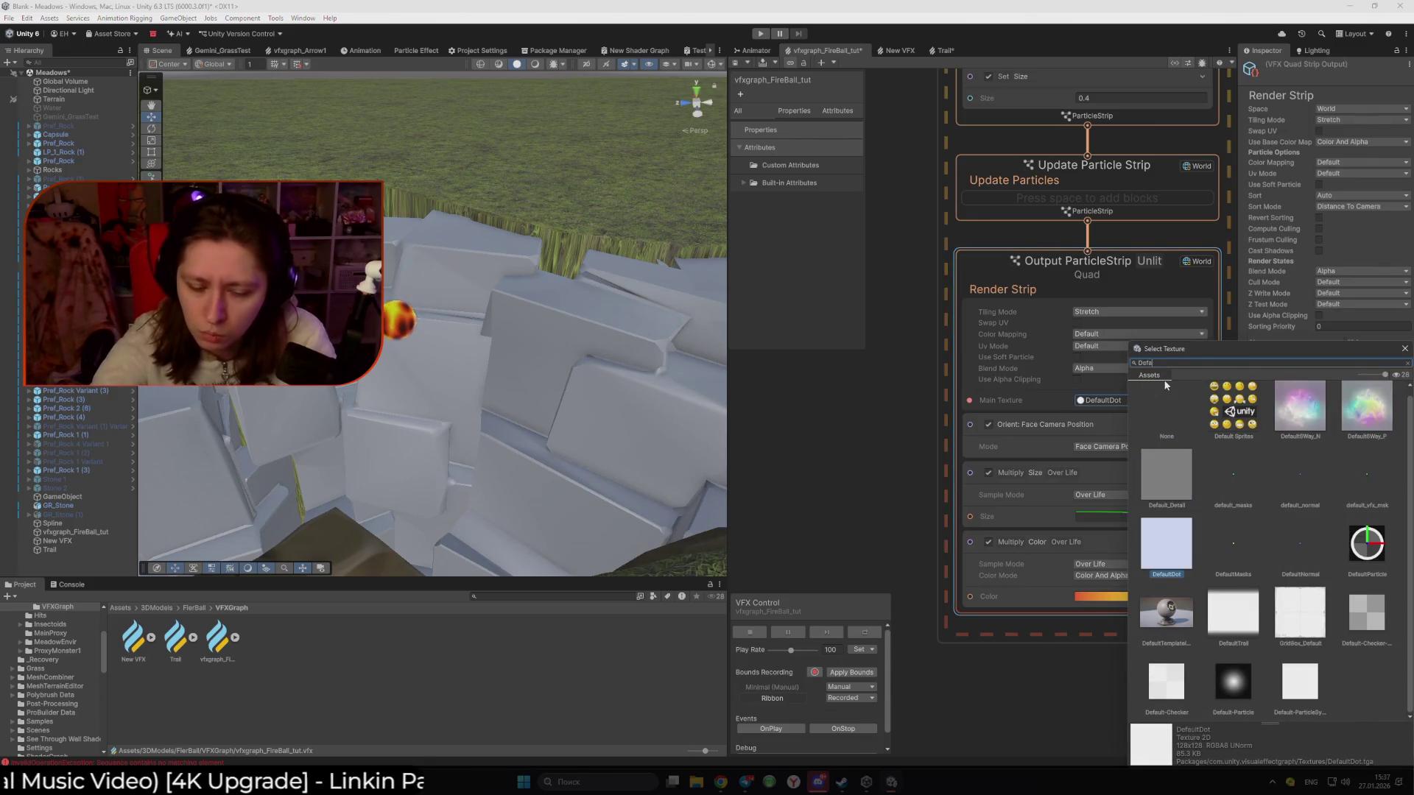
{"action": "type", "text": "ult"}
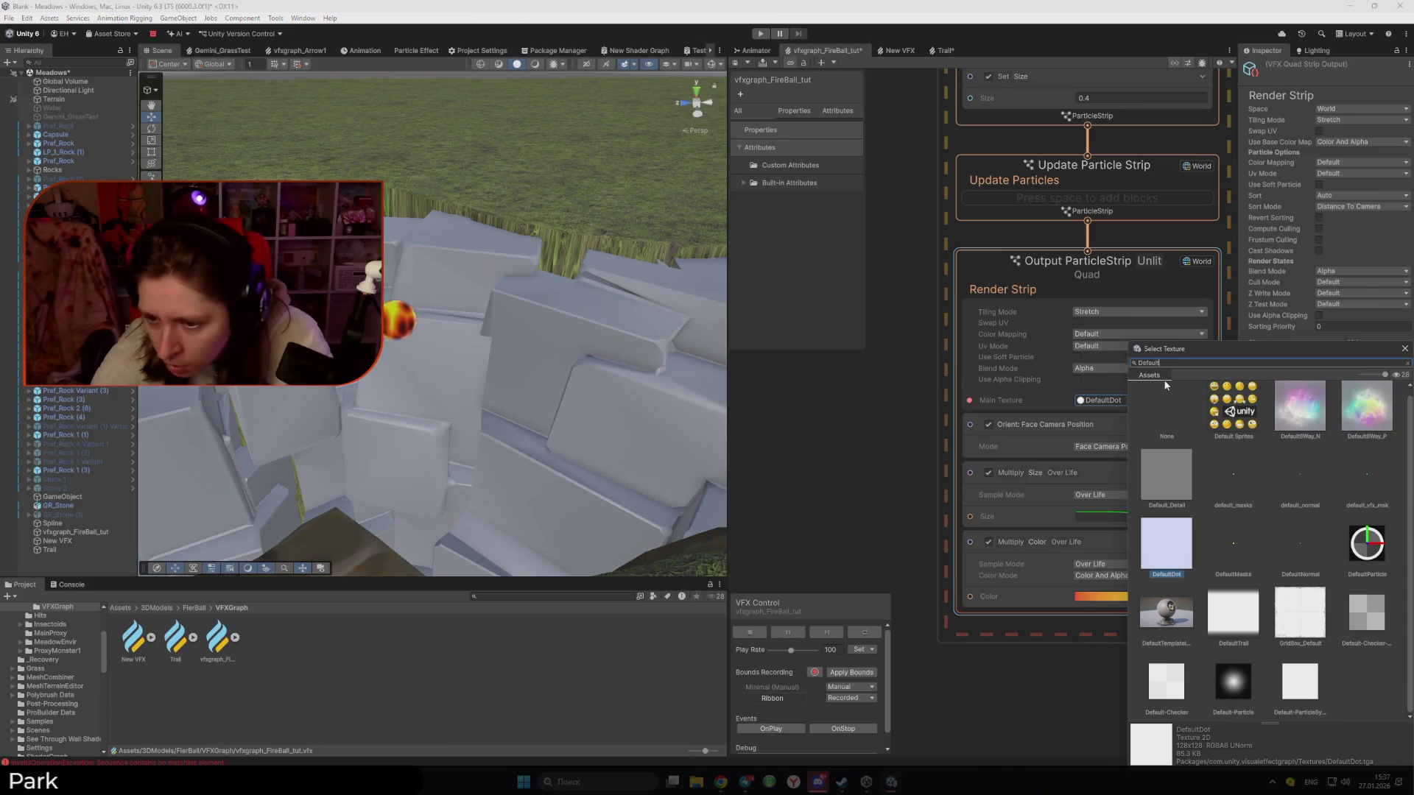
{"action": "double_click", "coordinate": [1239, 618]}
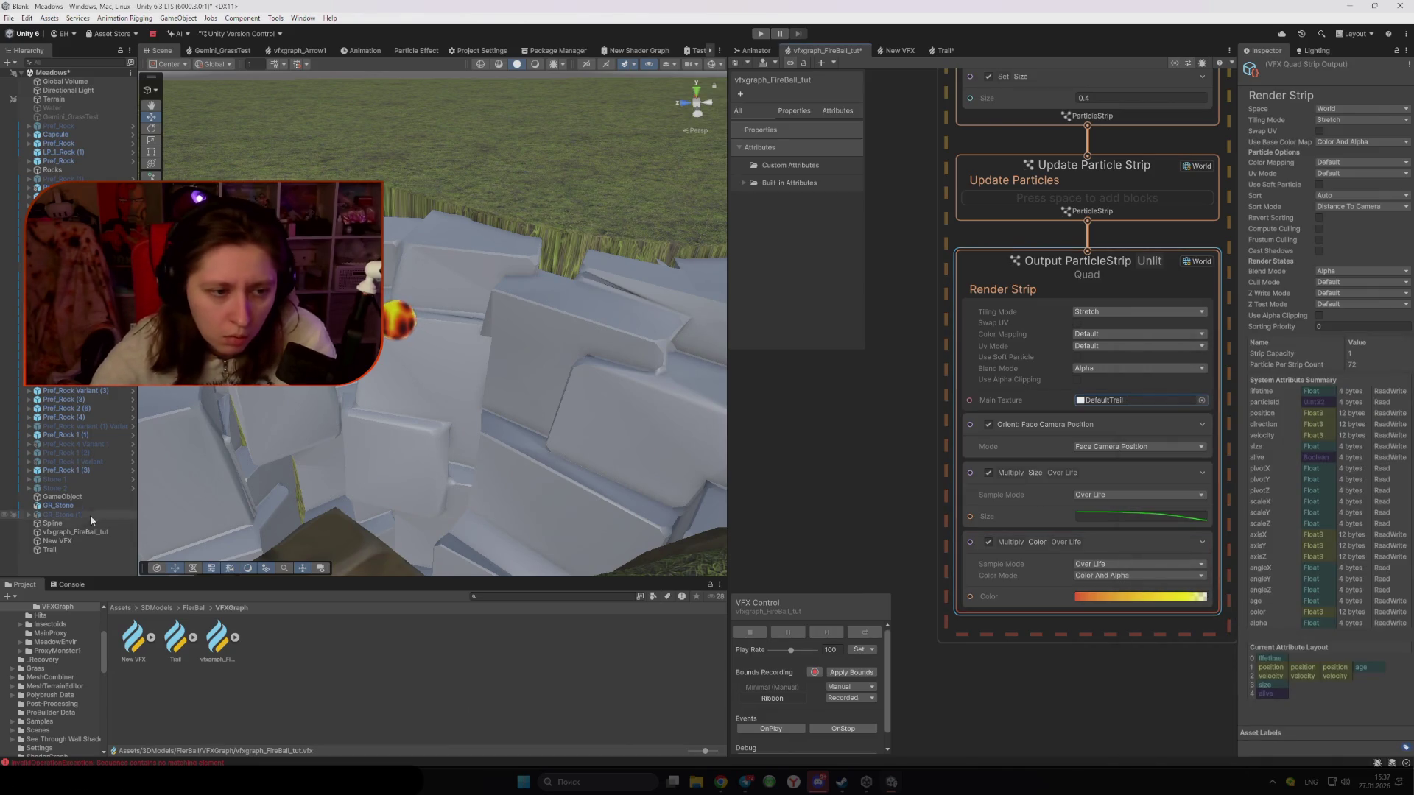
Drag the fireball to preview the DefaultTrail ribbon and bring up the size-over-life curve
{"action": "left_click", "coordinate": [78, 533]}
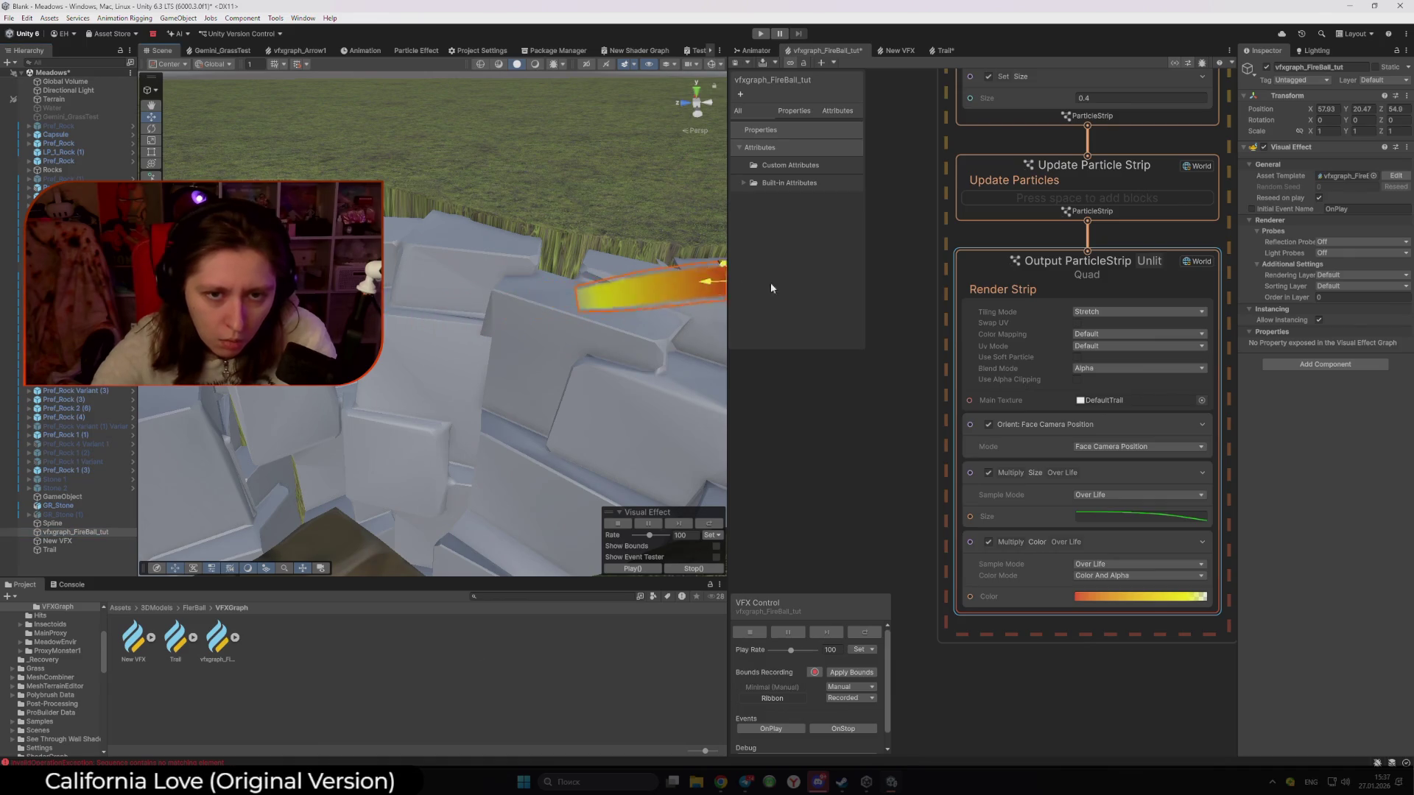
{"action": "left_click_drag", "start_coordinate": [545, 363], "coordinate": [346, 346]}
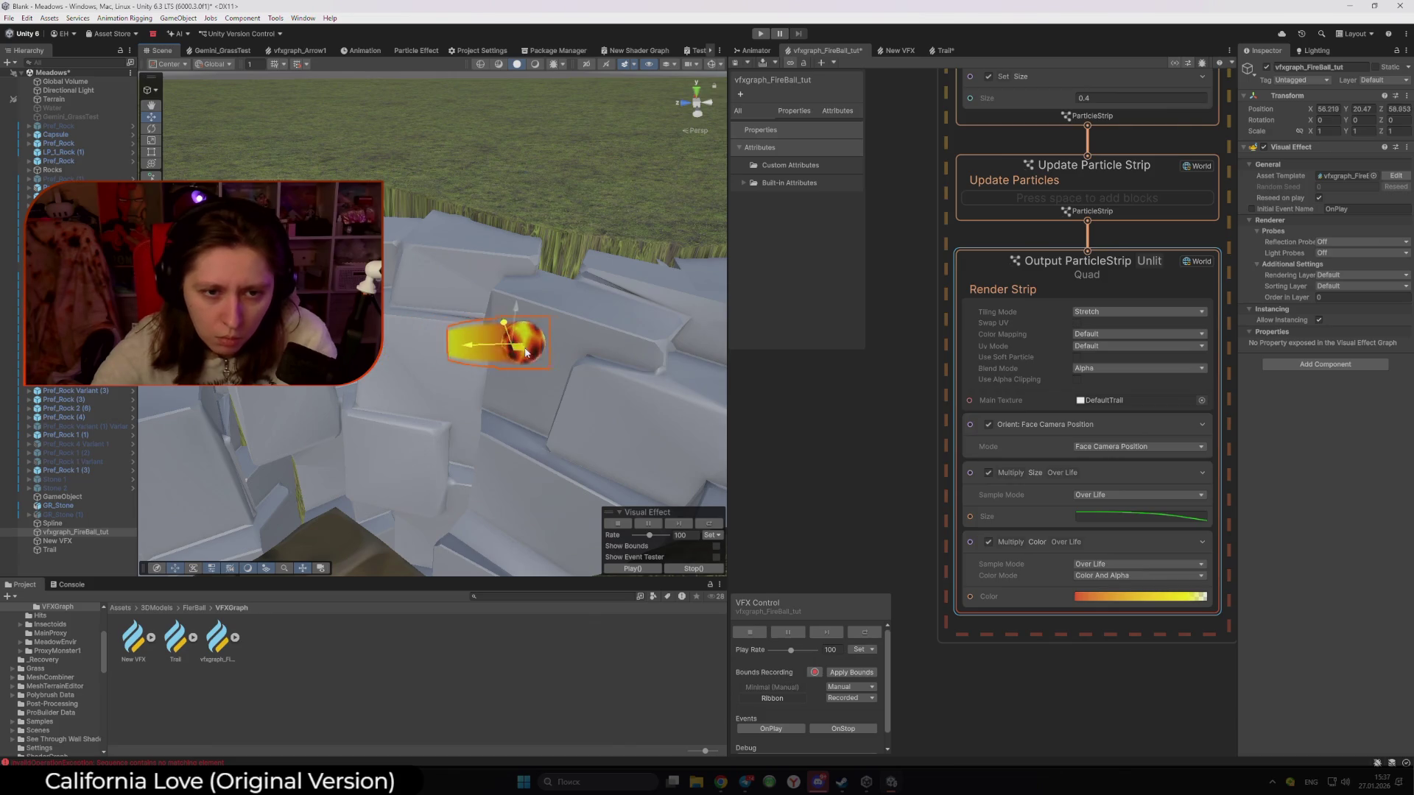
{"action": "left_click", "coordinate": [1168, 517]}
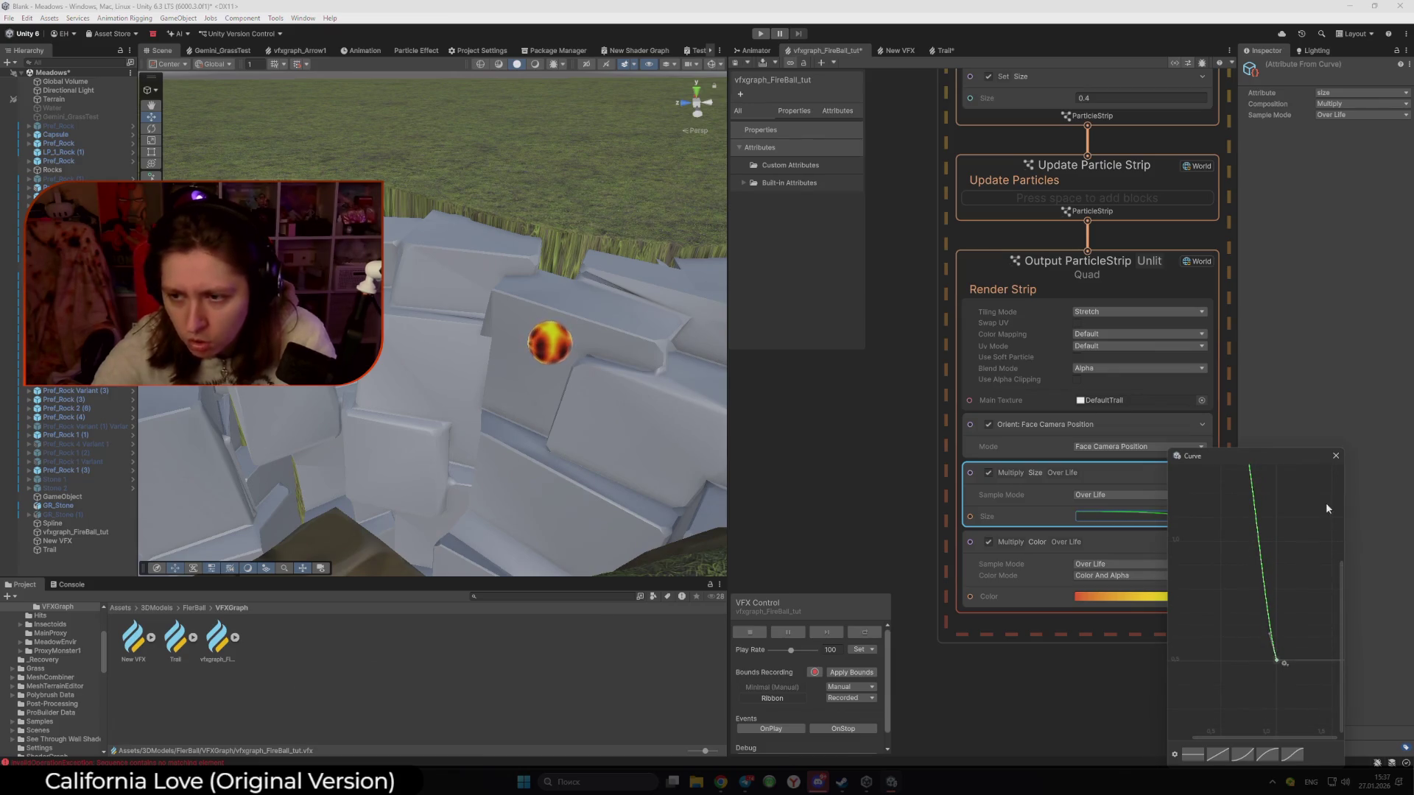
Close the curve editor and sweep the fireball across the scene to test the trail
{"action": "left_click", "coordinate": [1138, 475]}
{"action": "left_click", "coordinate": [549, 361]}
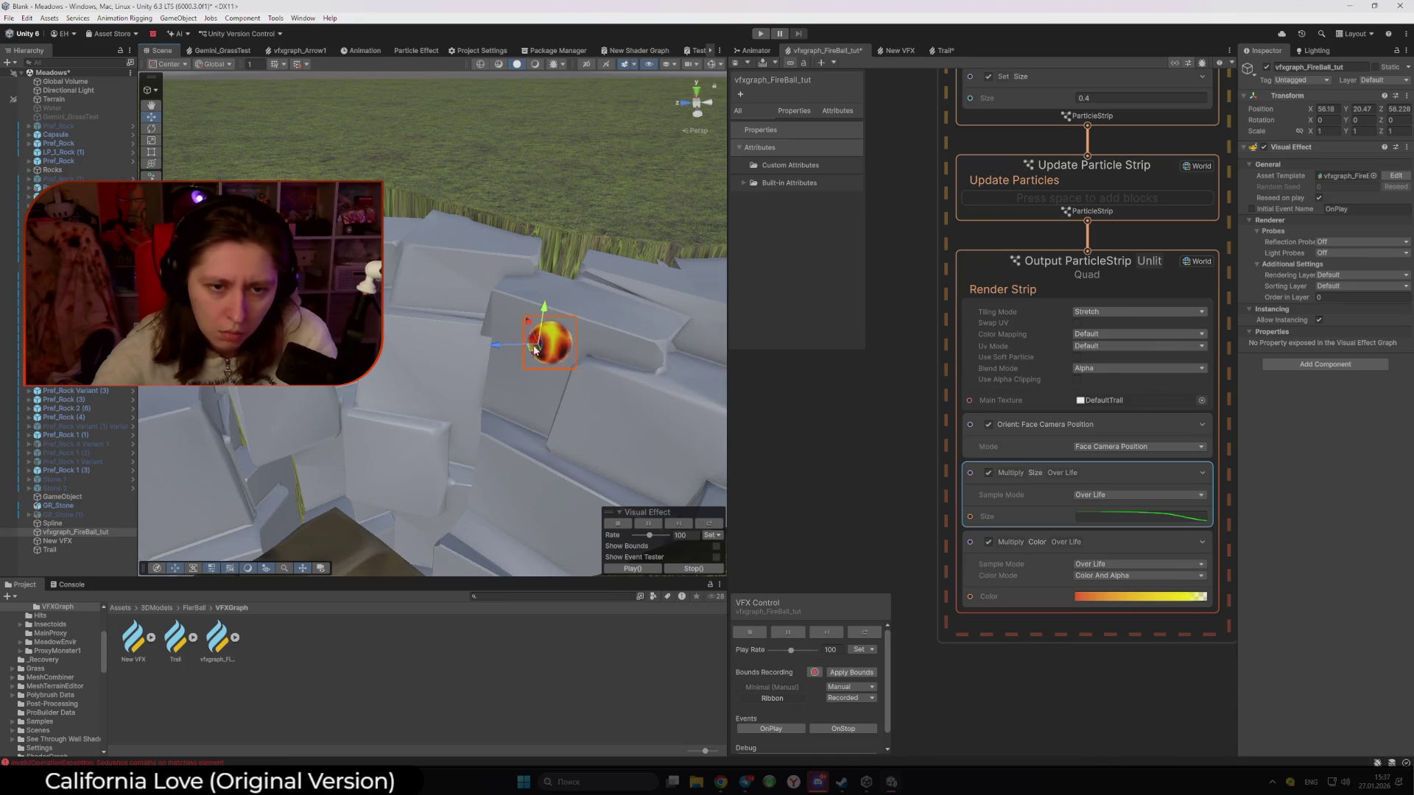
{"action": "mouse_move", "coordinate": [188, 424]}
{"action": "left_mouse_down"}
{"action": "mouse_move", "coordinate": [579, 246]}
{"action": "mouse_move", "coordinate": [396, 466]}
{"action": "mouse_move", "coordinate": [538, 240]}
{"action": "mouse_move", "coordinate": [542, 263]}
{"action": "mouse_move", "coordinate": [434, 346]}
{"action": "mouse_move", "coordinate": [655, 434]}
{"action": "mouse_move", "coordinate": [442, 442]}
{"action": "mouse_move", "coordinate": [372, 361]}
{"action": "mouse_move", "coordinate": [549, 342]}
{"action": "left_mouse_up"}
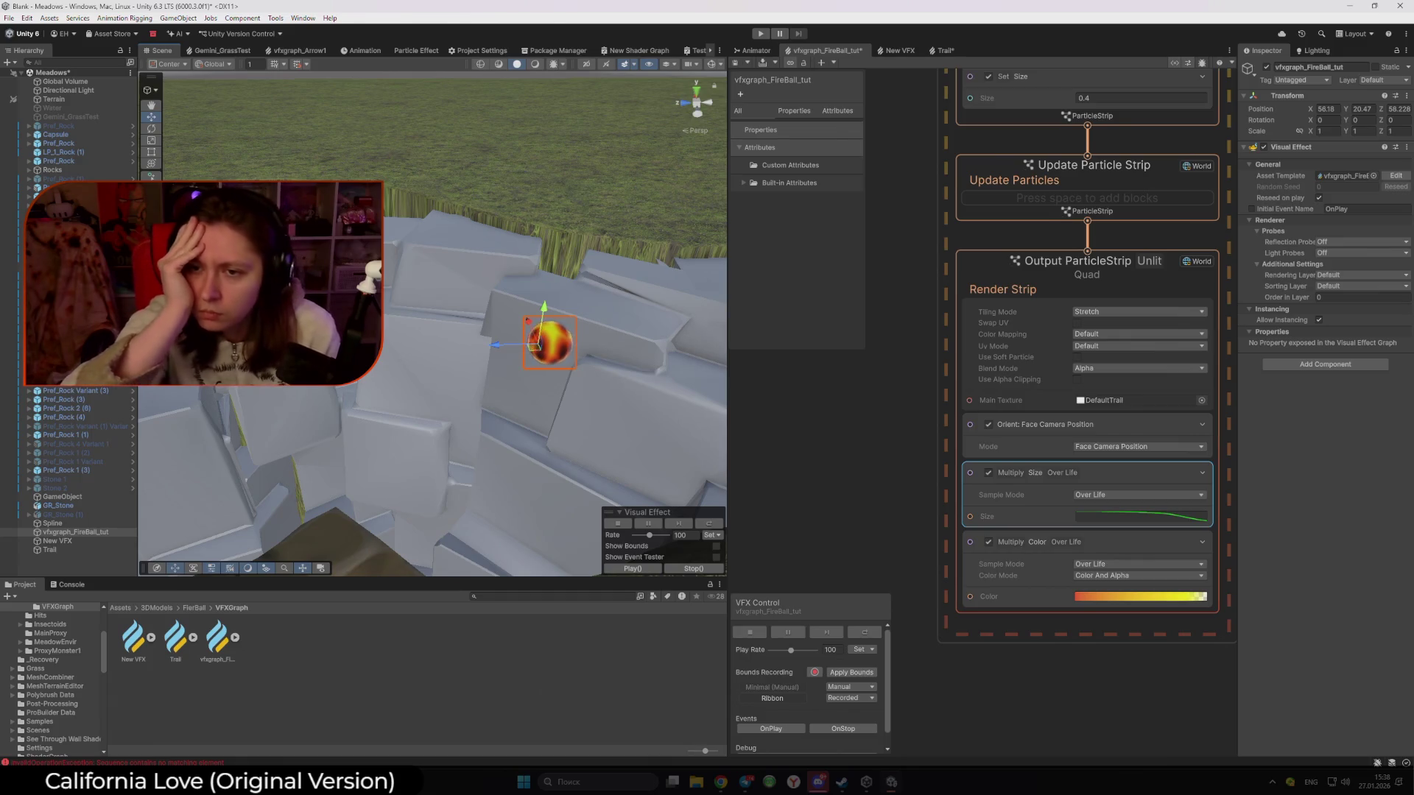
Set the Main Texture to FireBallTrail02 via a 'rail' search and preview the fireball's trail
{"action": "left_click", "coordinate": [1181, 399]}
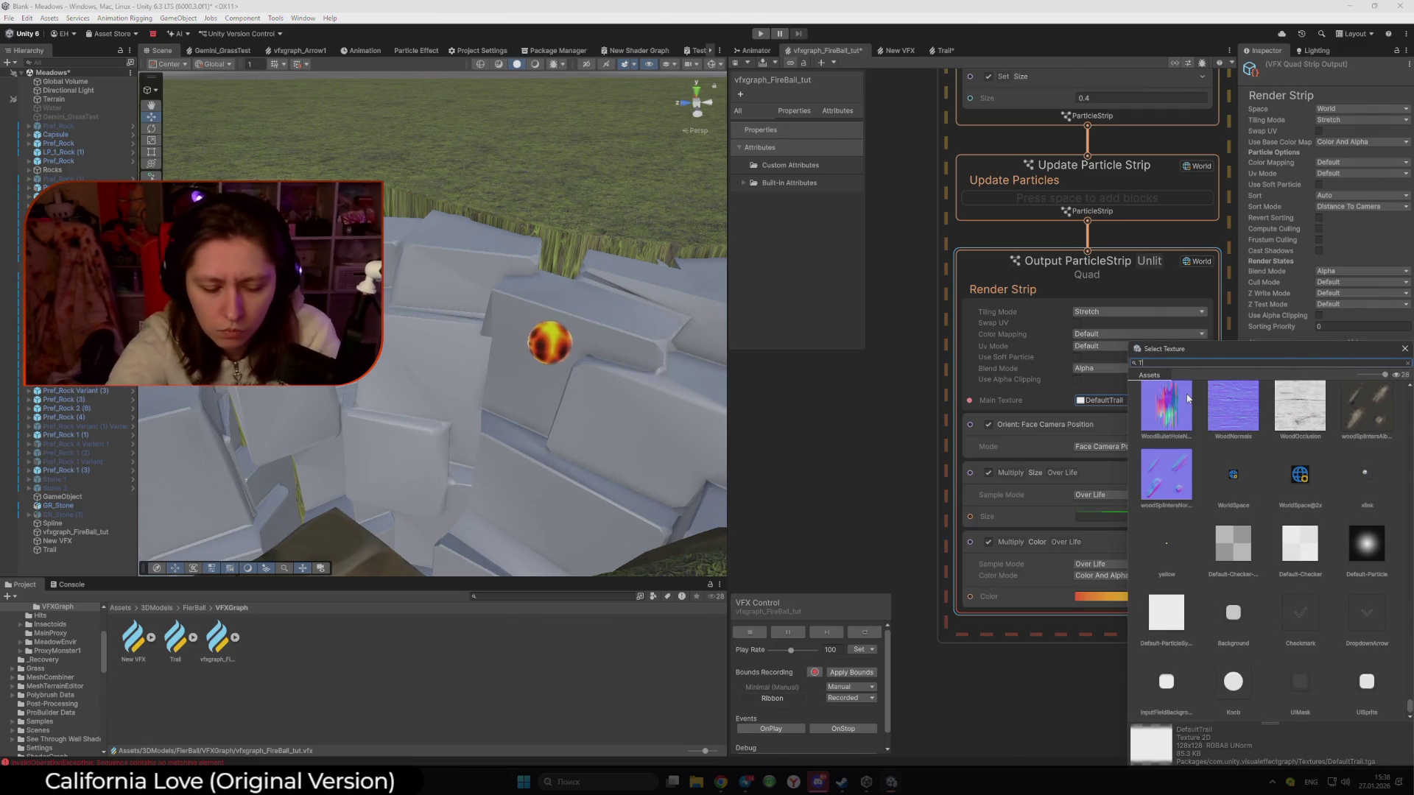
{"action": "type", "text": "rail"}
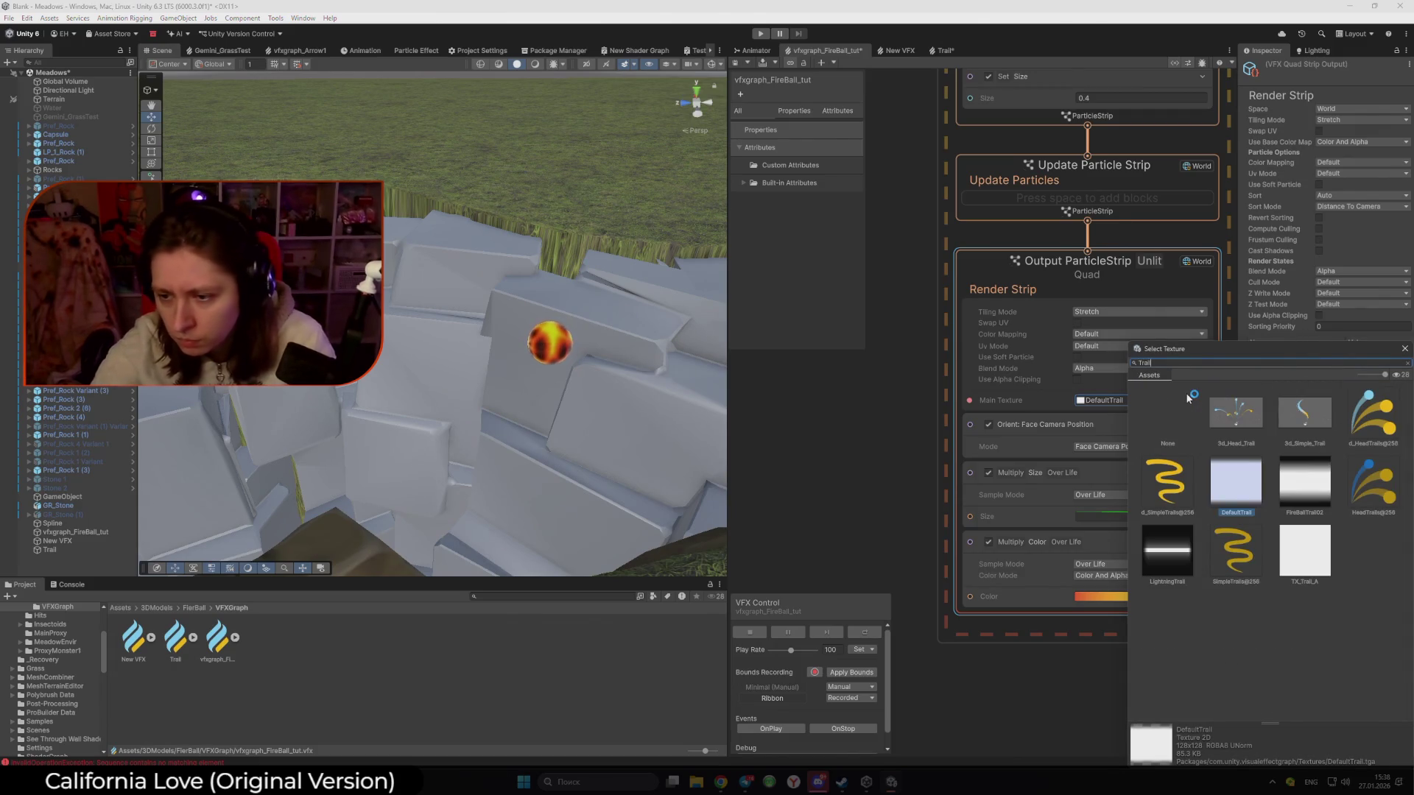
{"action": "double_click", "coordinate": [1305, 484]}
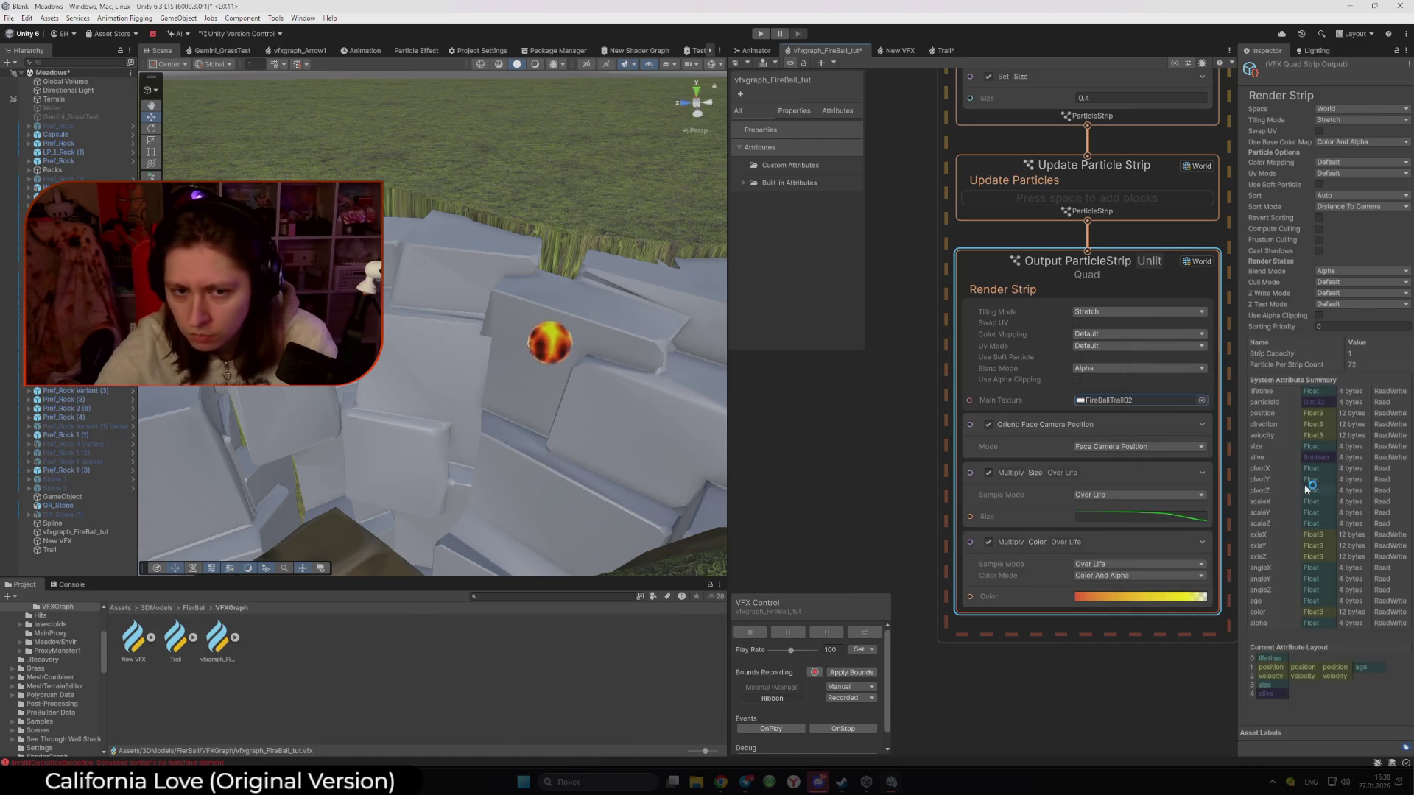
{"action": "left_click", "coordinate": [109, 531]}
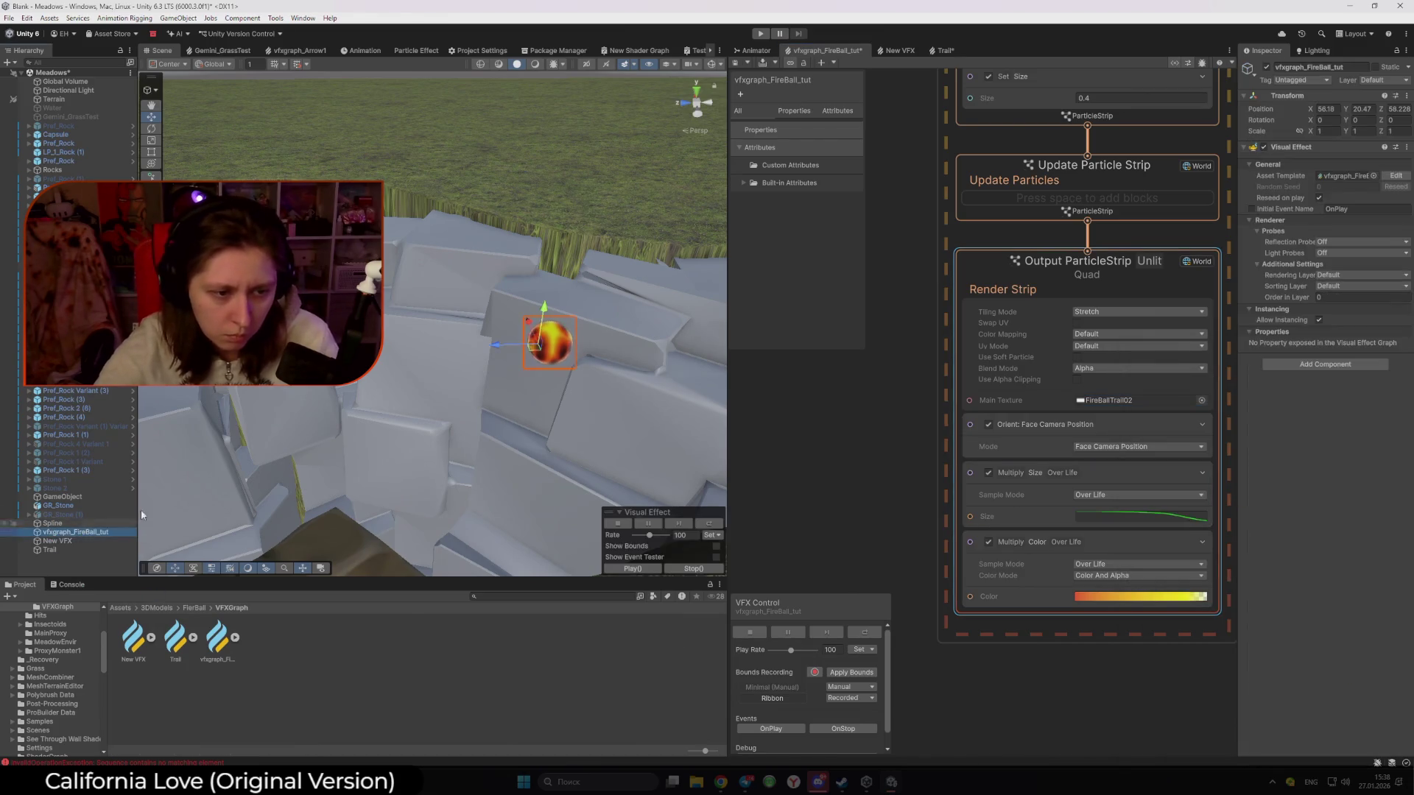
{"action": "mouse_move", "coordinate": [536, 345]}
{"action": "left_mouse_down"}
{"action": "mouse_move", "coordinate": [294, 346]}
{"action": "mouse_move", "coordinate": [545, 237]}
{"action": "mouse_move", "coordinate": [608, 315]}
{"action": "mouse_move", "coordinate": [397, 348]}
{"action": "mouse_move", "coordinate": [327, 389]}
{"action": "mouse_move", "coordinate": [641, 302]}
{"action": "mouse_move", "coordinate": [391, 346]}
{"action": "mouse_move", "coordinate": [464, 379]}
{"action": "mouse_move", "coordinate": [563, 253]}
{"action": "mouse_move", "coordinate": [590, 280]}
{"action": "mouse_move", "coordinate": [402, 379]}
{"action": "mouse_move", "coordinate": [214, 383]}
{"action": "left_mouse_up"}
Nudge the fireball and enter 3 in the trail's lifetime field
{"action": "mouse_move", "coordinate": [425, 327]}
{"action": "left_mouse_down"}
{"action": "mouse_move", "coordinate": [460, 327]}
{"action": "mouse_move", "coordinate": [446, 347]}
{"action": "mouse_move", "coordinate": [464, 333]}
{"action": "left_mouse_up"}
{"action": "scroll", "coordinate": [912, 390], "scroll_direction": "down", "scroll_amount": 3}
{"action": "left_click", "coordinate": [1054, 230]}
{"action": "type", "text": "3"}
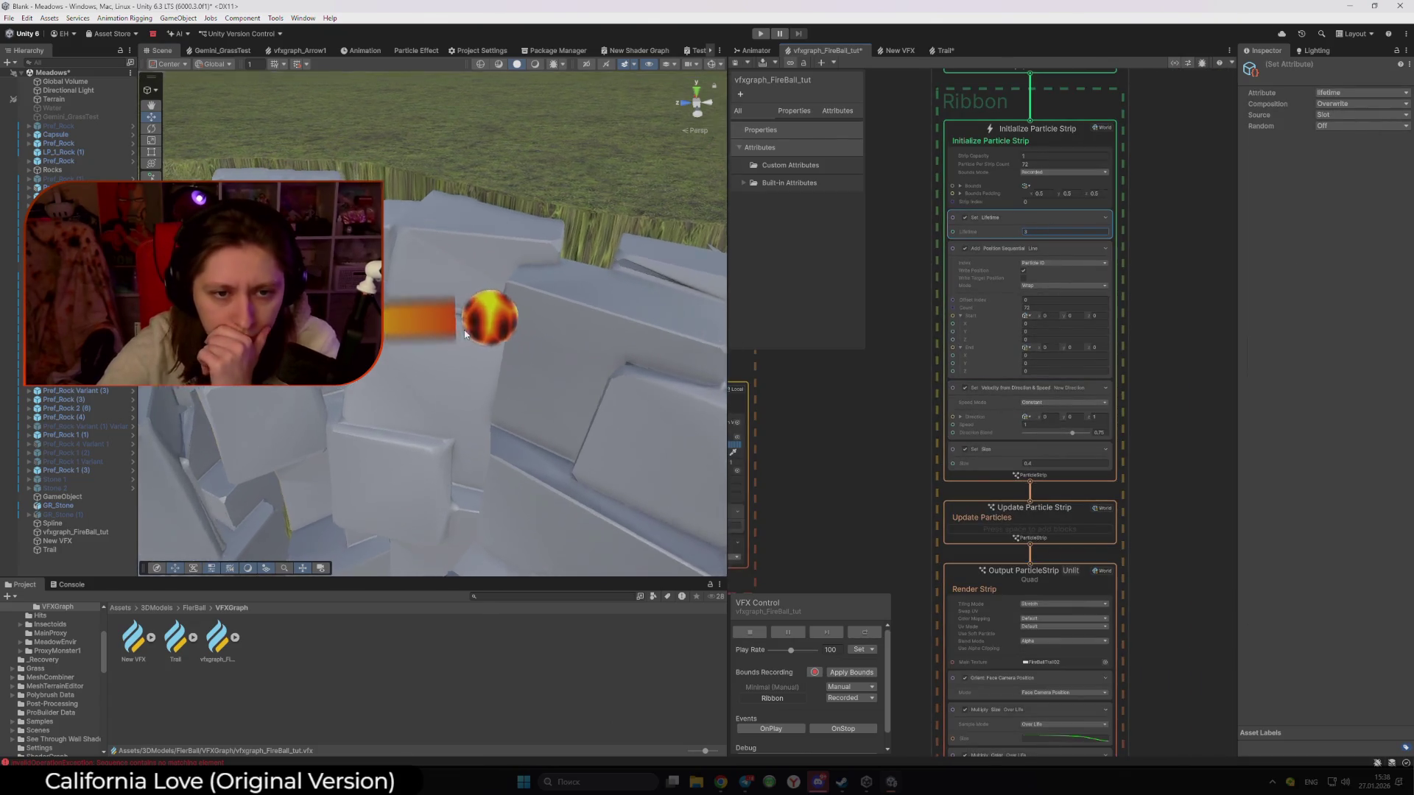
Pan the graph to the Initialize Particle Strip block and set the ribbon's Size to 0.45
{"action": "scroll", "coordinate": [464, 333], "scroll_direction": "up", "scroll_amount": 1}
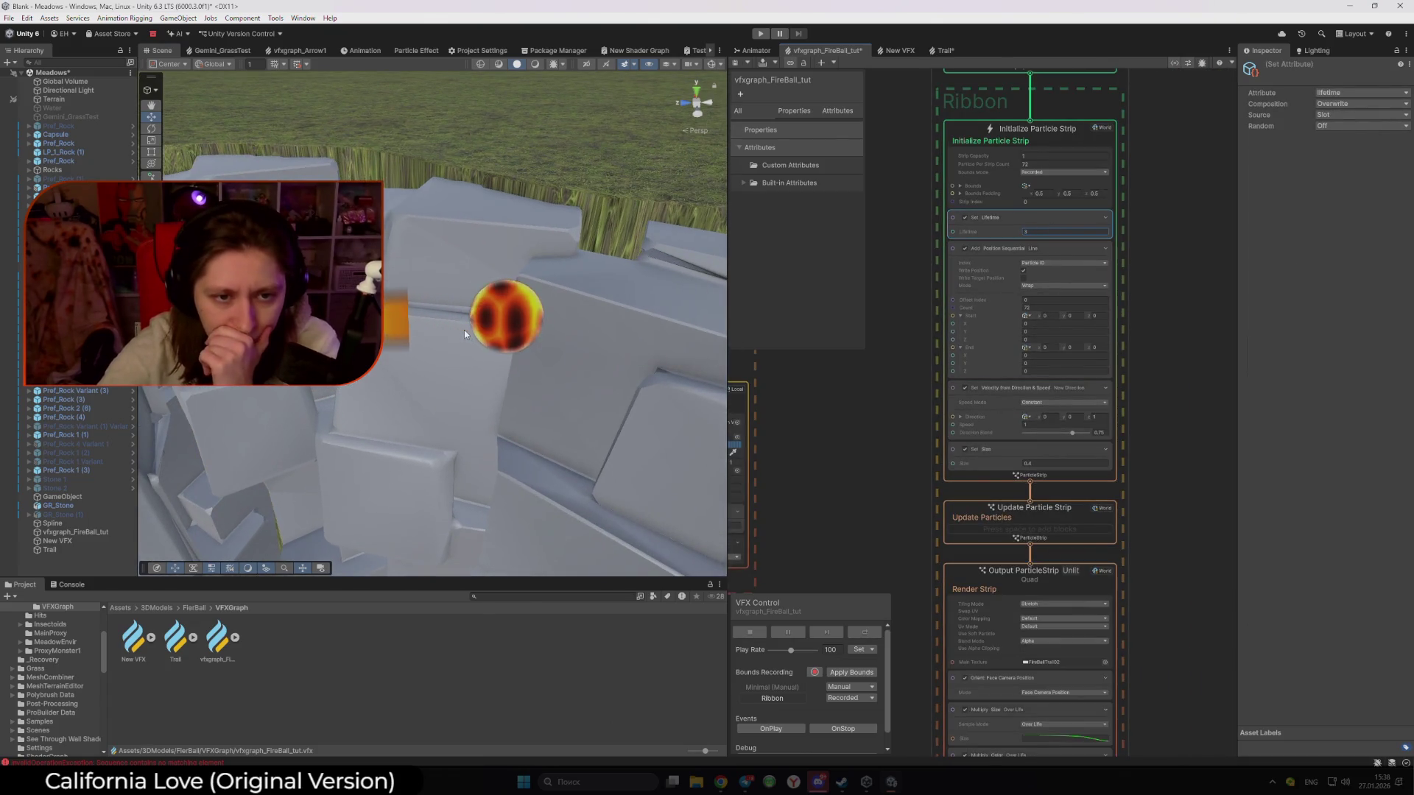
{"action": "left_click", "coordinate": [888, 462]}
{"action": "left_click_drag", "start_coordinate": [881, 453], "coordinate": [847, 444]}
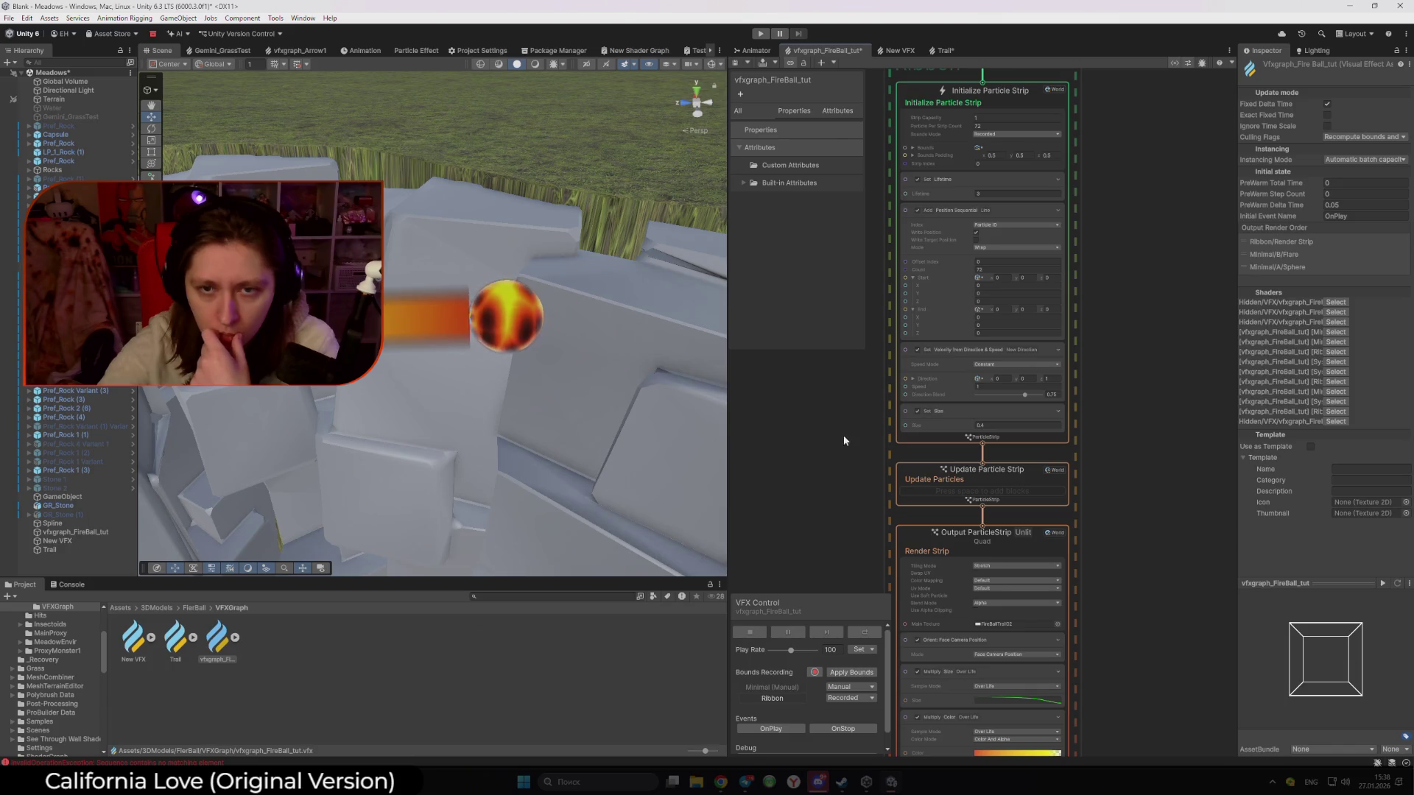
{"action": "left_click_drag", "start_coordinate": [852, 470], "coordinate": [855, 466]}
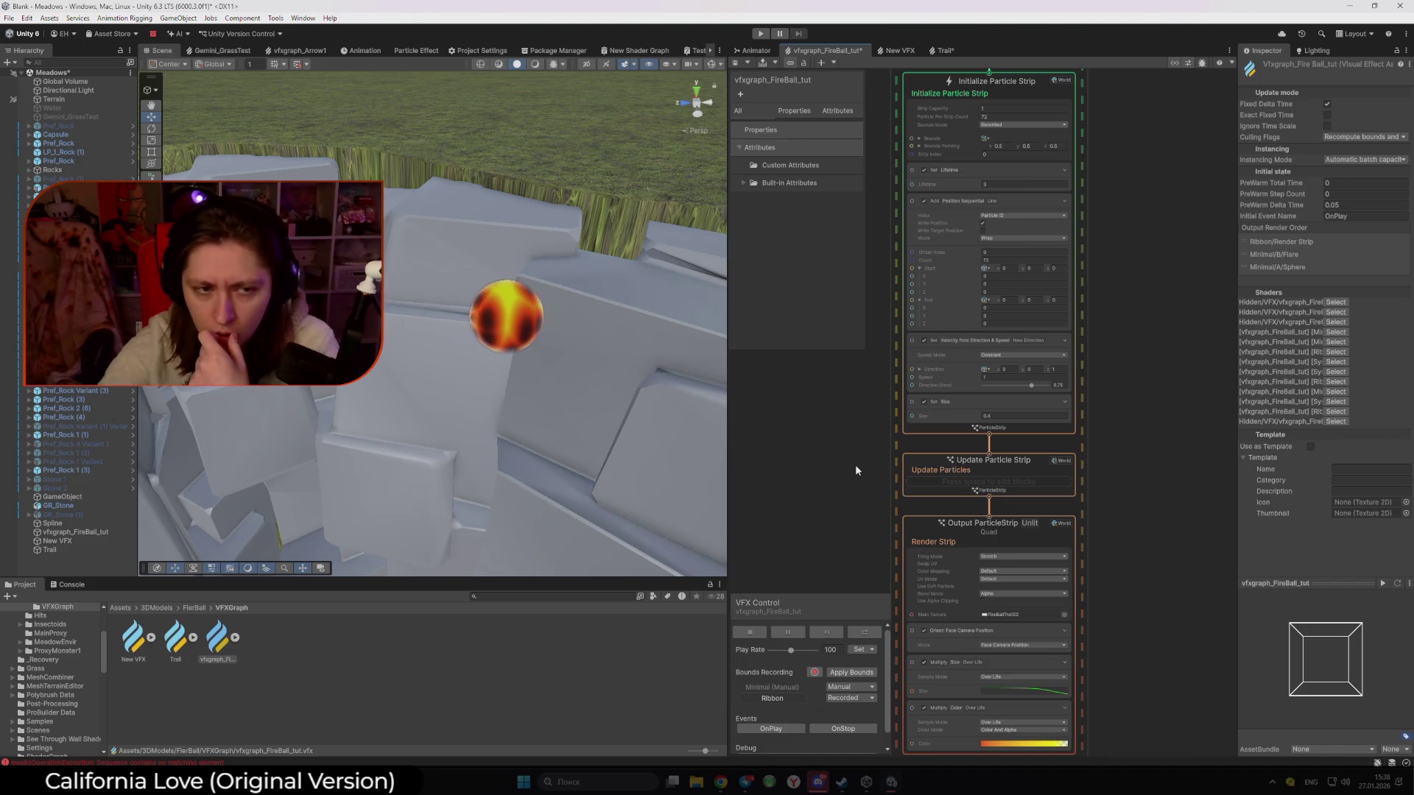
{"action": "left_click_drag", "start_coordinate": [855, 465], "coordinate": [886, 361]}
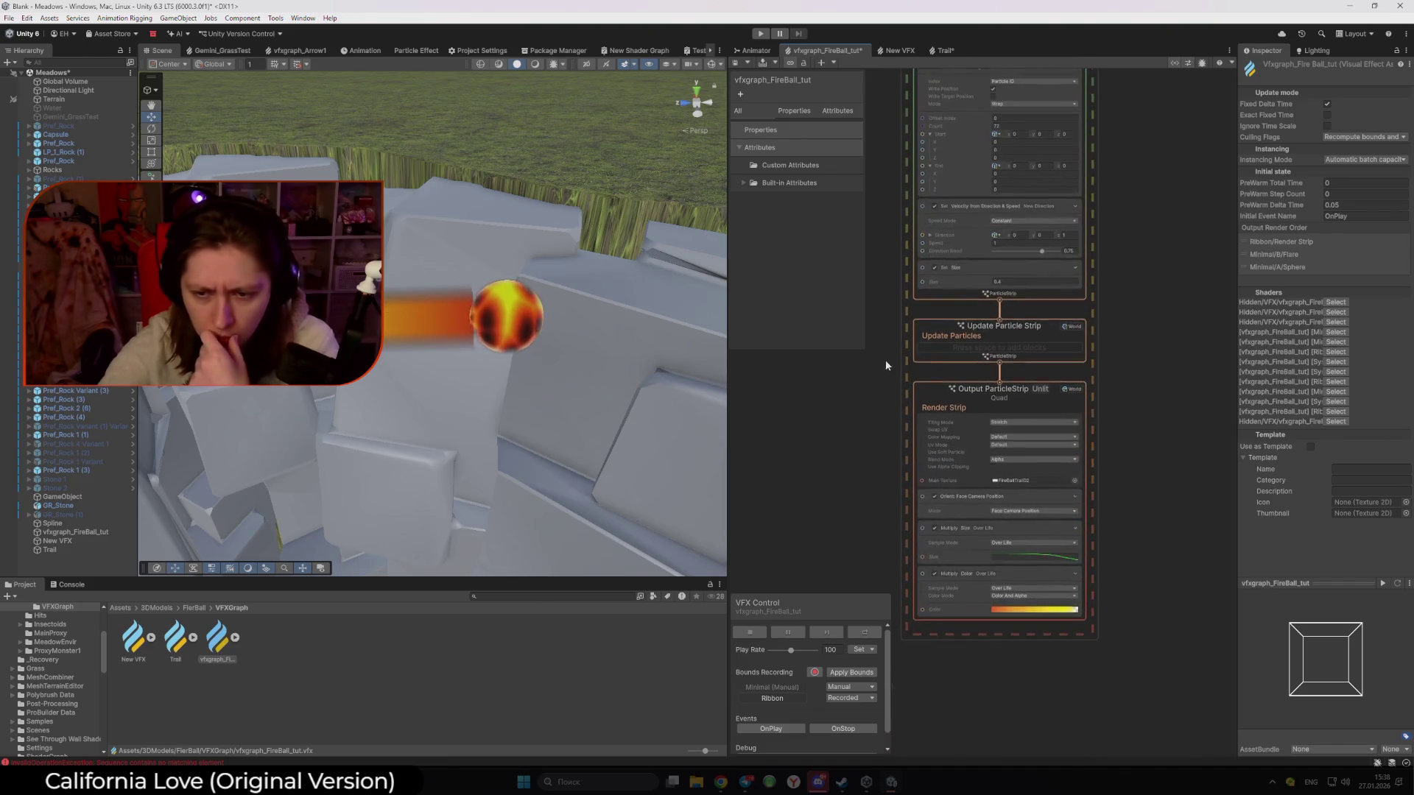
{"action": "left_click_drag", "start_coordinate": [896, 303], "coordinate": [909, 577]}
{"action": "scroll", "coordinate": [909, 577], "scroll_direction": "up", "scroll_amount": 1}
{"action": "left_click", "coordinate": [1031, 586]}
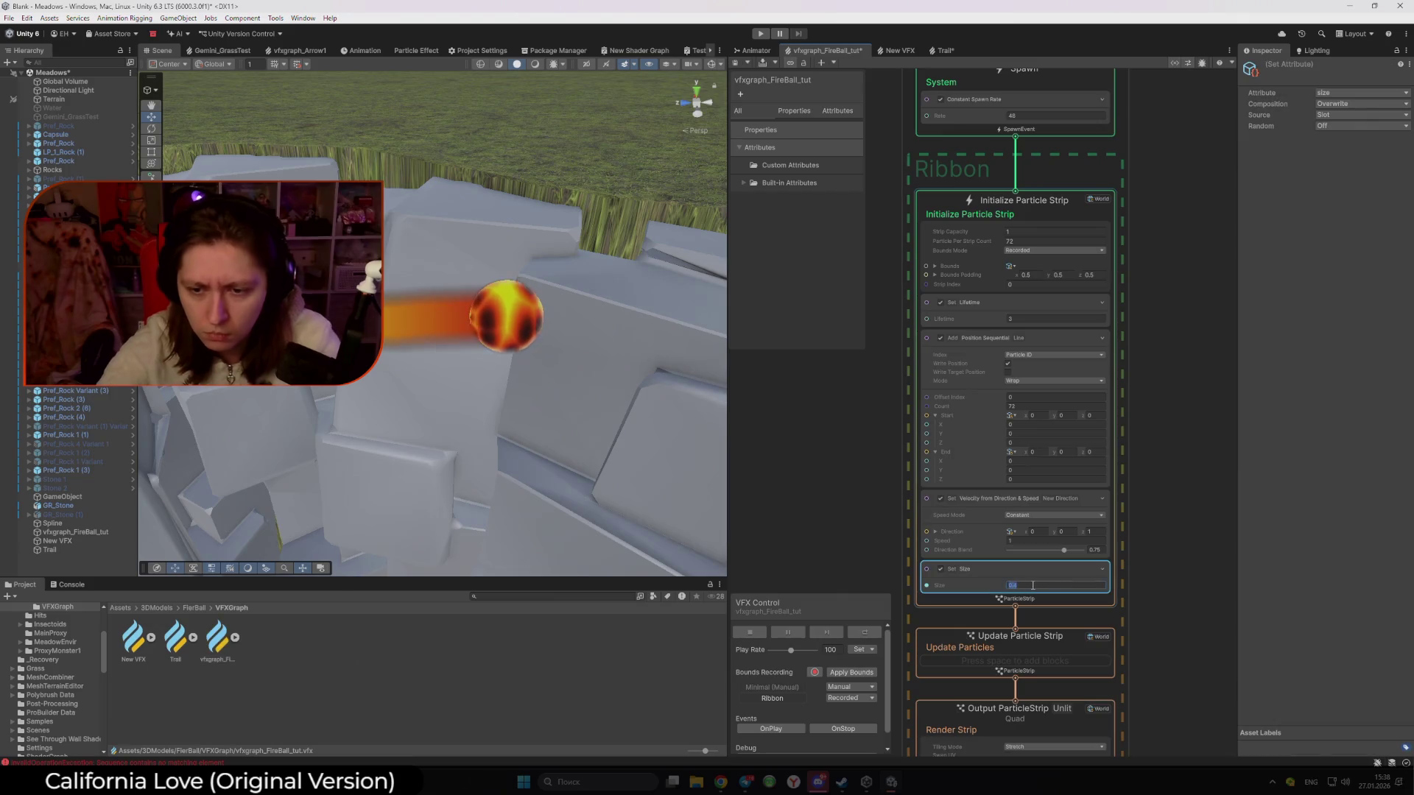
{"action": "scroll", "coordinate": [1038, 586], "scroll_direction": "up", "scroll_amount": 1}
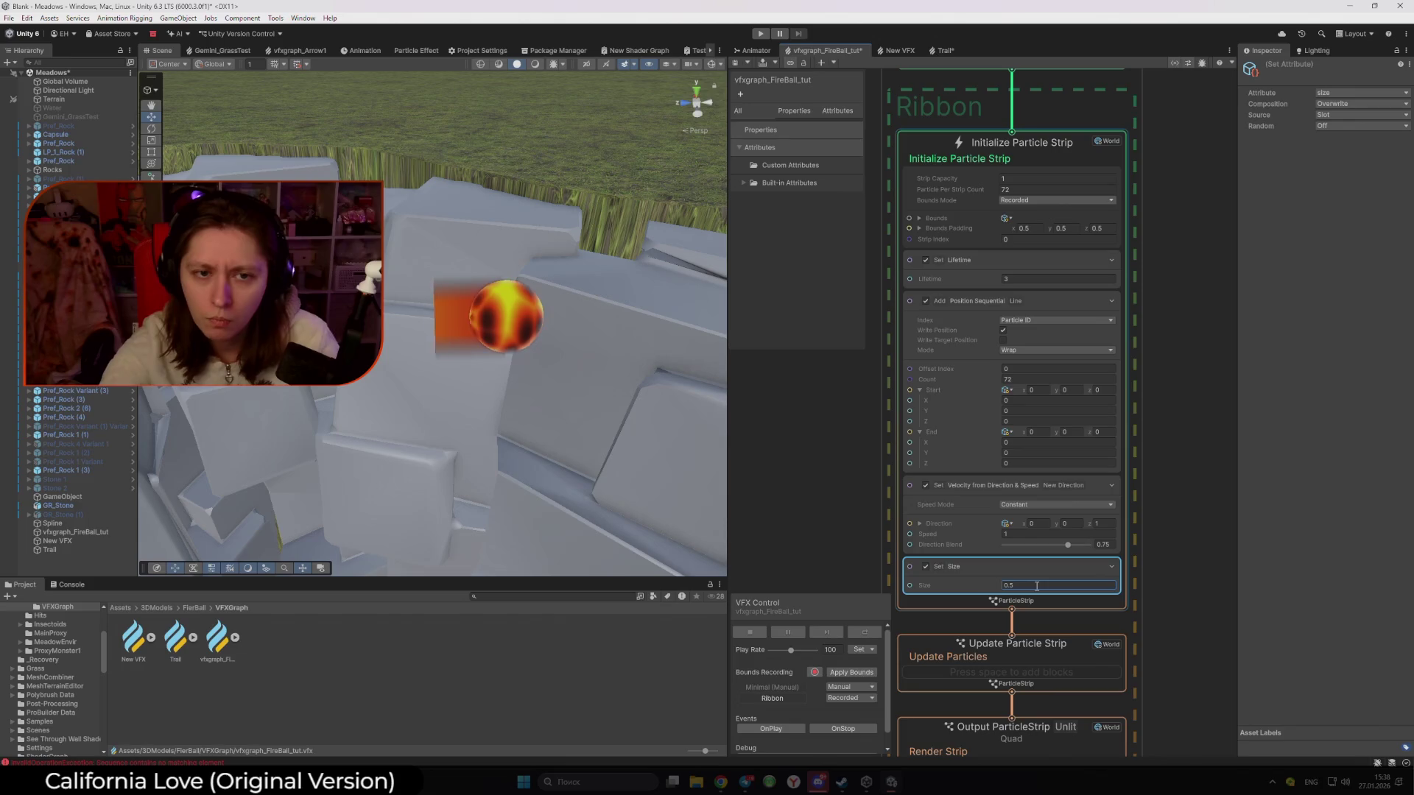
{"action": "type", "text": "0.4"}
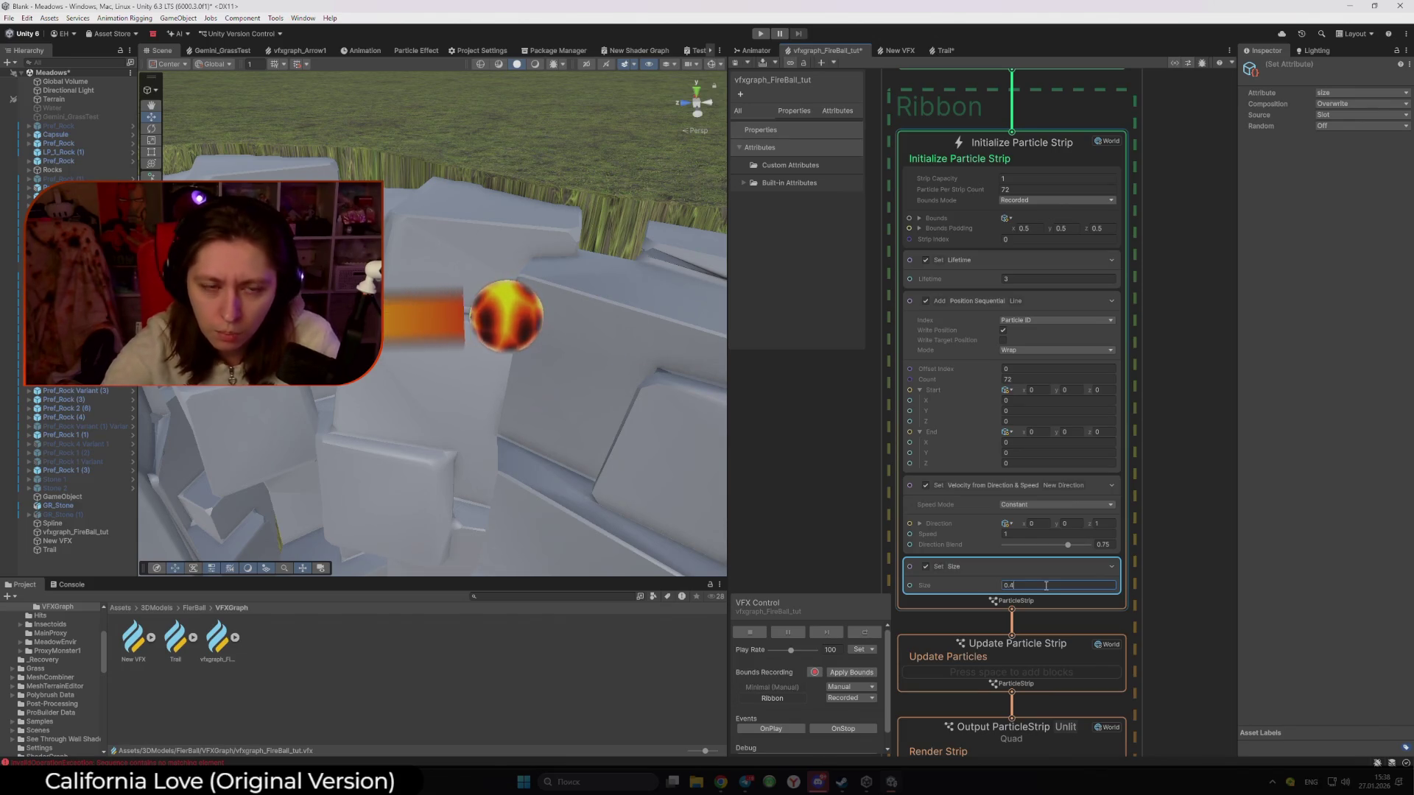
{"action": "type", "text": "5"}
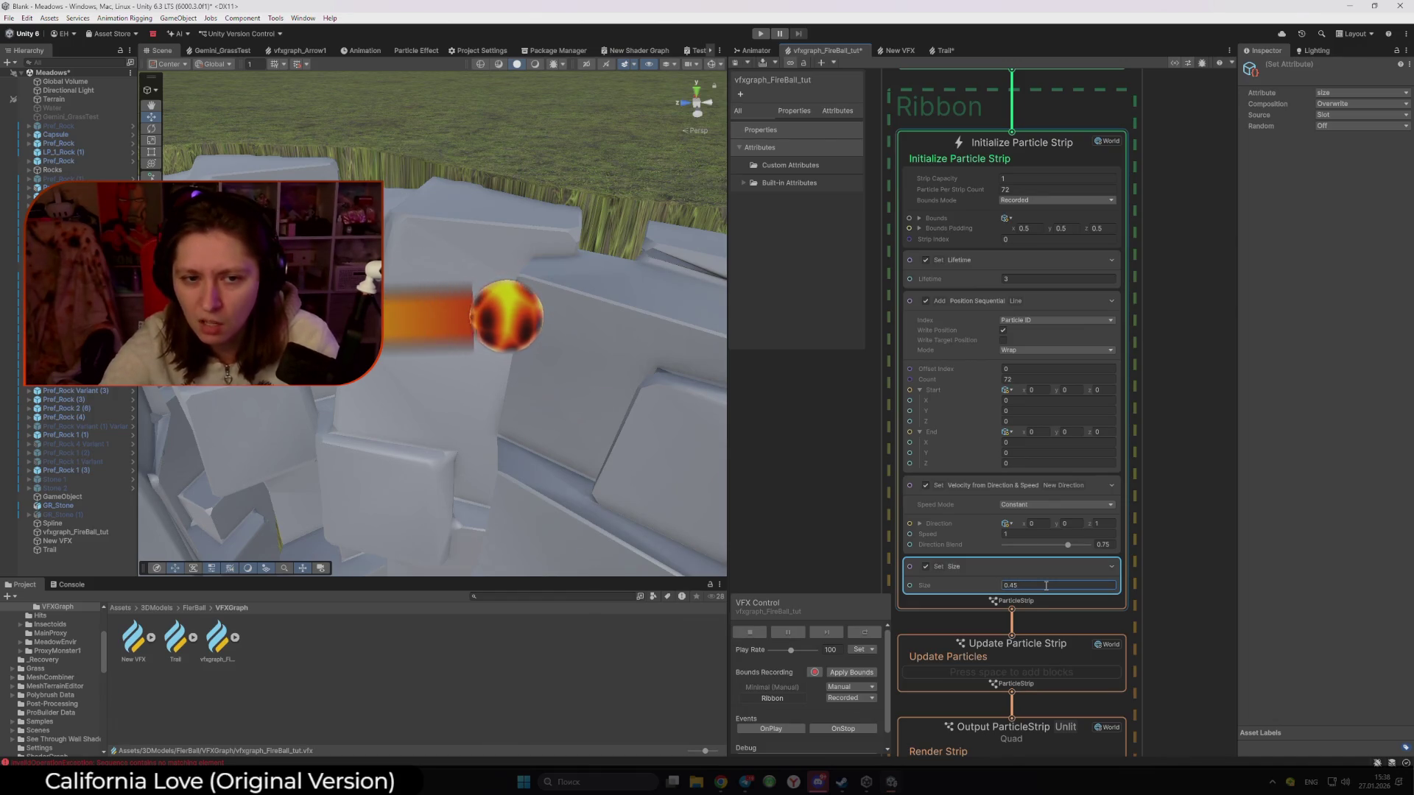
Set the ribbon's Lifetime to 0.3
{"action": "left_click", "coordinate": [1132, 405]}
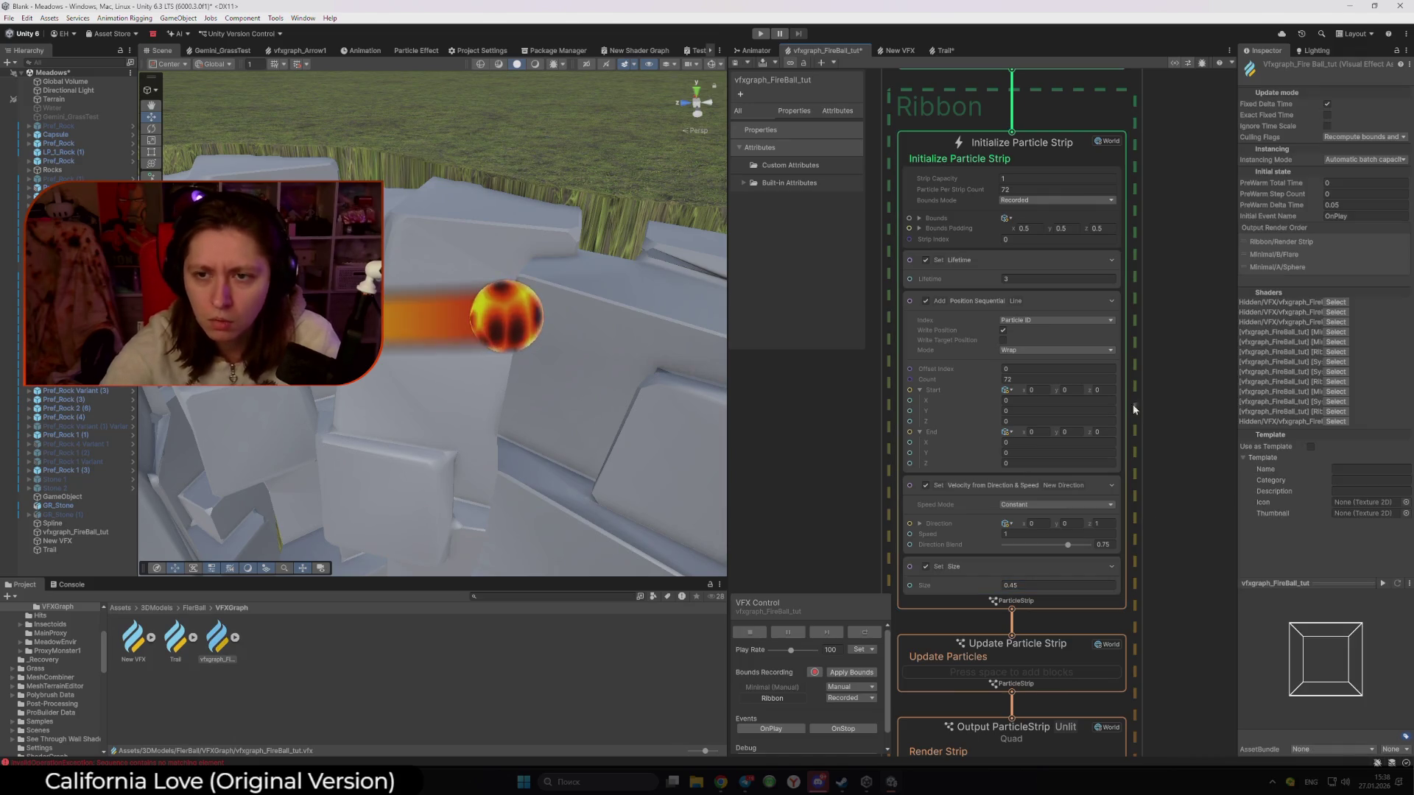
{"action": "double_click", "coordinate": [1016, 278]}
{"action": "type", "text": "0.8"}
{"action": "key", "text": "BackSpace"}
{"action": "type", "text": "3"}
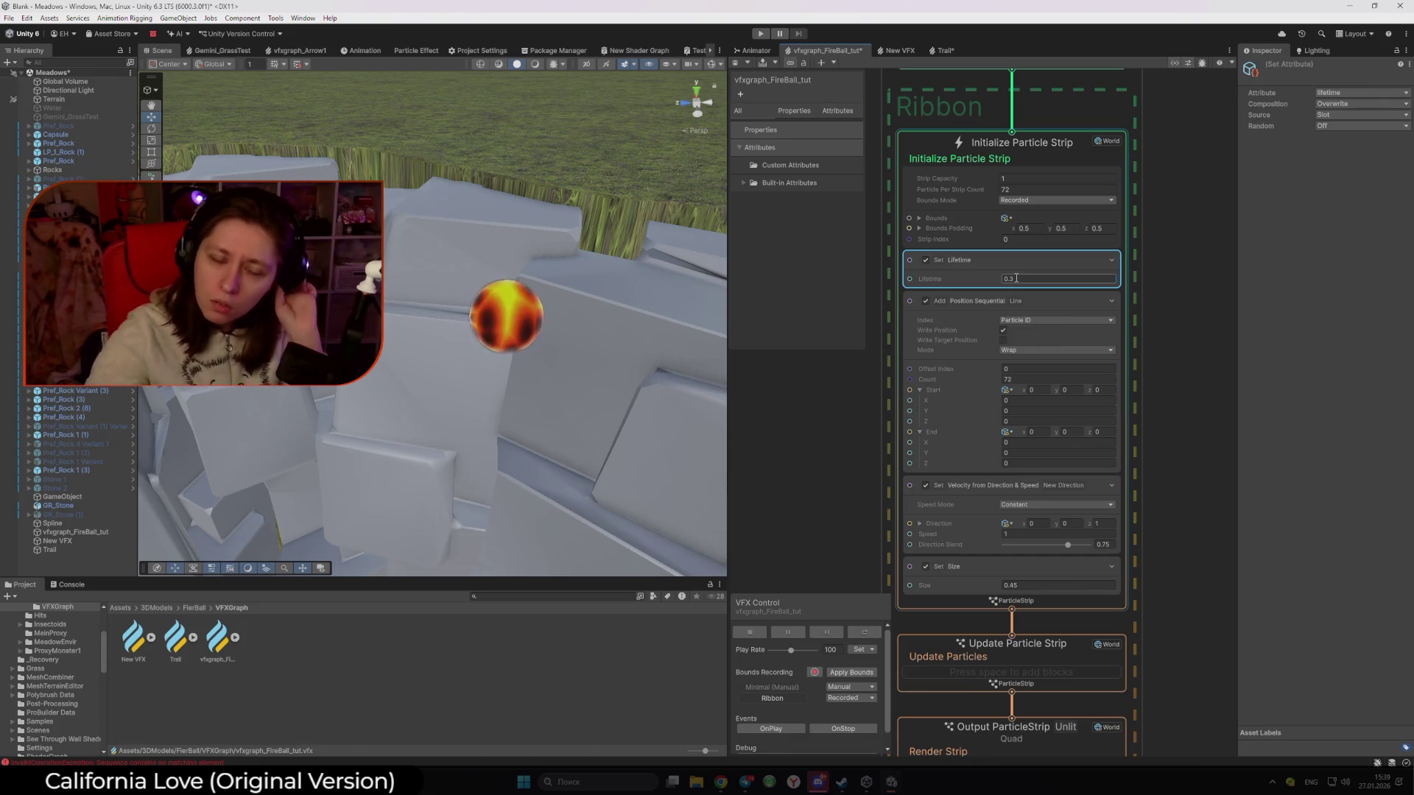
Select the fireball and move it around the rocks to test the shorter trail
{"action": "scroll", "coordinate": [485, 331], "scroll_direction": "down", "scroll_amount": 2}
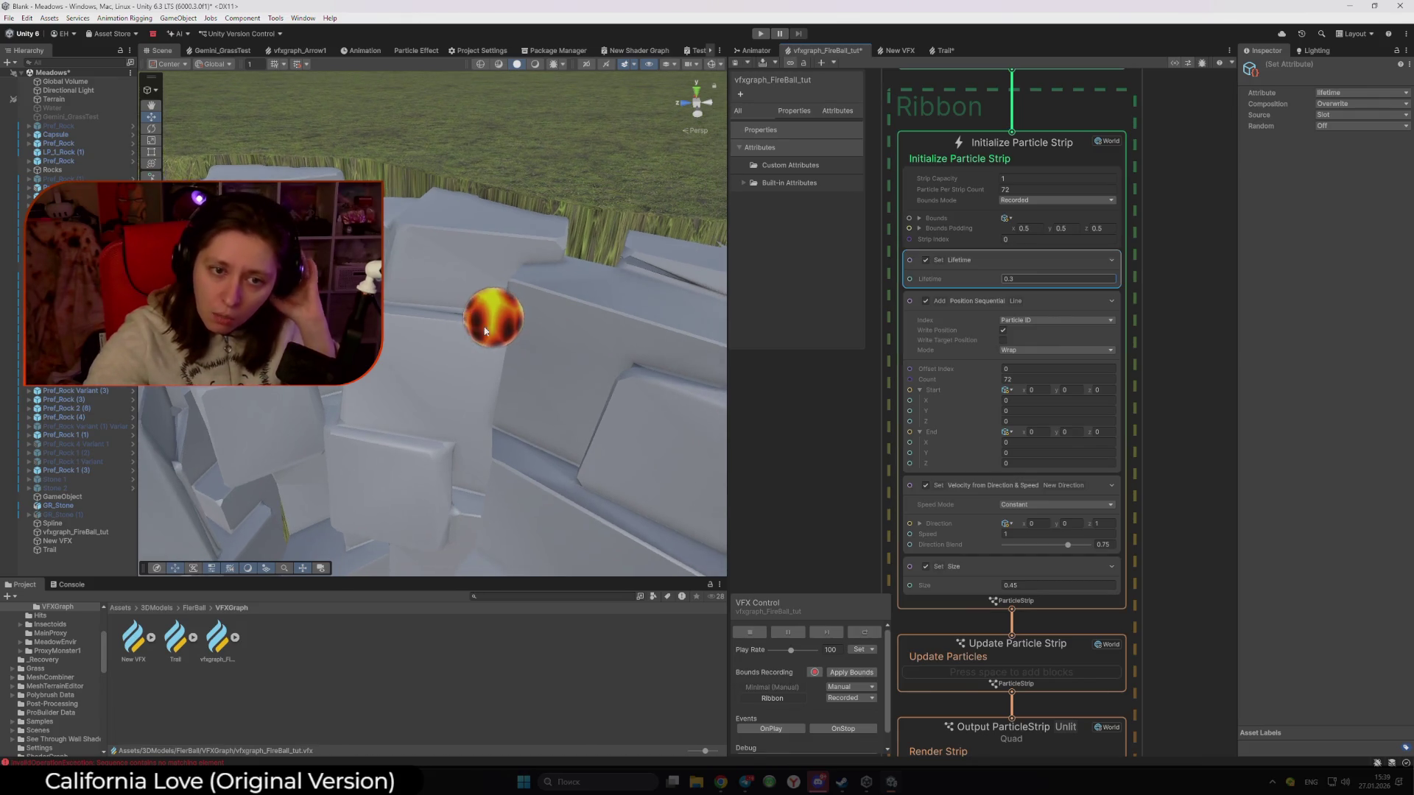
{"action": "left_click", "coordinate": [486, 331]}
{"action": "mouse_move", "coordinate": [498, 321]}
{"action": "left_mouse_down"}
{"action": "mouse_move", "coordinate": [685, 291]}
{"action": "mouse_move", "coordinate": [486, 335]}
{"action": "mouse_move", "coordinate": [361, 406]}
{"action": "mouse_move", "coordinate": [683, 293]}
{"action": "mouse_move", "coordinate": [229, 406]}
{"action": "mouse_move", "coordinate": [442, 201]}
{"action": "mouse_move", "coordinate": [599, 142]}
{"action": "mouse_move", "coordinate": [372, 298]}
{"action": "mouse_move", "coordinate": [584, 157]}
{"action": "mouse_move", "coordinate": [398, 254]}
{"action": "mouse_move", "coordinate": [390, 400]}
{"action": "mouse_move", "coordinate": [475, 354]}
{"action": "mouse_move", "coordinate": [589, 104]}
{"action": "mouse_move", "coordinate": [457, 270]}
{"action": "mouse_move", "coordinate": [536, 376]}
{"action": "mouse_move", "coordinate": [668, 133]}
{"action": "left_mouse_up"}
{"action": "mouse_move", "coordinate": [505, 267]}
{"action": "left_mouse_down"}
{"action": "mouse_move", "coordinate": [368, 295]}
{"action": "mouse_move", "coordinate": [494, 96]}
{"action": "mouse_move", "coordinate": [344, 397]}
{"action": "mouse_move", "coordinate": [421, 399]}
{"action": "mouse_move", "coordinate": [460, 317]}
{"action": "mouse_move", "coordinate": [479, 435]}
{"action": "mouse_move", "coordinate": [399, 399]}
{"action": "mouse_move", "coordinate": [452, 375]}
{"action": "left_mouse_up"}
{"action": "scroll", "coordinate": [1019, 529], "scroll_direction": "down", "scroll_amount": 3}
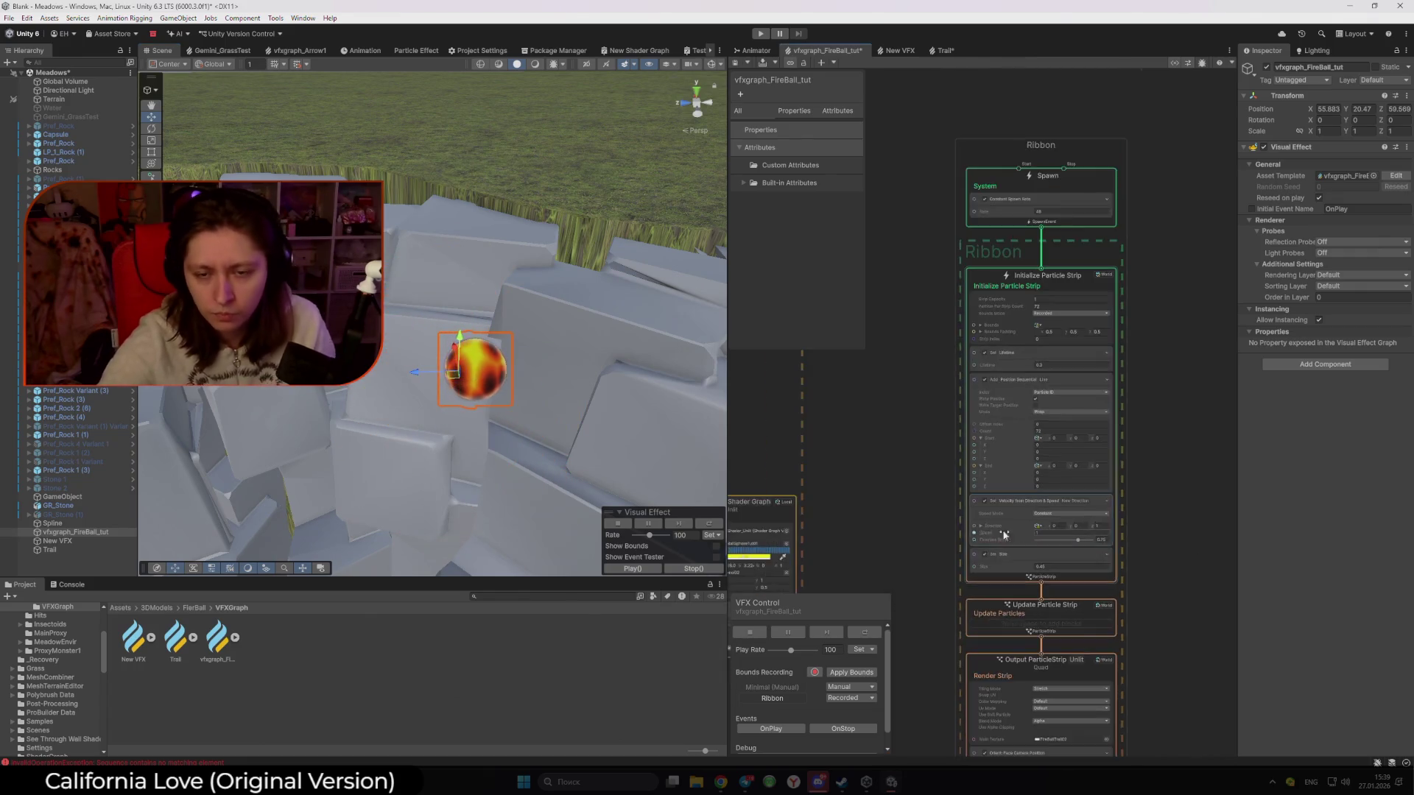
Browse the Project panel to Assets/3DModels/FierBall and select the FireBallTrailTut 1 material
{"action": "left_click", "coordinate": [292, 690]}
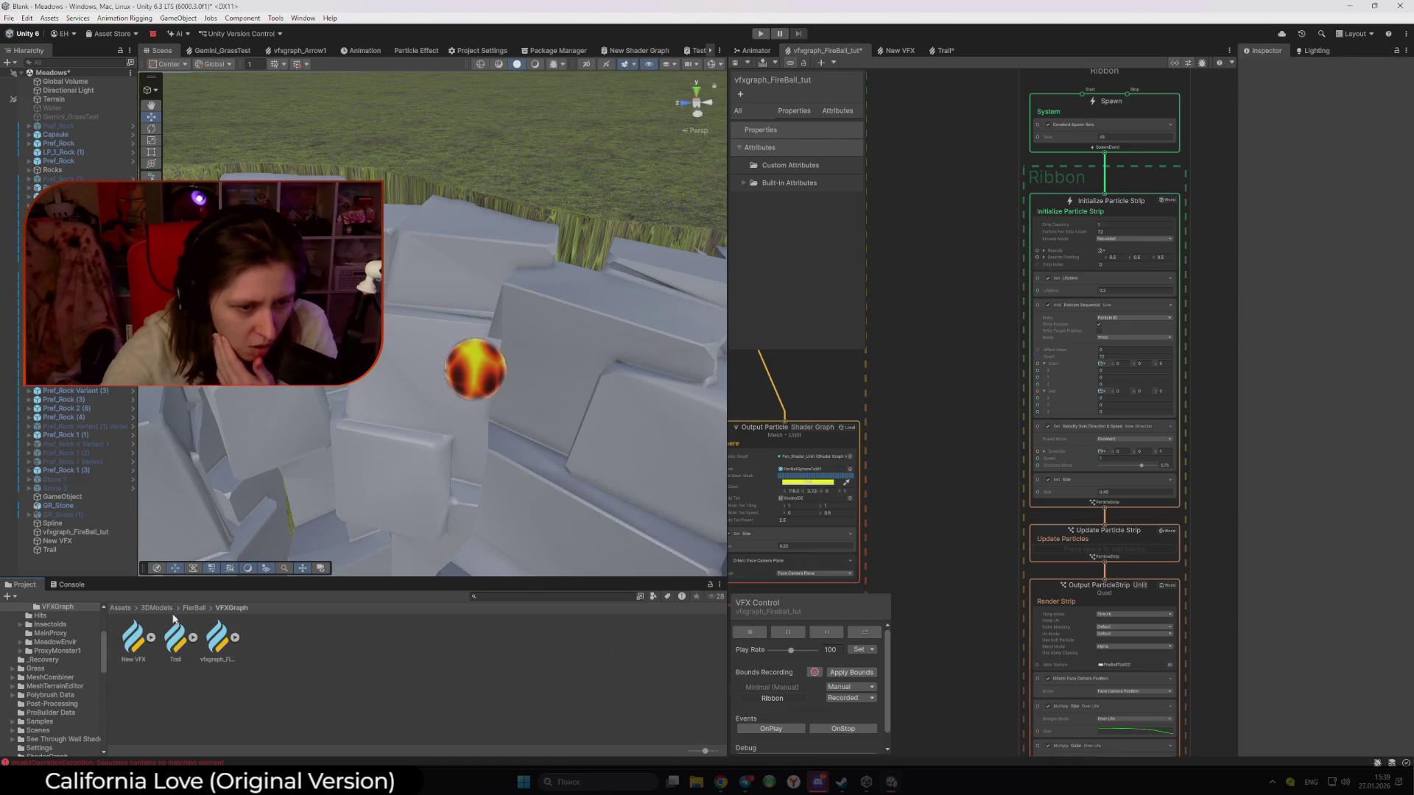
{"action": "left_click", "coordinate": [159, 608]}
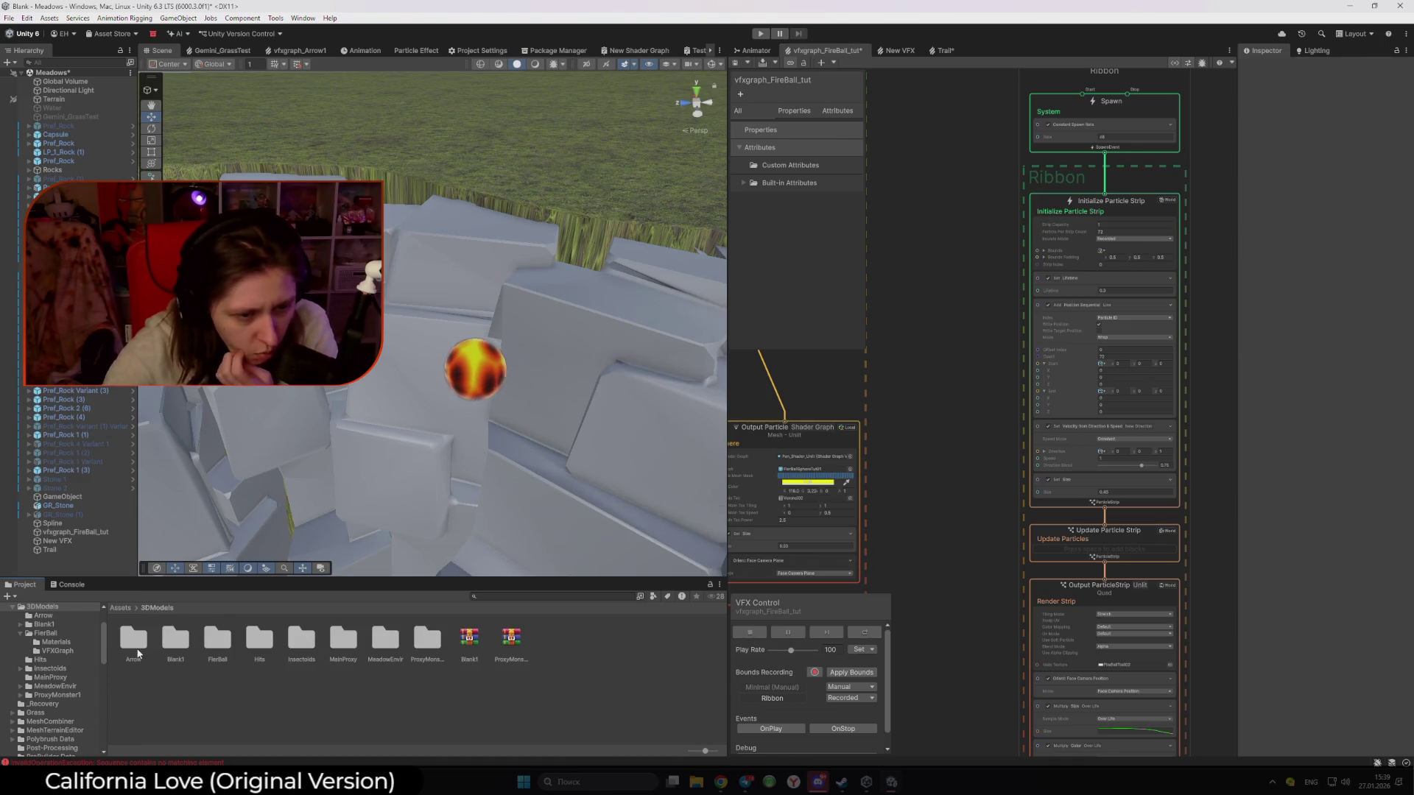
{"action": "double_click", "coordinate": [204, 648]}
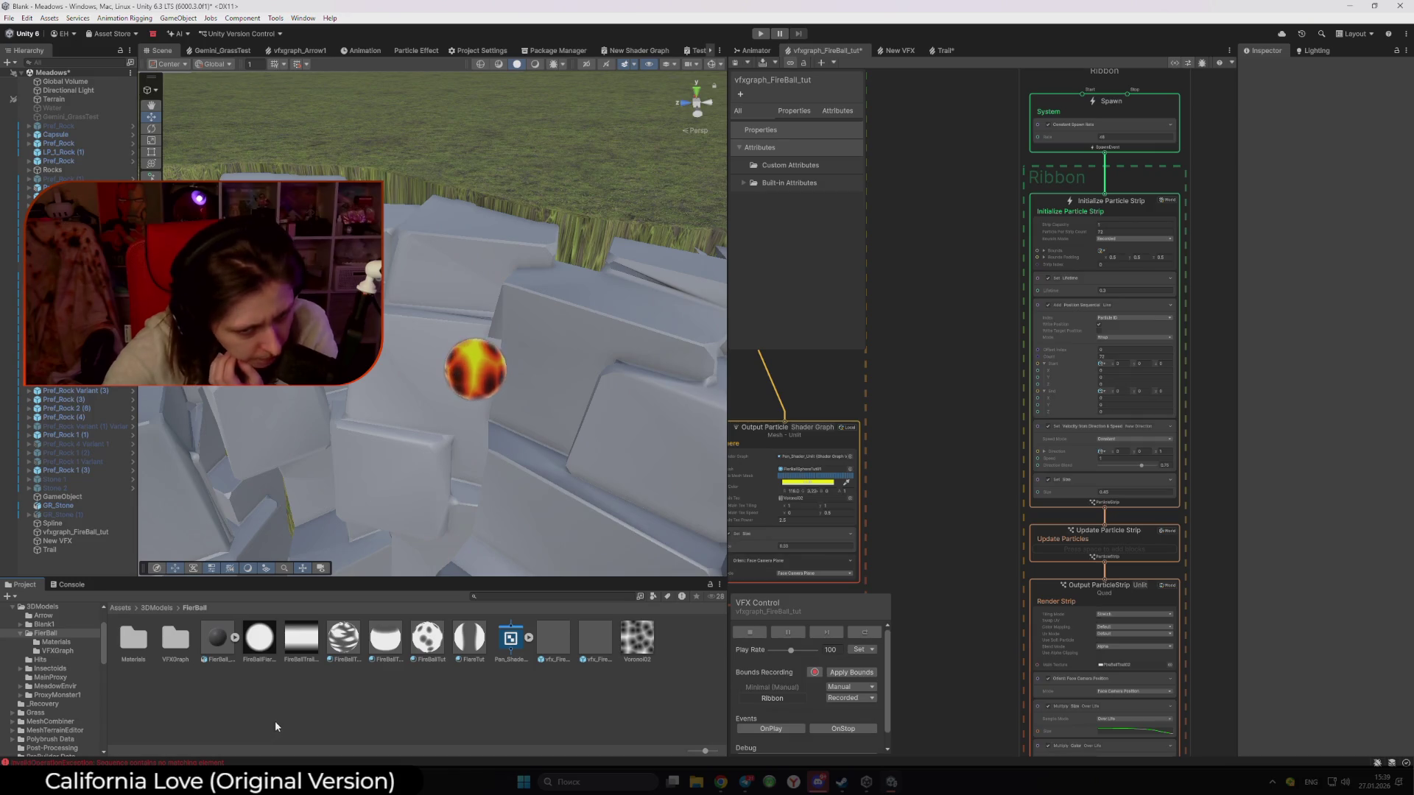
{"action": "double_click", "coordinate": [175, 640]}
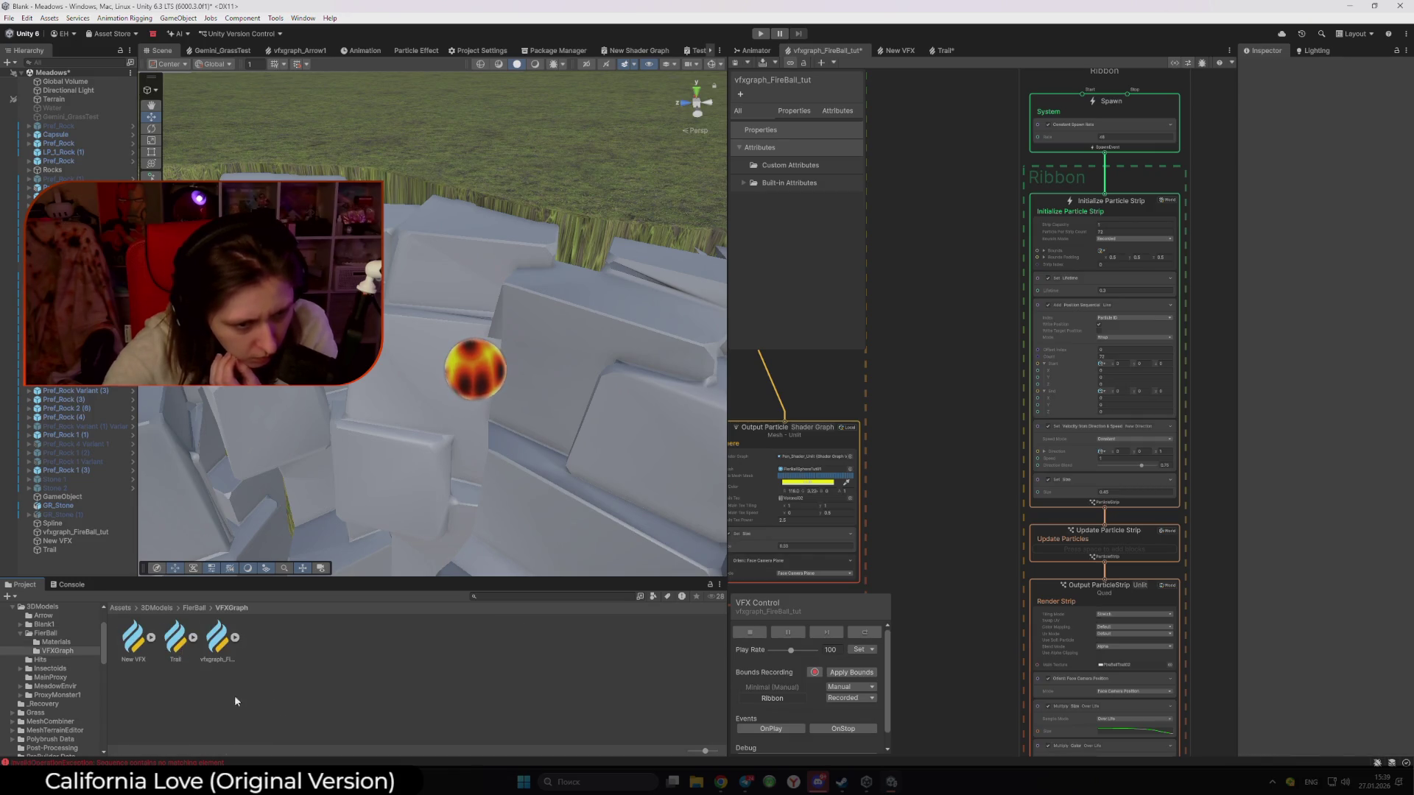
{"action": "left_click", "coordinate": [193, 609]}
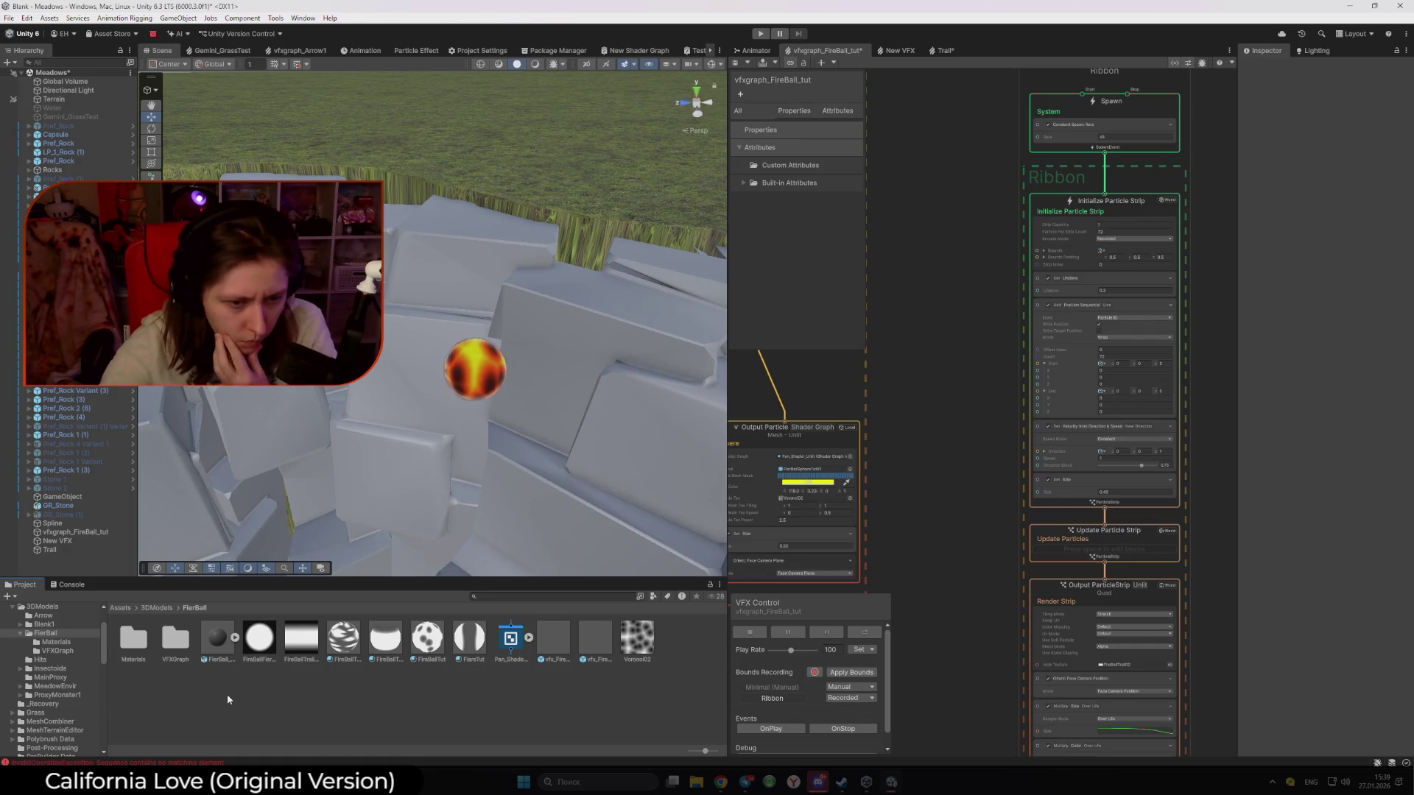
{"action": "left_click", "coordinate": [342, 643]}
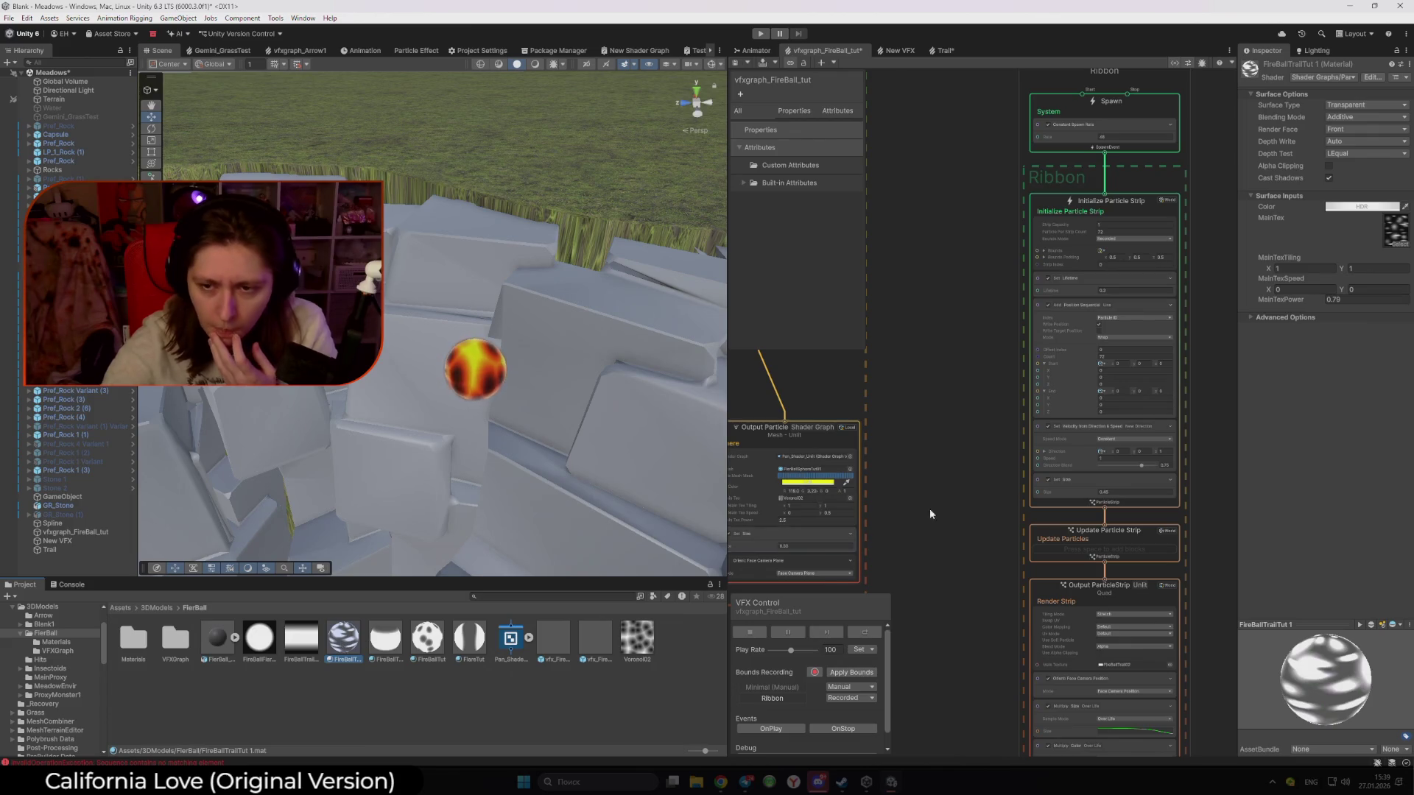
Select the Output ParticleStrip, keep its Space as World, and drag a new link off the strip flow
{"action": "scroll", "coordinate": [950, 566], "scroll_direction": "down", "scroll_amount": 3}
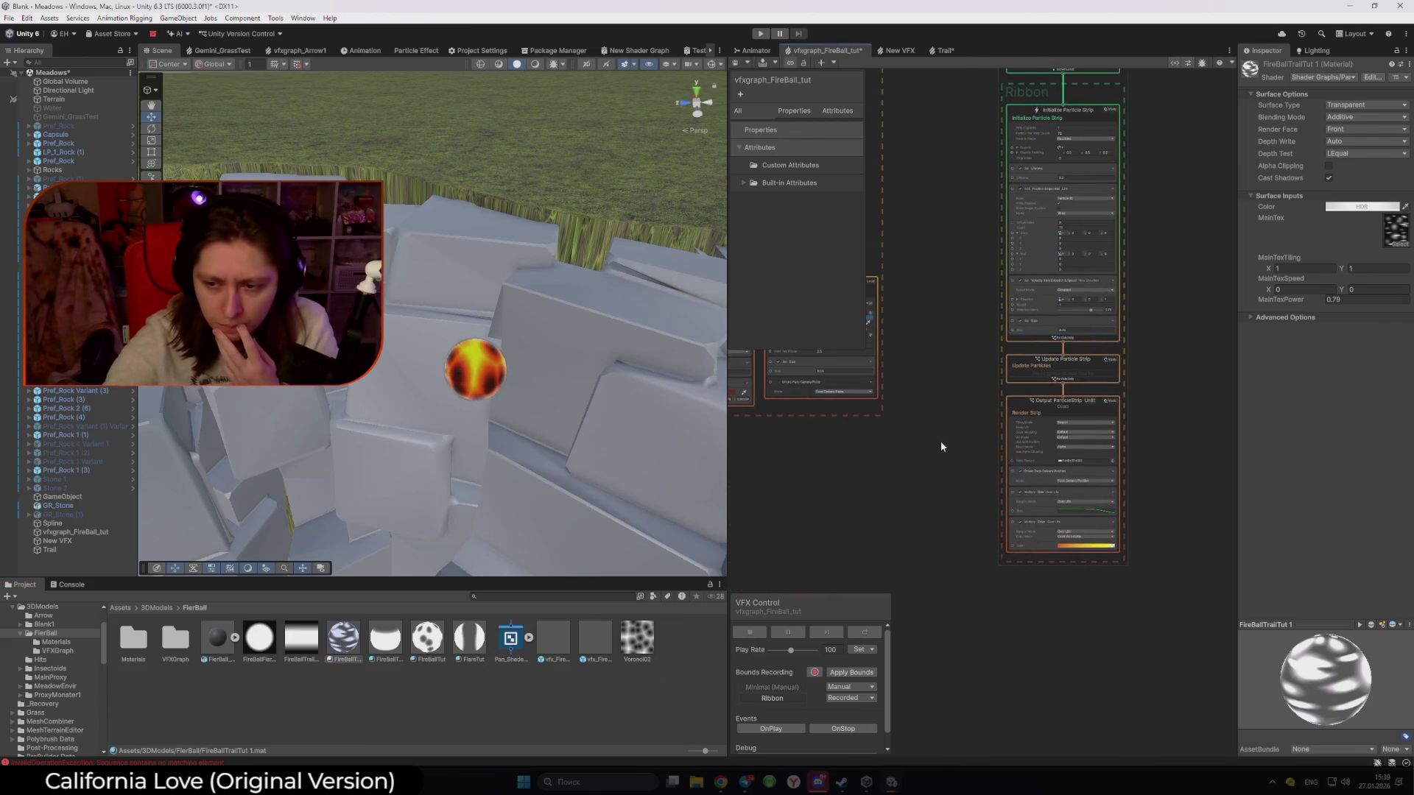
{"action": "scroll", "coordinate": [940, 441], "scroll_direction": "up", "scroll_amount": 3}
{"action": "left_click_drag", "start_coordinate": [942, 465], "coordinate": [888, 462]}
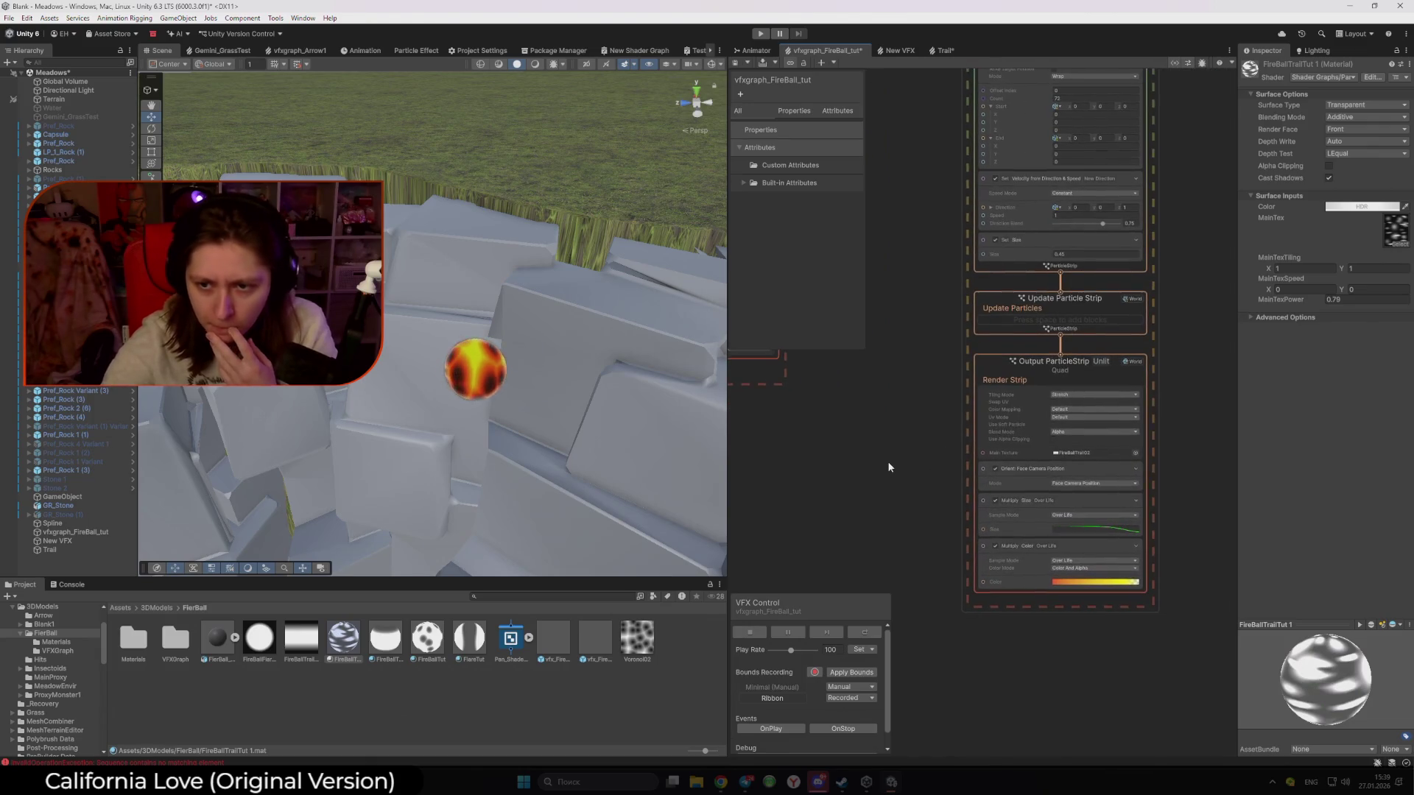
{"action": "left_click", "coordinate": [981, 417]}
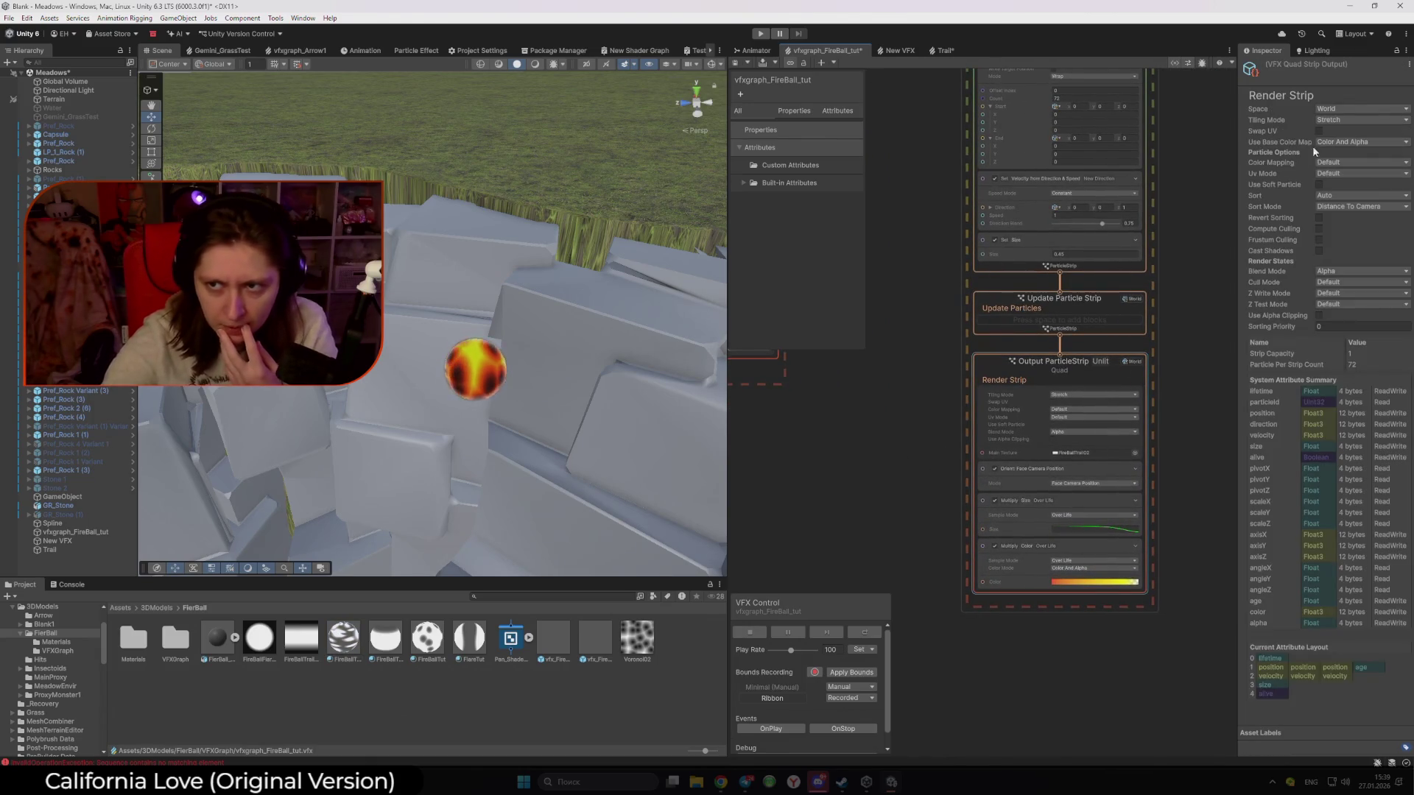
{"action": "left_click", "coordinate": [1342, 109]}
{"action": "left_click", "coordinate": [1193, 391]}
{"action": "left_click", "coordinate": [1115, 377]}
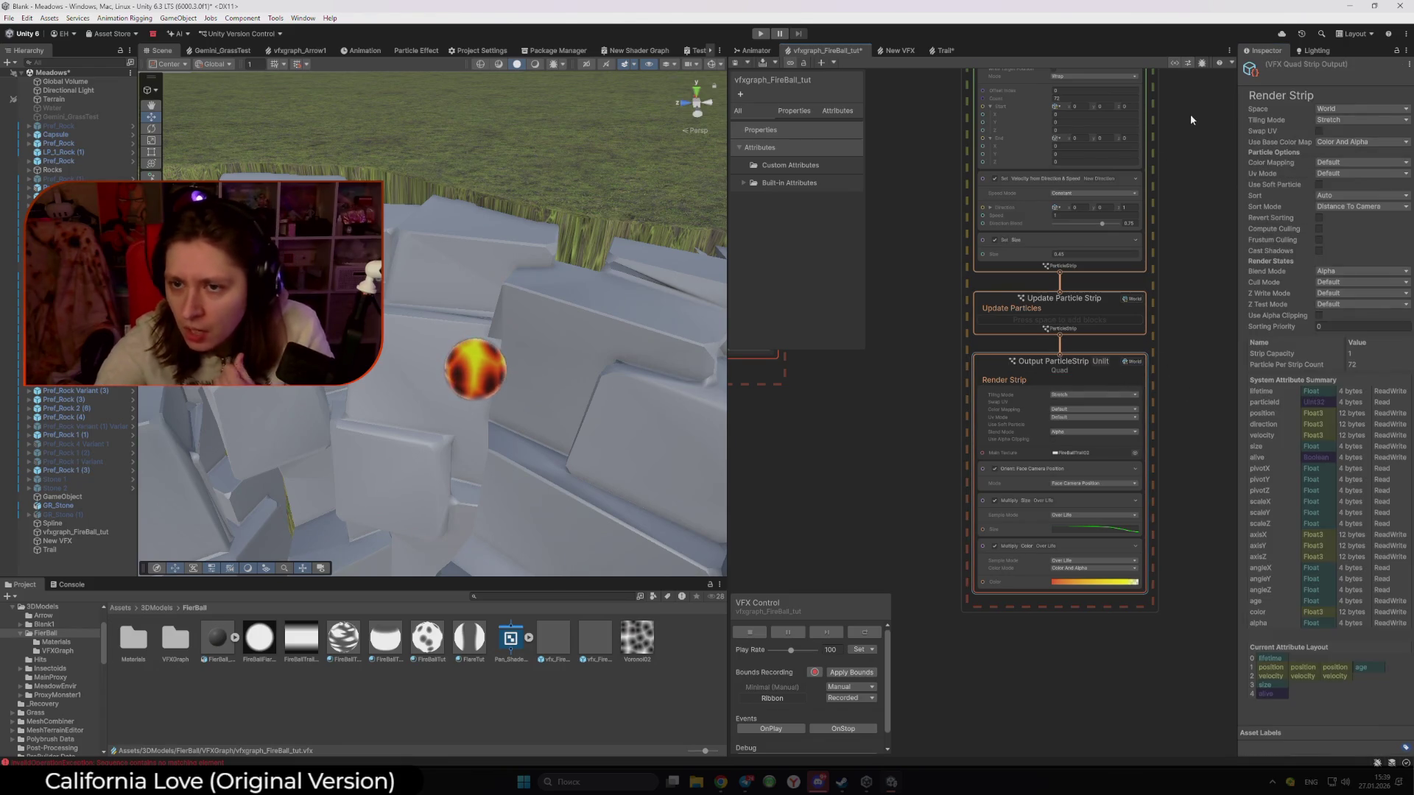
{"action": "left_click_drag", "start_coordinate": [1060, 336], "coordinate": [858, 407]}
Browse the node search's Context list, then check FireBallTrailTut 1's shader list for 'Pan'
{"action": "left_click", "coordinate": [858, 445]}
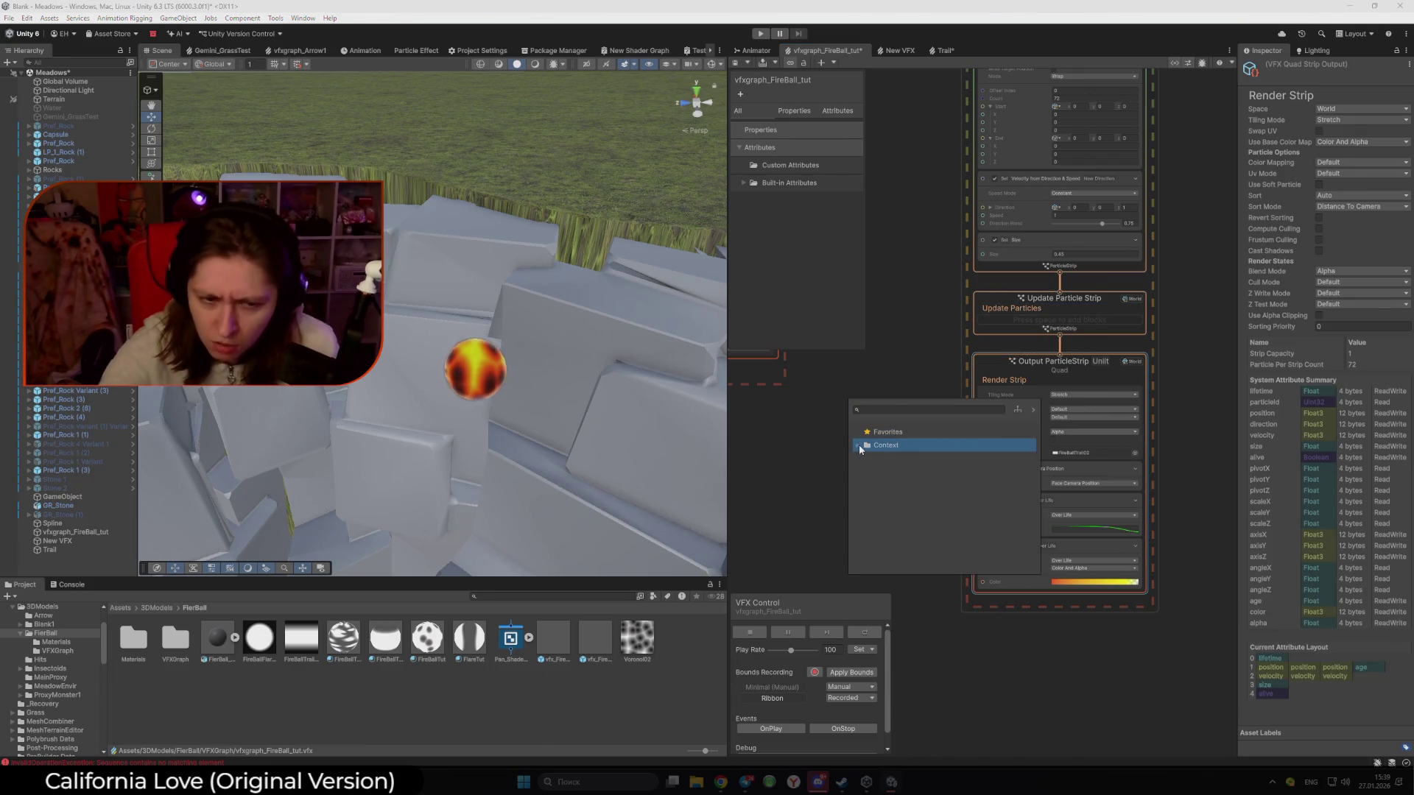
{"action": "left_click", "coordinate": [854, 445]}
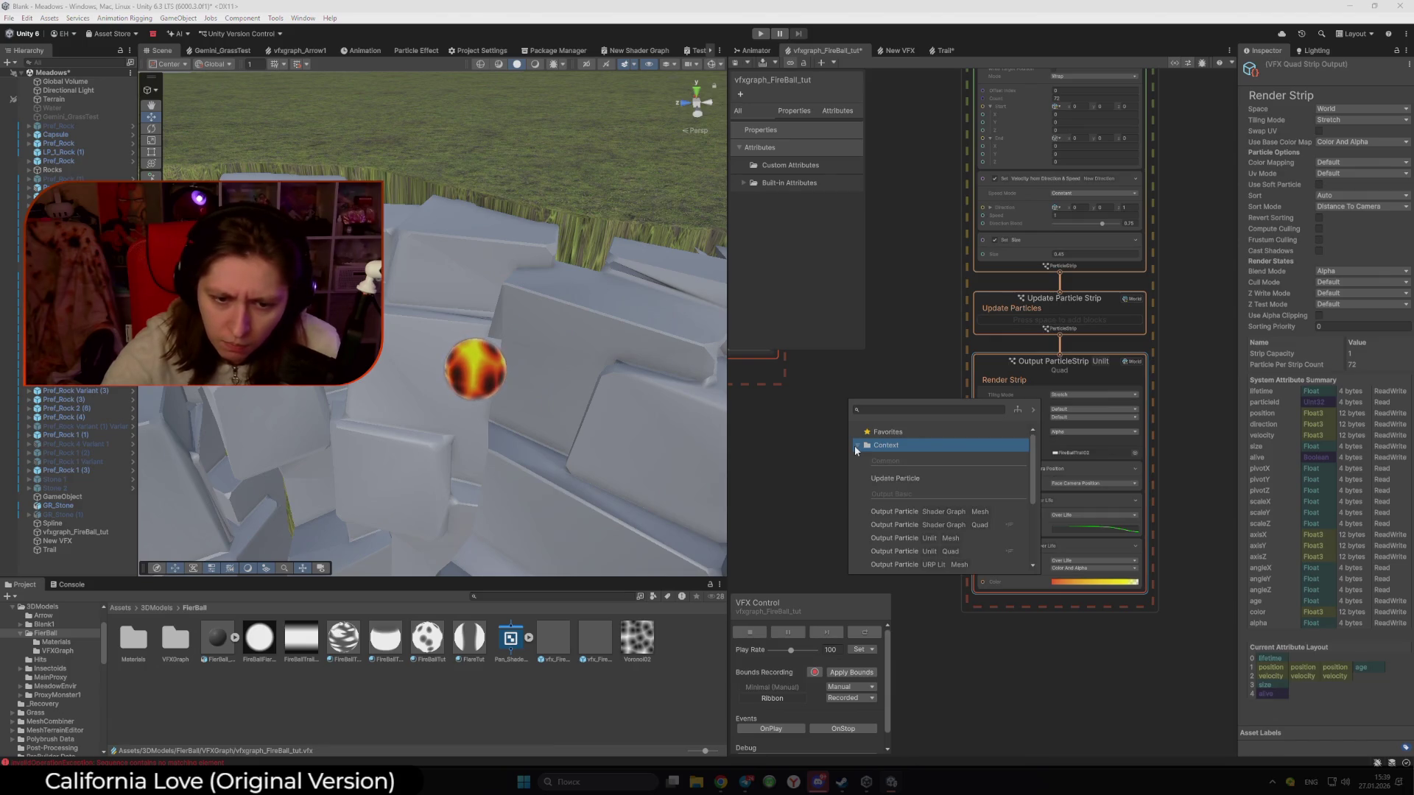
{"action": "left_click", "coordinate": [350, 642]}
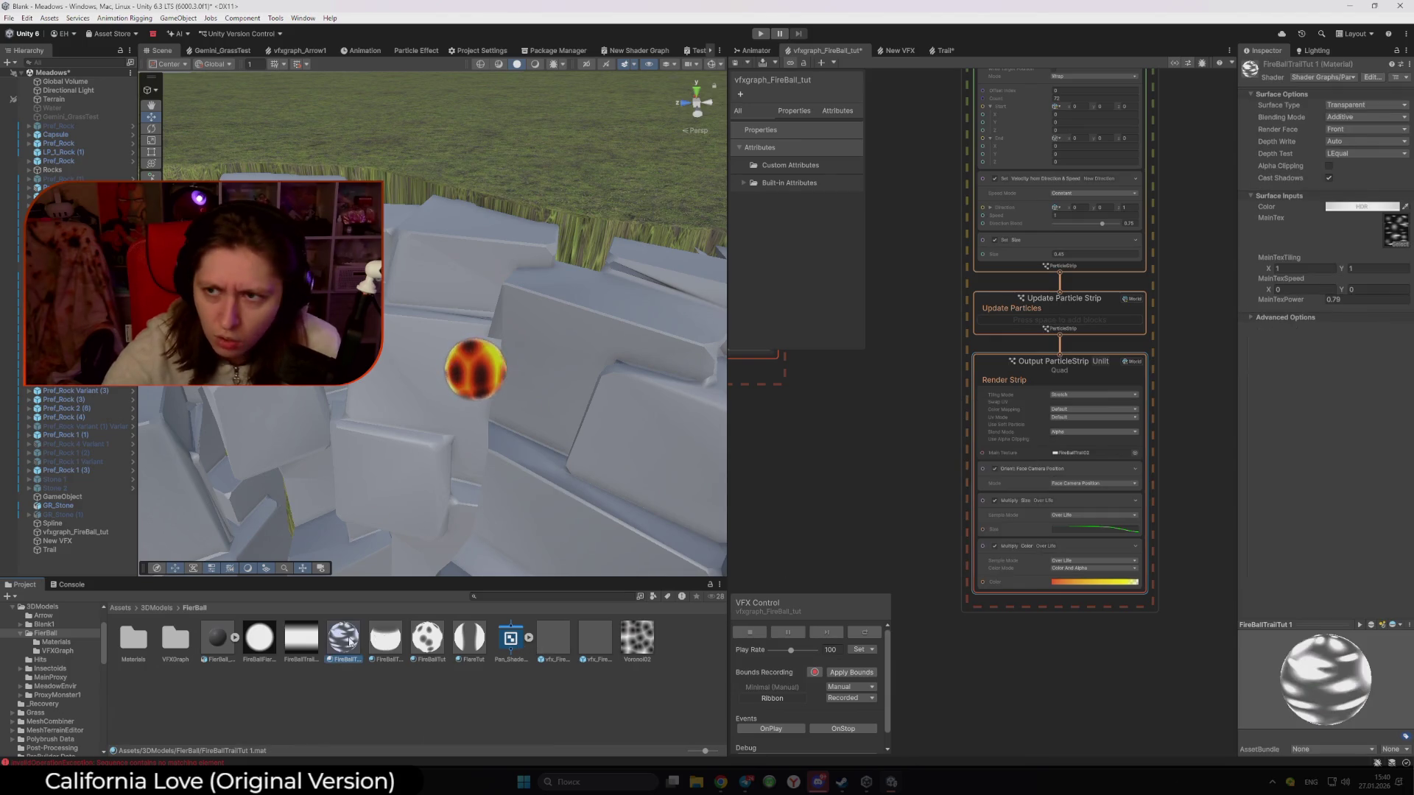
{"action": "left_click", "coordinate": [1352, 77]}
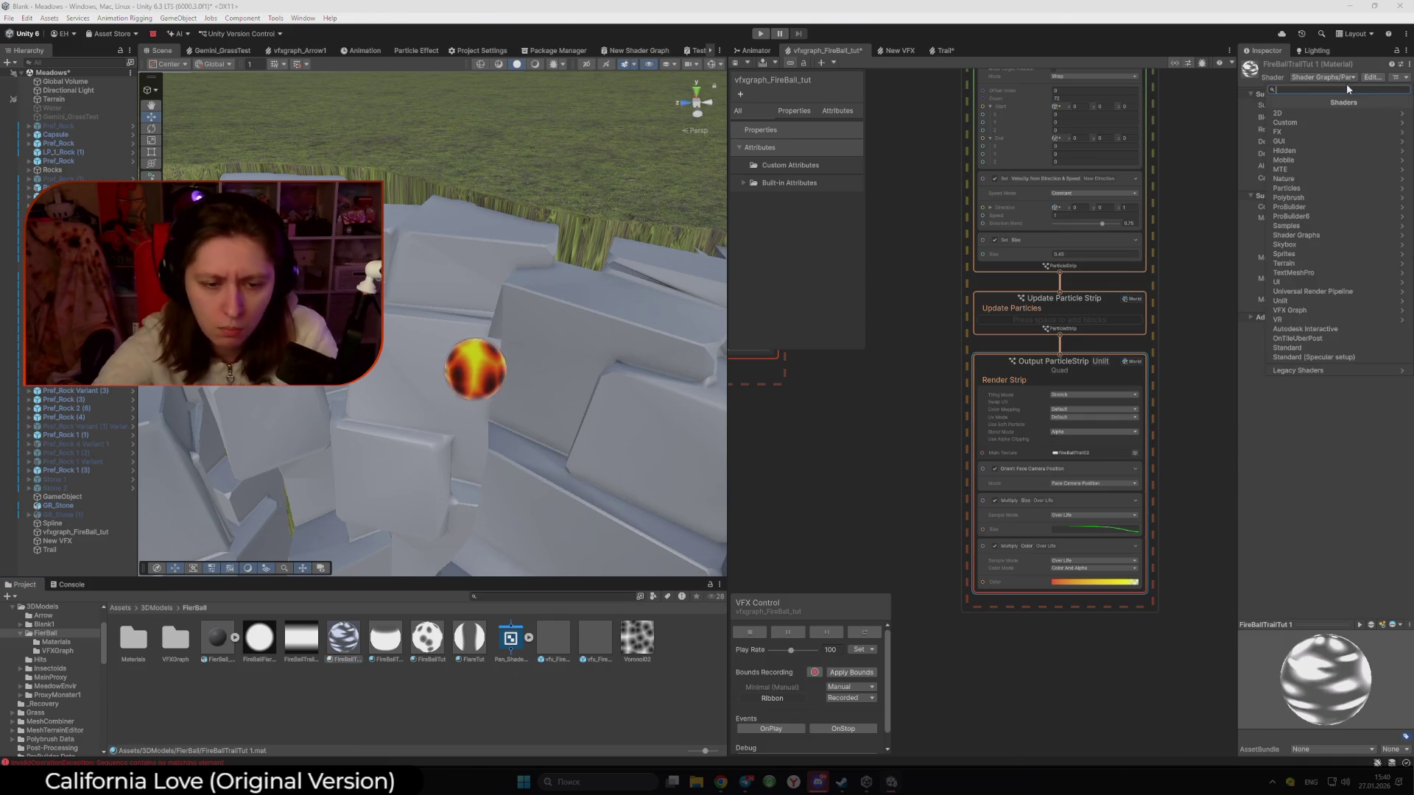
{"action": "type", "text": "Pan"}
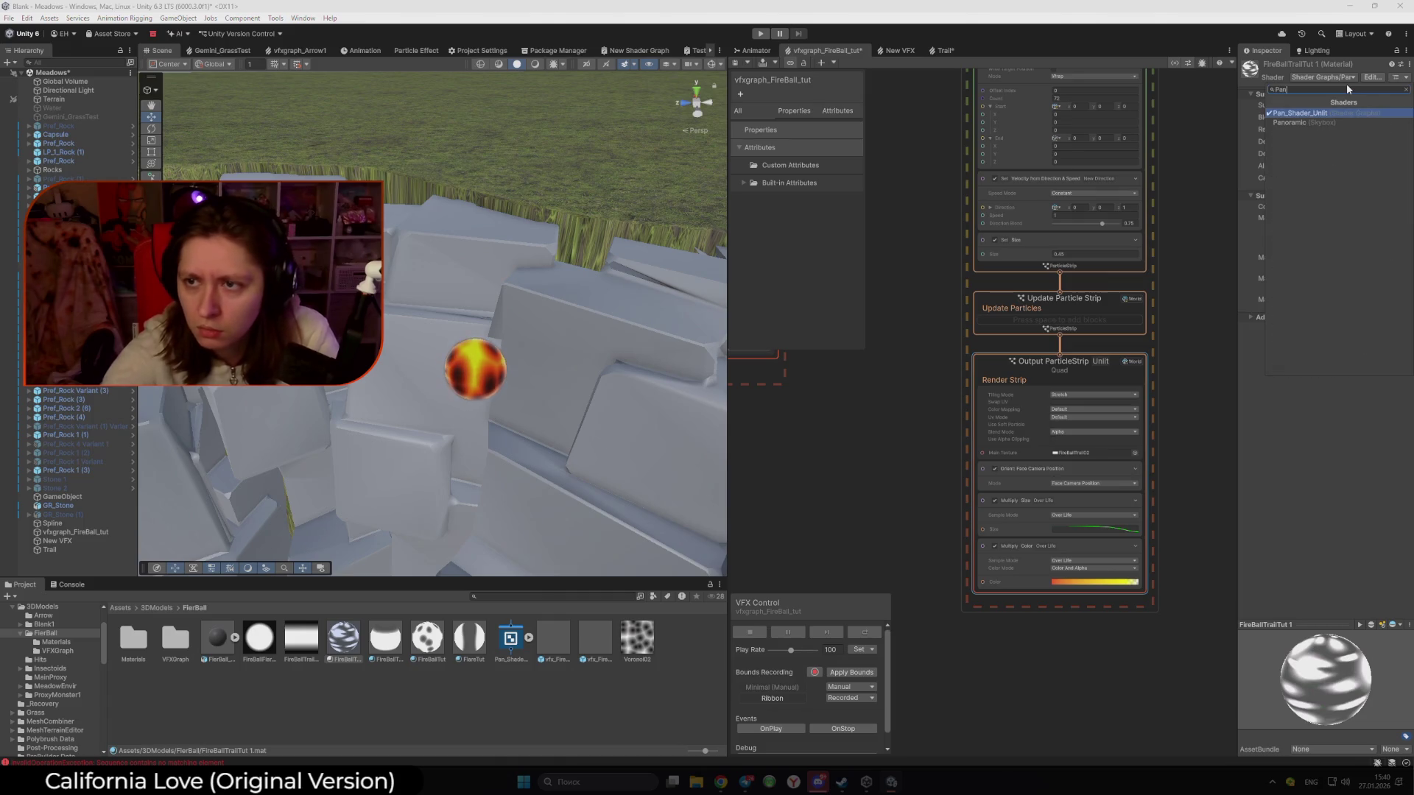
{"action": "left_click", "coordinate": [1336, 418]}
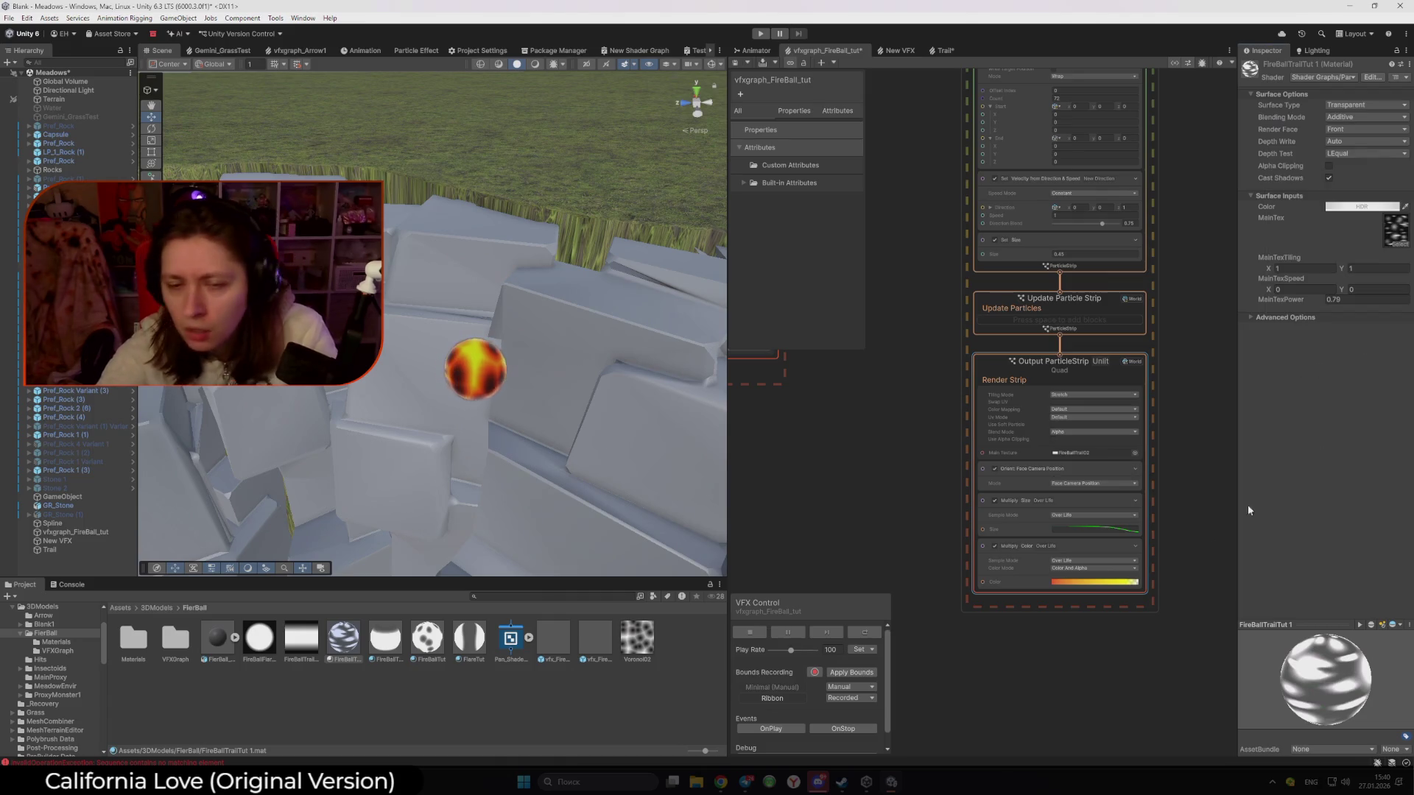
Connect a new Output Particle Shader Graph Quad context after Update Particle Strip
{"action": "left_click", "coordinate": [922, 364]}
{"action": "left_click_drag", "start_coordinate": [1060, 335], "coordinate": [930, 396]}
{"action": "left_click", "coordinate": [927, 430]}
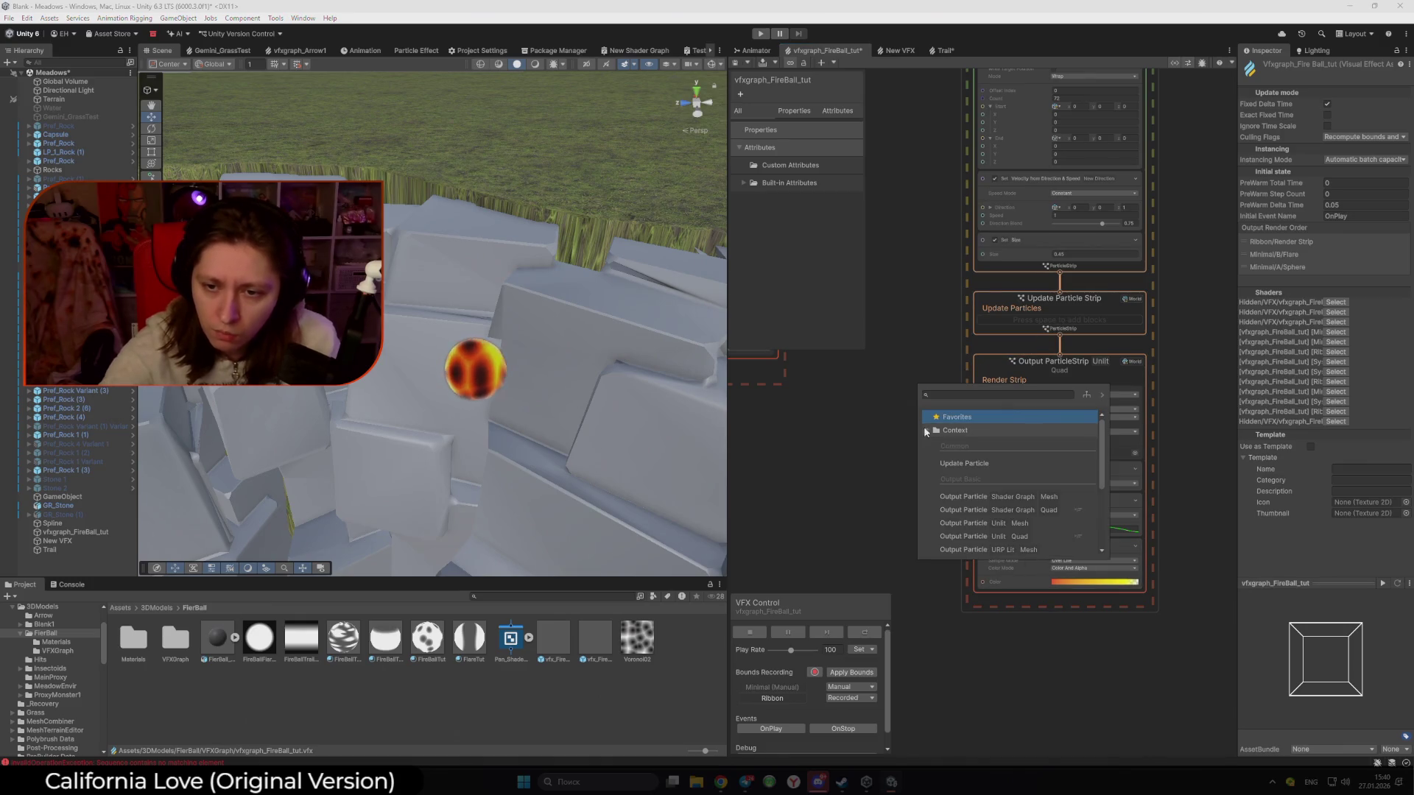
{"action": "left_click", "coordinate": [1065, 510]}
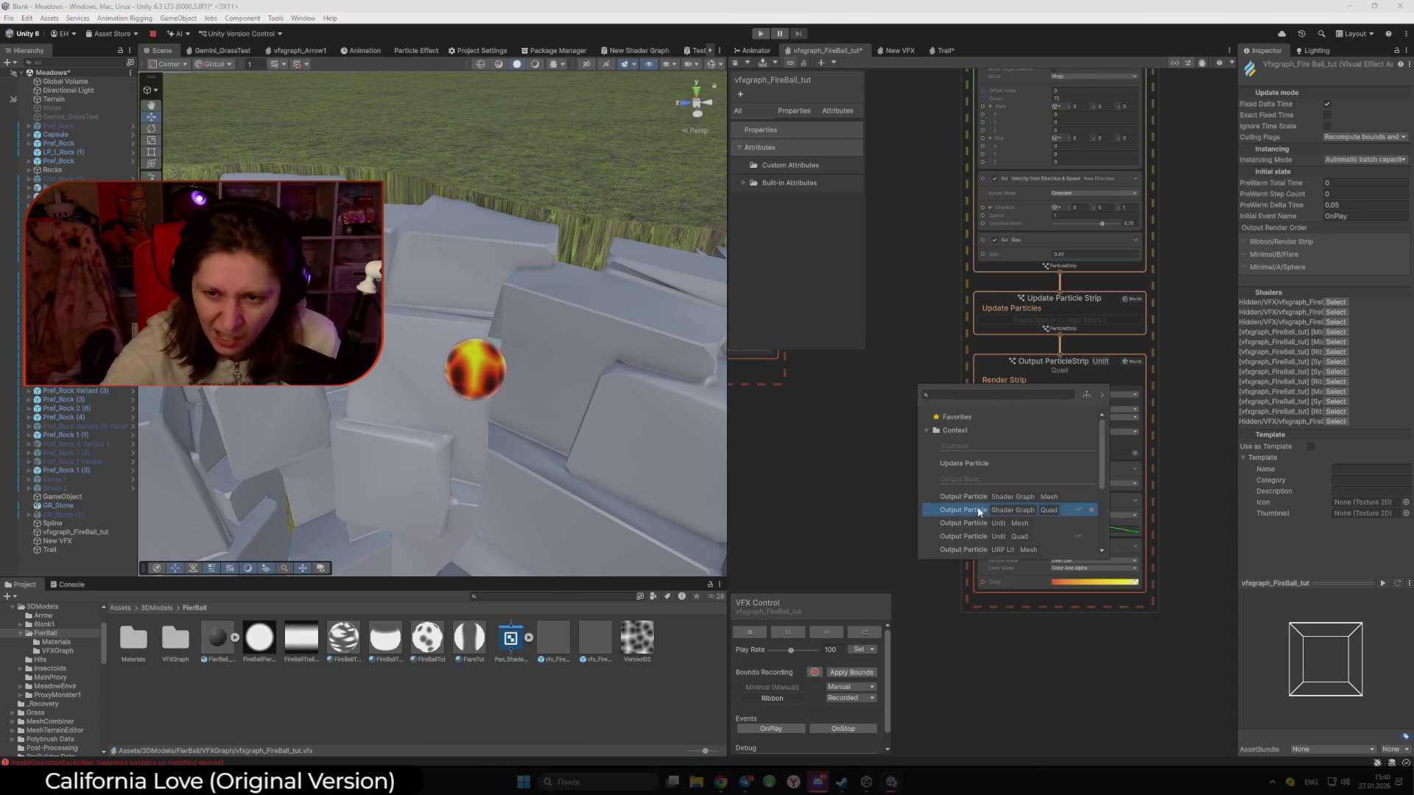